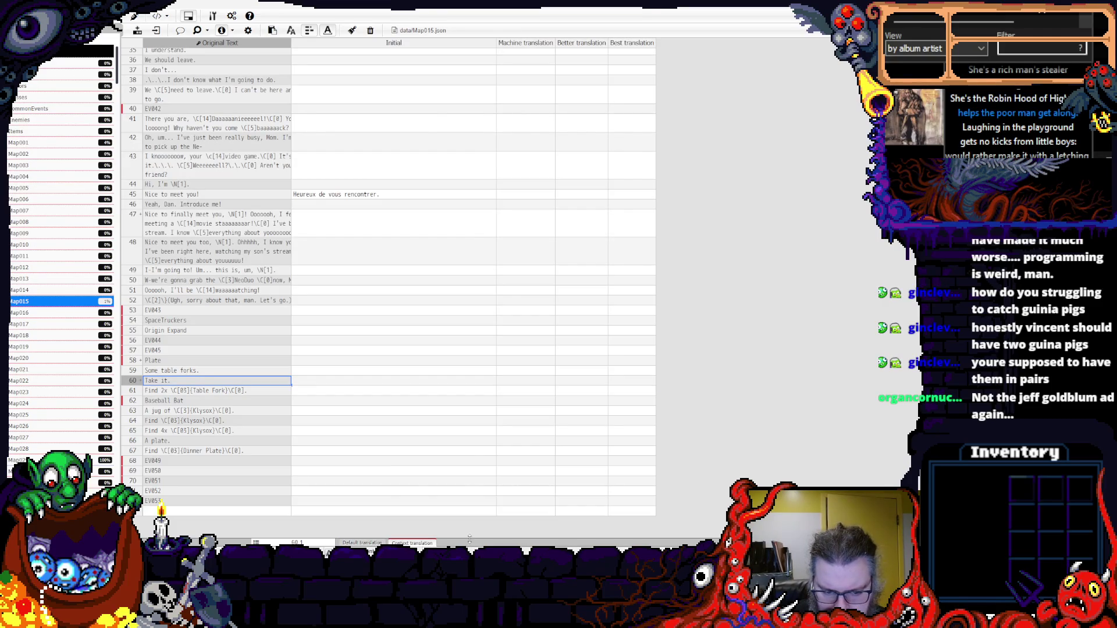
- Show the context path panel below the grid and widen the Better translation column
drag(470, 536, 459, 505)
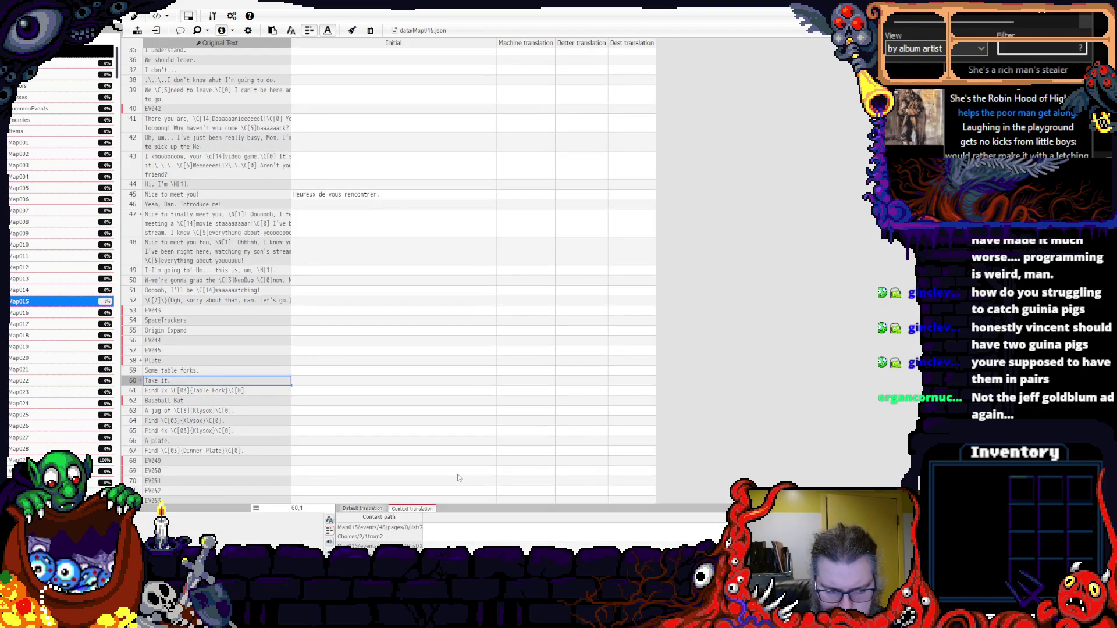
scroll(317, 412, down, 2)
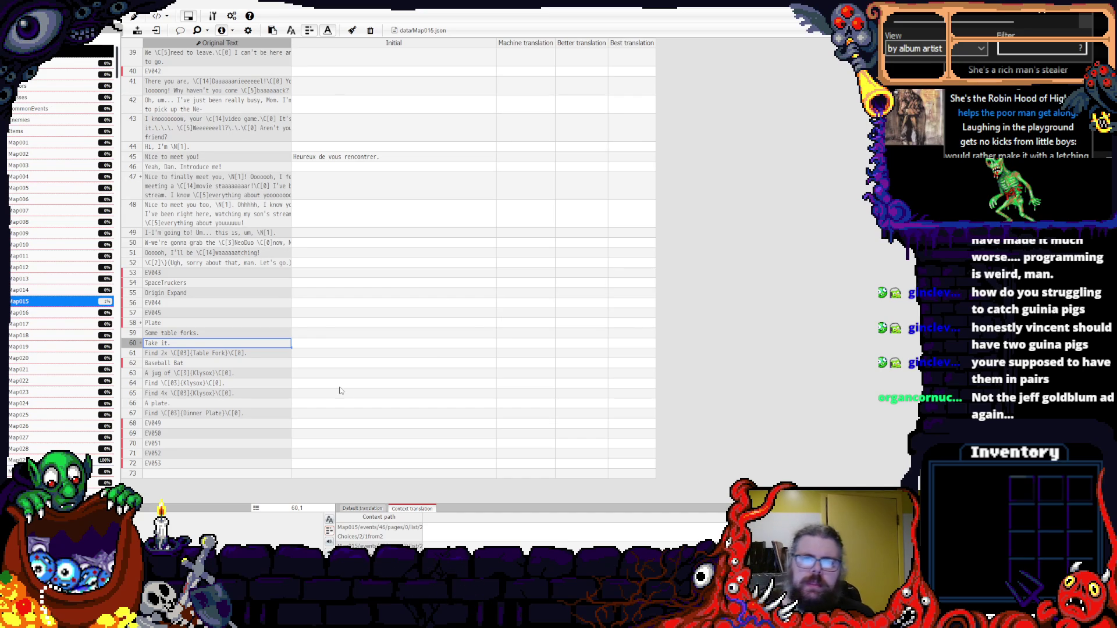
drag(608, 42, 674, 43)
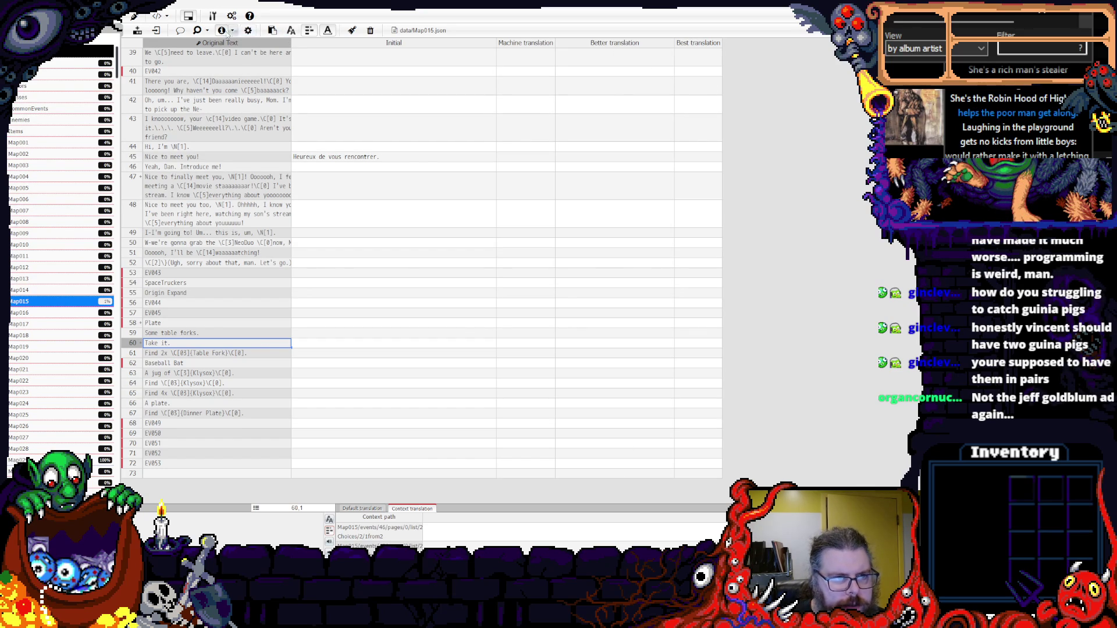
- Bring up the Import Project options and dismiss them without importing, then launch File Explorer
click(137, 31)
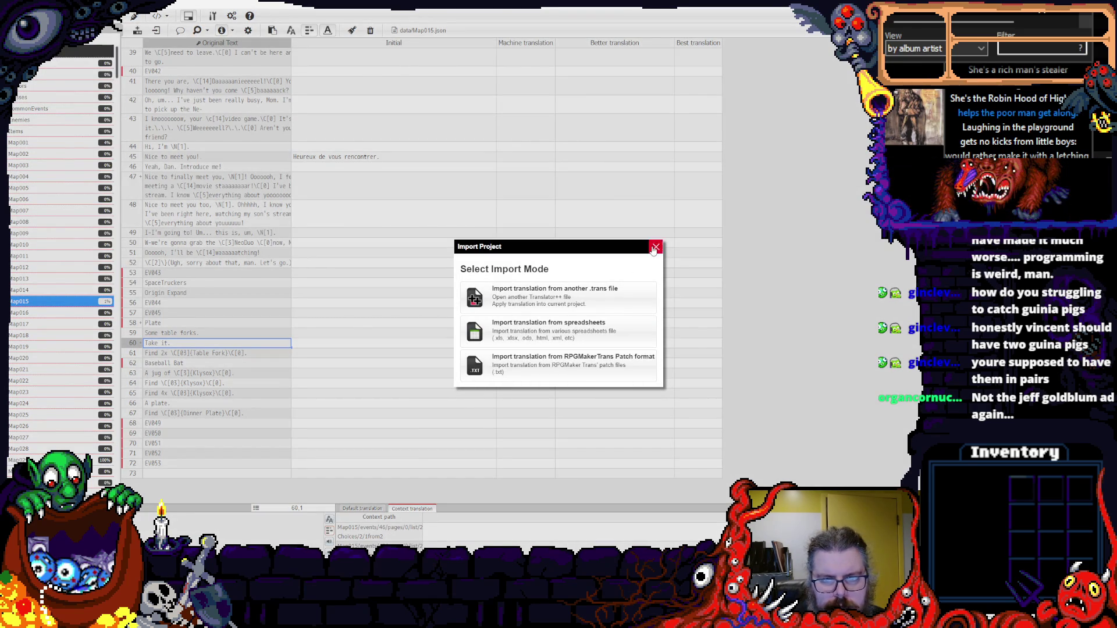
click(655, 246)
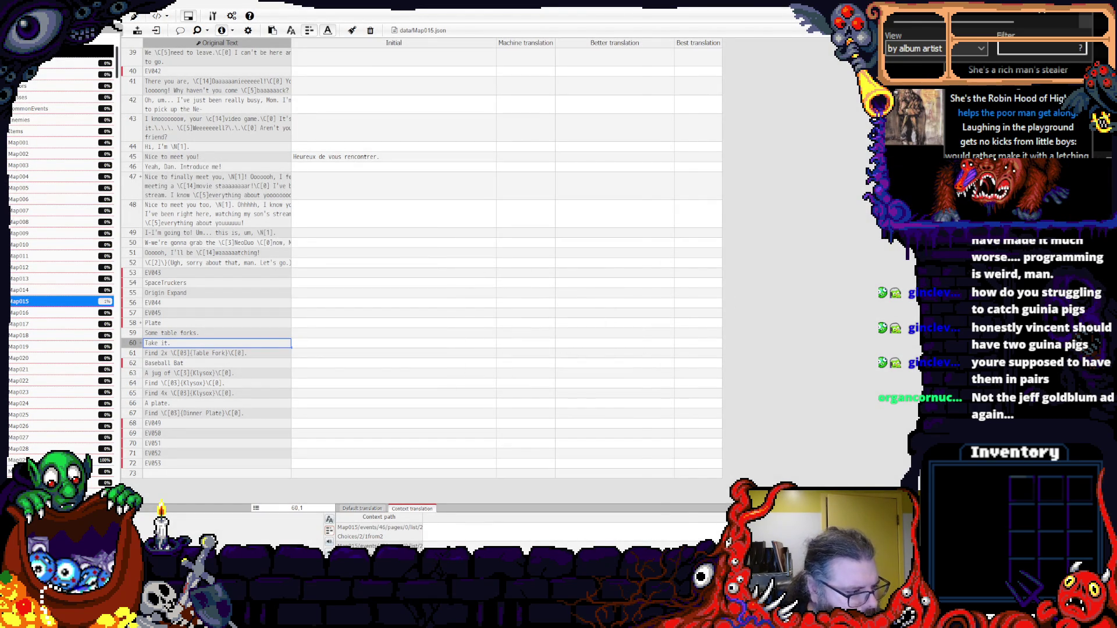
key(super+e)
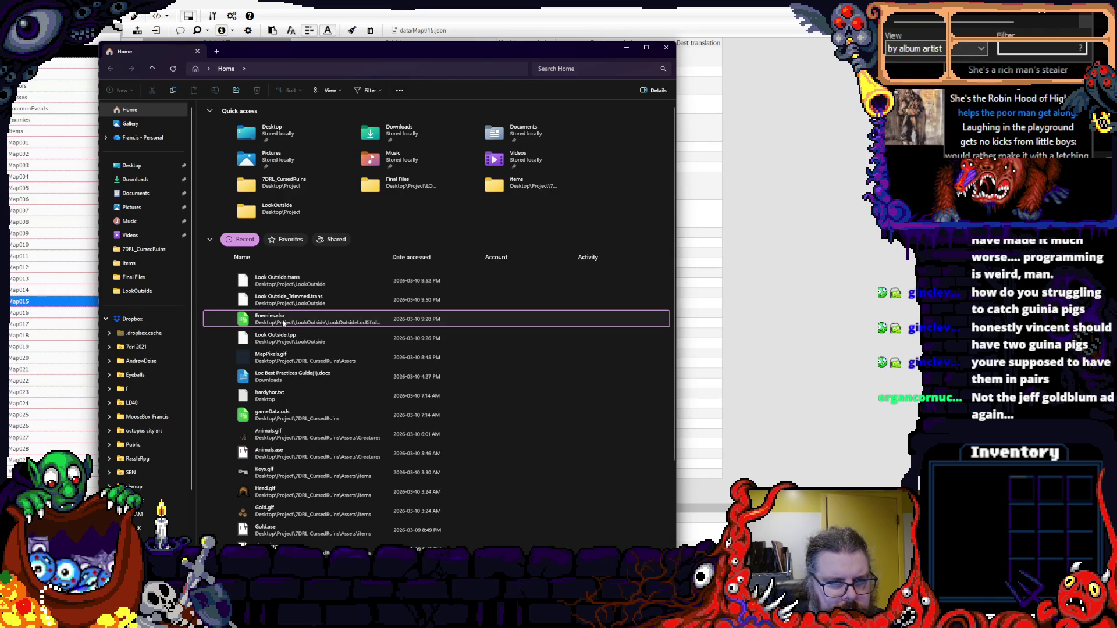
- Browse LookOutside > LookOutsideLoc_Trimmed > data and open Map015.xlsx
double_click(259, 210)
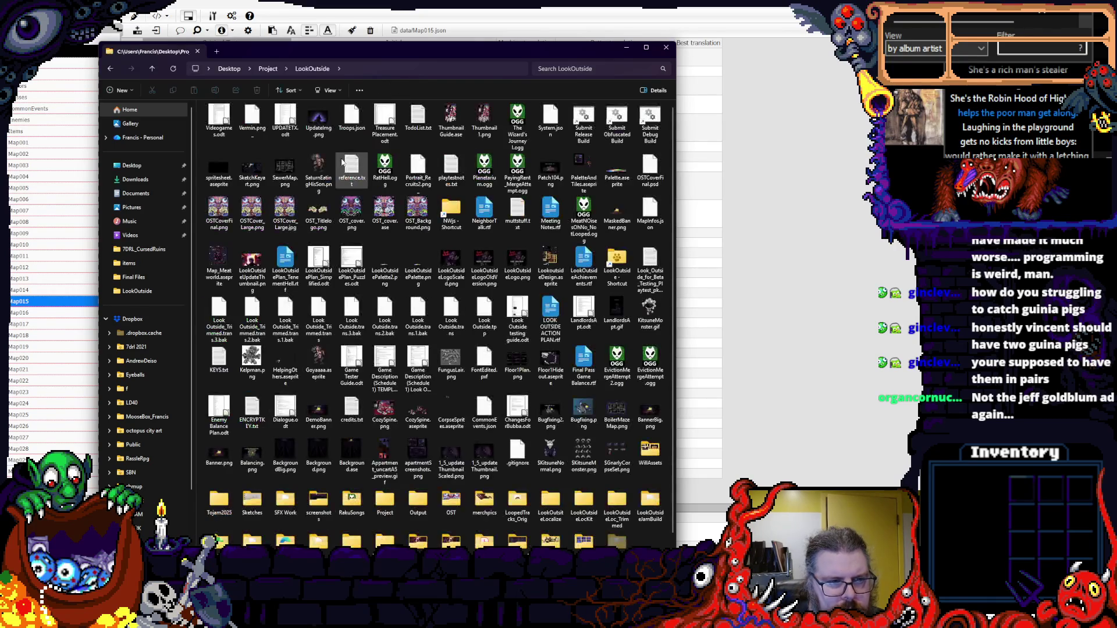
scroll(342, 163, down, 1)
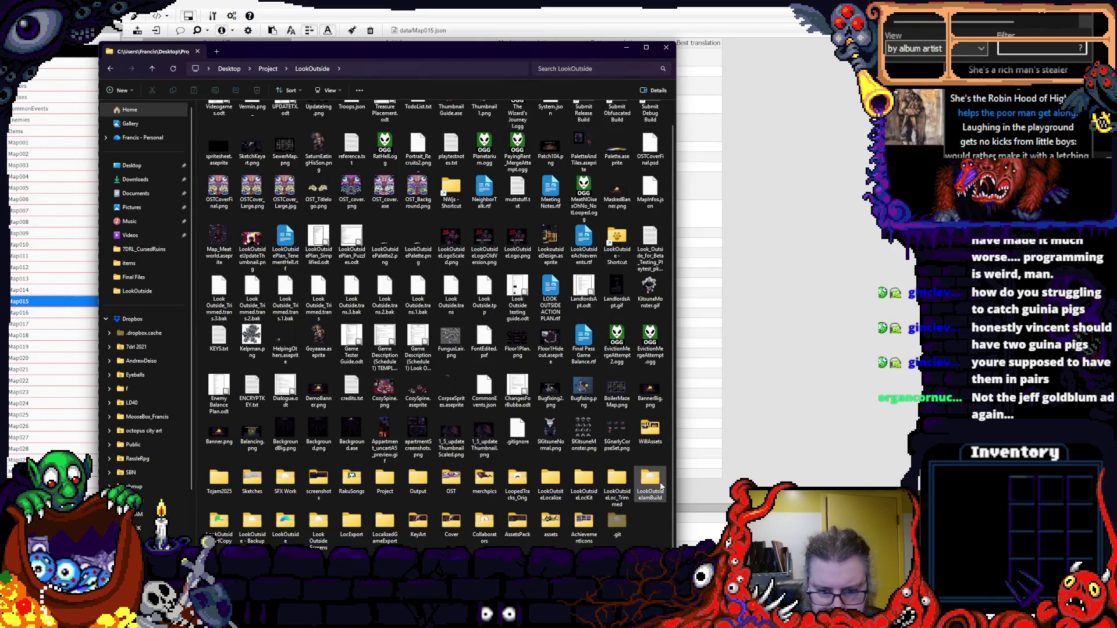
double_click(616, 483)
double_click(231, 123)
right_click(230, 381)
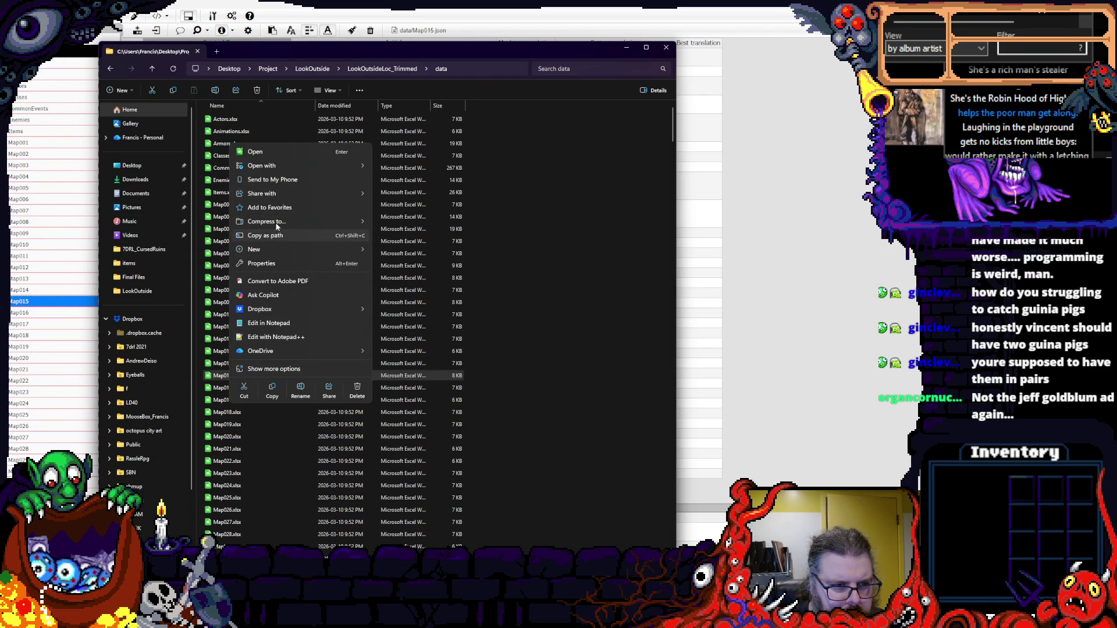
click(269, 153)
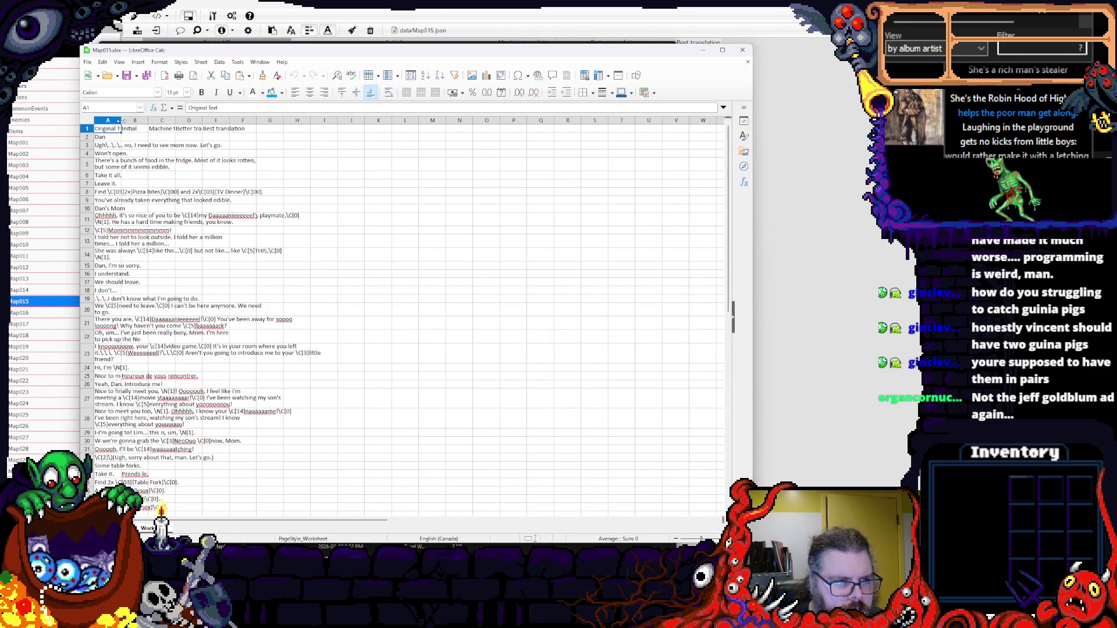
- Widen column A (Original Text) and column B (Initial) in Map015.xlsx
drag(121, 121, 478, 121)
drag(173, 121, 343, 121)
click(173, 121)
click(392, 259)
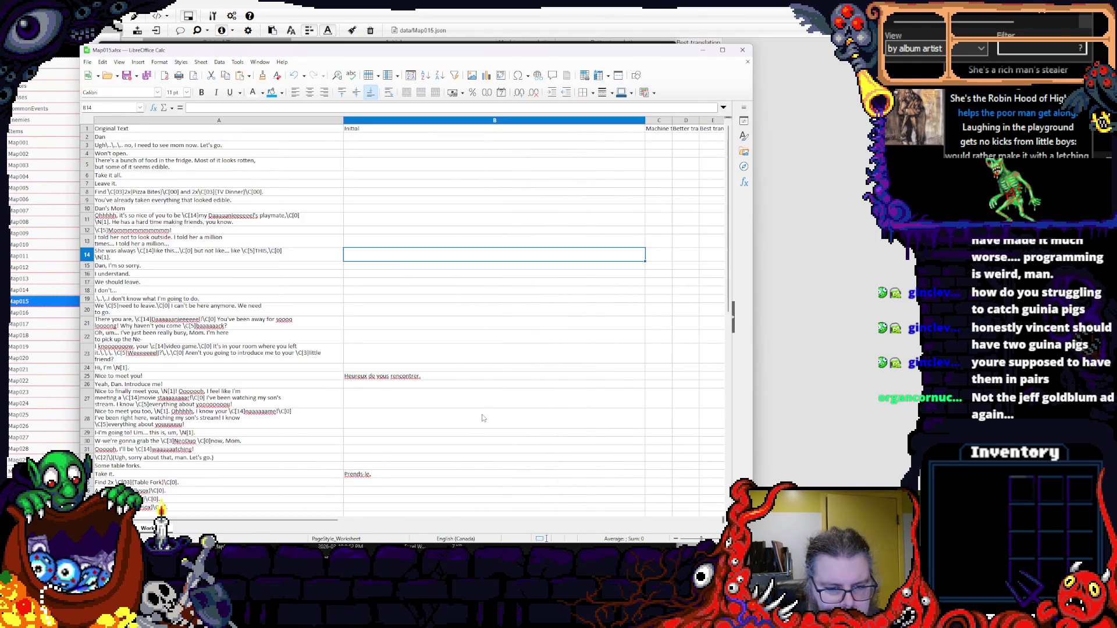
scroll(481, 415, down, 3)
- Inspect the column B translations in B36, B40 and B34 and the empty cells below
click(482, 413)
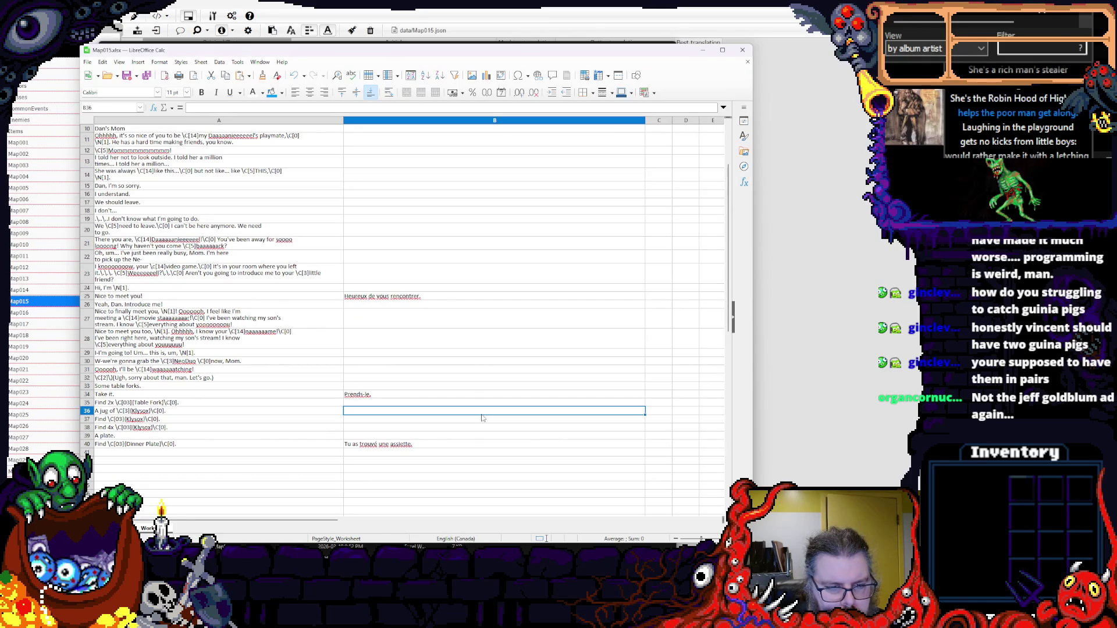
click(441, 445)
click(418, 517)
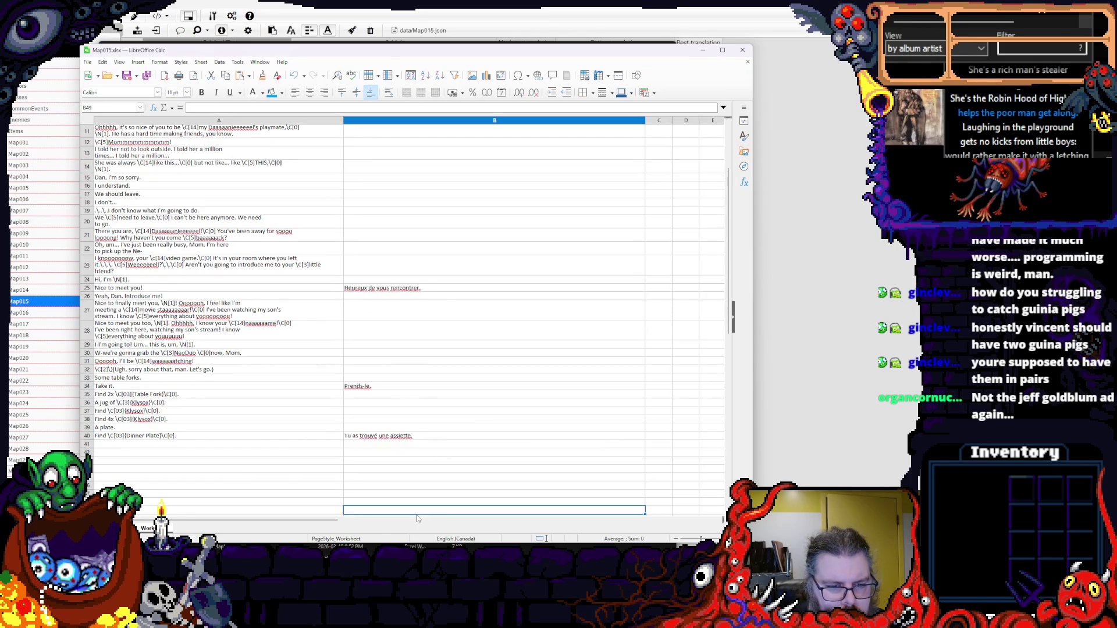
click(362, 445)
key(Up)
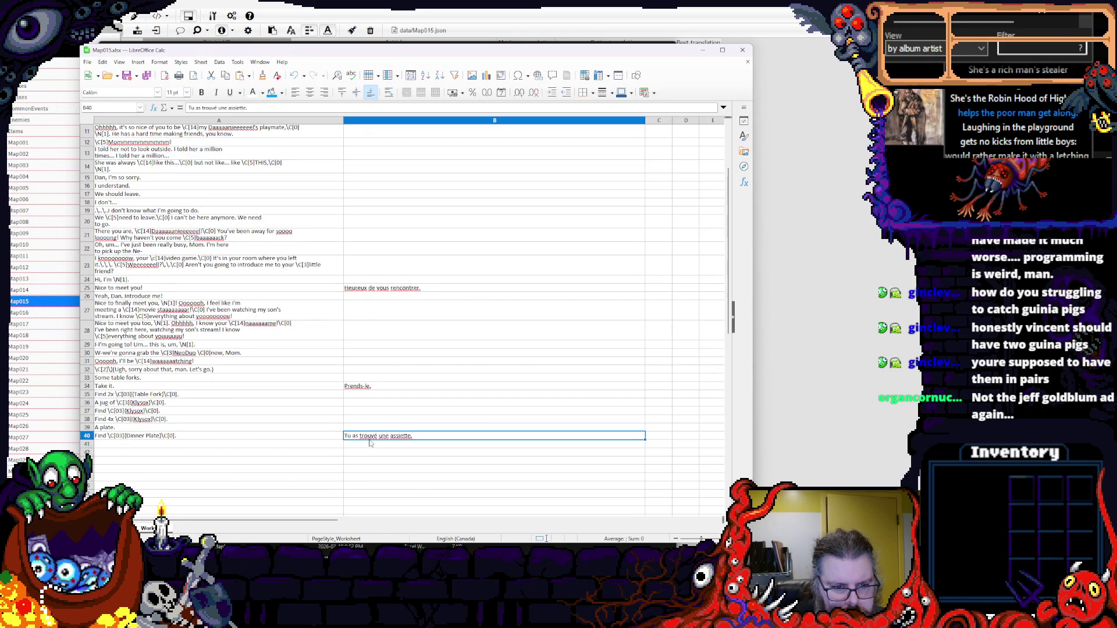
click(362, 462)
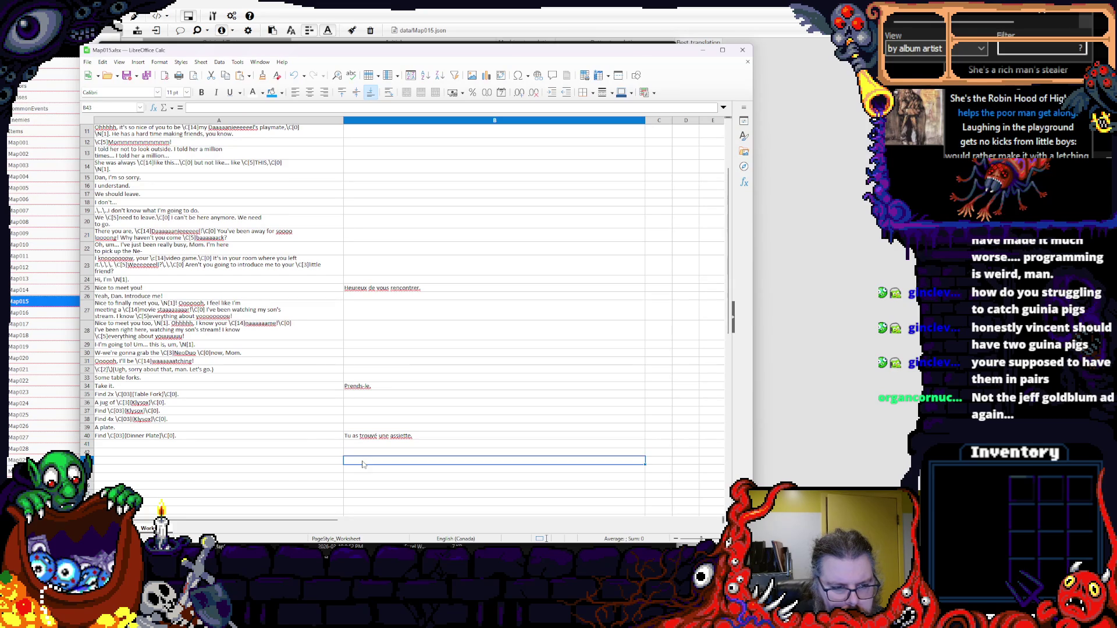
click(380, 387)
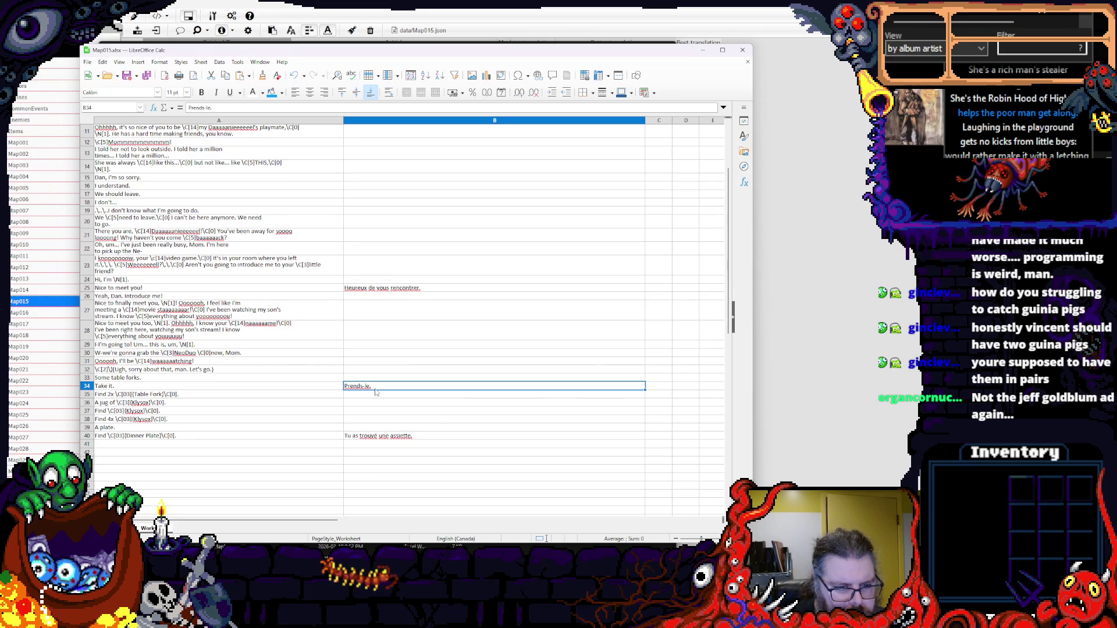
click(401, 437)
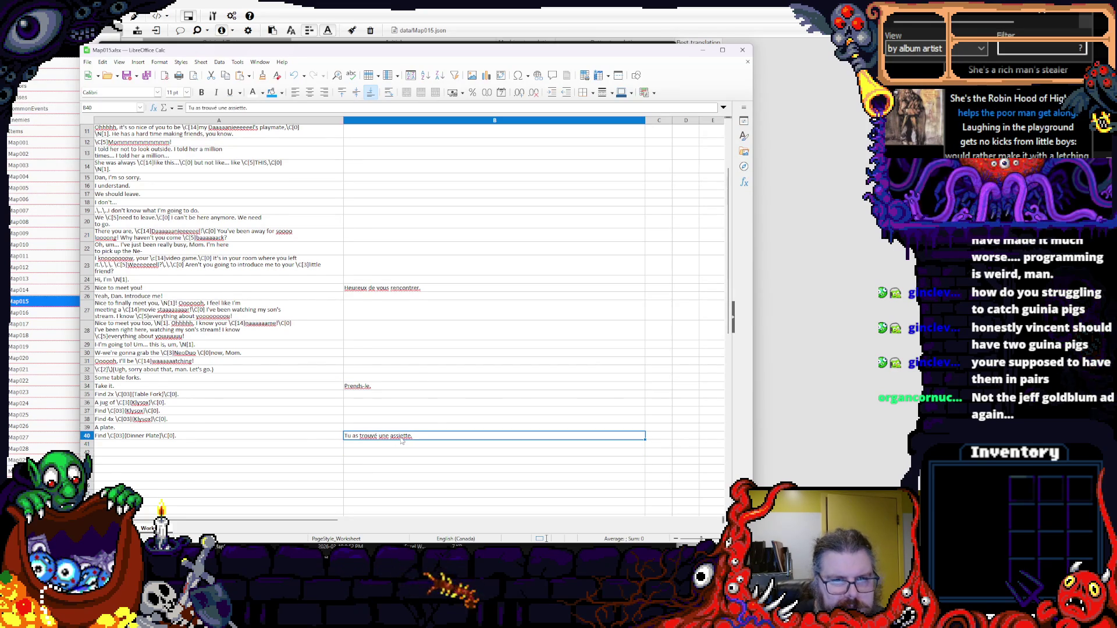
- Check A40's original text and B34's 'Prends-le.', then move the Calc window aside
scroll(401, 441, up, 4)
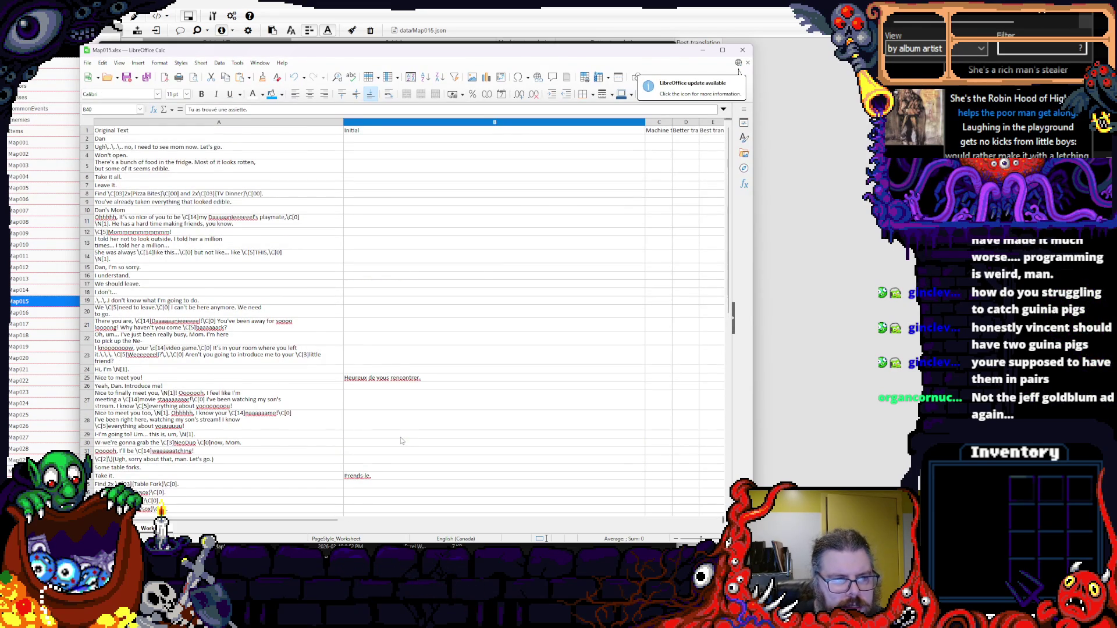
scroll(400, 440, down, 4)
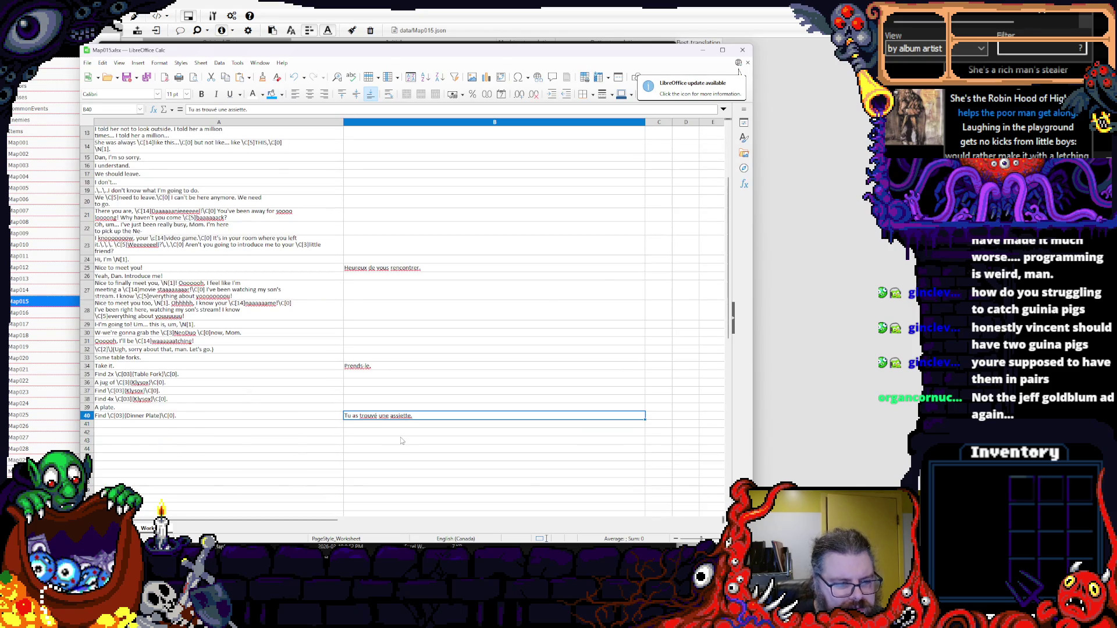
click(205, 416)
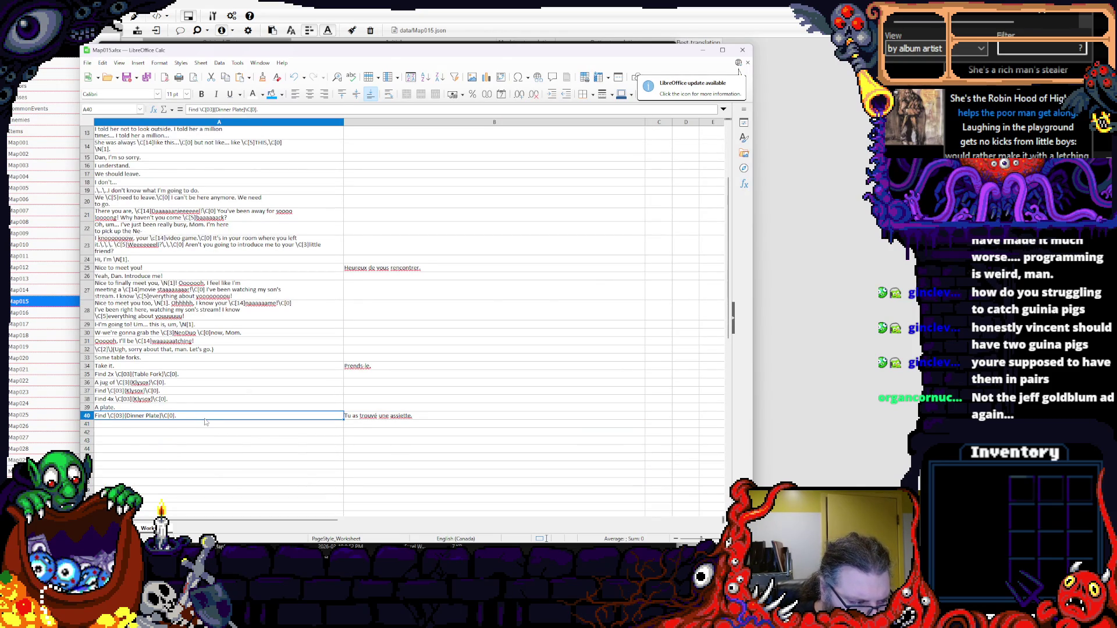
click(277, 434)
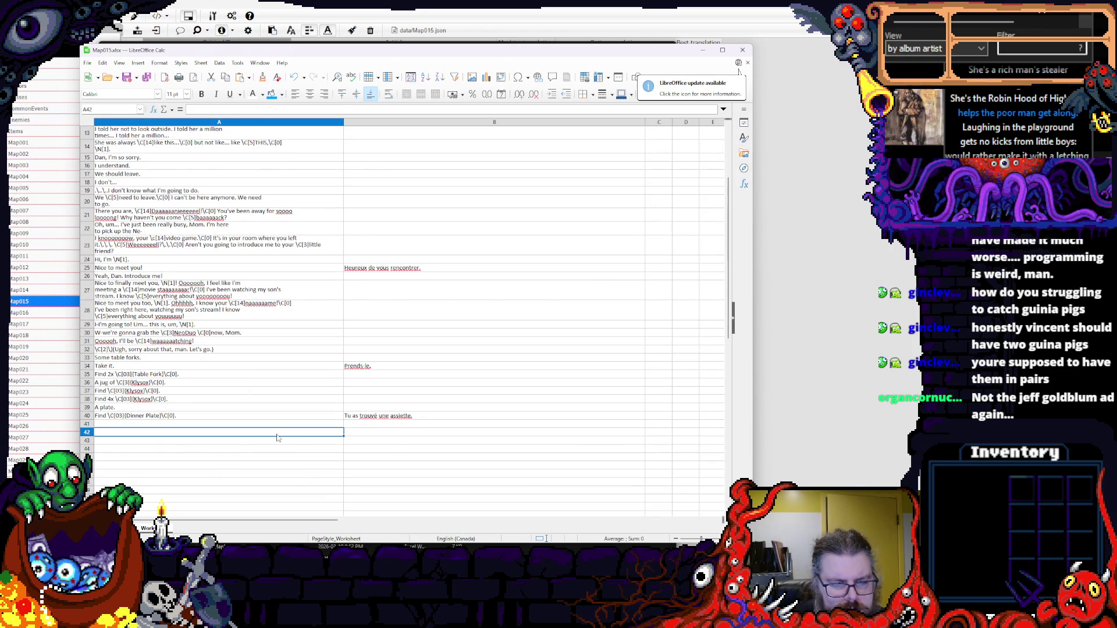
click(398, 368)
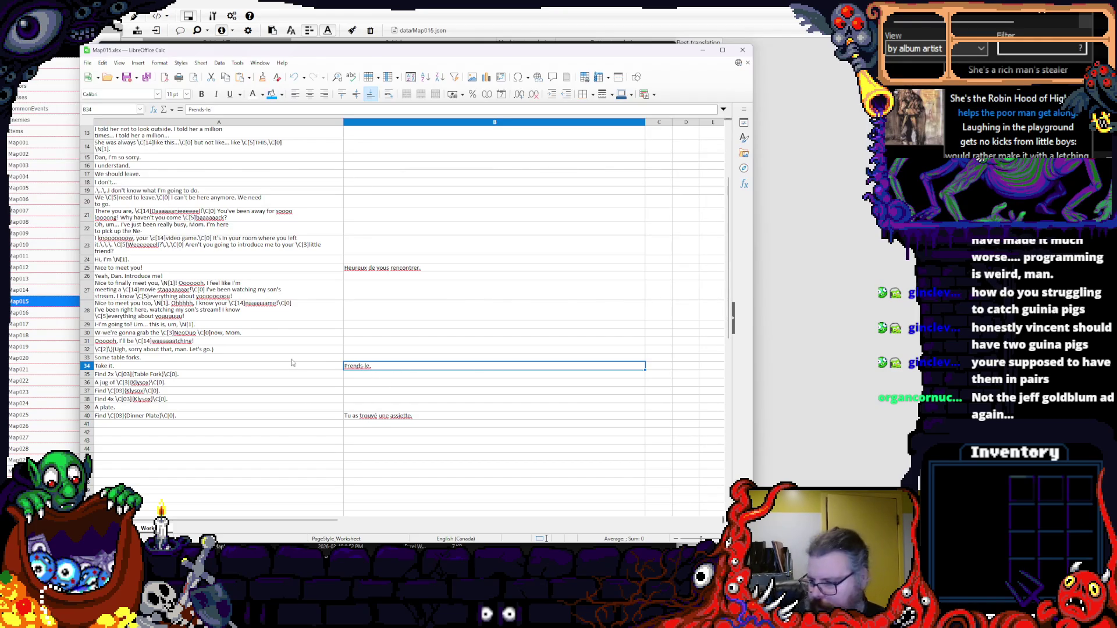
mouse_move(155, 52)
mouse_down()
mouse_move(404, 62)
mouse_move(377, 63)
mouse_move(449, 39)
mouse_up()
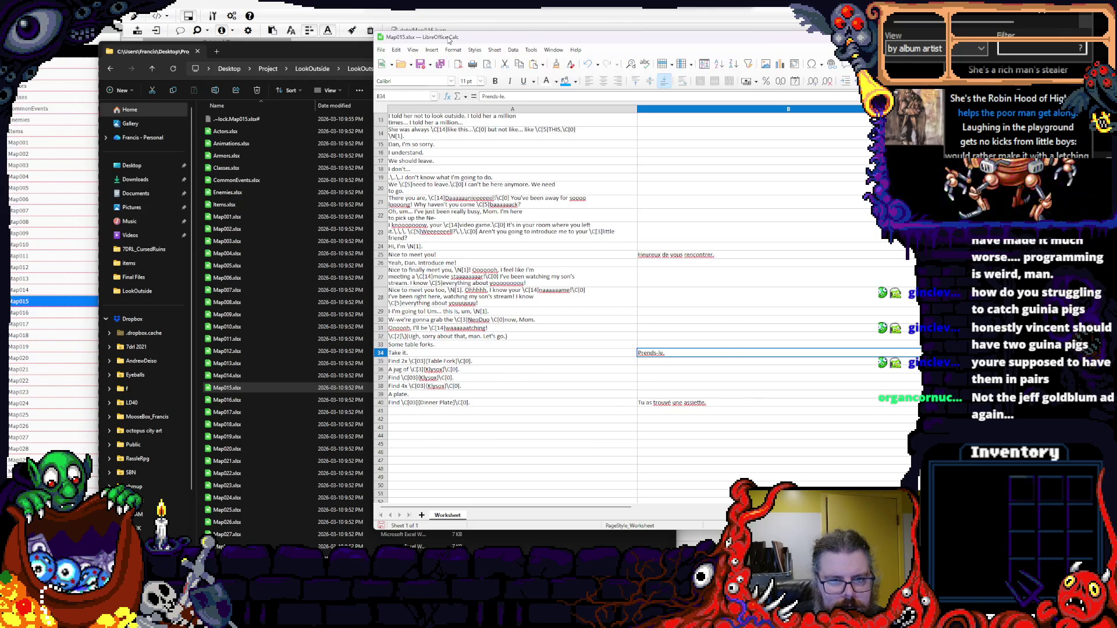
- Review Map015 rows 52–56 in Translator++, then return to the spreadsheet at cell A41
key(alt+Tab)
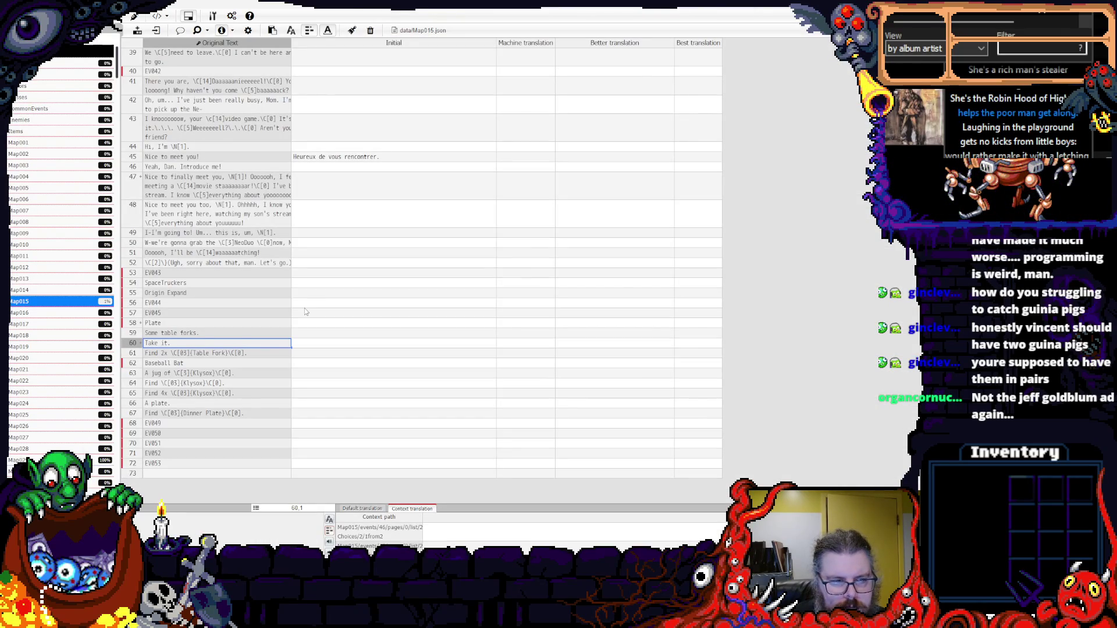
click(300, 303)
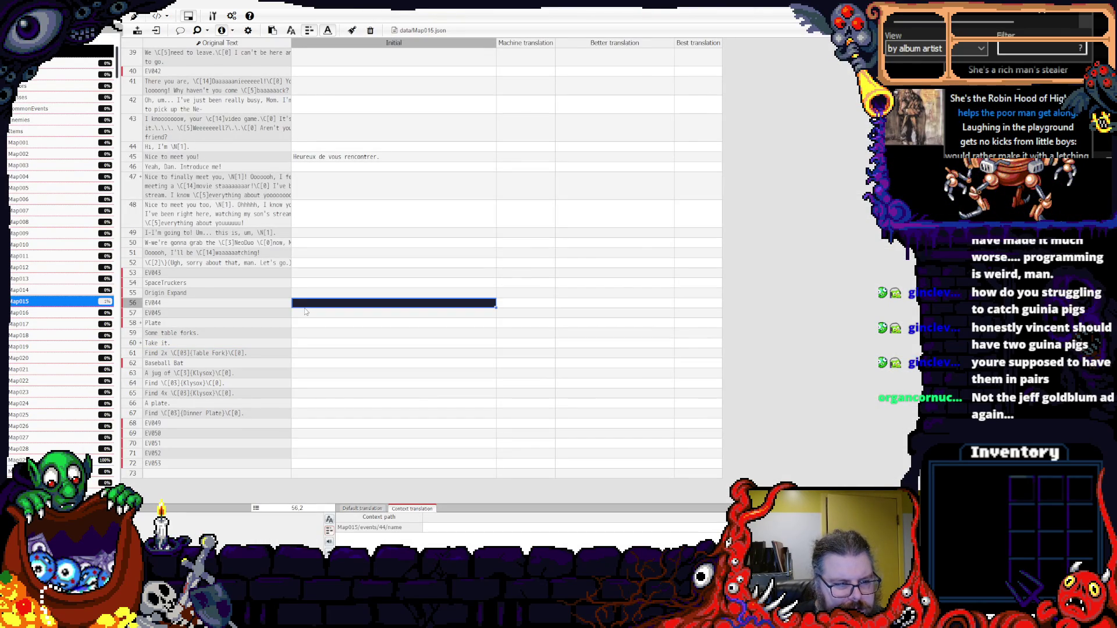
click(215, 264)
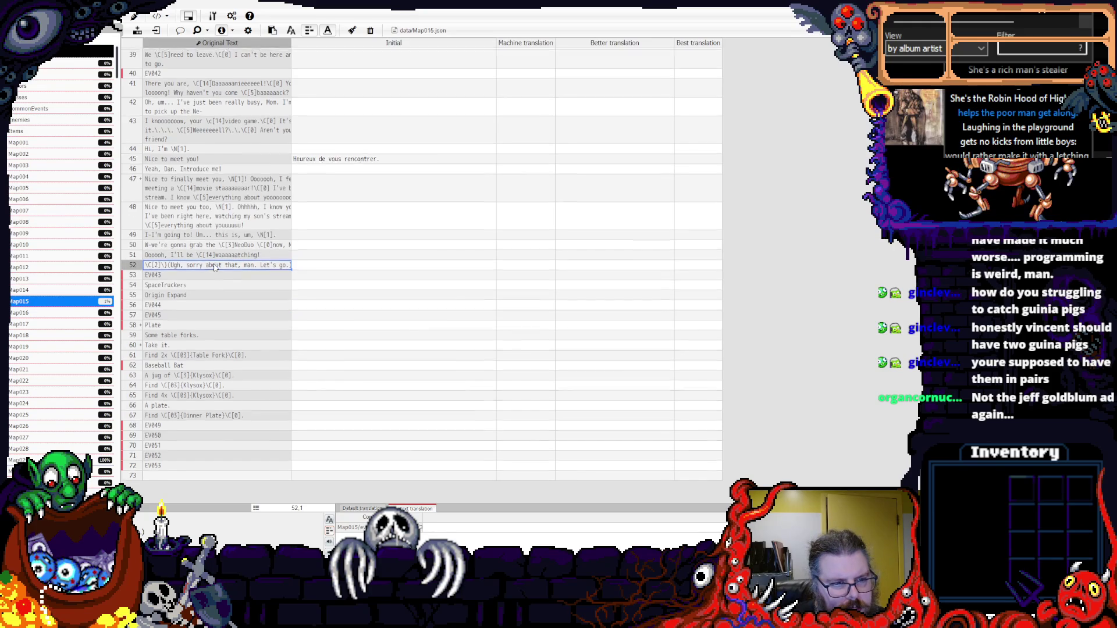
scroll(214, 267, up, 5)
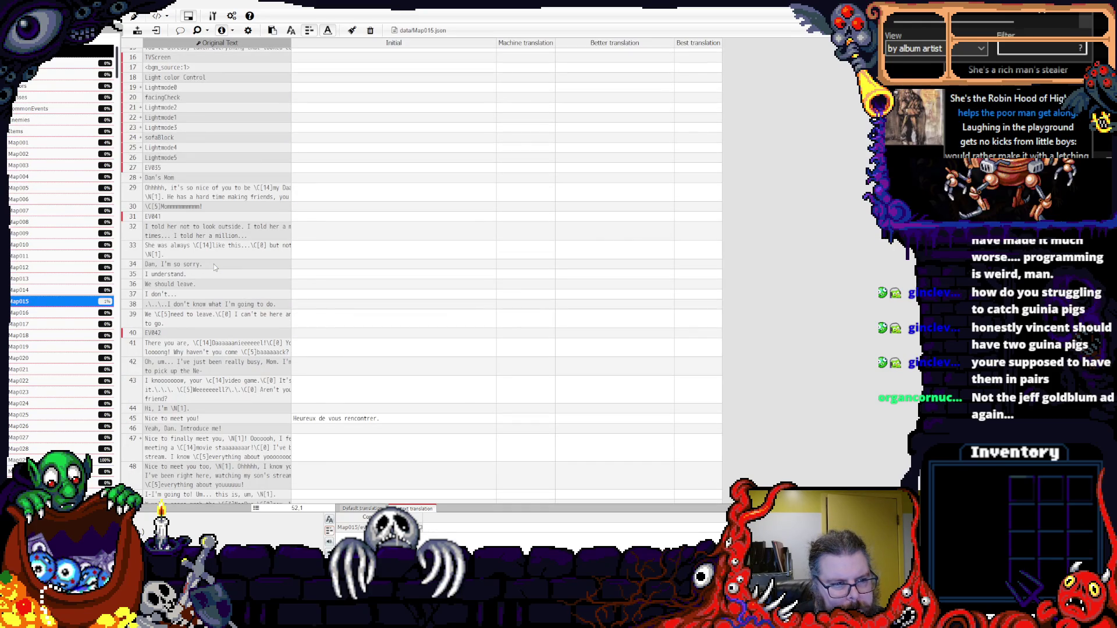
scroll(214, 265, down, 3)
scroll(214, 267, down, 5)
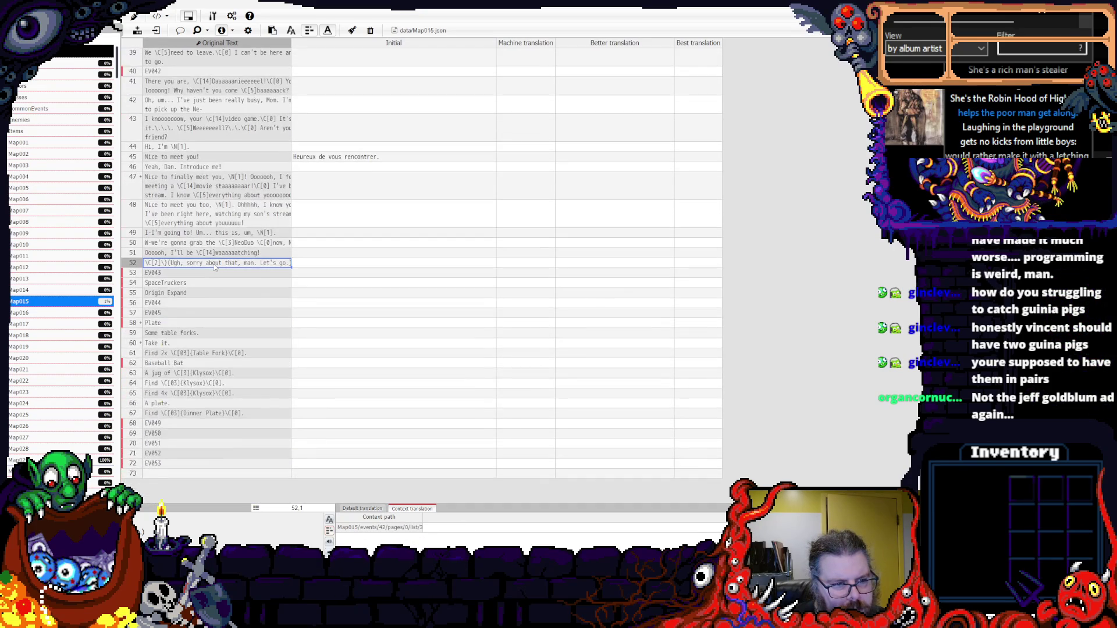
scroll(214, 266, up, 13)
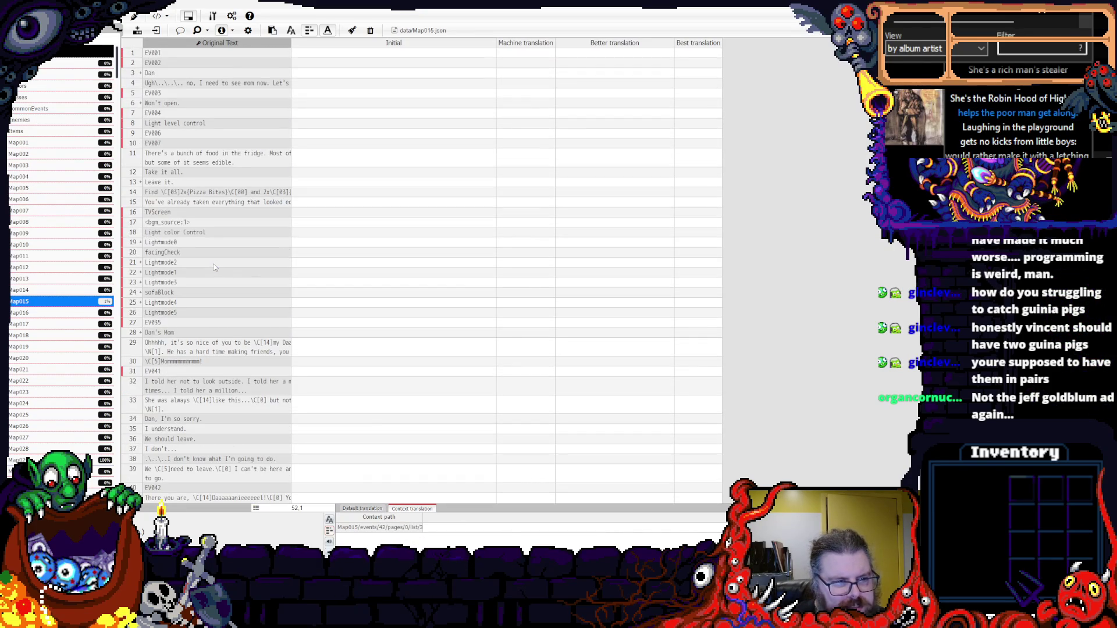
scroll(196, 288, down, 10)
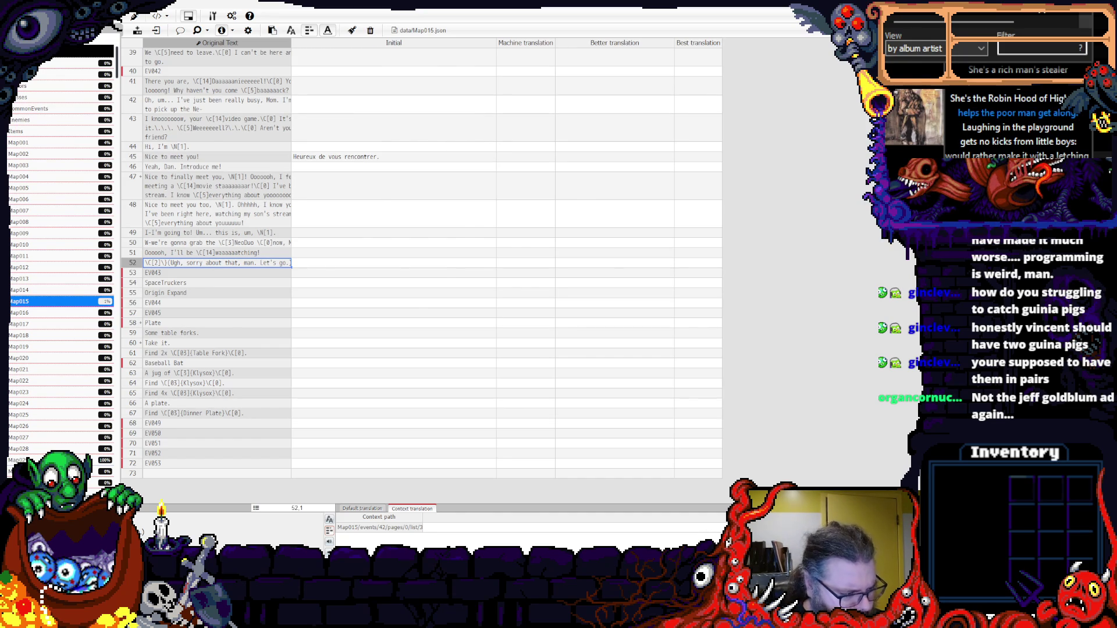
key(alt+Tab)
click(482, 412)
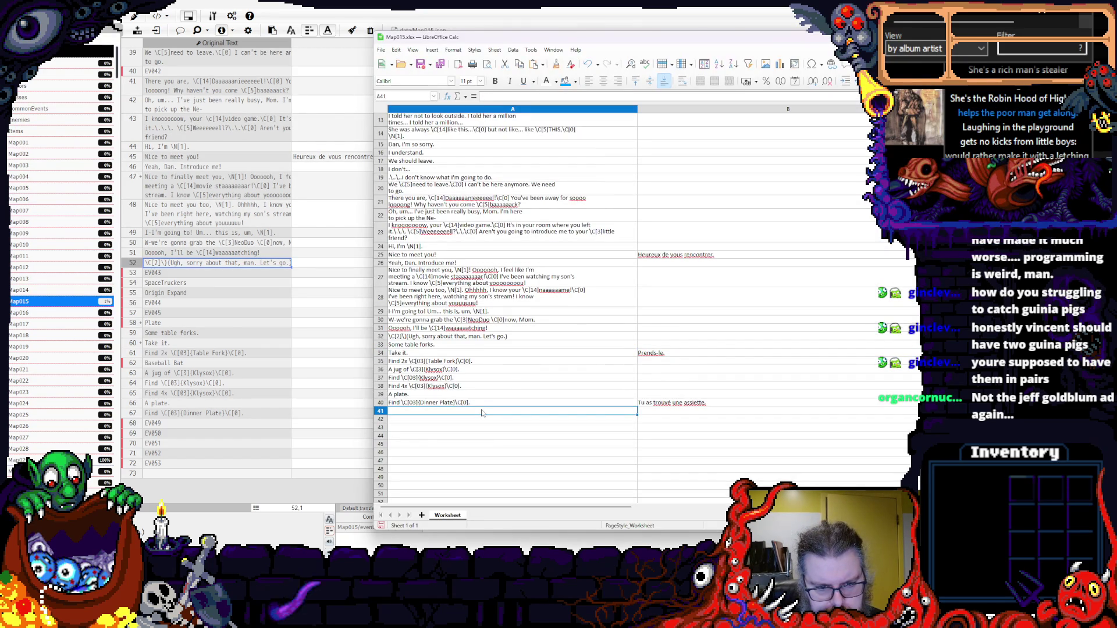
- Enter g in A41 and fill it down to A72, then return to Translator++
text(g)
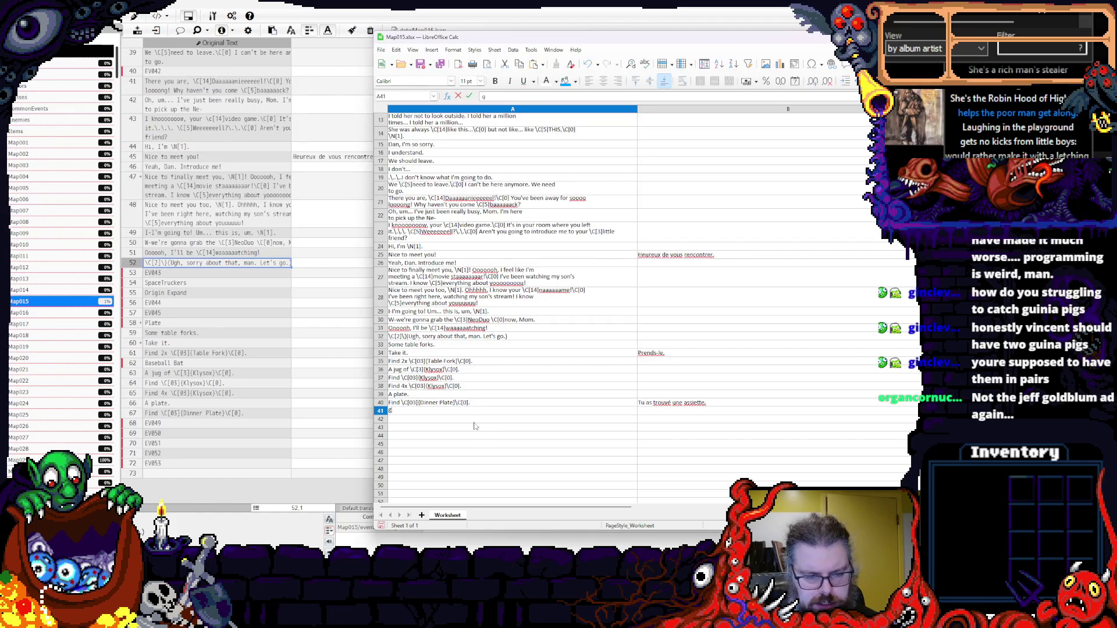
key(Return)
key(ctrl+d)
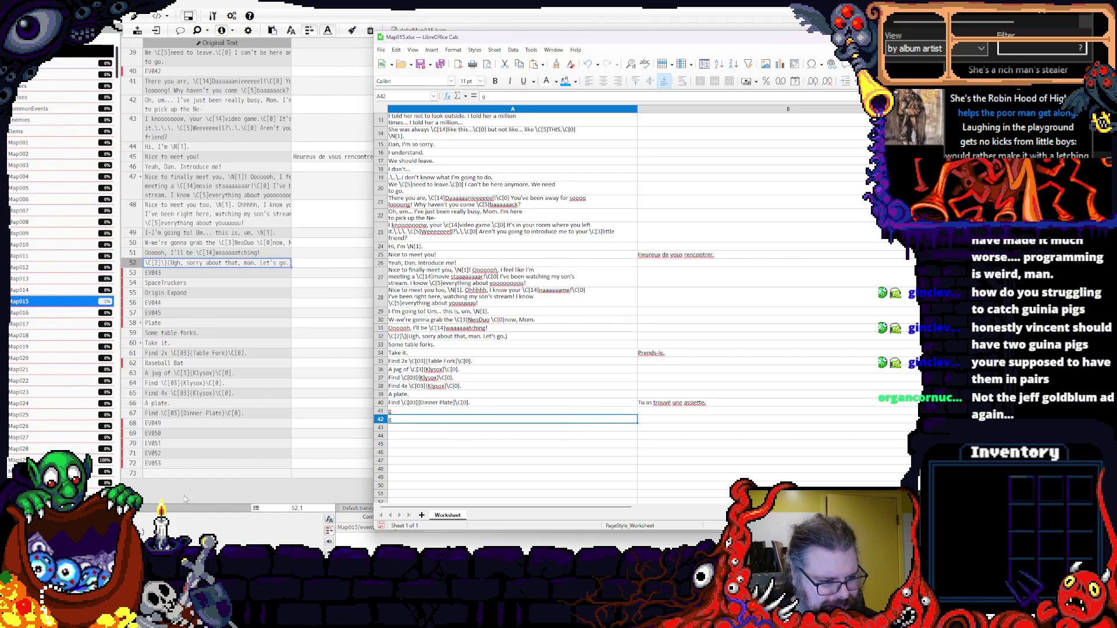
scroll(598, 411, down, 4)
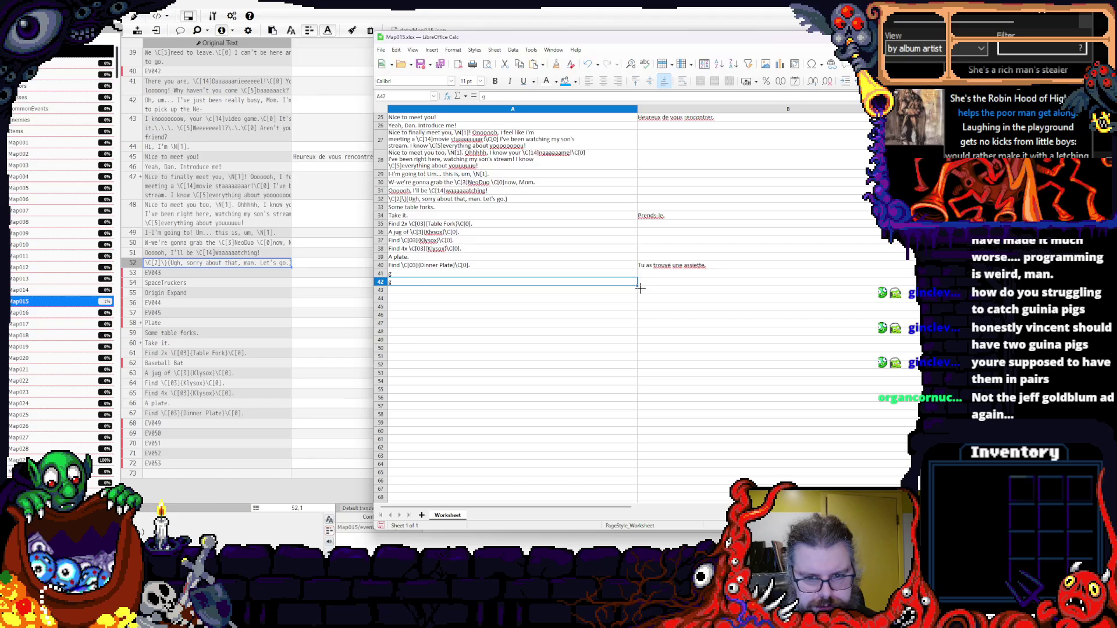
drag(638, 283, 627, 444)
click(664, 374)
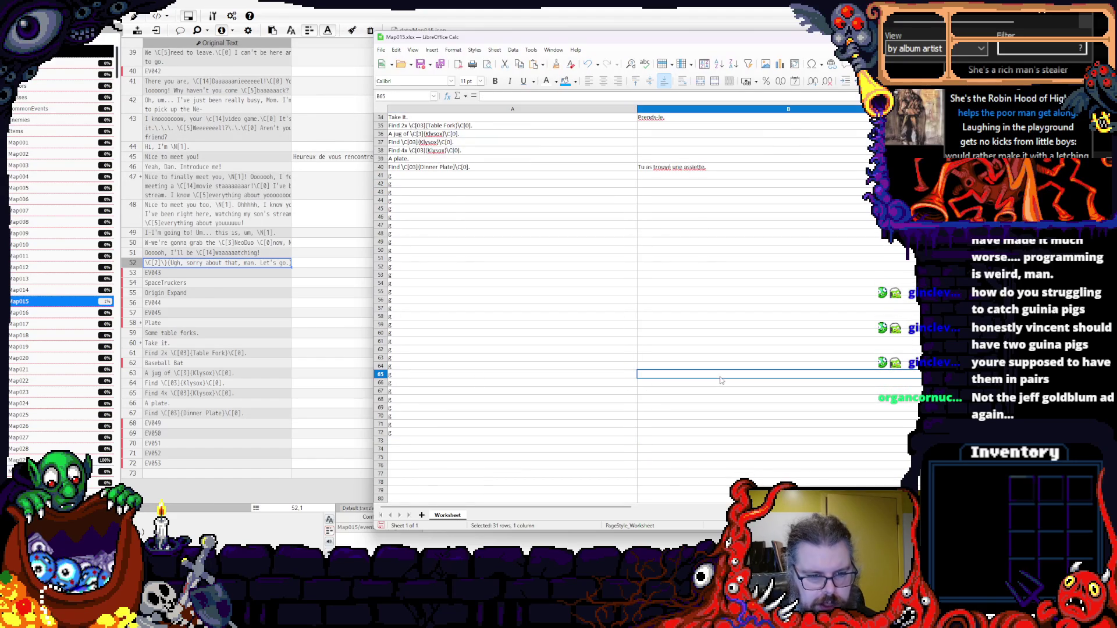
click(515, 252)
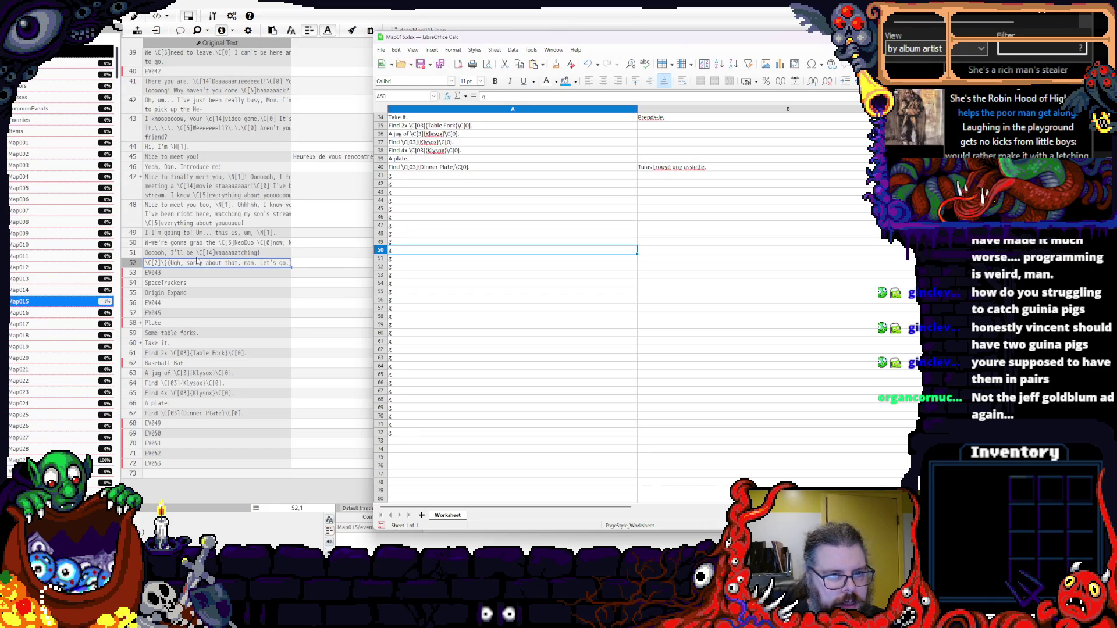
scroll(484, 201, up, 4)
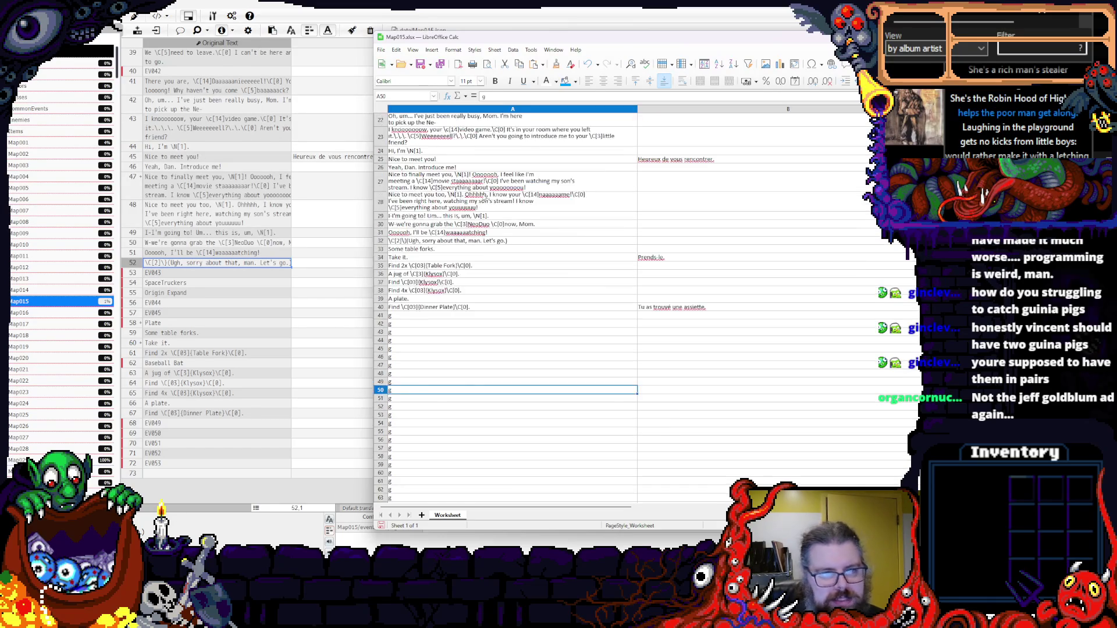
click(445, 326)
click(450, 300)
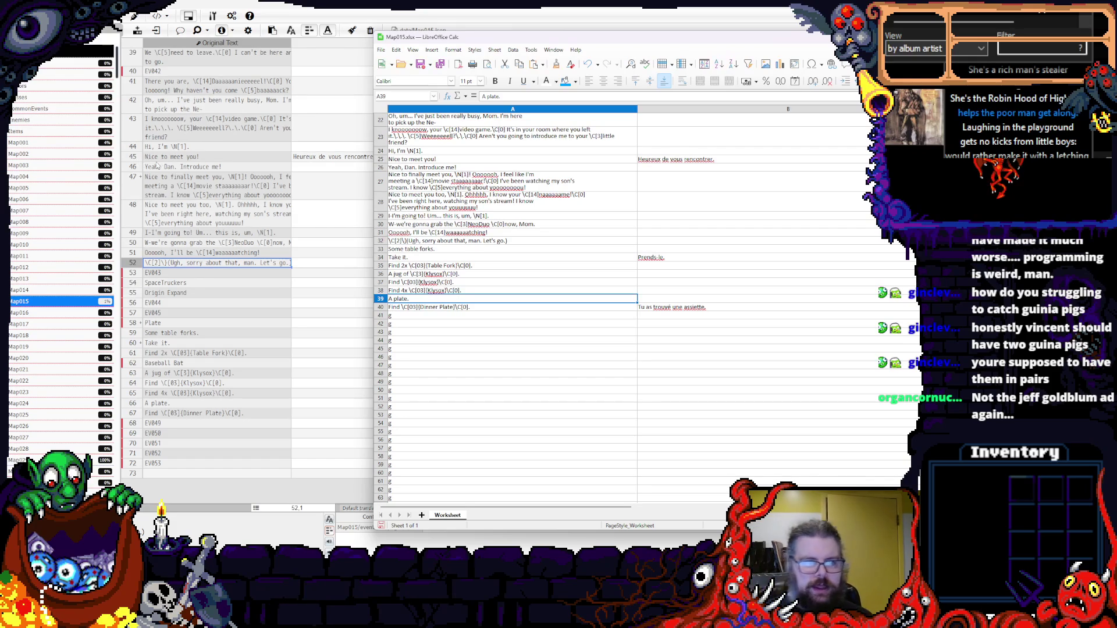
click(358, 186)
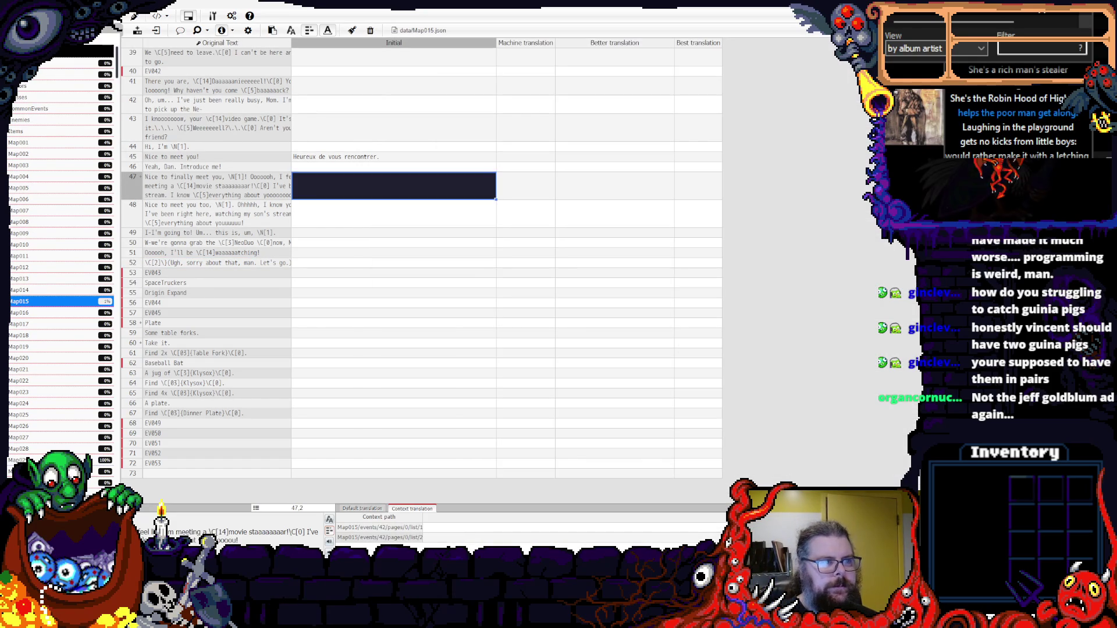
- Check the translation cells of rows 50, 47 and 45 in the Map015 grid
click(363, 244)
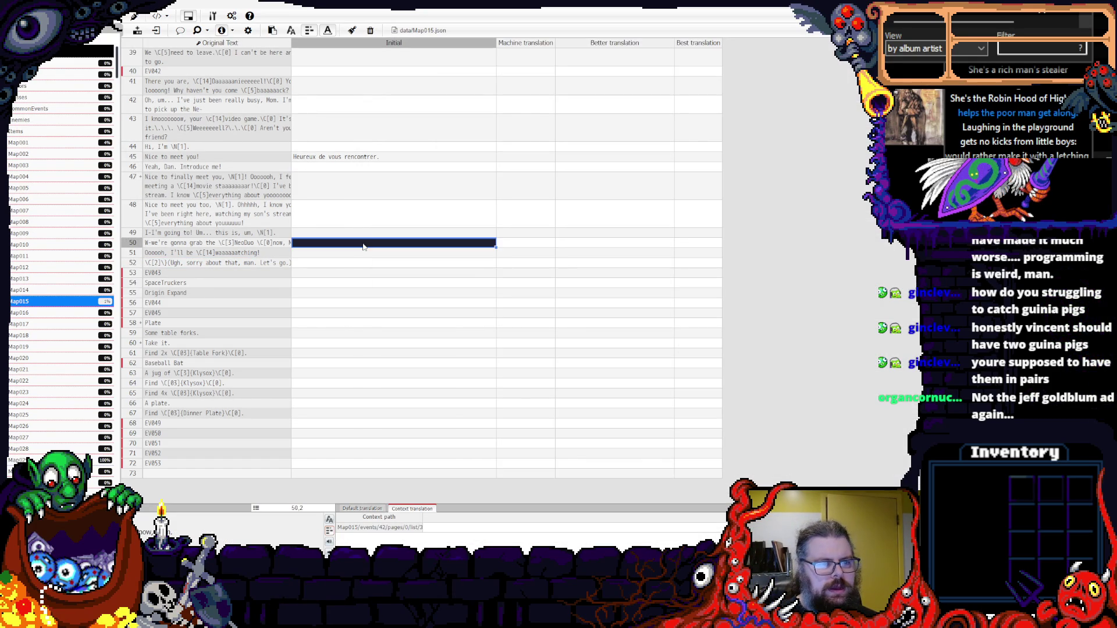
click(380, 190)
scroll(380, 189, up, 3)
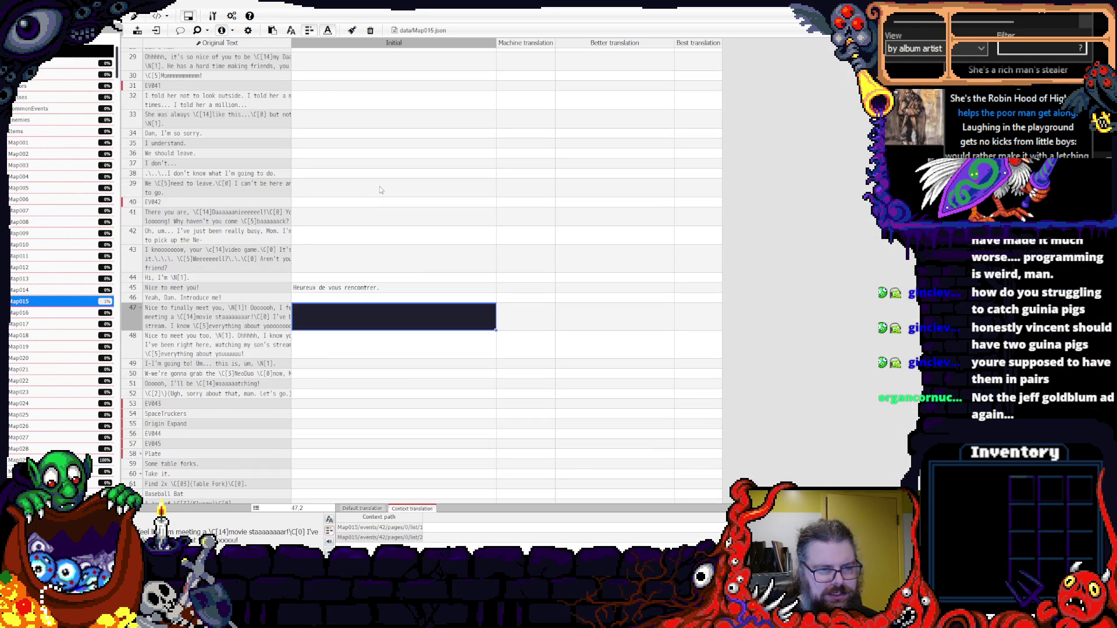
key(Up)
key(Up)
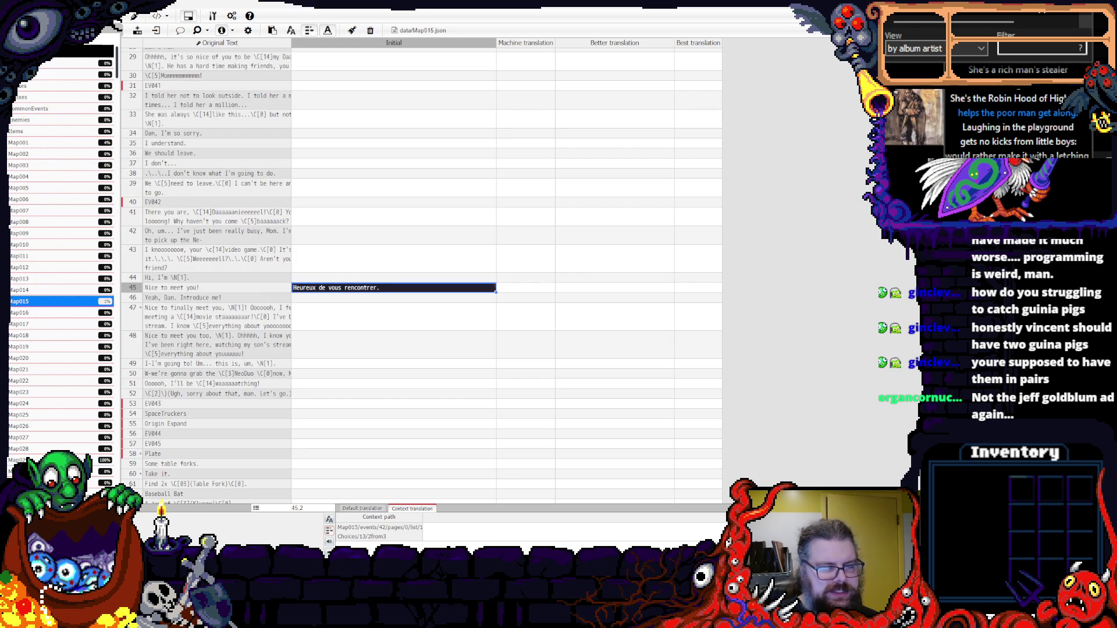
- Go up to the LookOutside folder and load Look Outside_Trimmed.trans
click(156, 30)
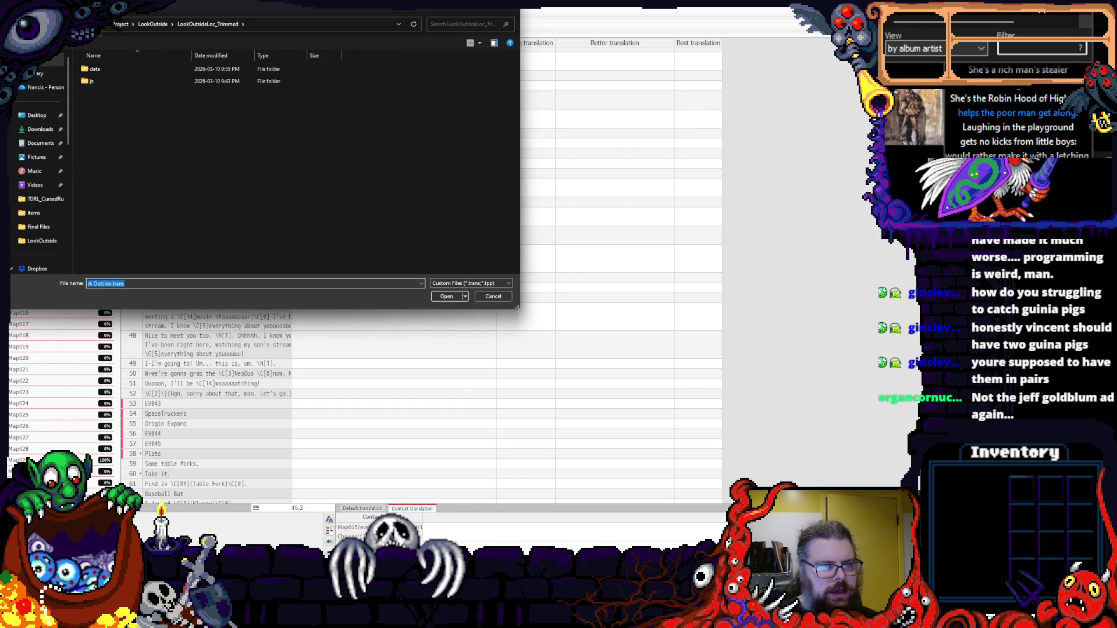
click(153, 24)
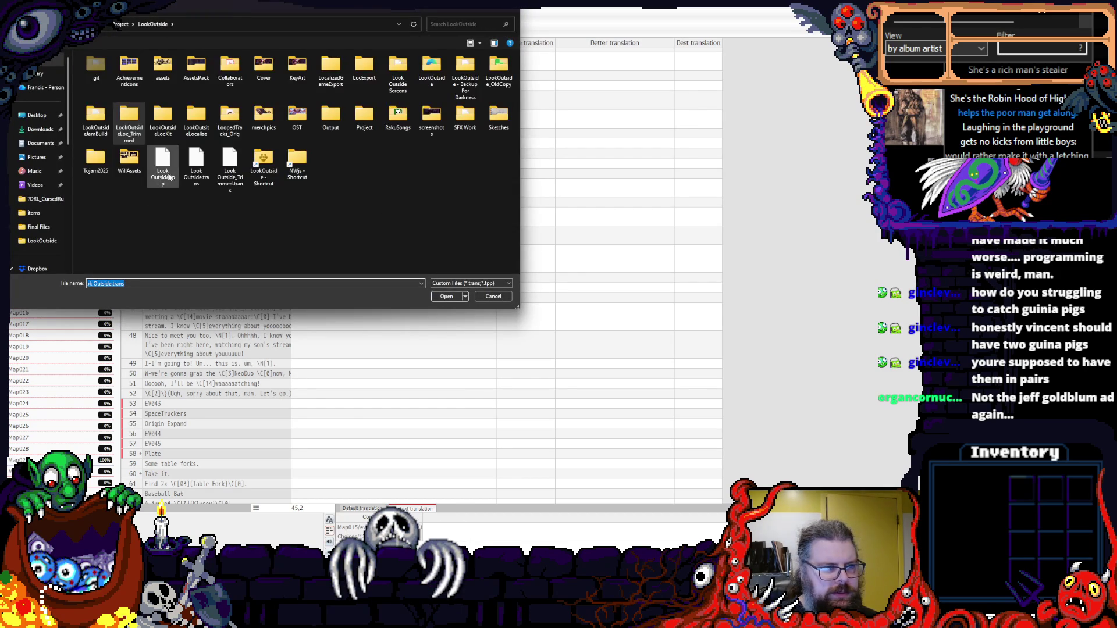
click(230, 166)
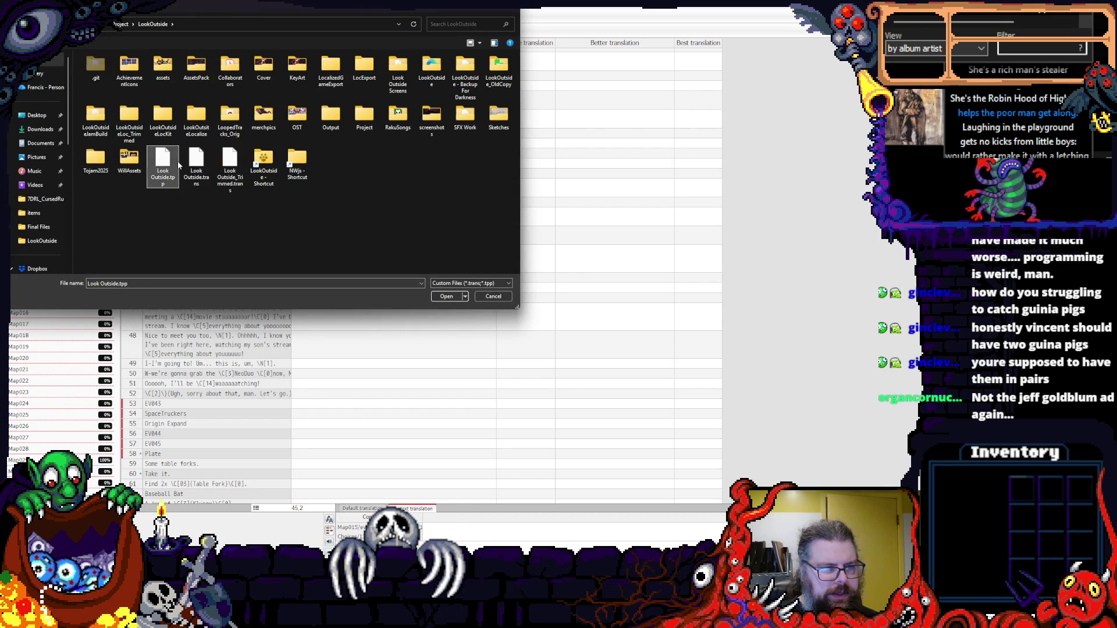
click(196, 170)
click(230, 169)
click(196, 173)
click(221, 169)
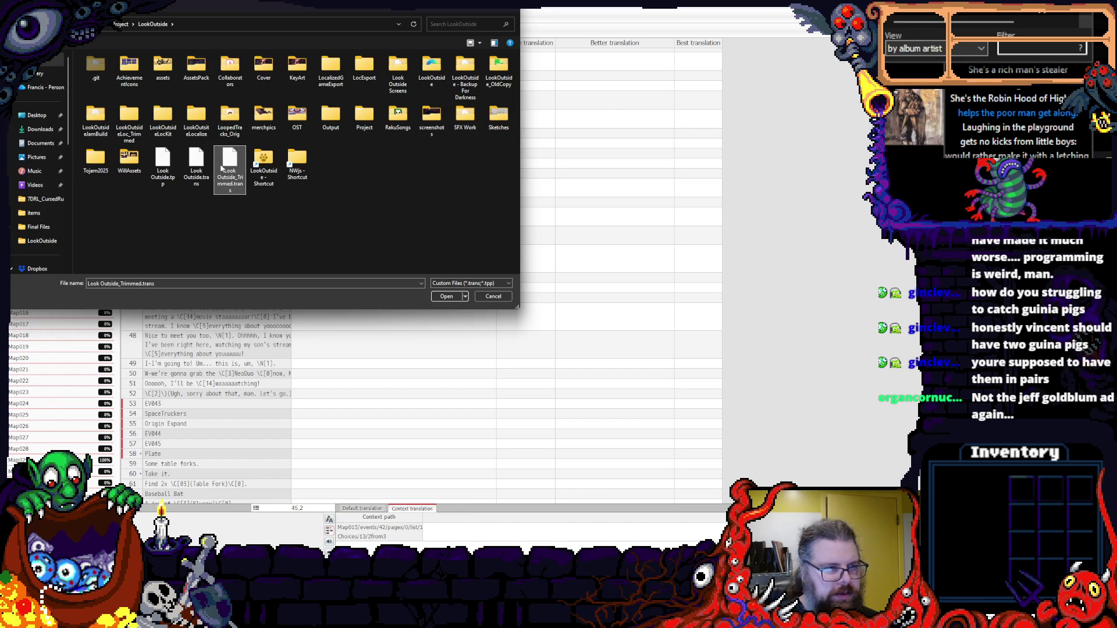
click(196, 170)
click(222, 169)
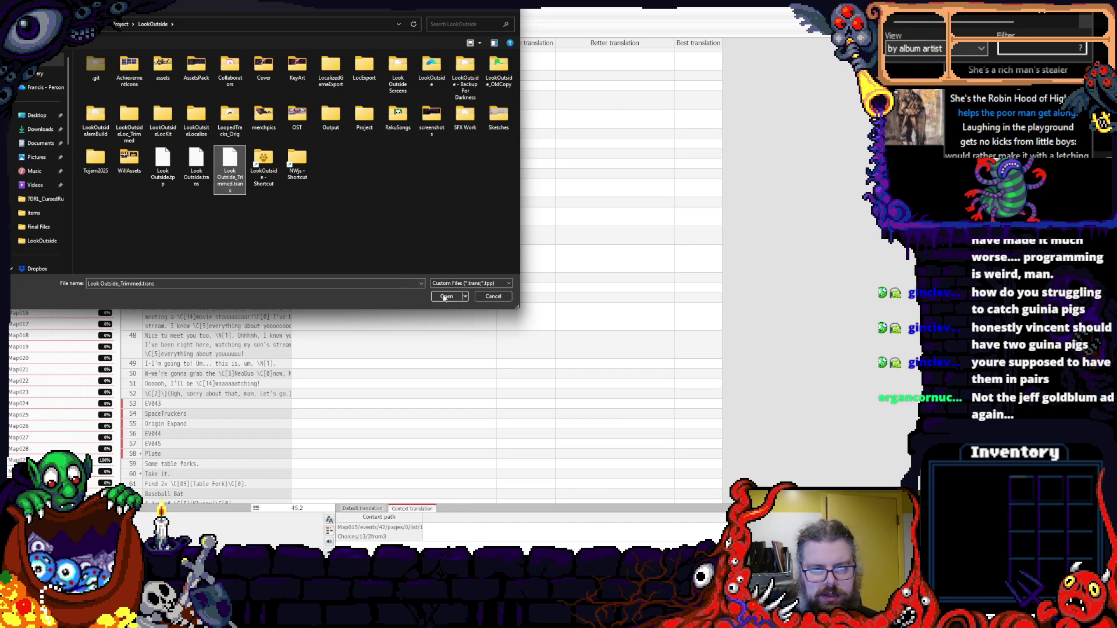
click(446, 297)
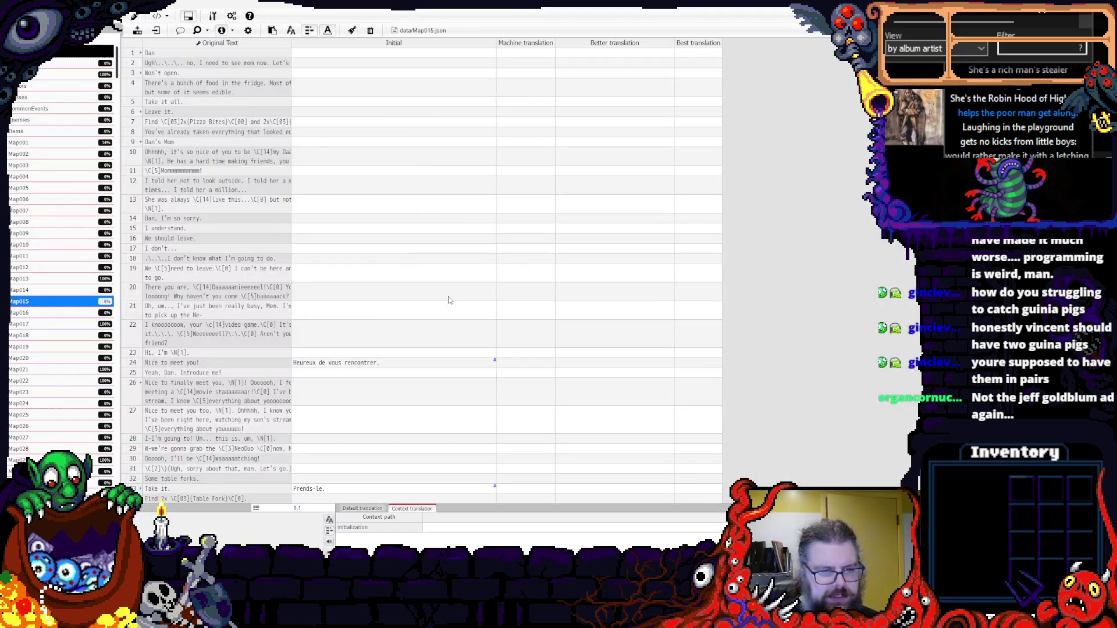
- Inspect the translation cells of rows 1–24 in the Map015 grid
click(352, 329)
click(347, 362)
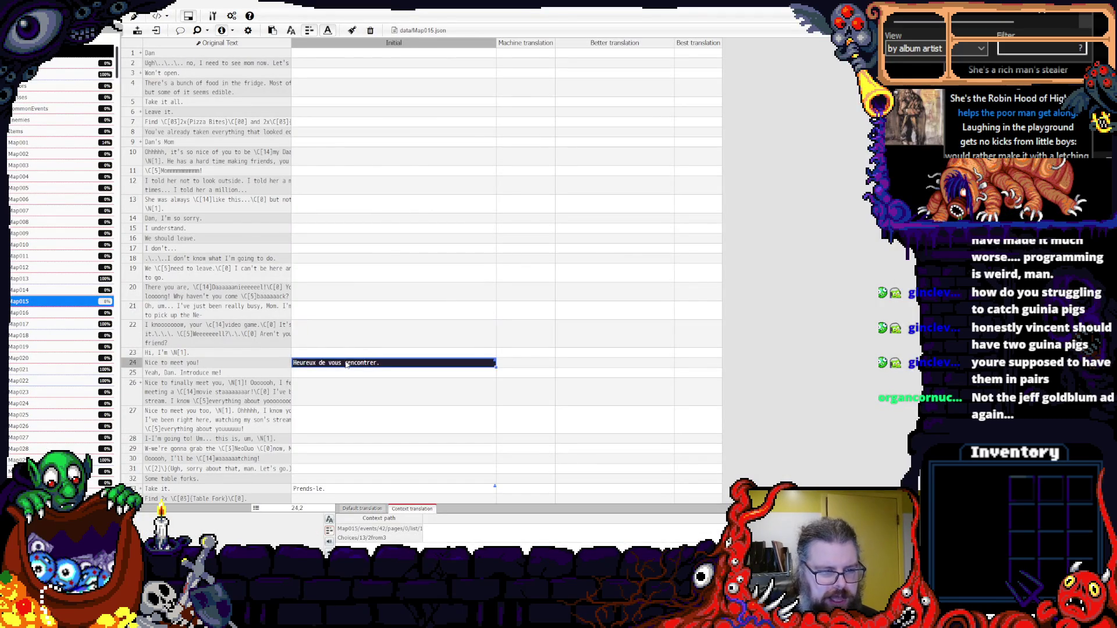
click(347, 333)
click(345, 318)
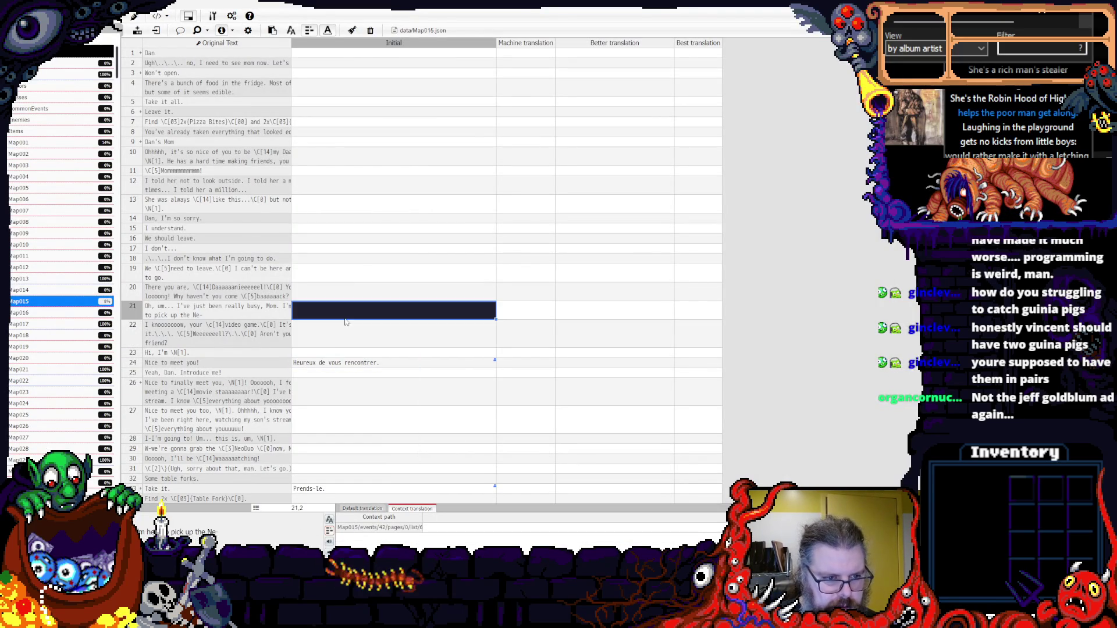
click(340, 334)
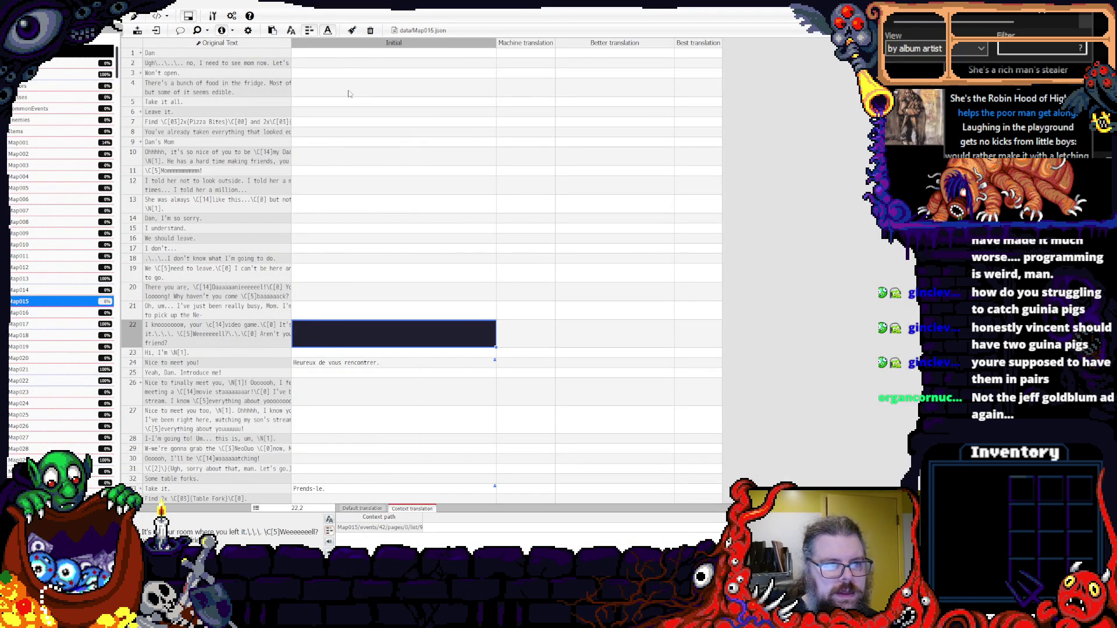
click(340, 63)
- Fill rows 1, 3, 5 and 7 with placeholders Filler 1 through Filler 4
click(339, 53)
text(Filler 1)
click(333, 73)
click(331, 54)
key(ctrl+c)
click(330, 73)
key(ctrl+v)
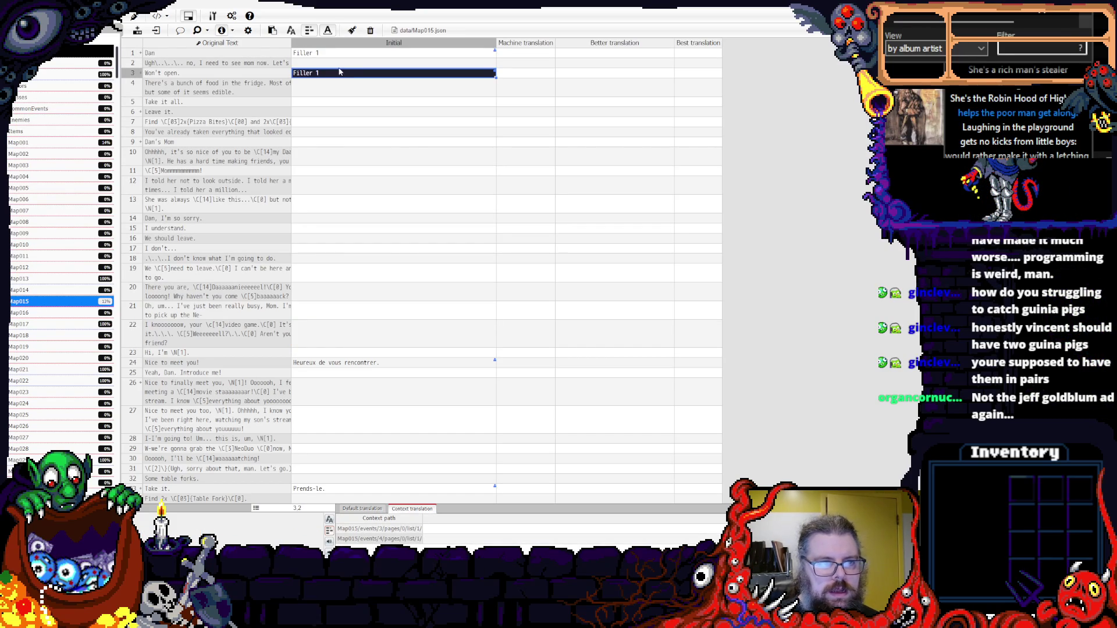
double_click(334, 72)
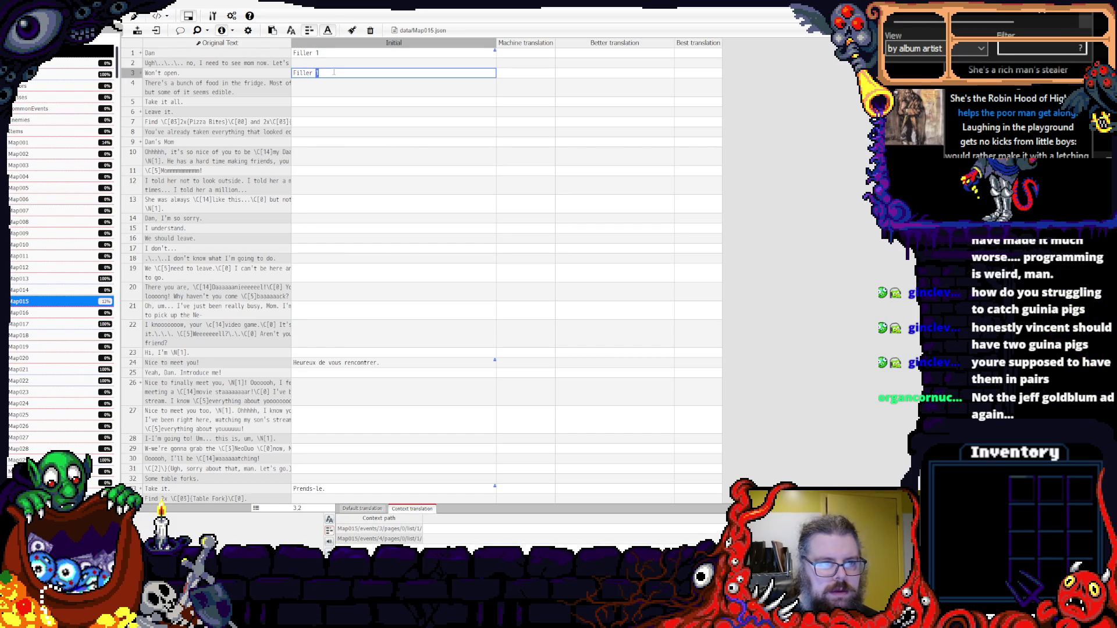
click(325, 101)
key(ctrl+v)
double_click(325, 102)
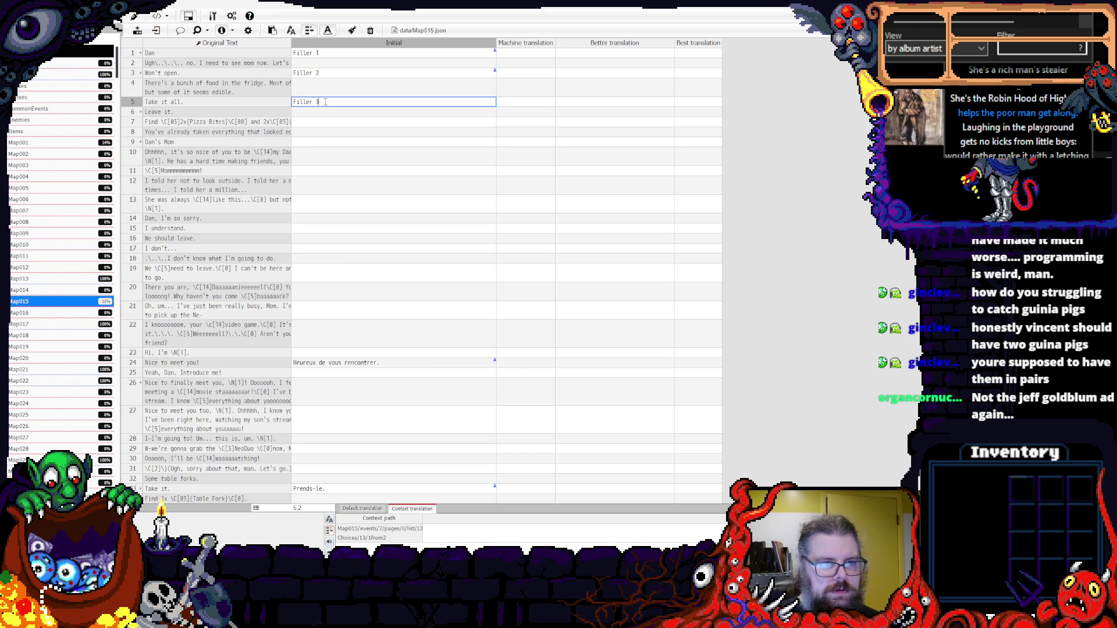
click(327, 123)
key(ctrl+v)
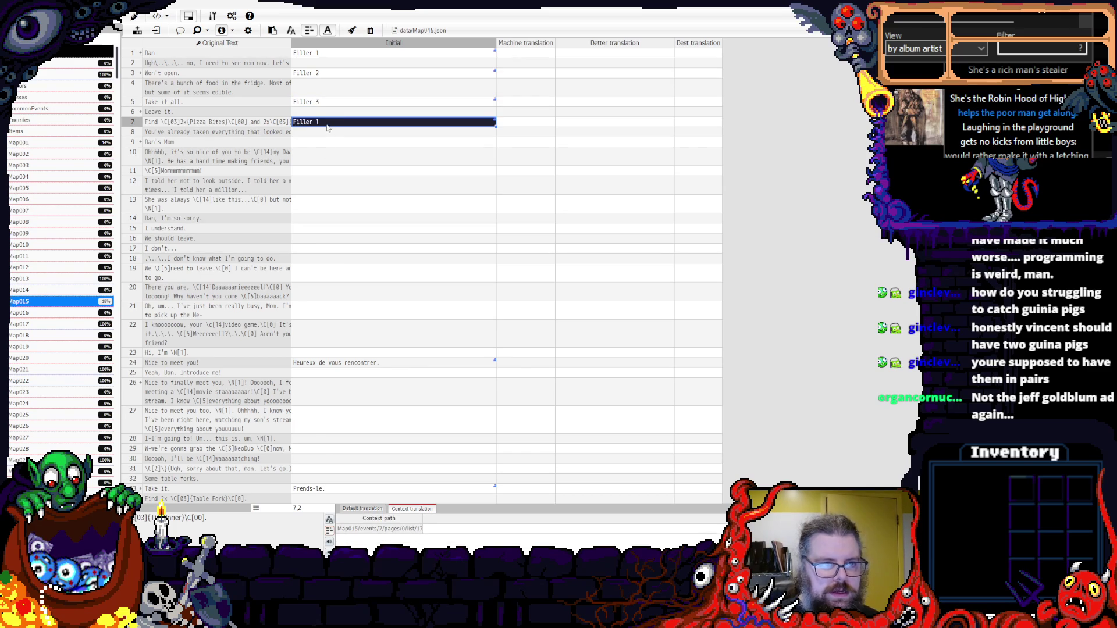
double_click(327, 122)
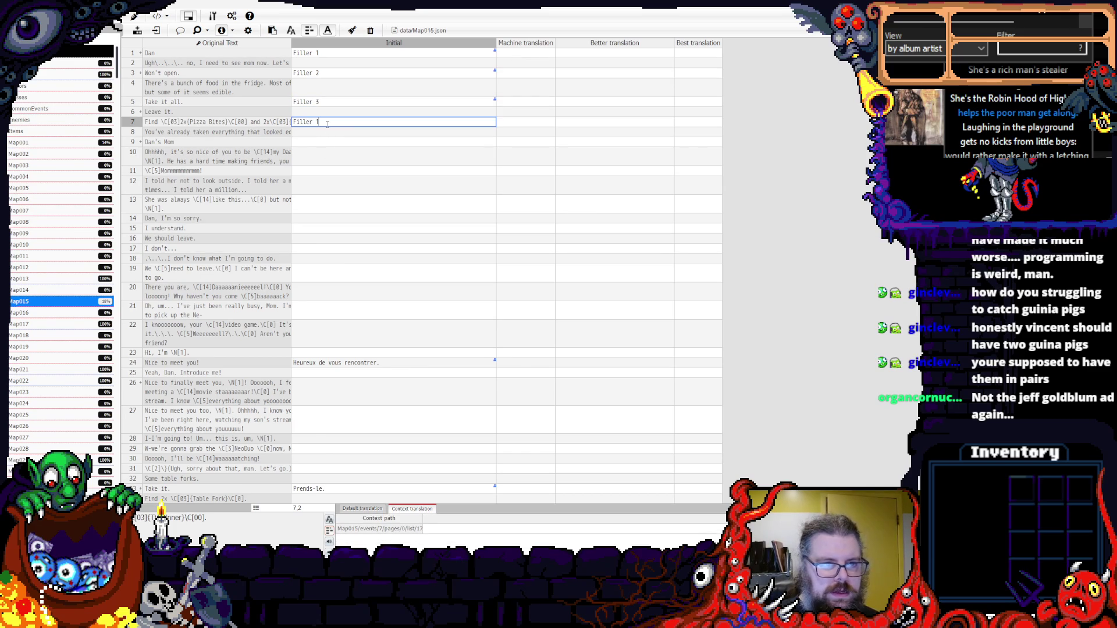
click(324, 155)
- Give rows 9 and 11 the placeholders Filler 5 and Filler 6
click(324, 143)
key(ctrl+v)
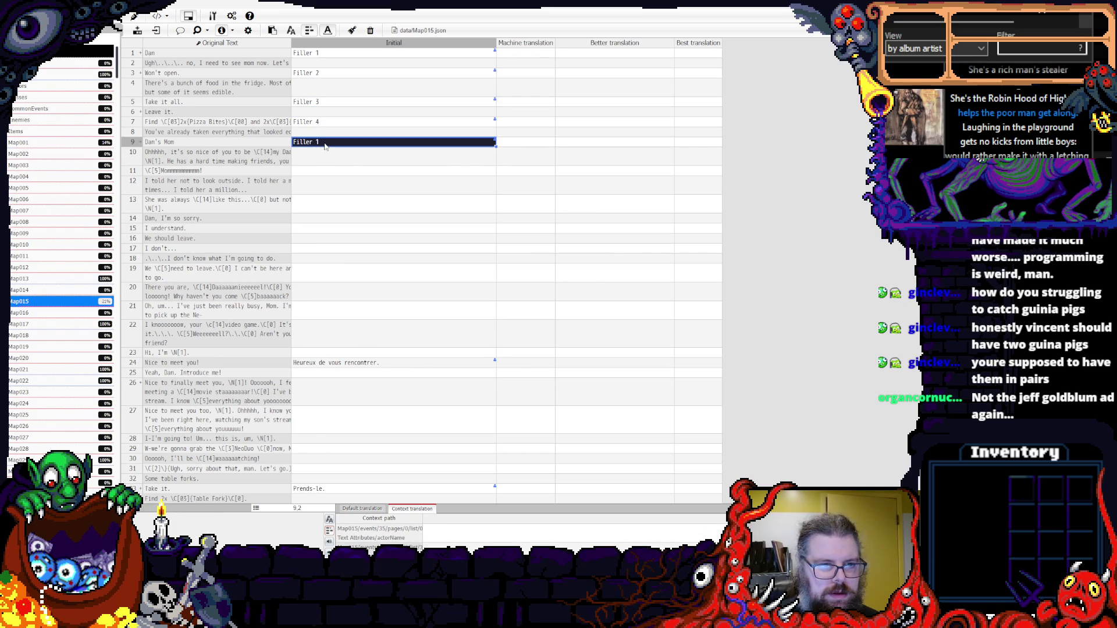
double_click(325, 144)
text(5)
click(337, 167)
key(Up)
click(330, 171)
key(ctrl+v)
double_click(331, 169)
click(331, 169)
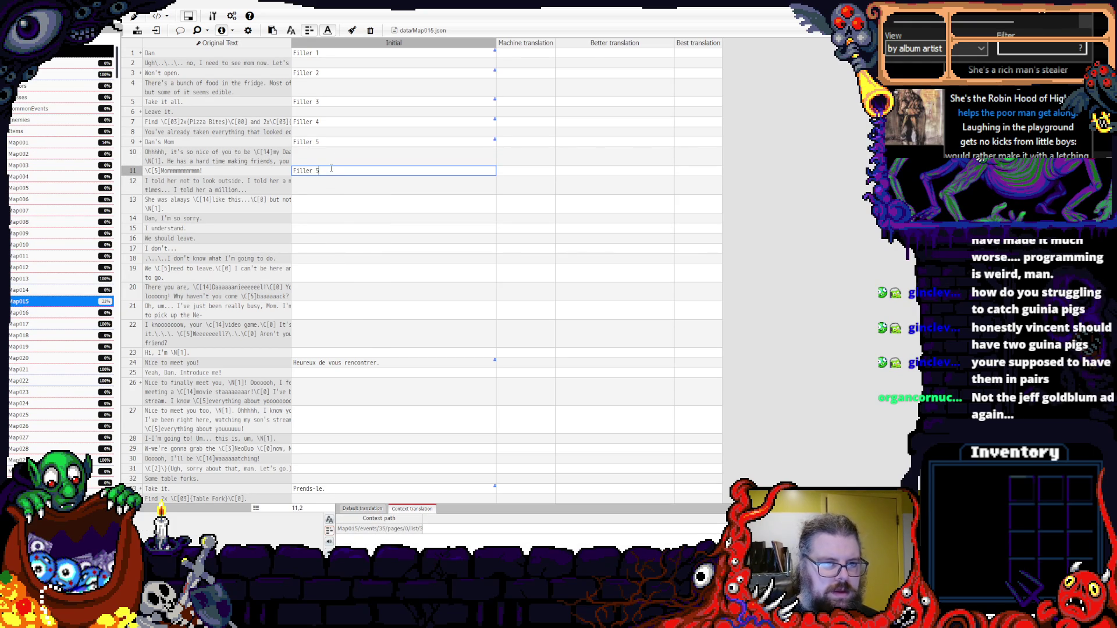
click(327, 201)
- Give rows 13, 15, 17 and 19 the placeholders Filler 7 through Filler 10
key(ctrl+v)
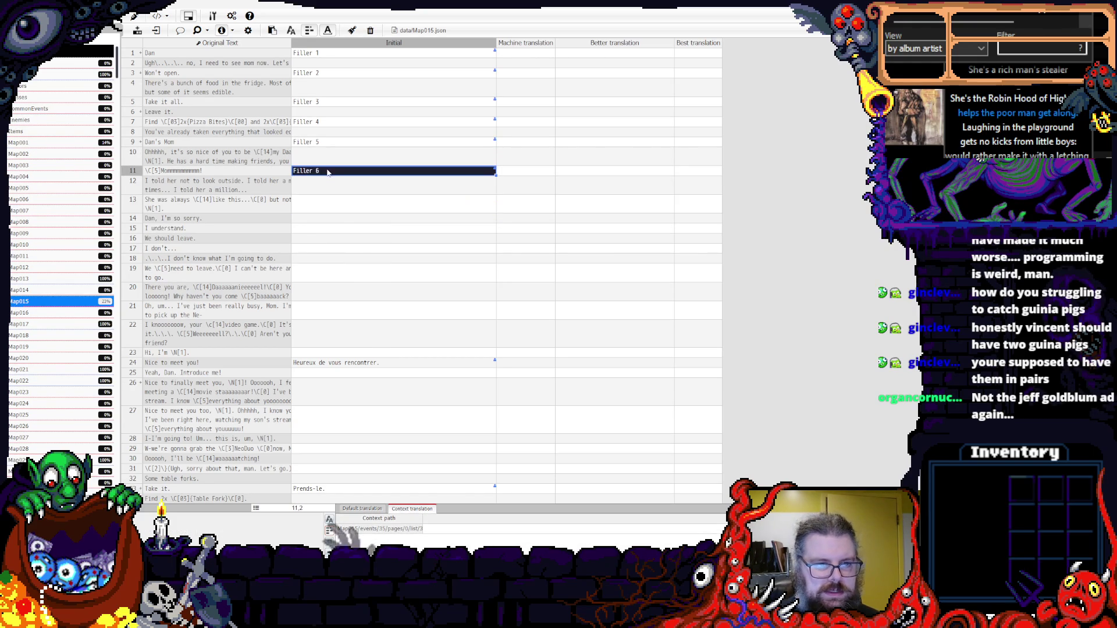
double_click(326, 201)
key(ctrl+c)
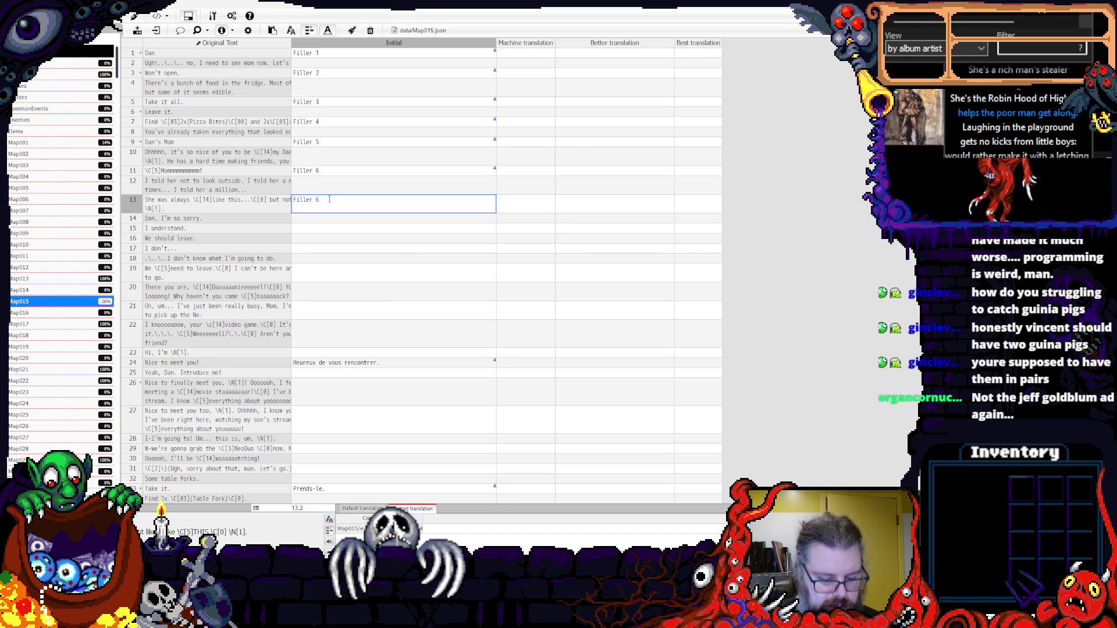
click(327, 228)
key(ctrl+v)
double_click(329, 227)
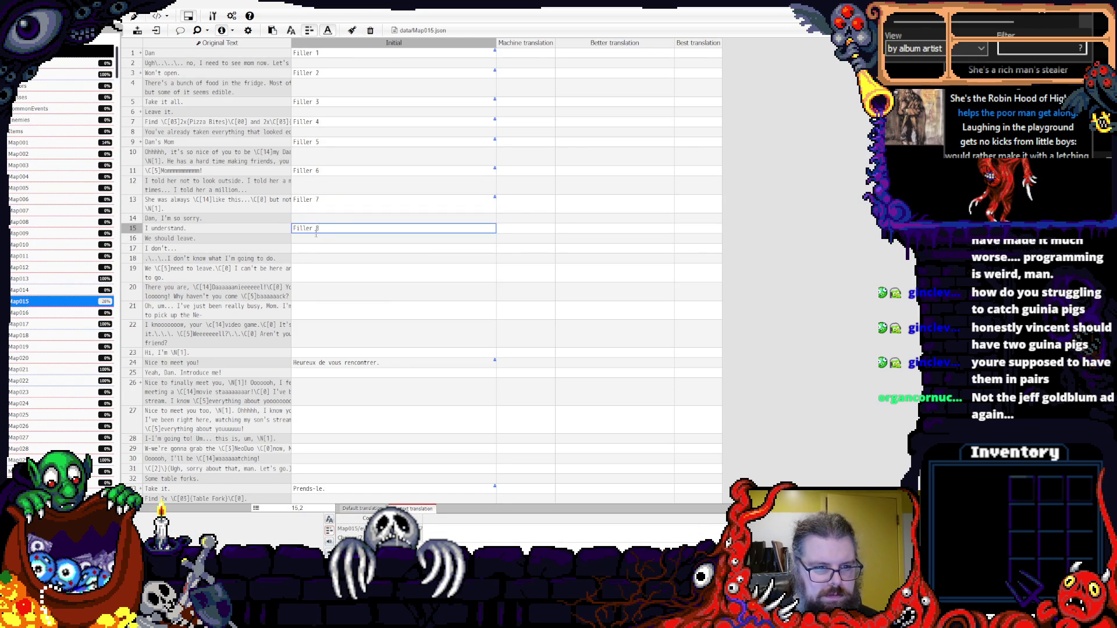
click(314, 249)
key(ctrl+v)
double_click(334, 250)
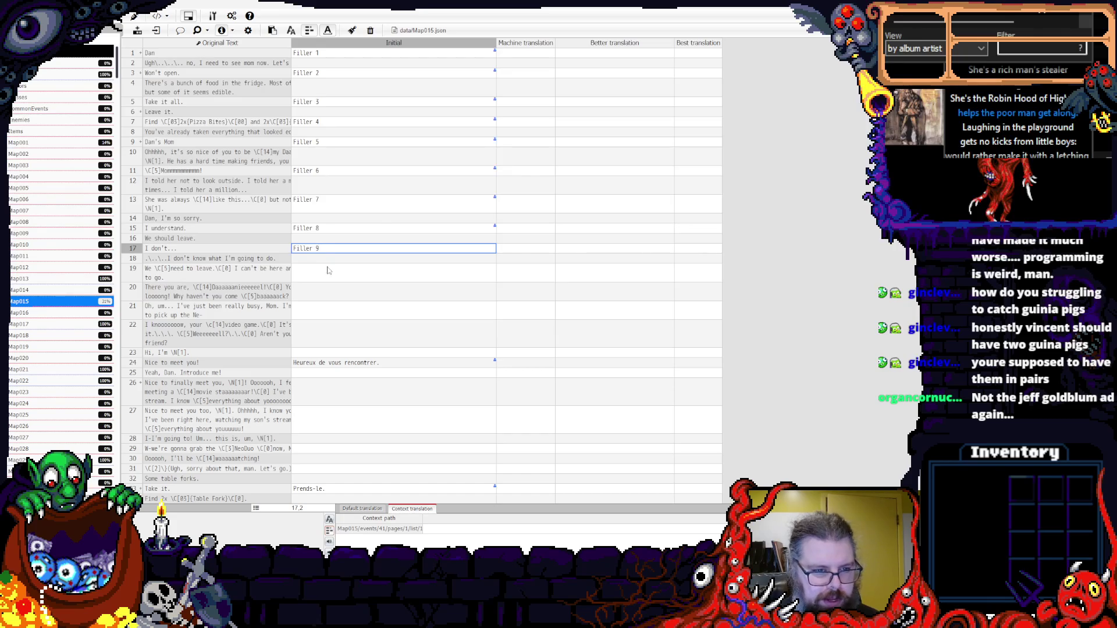
click(326, 271)
key(ctrl+v)
double_click(326, 272)
key(BackSpace)
text(10)
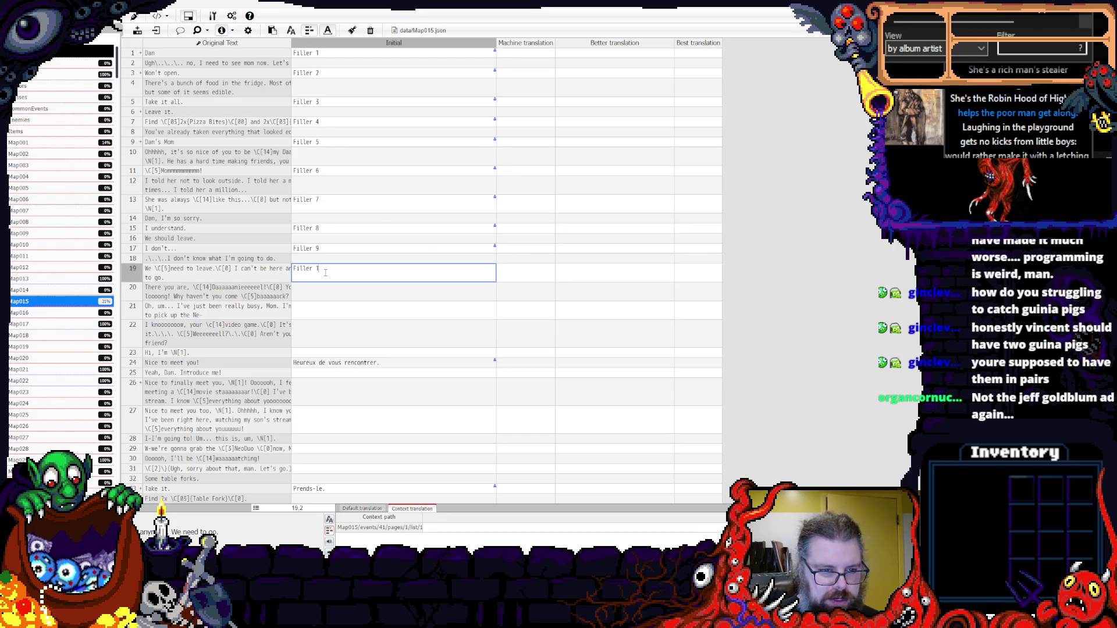
- Paste Filler placeholders into the empty Initial cells of rows 21, 23 and 26
click(317, 313)
key(ctrl+v)
double_click(325, 310)
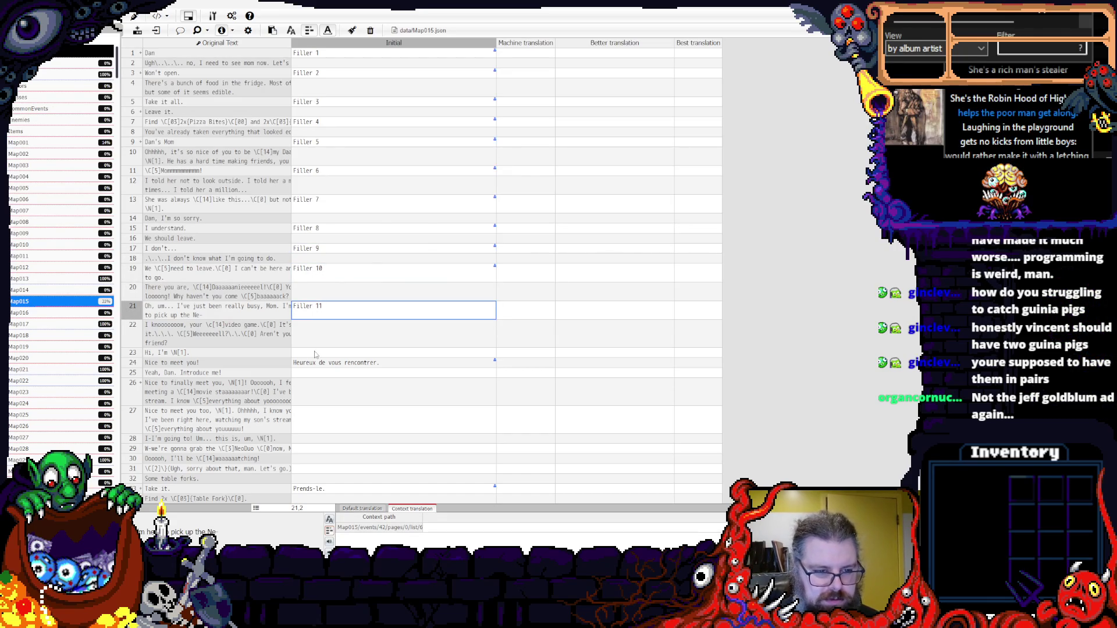
click(315, 354)
key(ctrl+v)
double_click(378, 349)
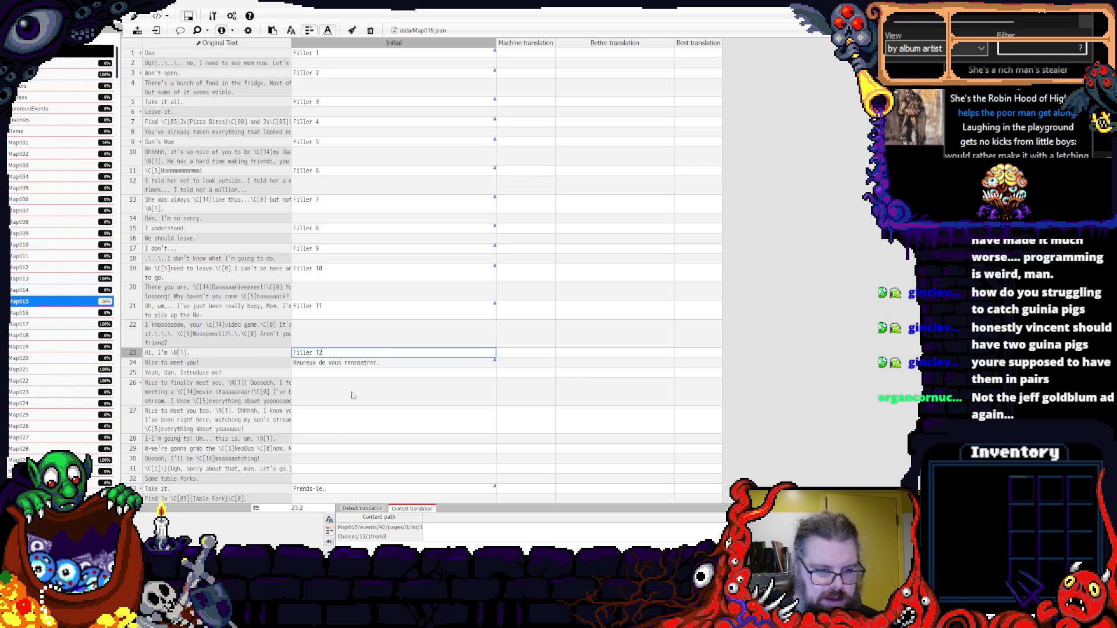
click(344, 388)
double_click(343, 388)
key(ctrl+v)
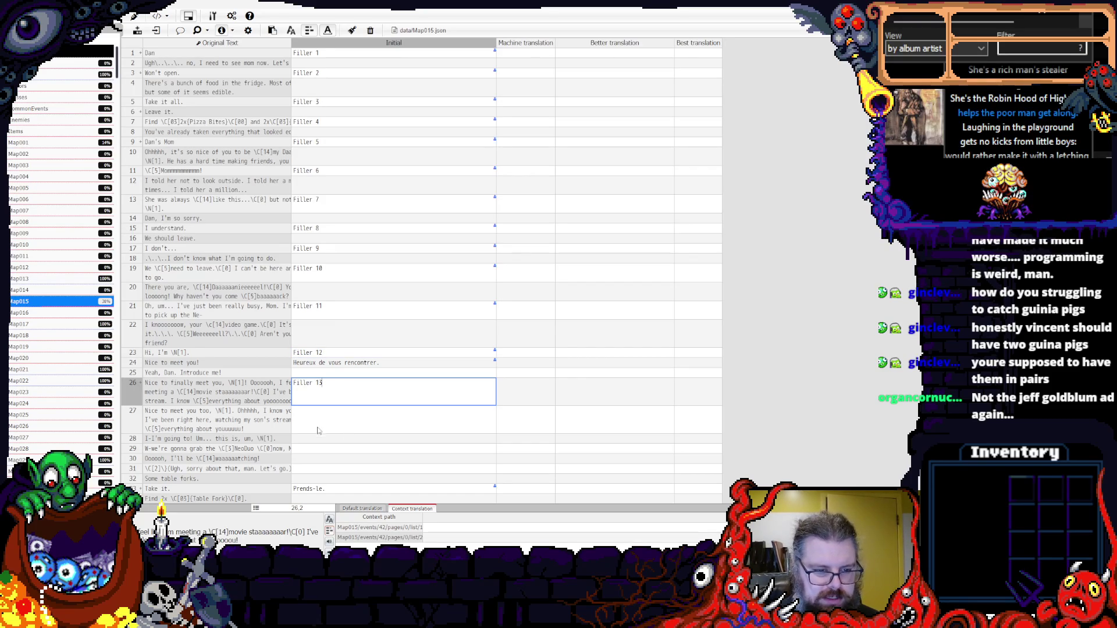
- Paste Filler placeholders into rows 28, 30 and 32, ending with Filler 16
click(332, 441)
double_click(331, 439)
key(ctrl+v)
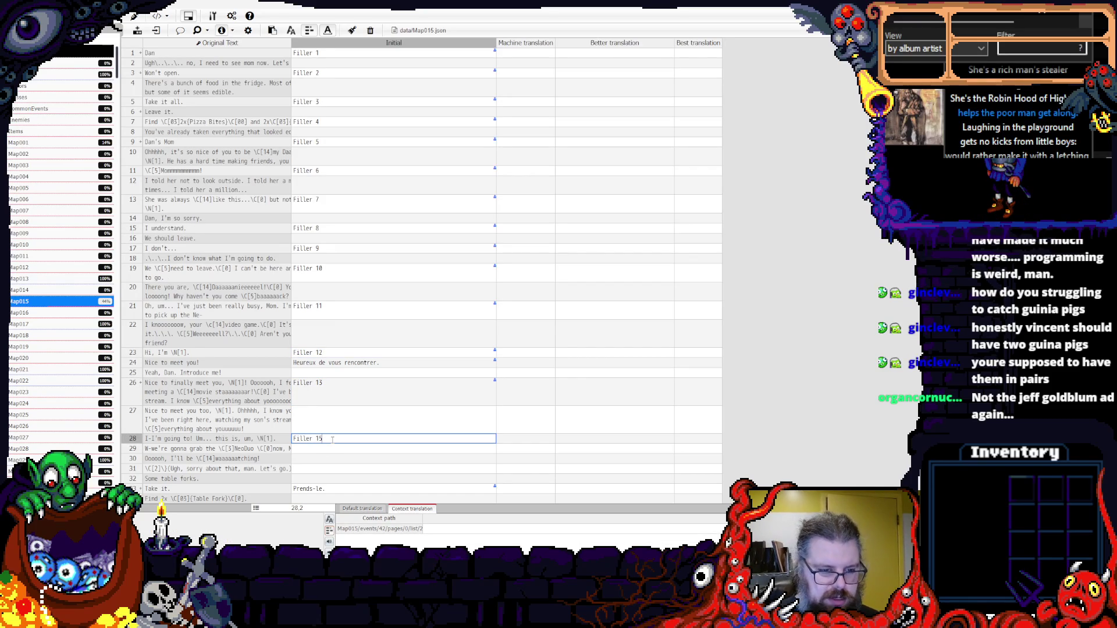
click(319, 458)
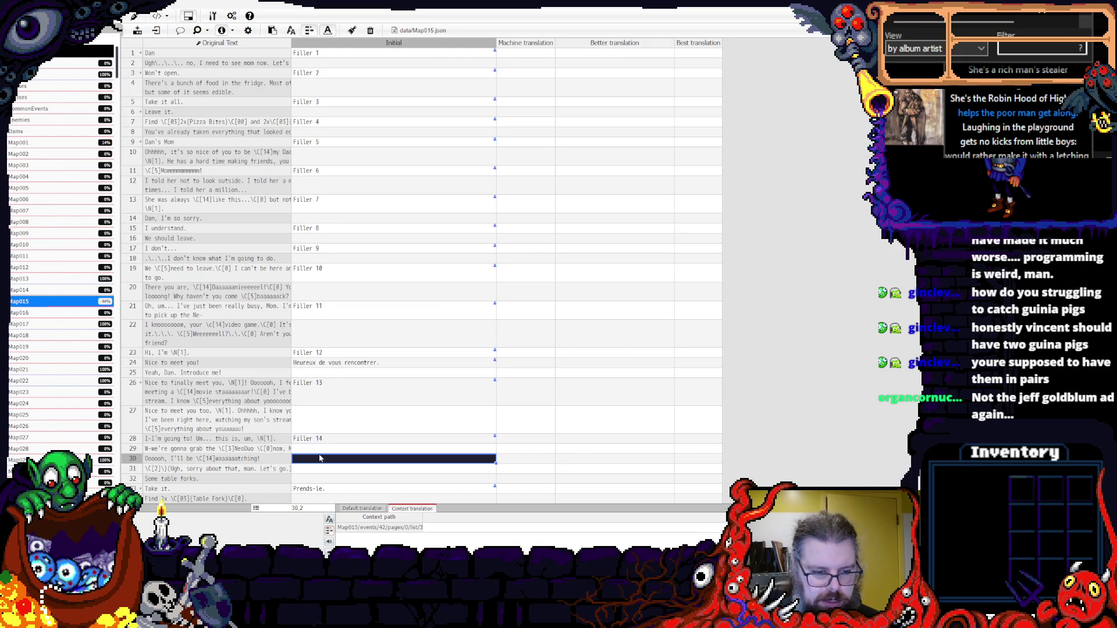
text(Filler 1)
double_click(329, 457)
key(ctrl+v)
text(5)
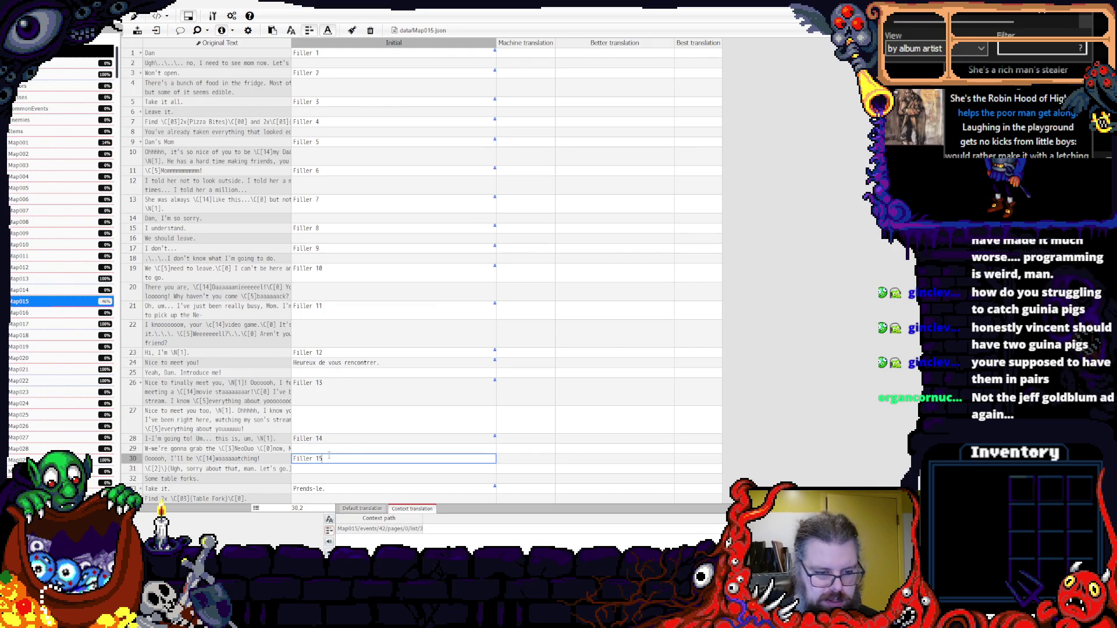
click(324, 477)
double_click(325, 477)
key(ctrl+v)
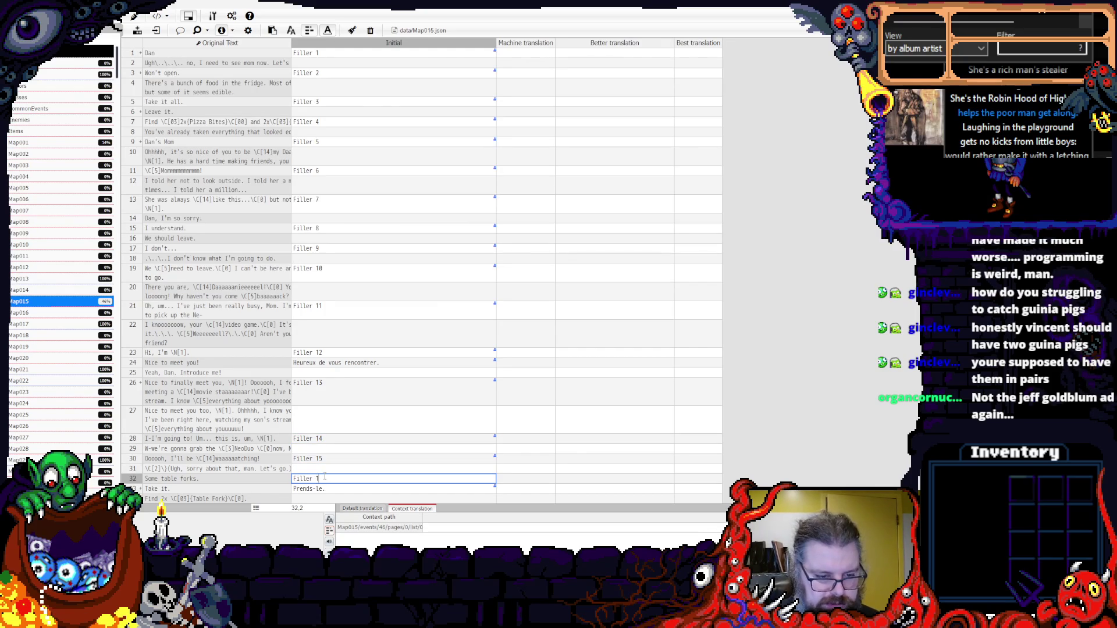
text(6)
click(337, 420)
scroll(323, 419, down, 3)
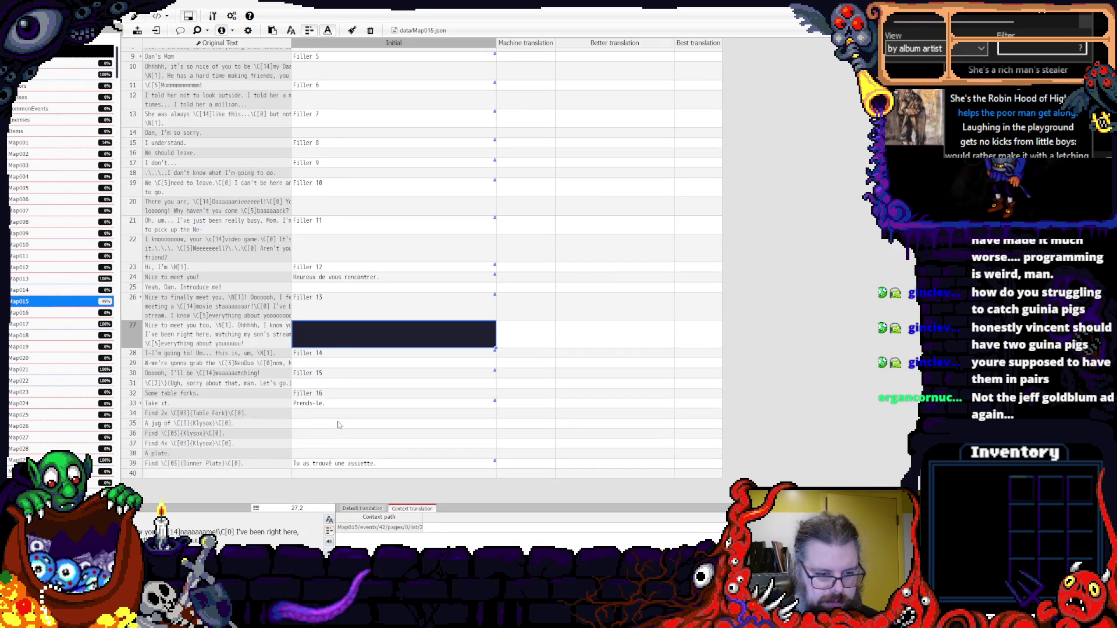
- Paste 'Filler ' into the Initial cells of rows 34, 36 and 38 to make Filler 17, 18 and 19
click(323, 415)
double_click(321, 414)
key(ctrl+v)
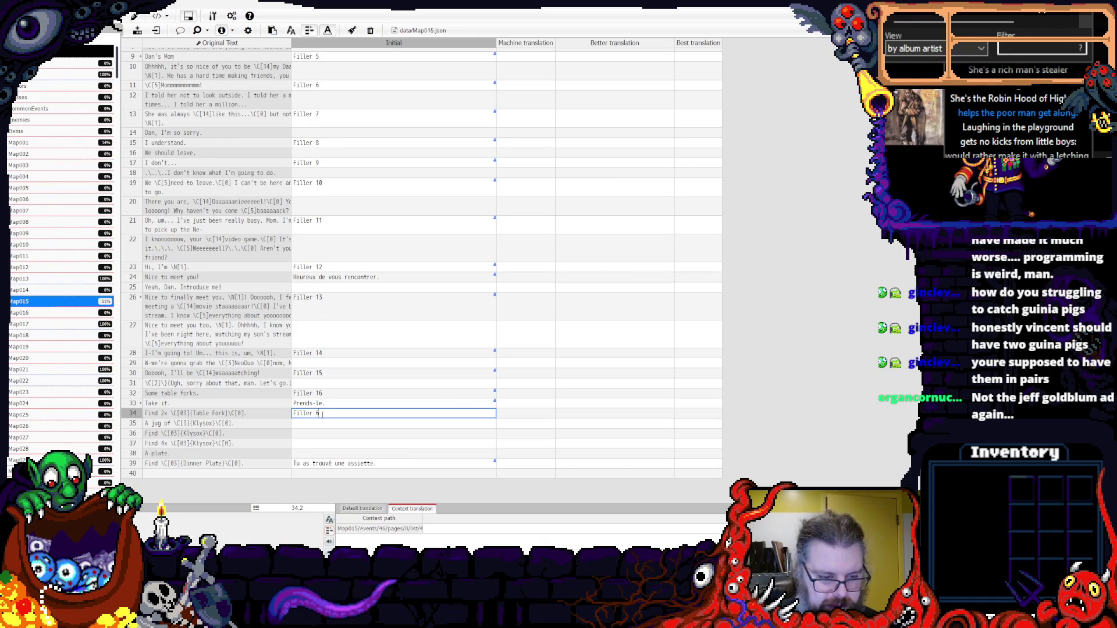
text(7)
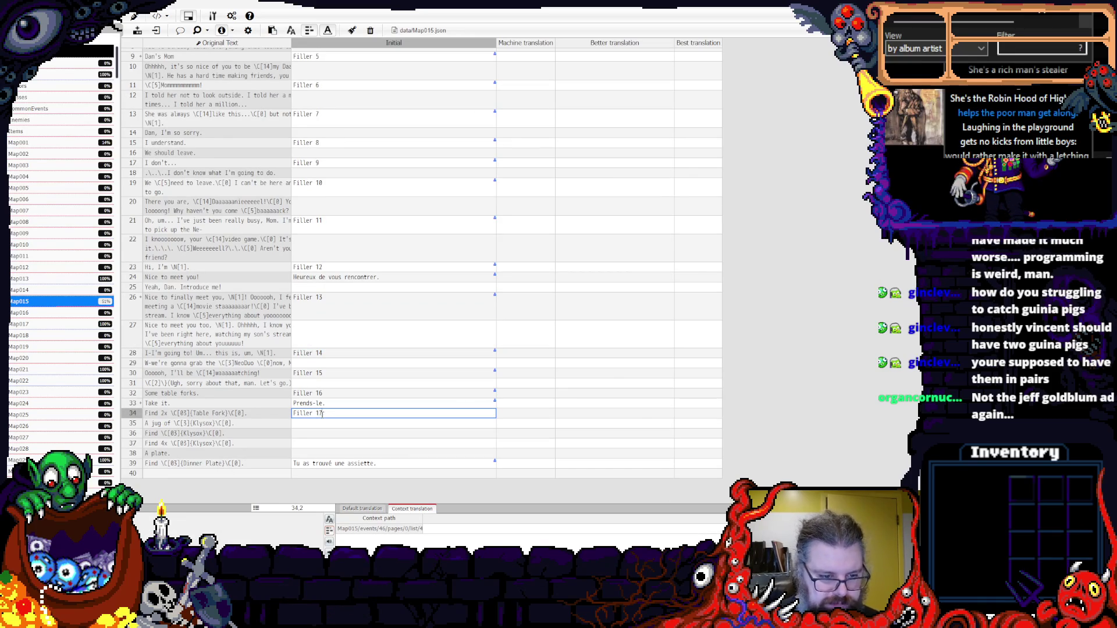
double_click(326, 434)
key(ctrl+v)
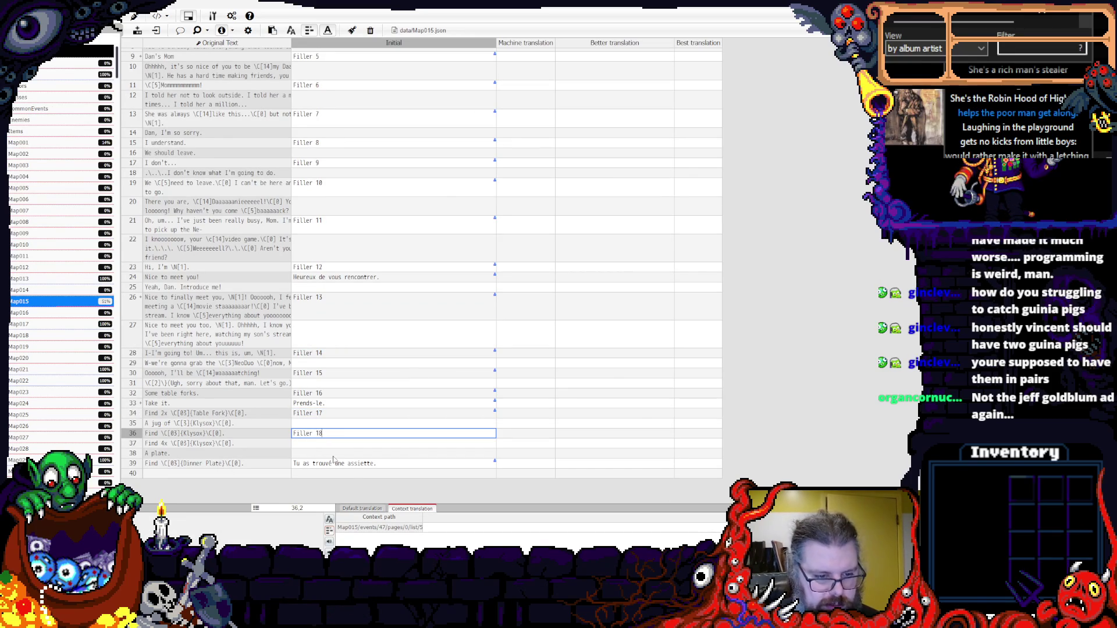
double_click(333, 454)
key(ctrl+v)
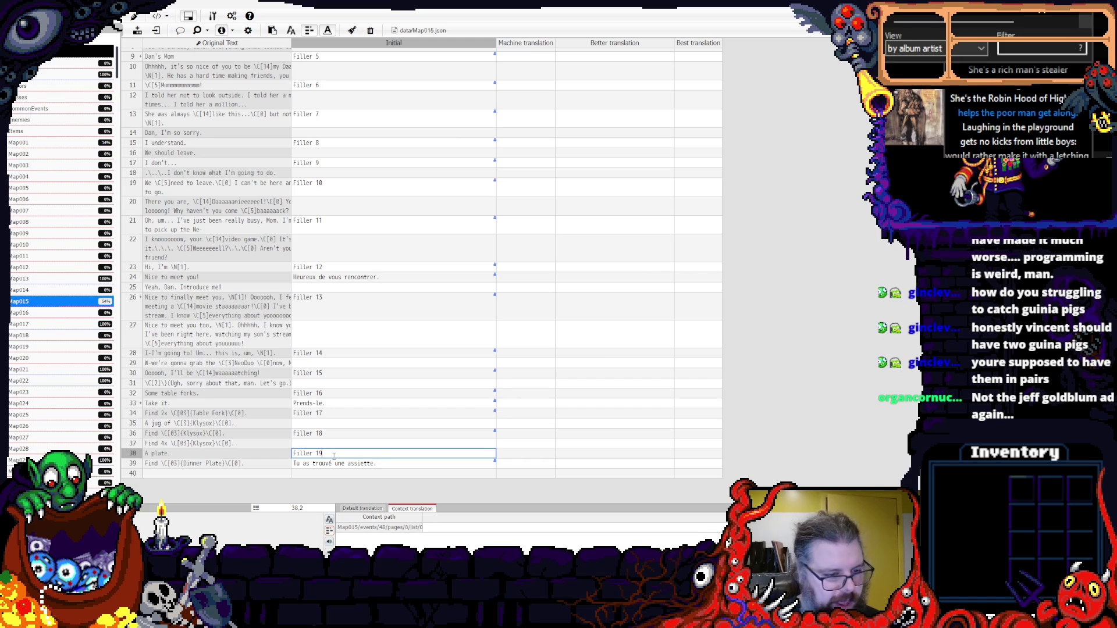
- Leave row 27's Better translation empty, return to row 30's Filler 15, and open Export Project
double_click(584, 325)
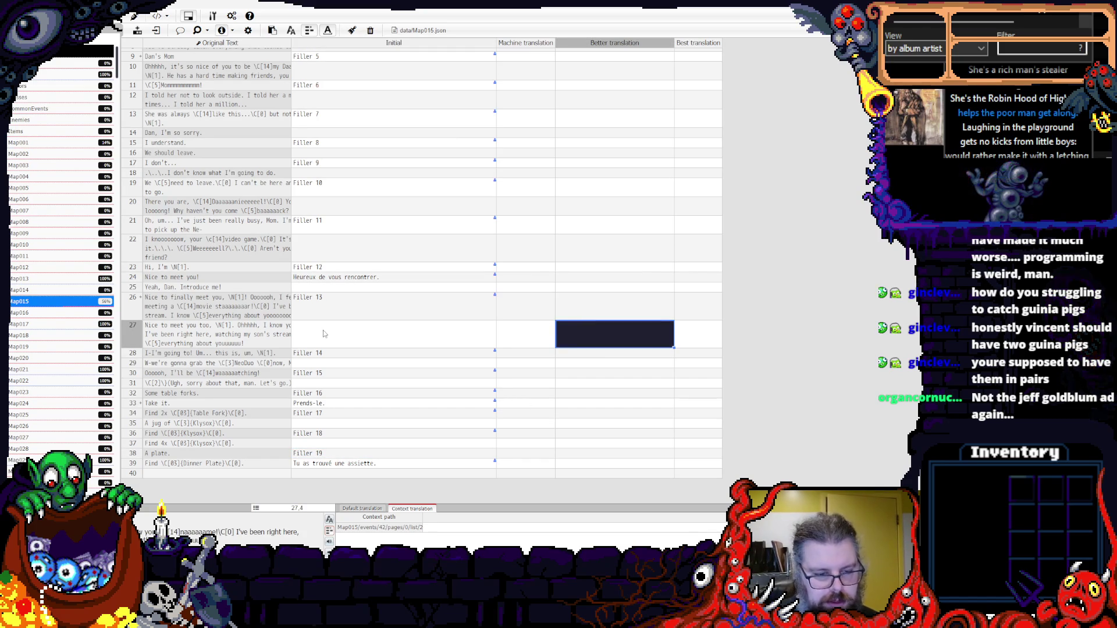
scroll(348, 383, up, 3)
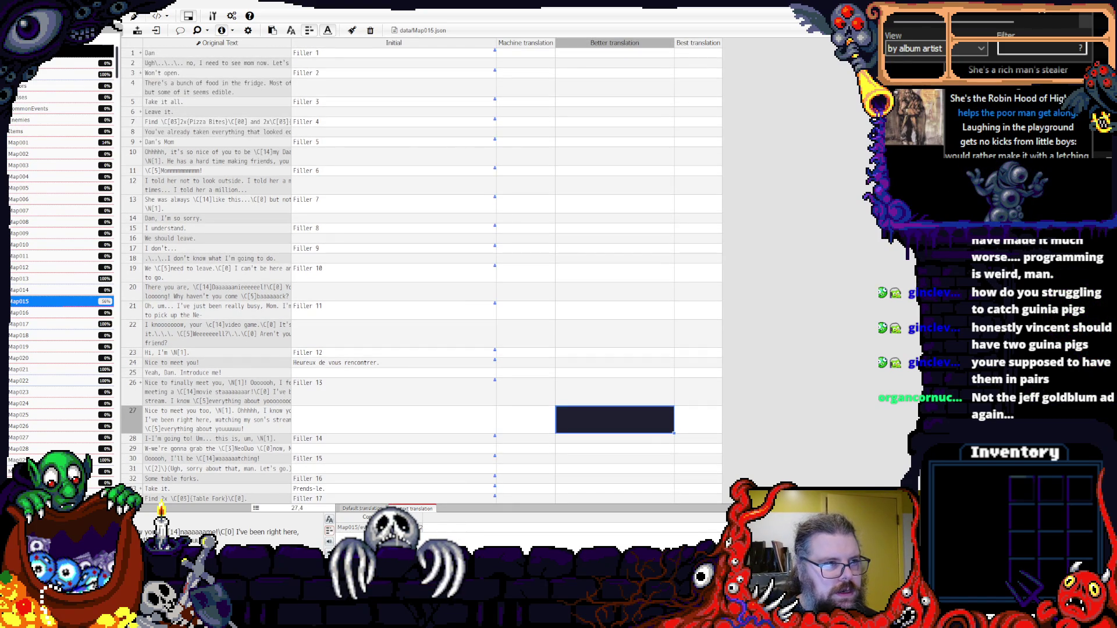
scroll(438, 353, down, 3)
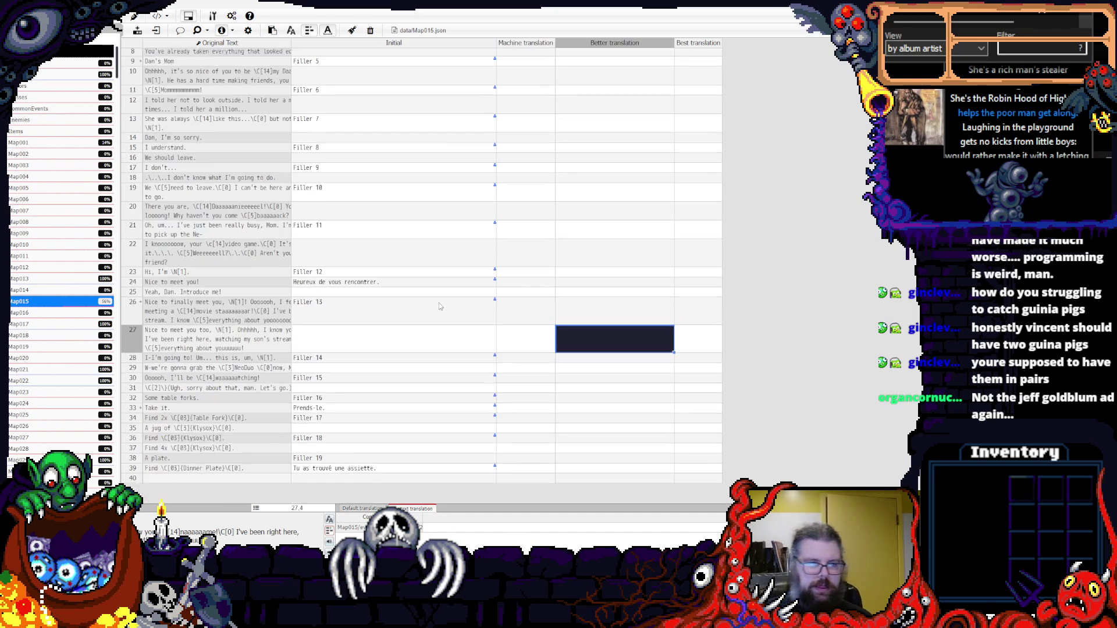
click(401, 331)
click(371, 373)
scroll(378, 367, up, 3)
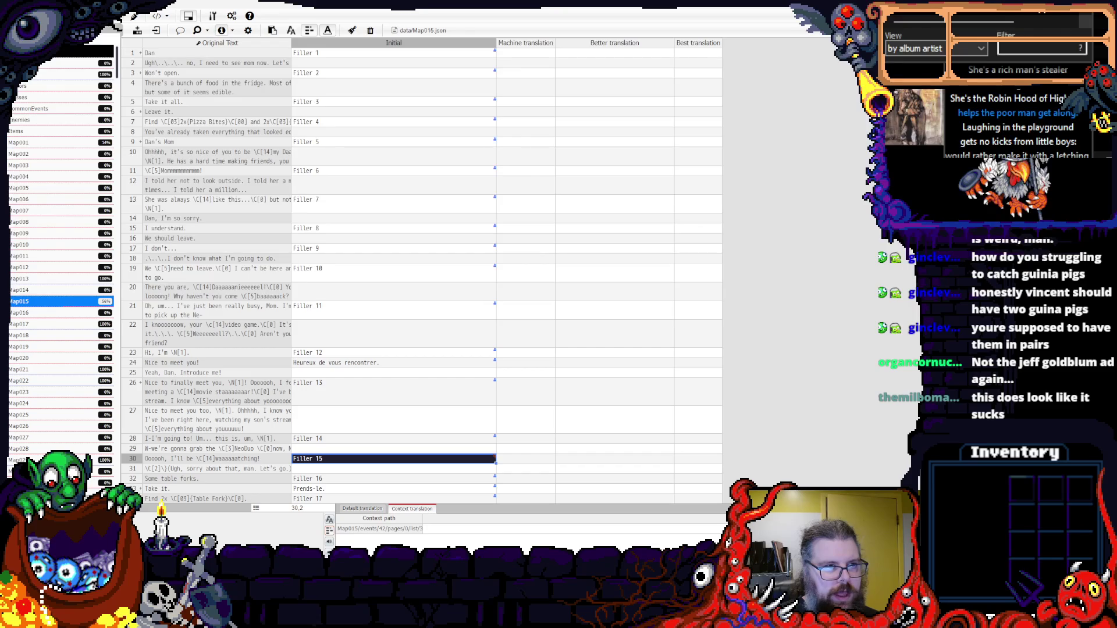
click(156, 30)
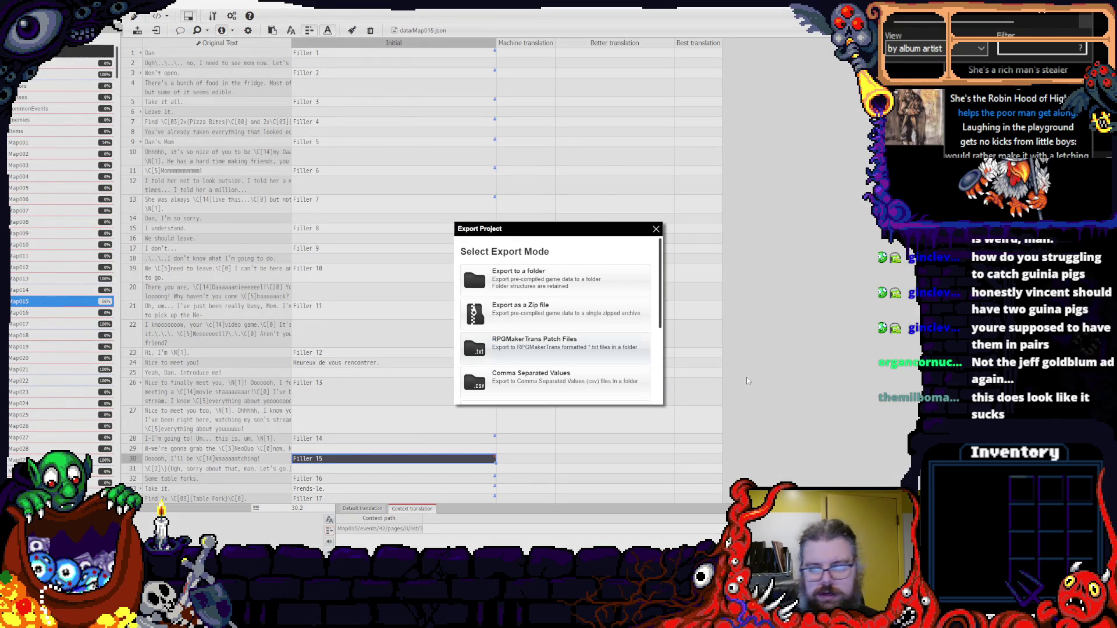
- Close Map015.xlsx in LibreOffice Calc and discard its changes
key(alt+Tab)
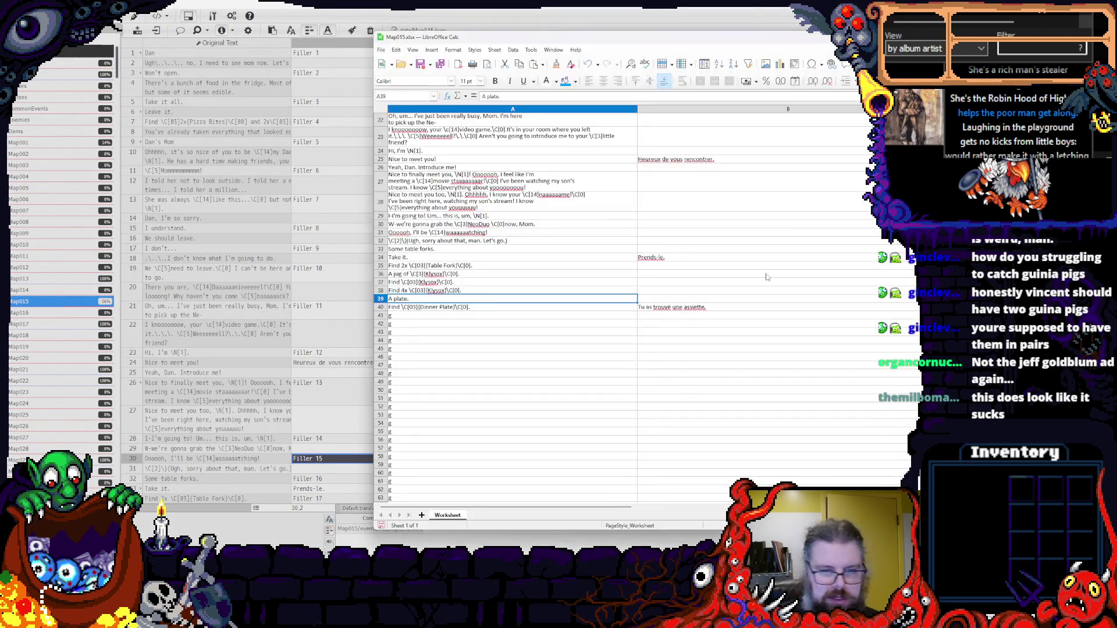
scroll(512, 302, up, 7)
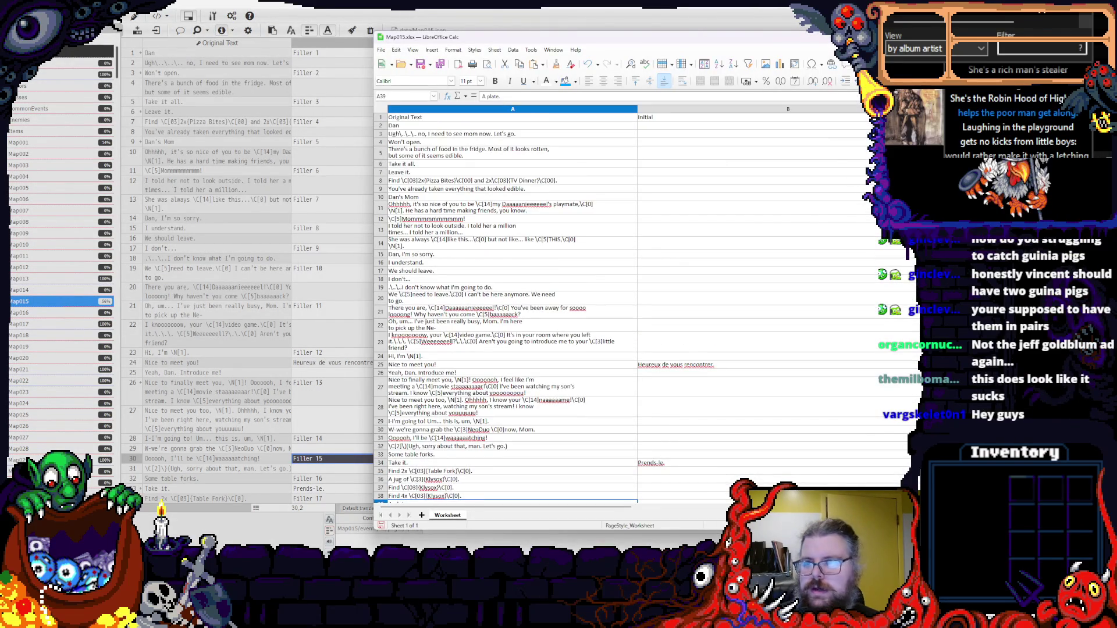
key(ctrl+w)
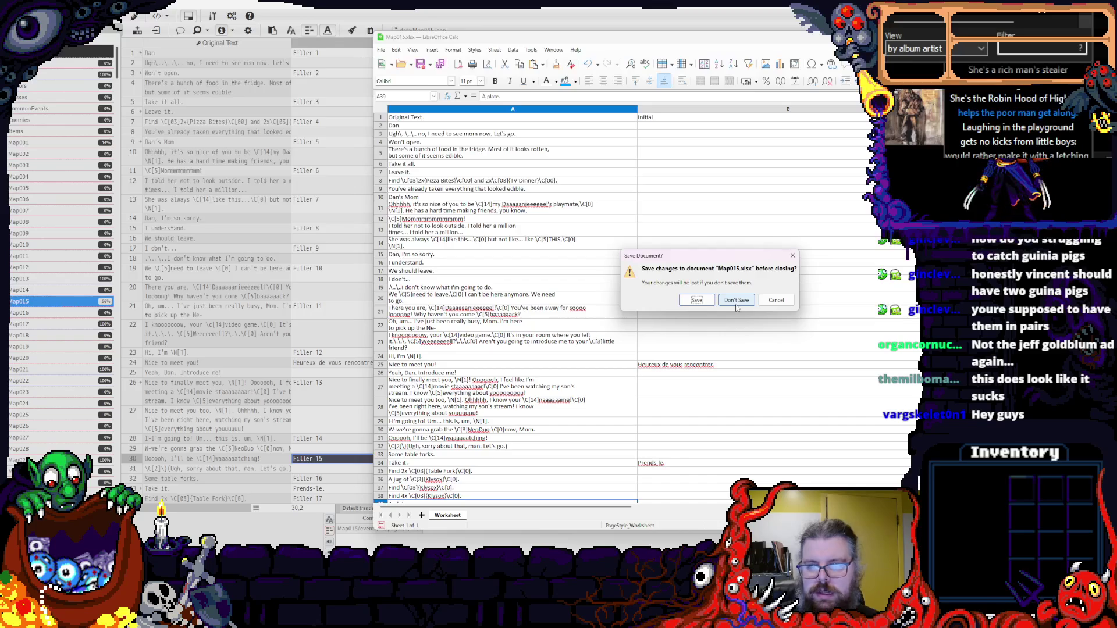
click(736, 301)
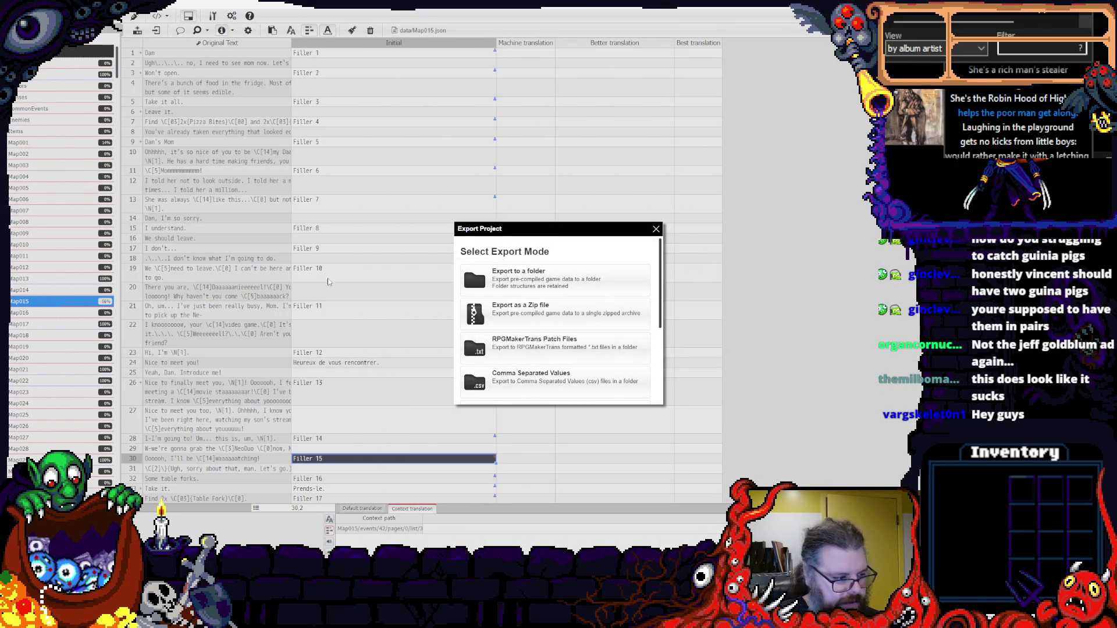
scroll(512, 317, down, 3)
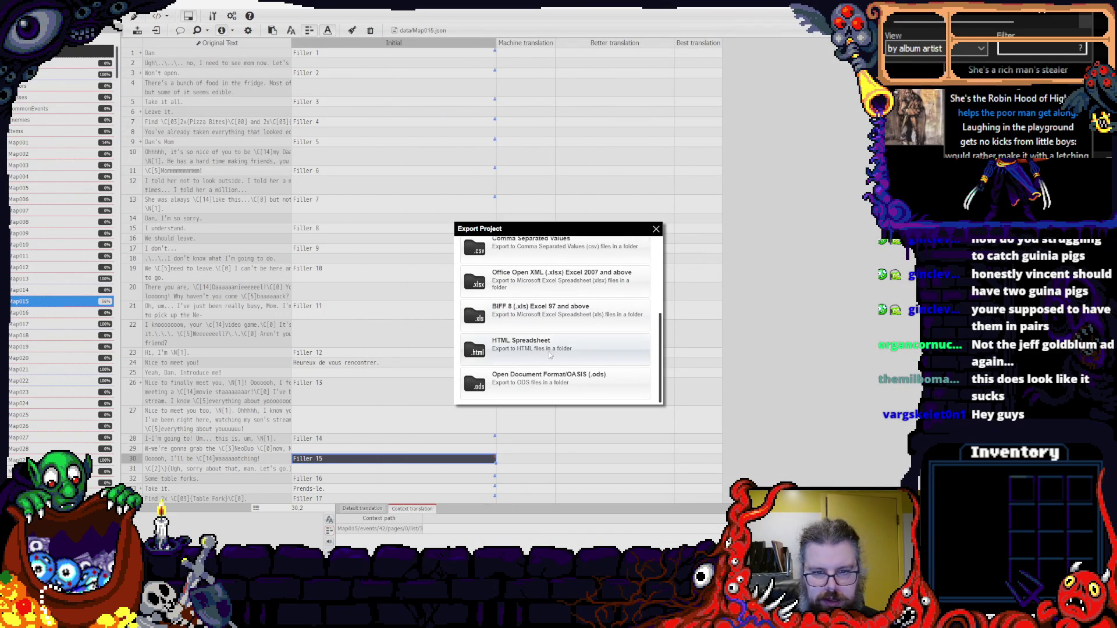
- Export the project in Office Open XML (.xlsx) format to the LookOutsideLoc_Trimmed folder
click(574, 287)
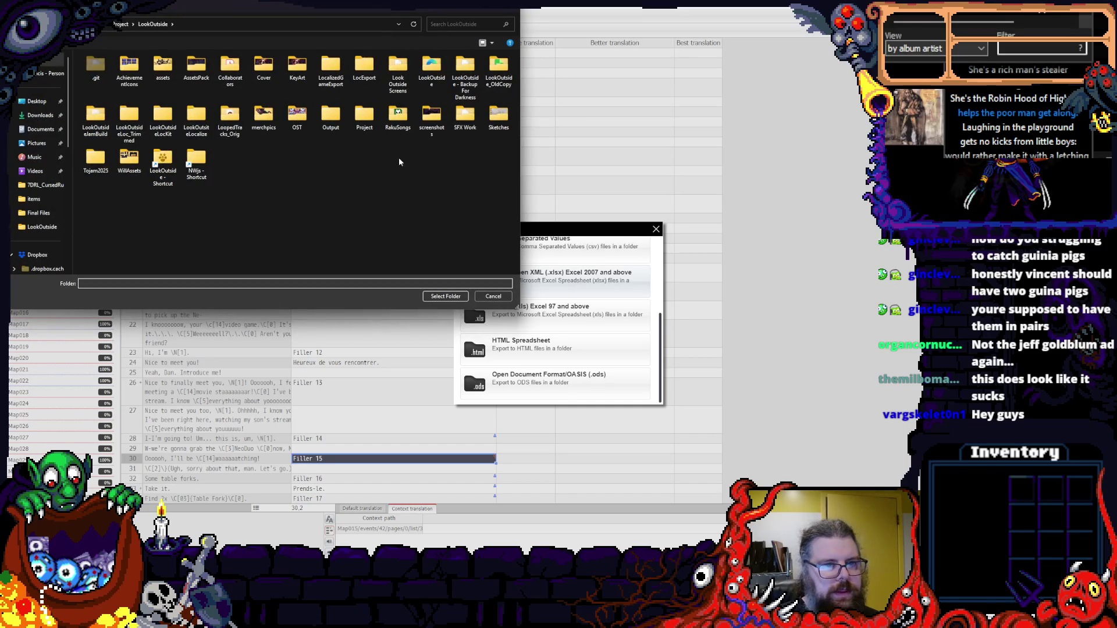
click(128, 121)
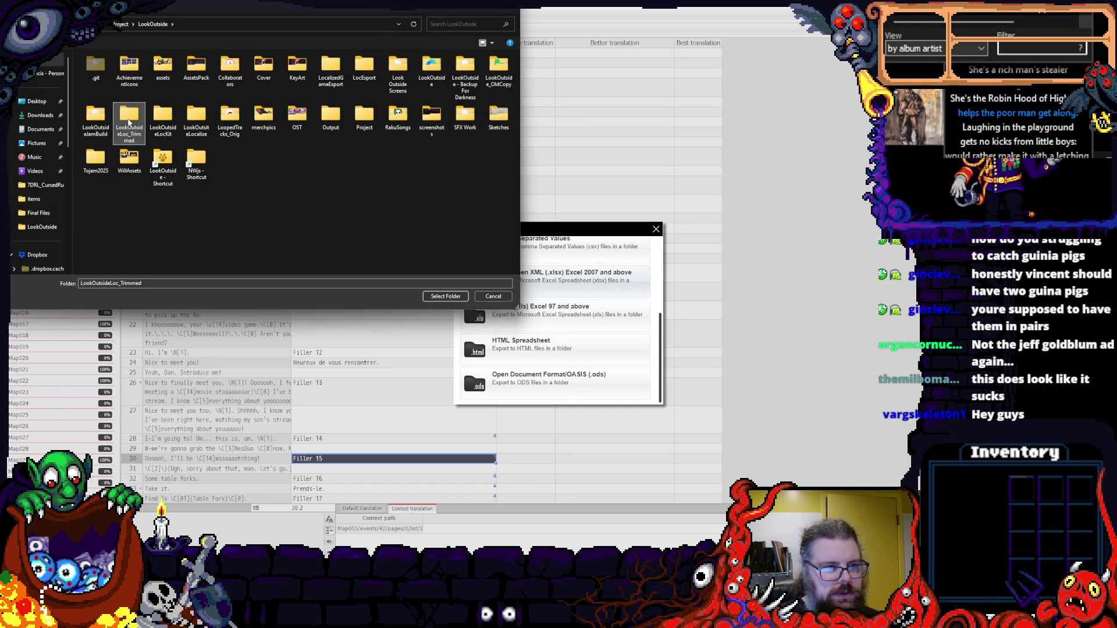
double_click(129, 121)
click(445, 296)
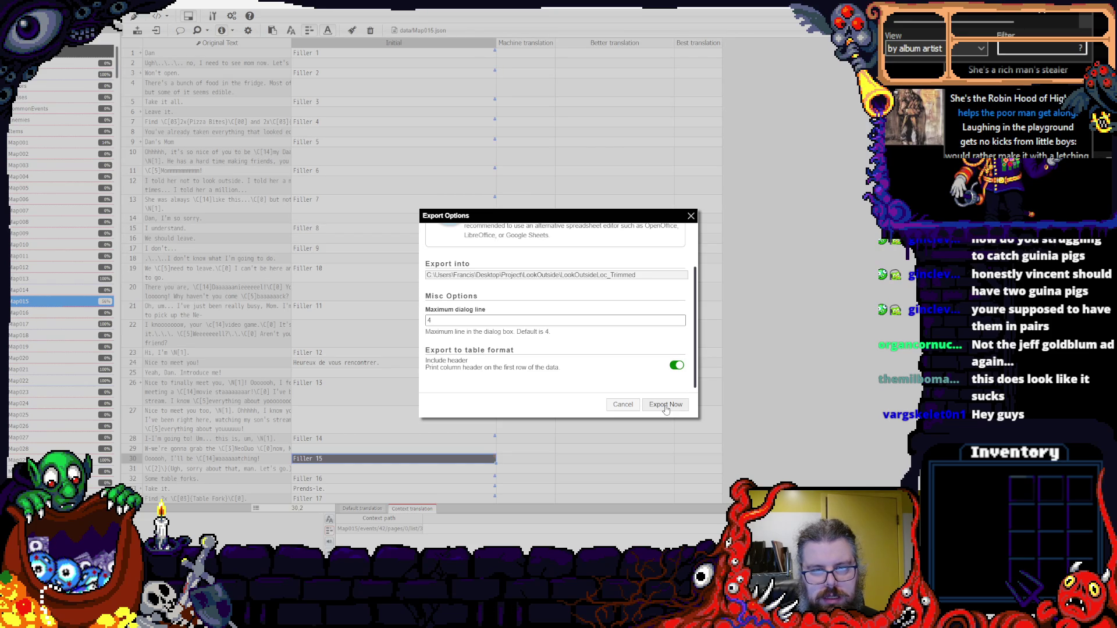
click(666, 406)
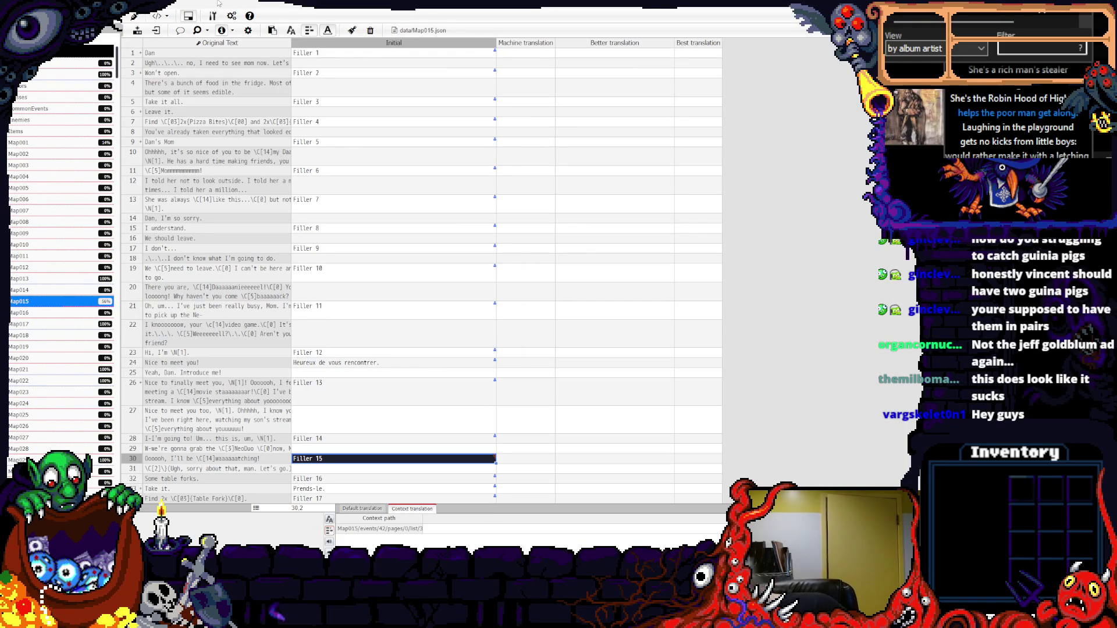
- Open the Look Outside.trans project
key(ctrl+o)
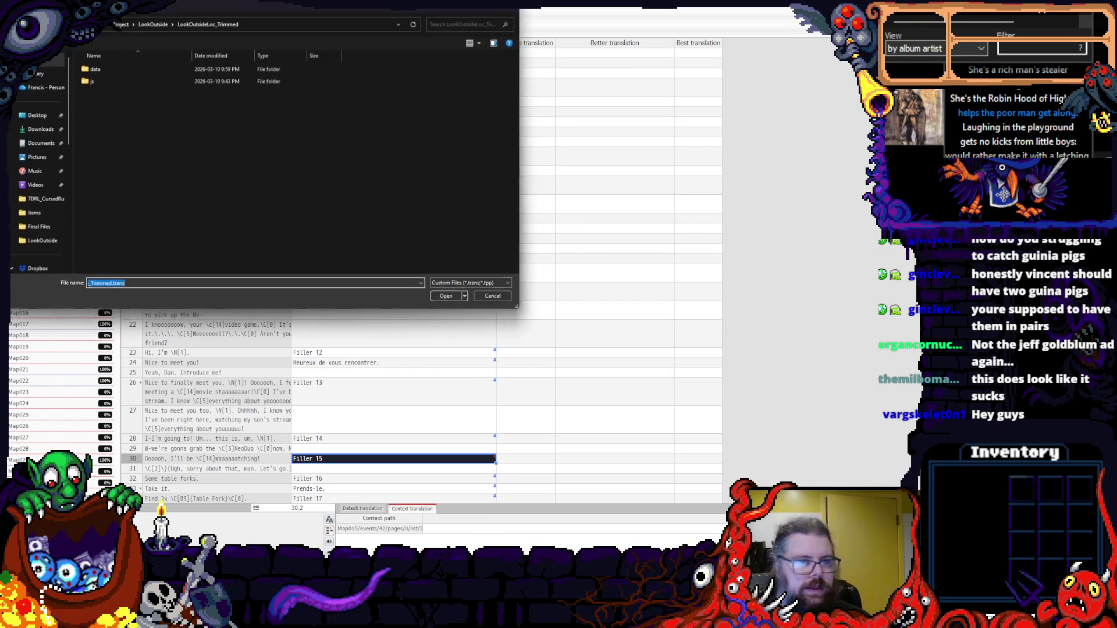
click(156, 27)
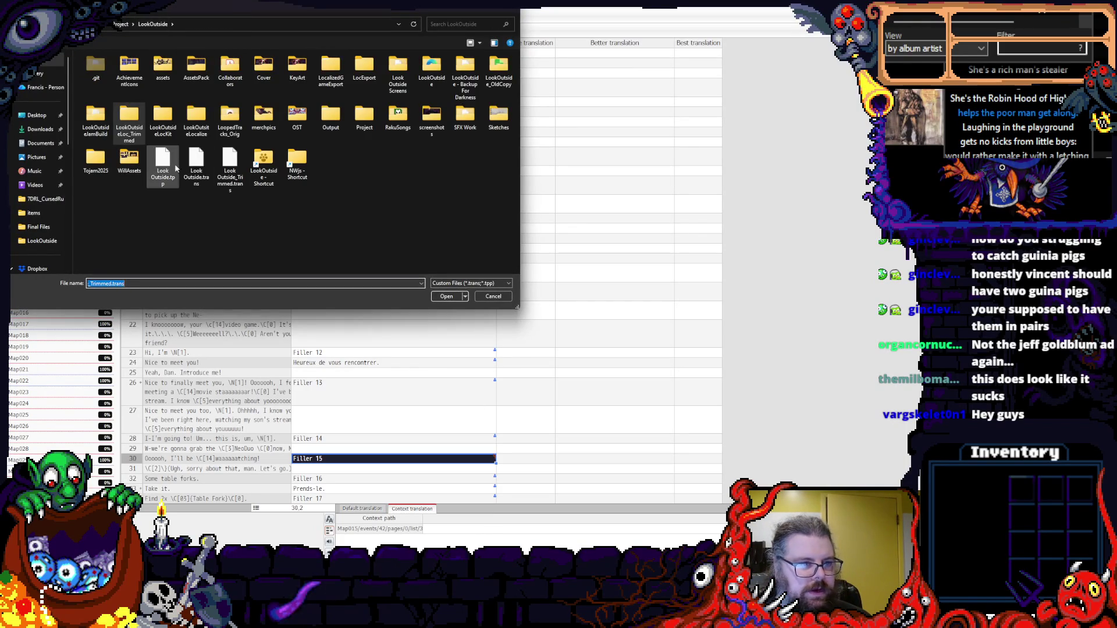
click(196, 169)
click(446, 297)
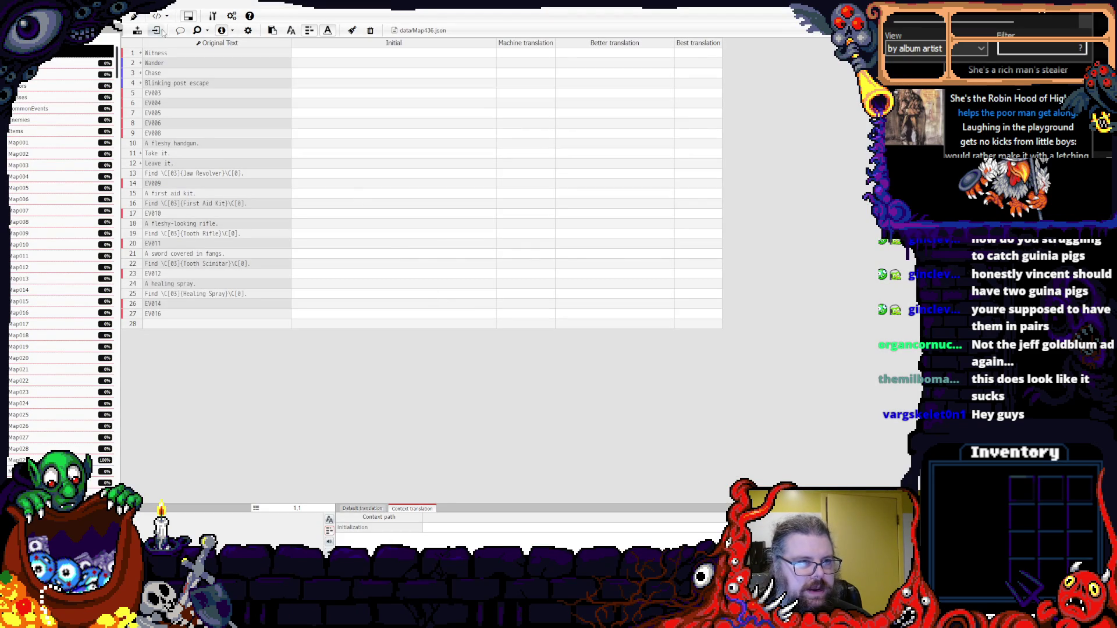
- Import the spreadsheet translations from the LookOutsideLoc_Trimmed folder into the Initial column
click(137, 30)
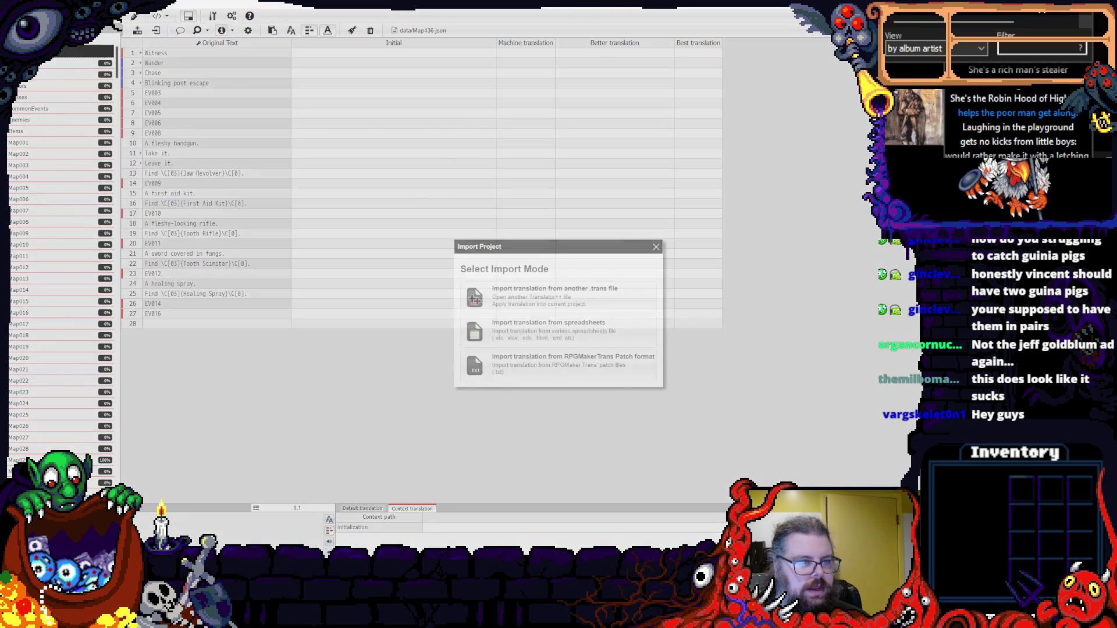
click(540, 332)
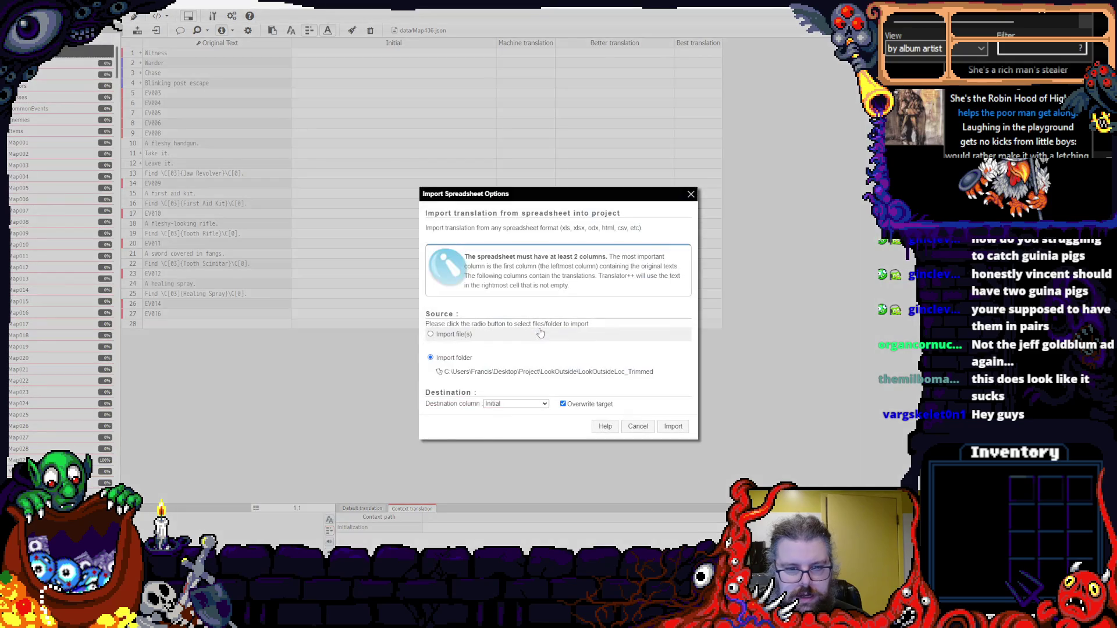
click(620, 372)
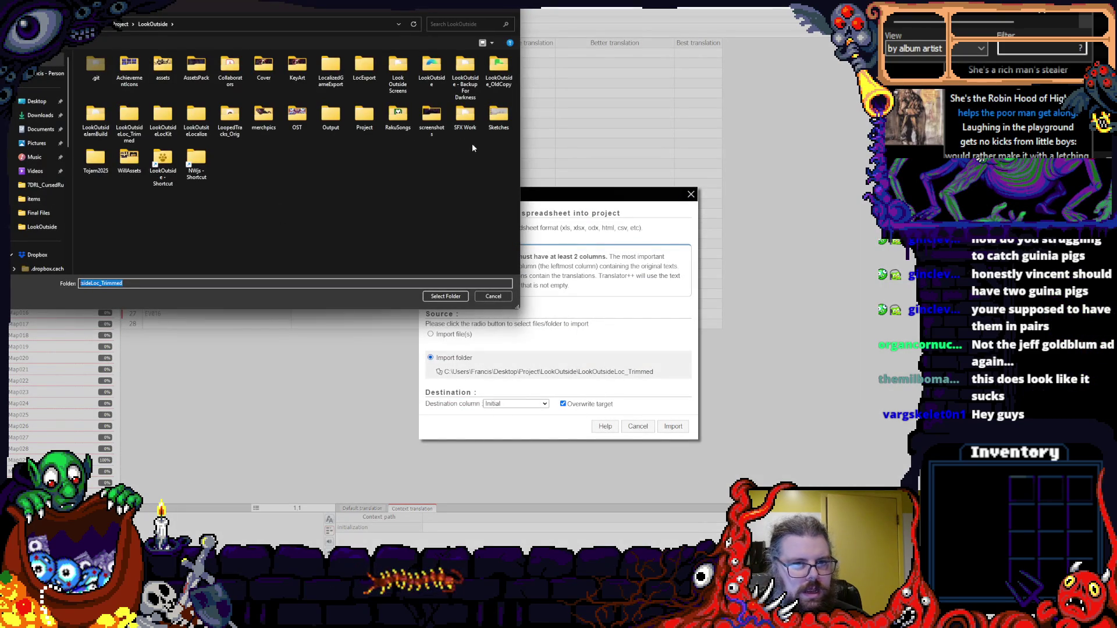
click(124, 26)
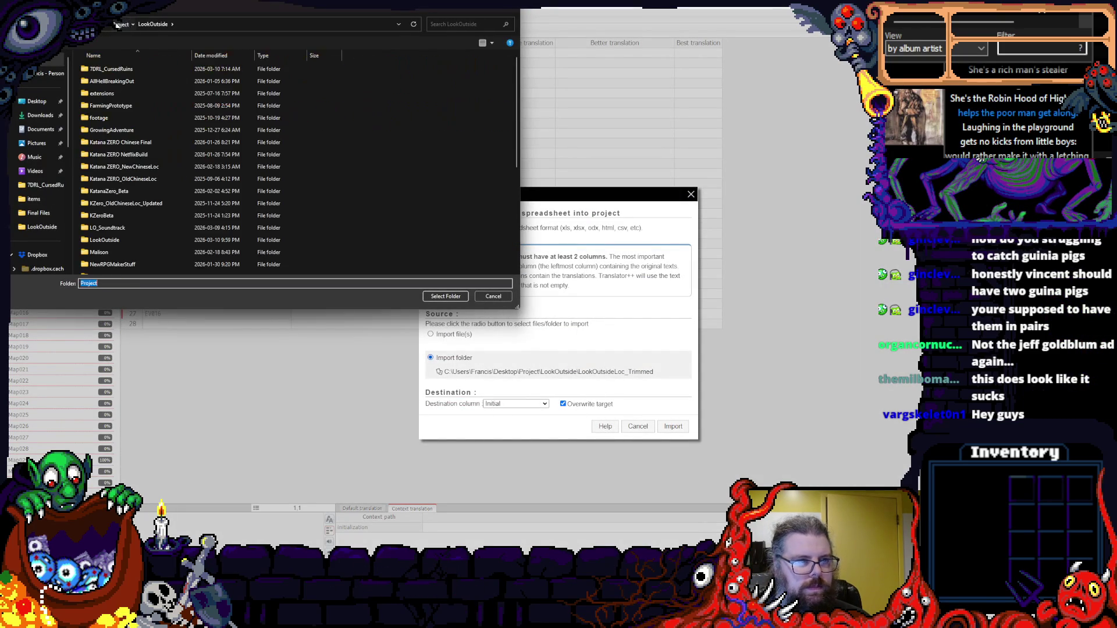
double_click(104, 240)
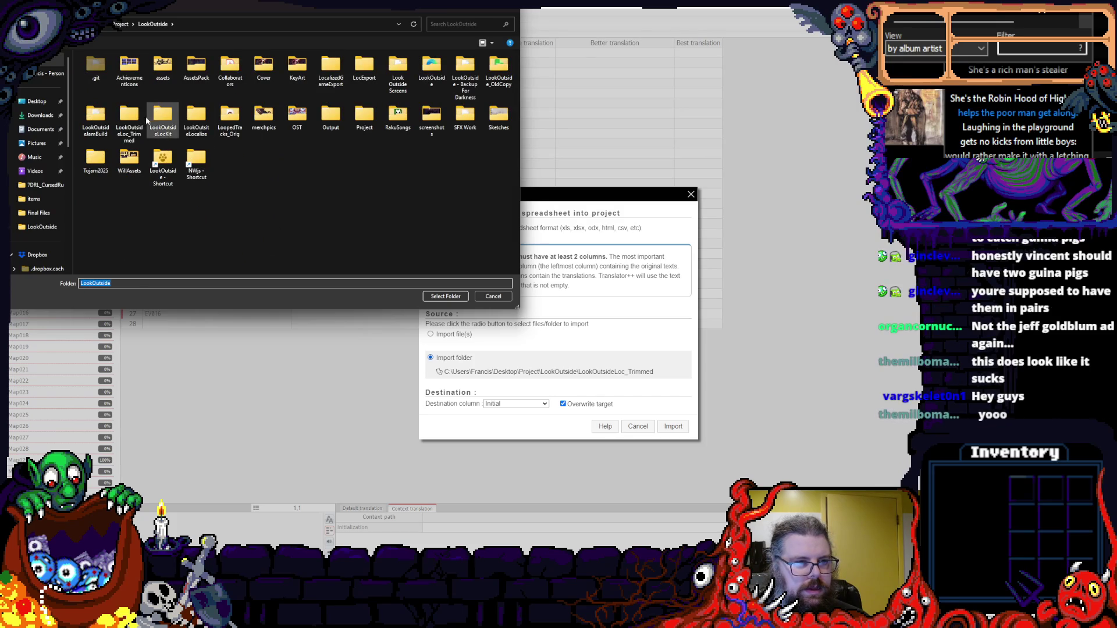
click(129, 117)
click(445, 298)
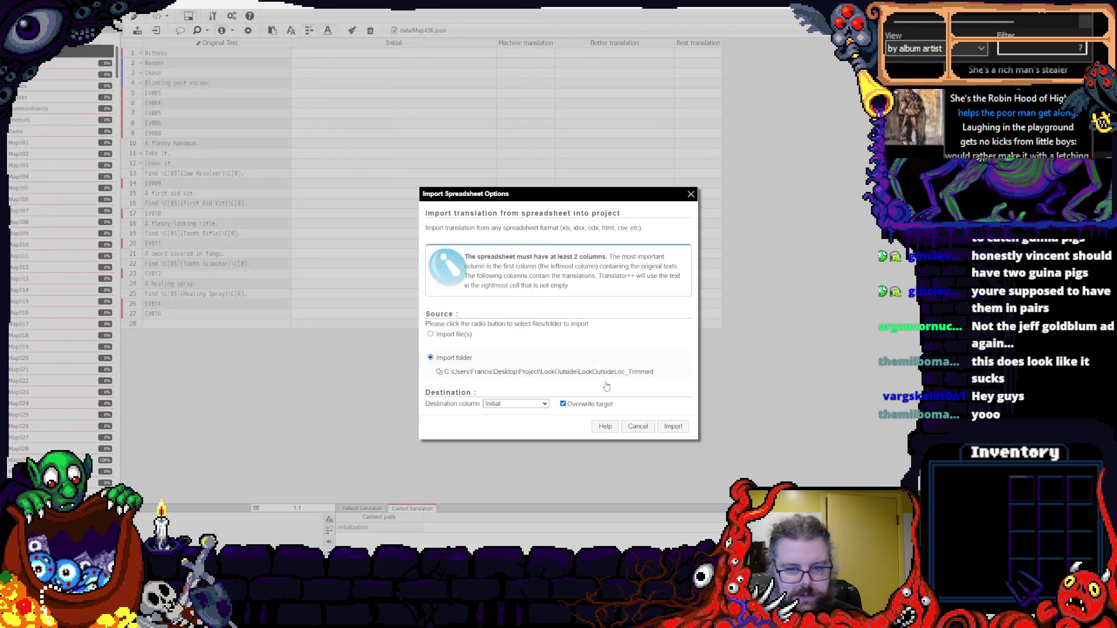
click(673, 428)
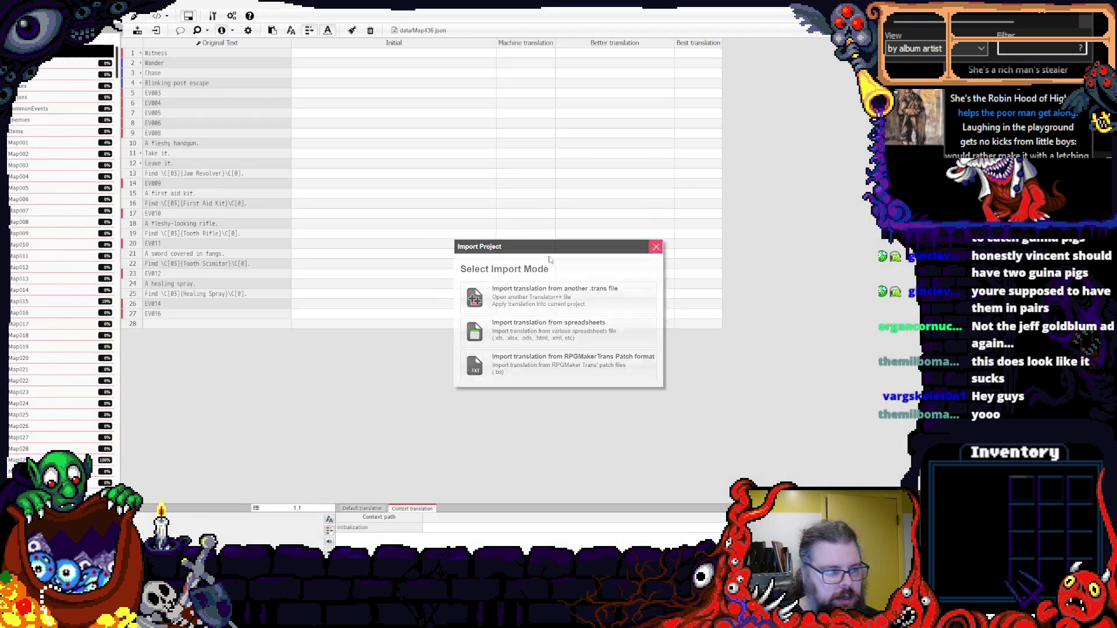
- Show Map015 and check rows 51, 56, 3, 10 and the 'Leave it.' and 'Take it all.' translations
click(656, 246)
click(56, 307)
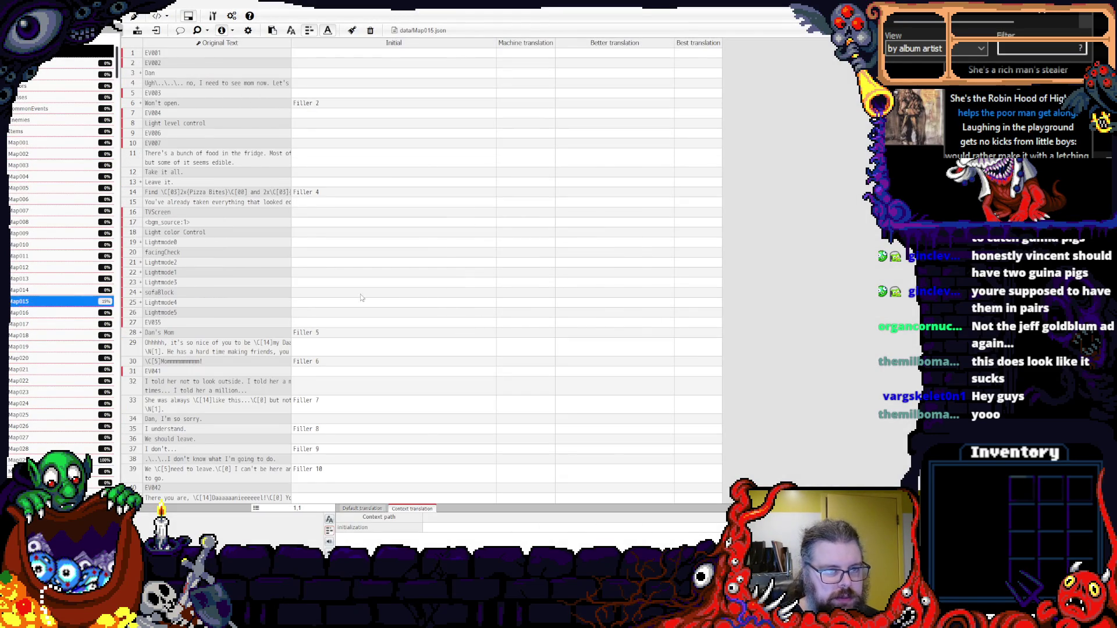
scroll(392, 293, down, 6)
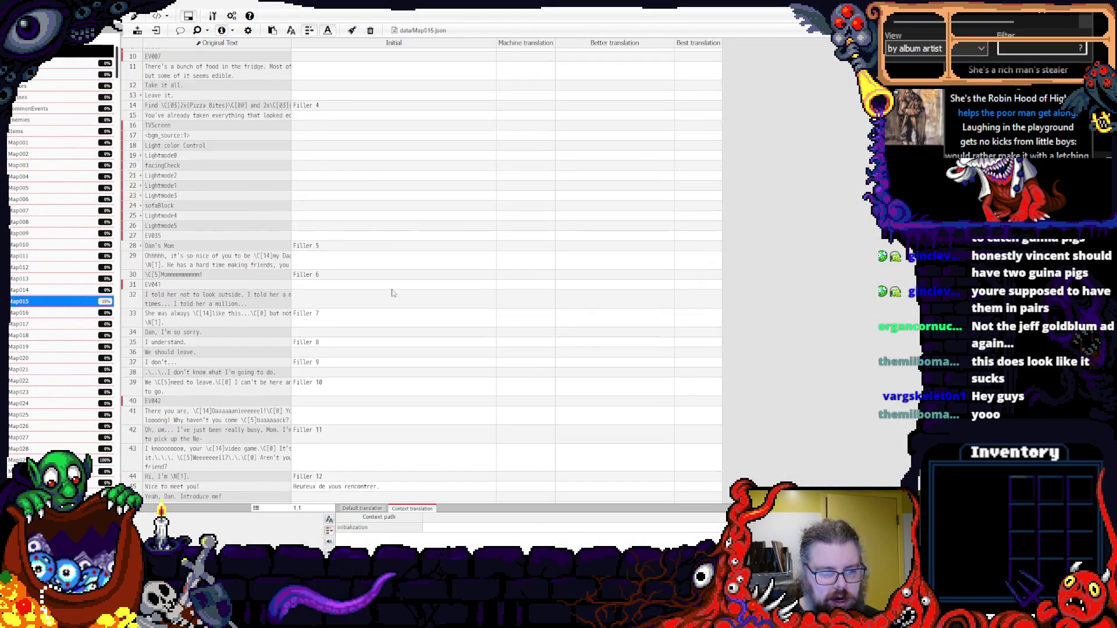
scroll(392, 292, down, 6)
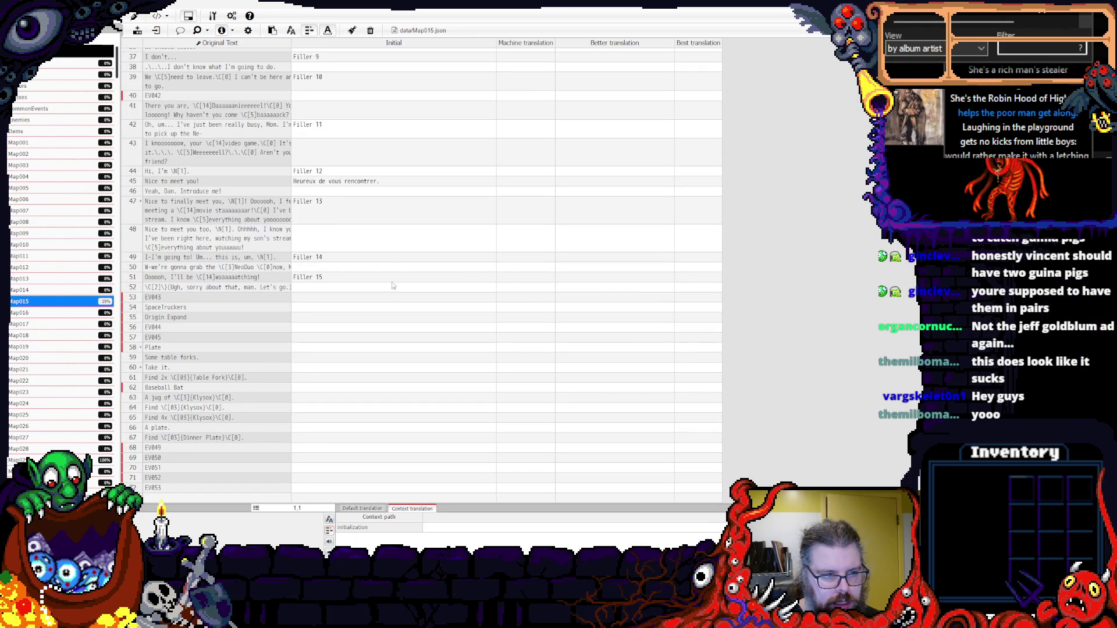
click(388, 277)
scroll(375, 281, down, 1)
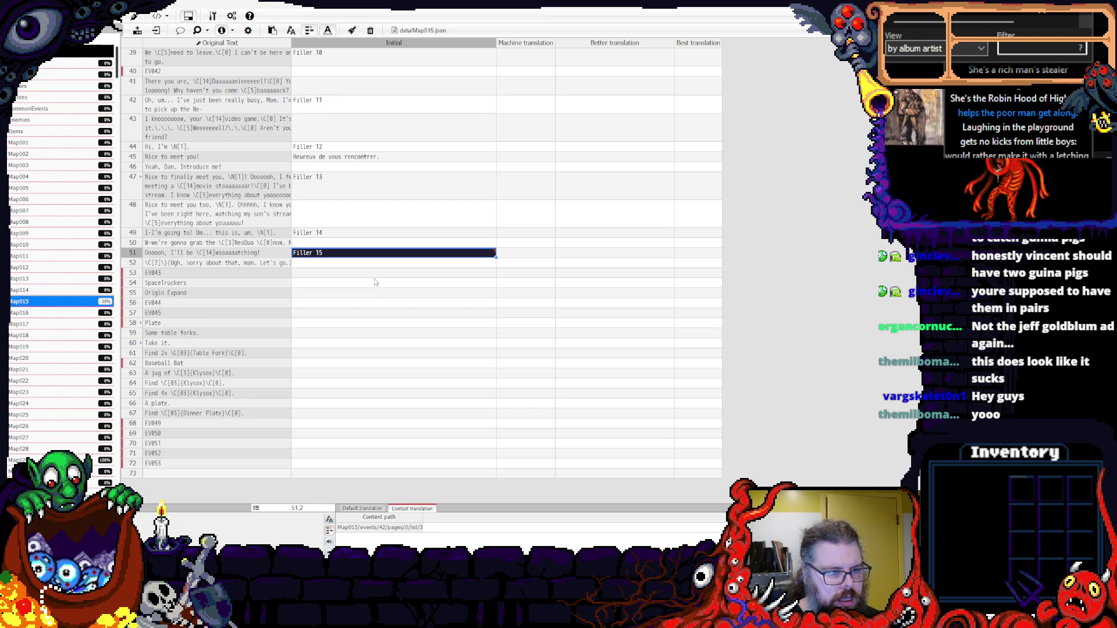
click(336, 303)
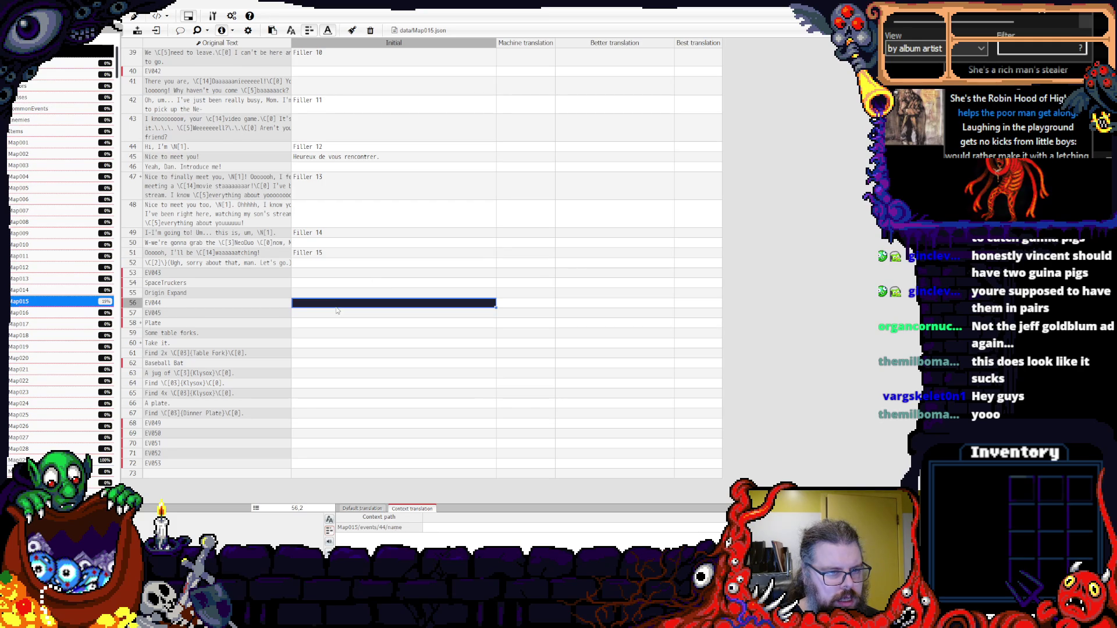
scroll(336, 309, up, 15)
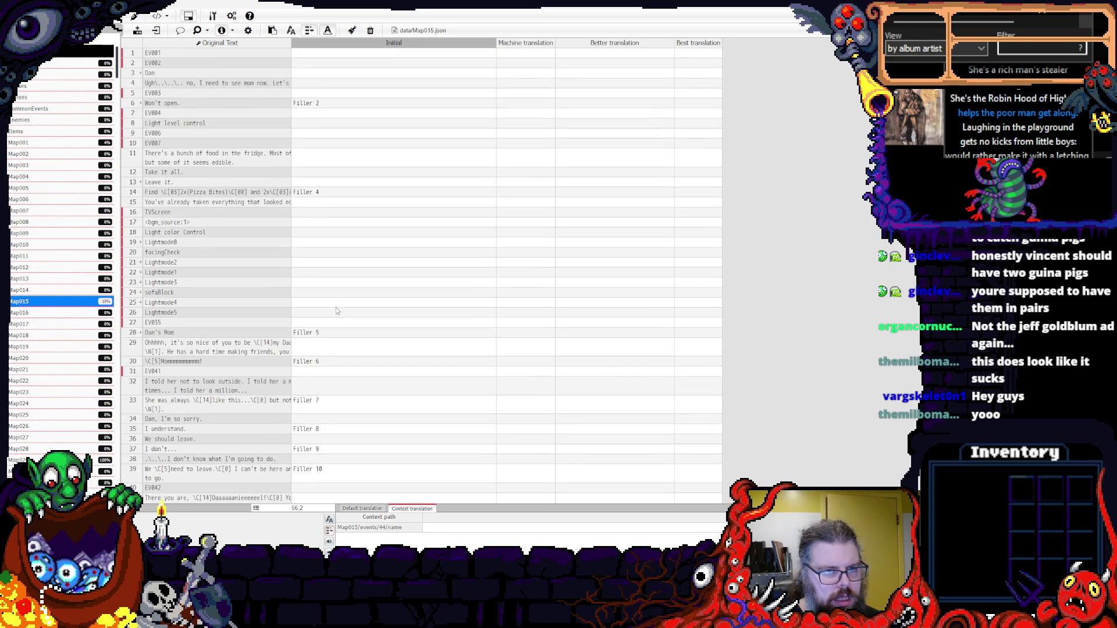
click(364, 65)
key(Down)
key(Down)
key(Down)
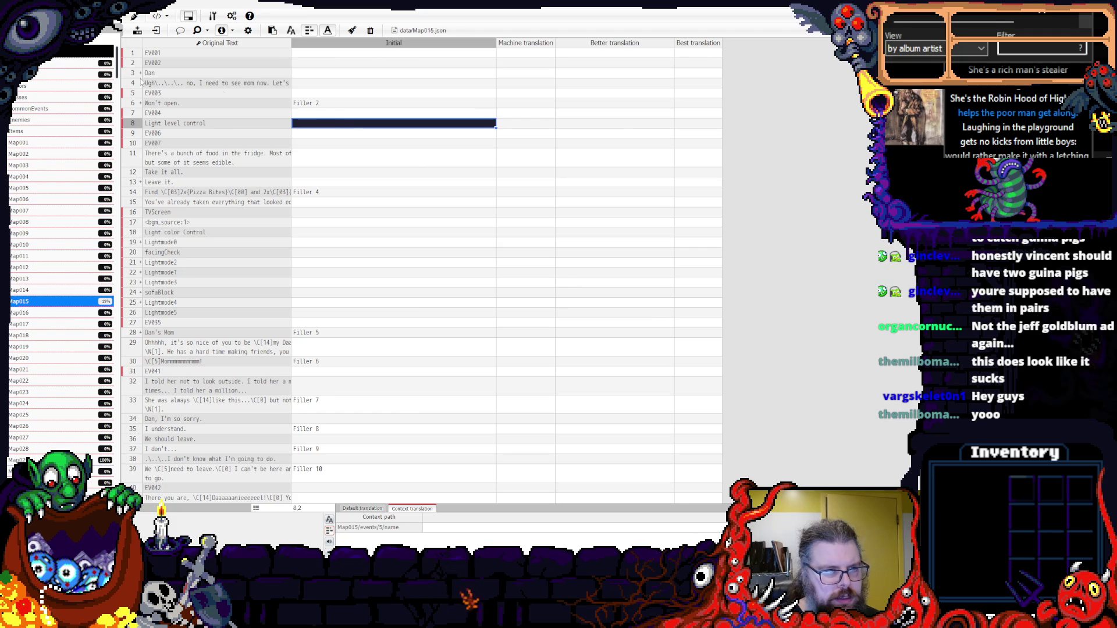
click(221, 72)
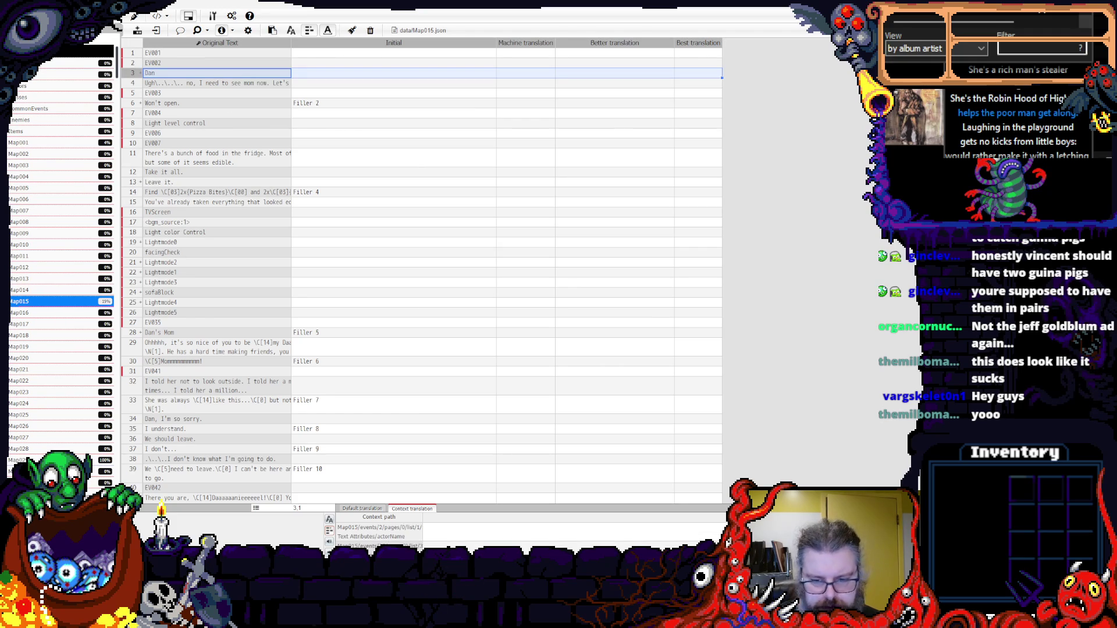
click(333, 144)
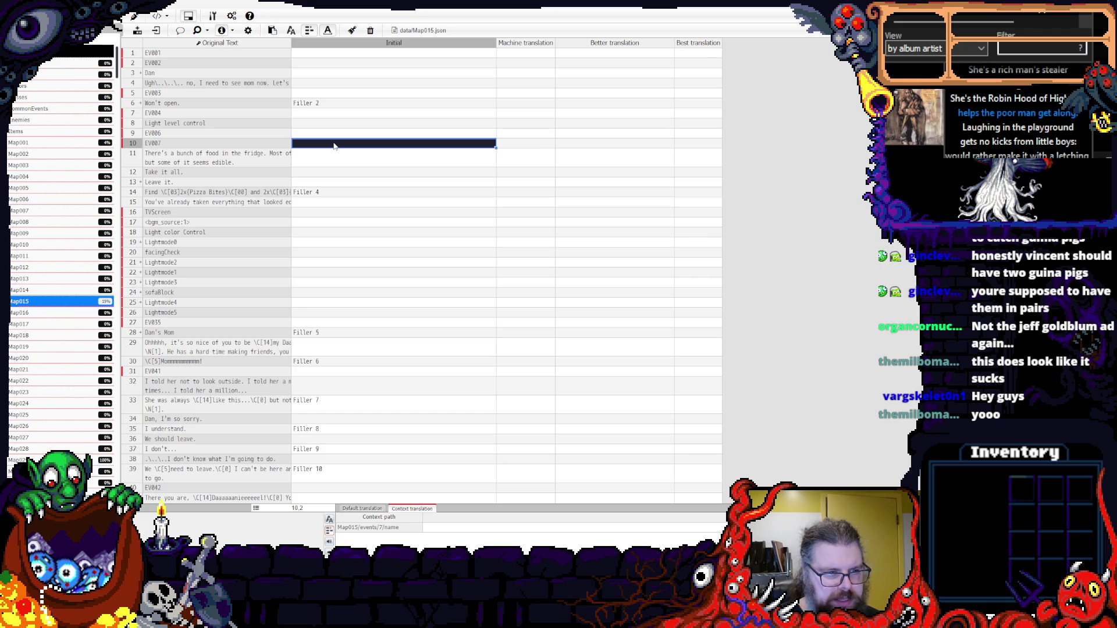
click(332, 185)
click(343, 173)
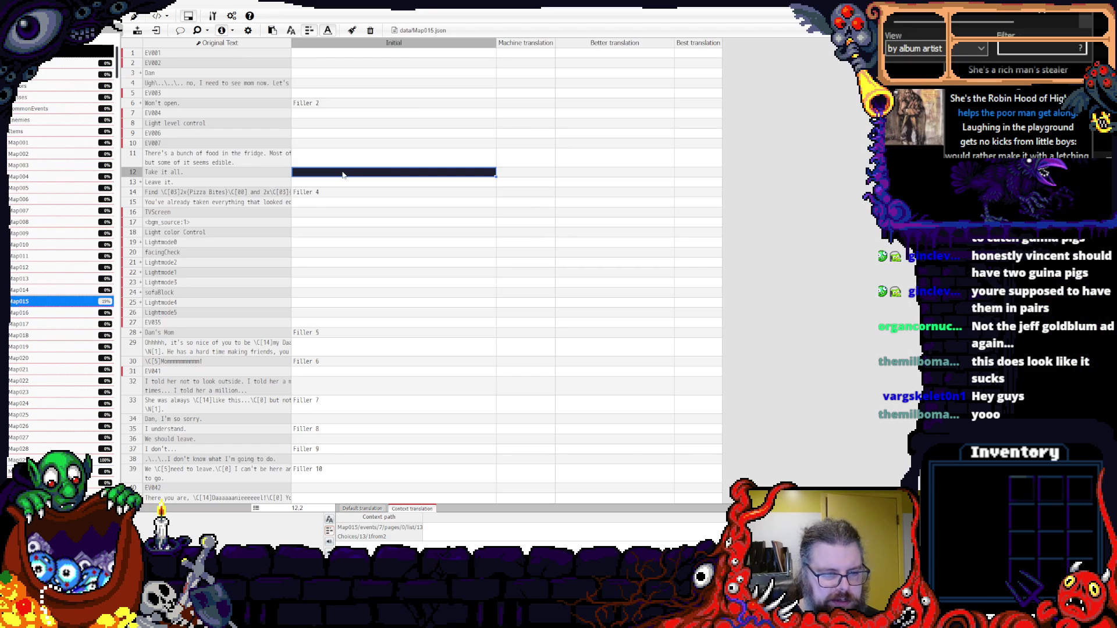
- Review more rows: Filler 4 on row 14, empty rows 17 and 63, and rows 60 and 51
scroll(342, 173, down, 8)
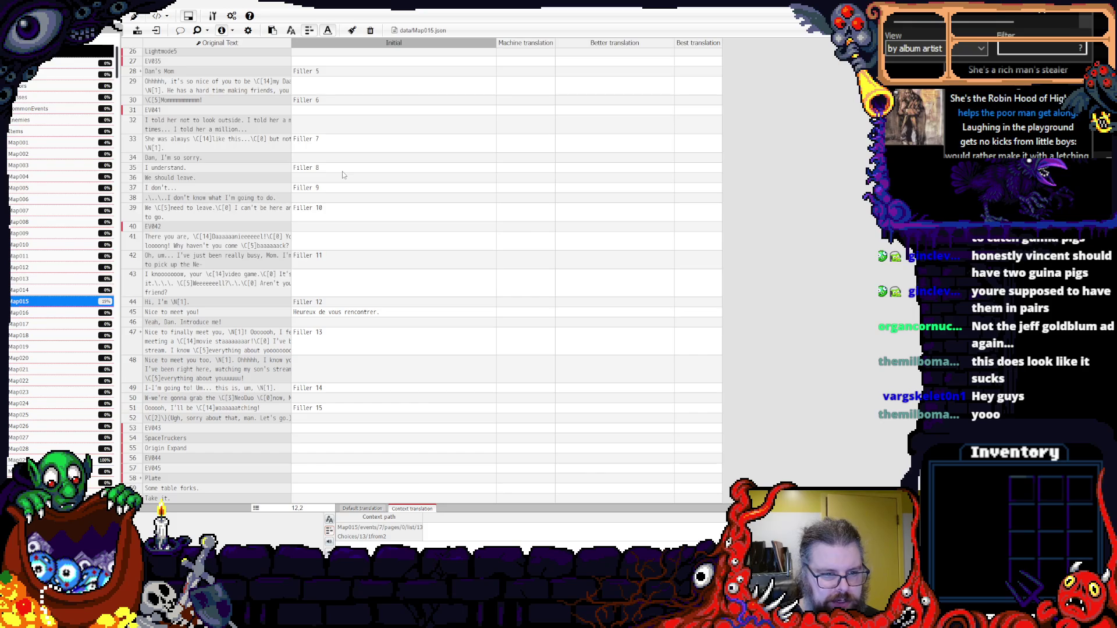
scroll(342, 171, down, 5)
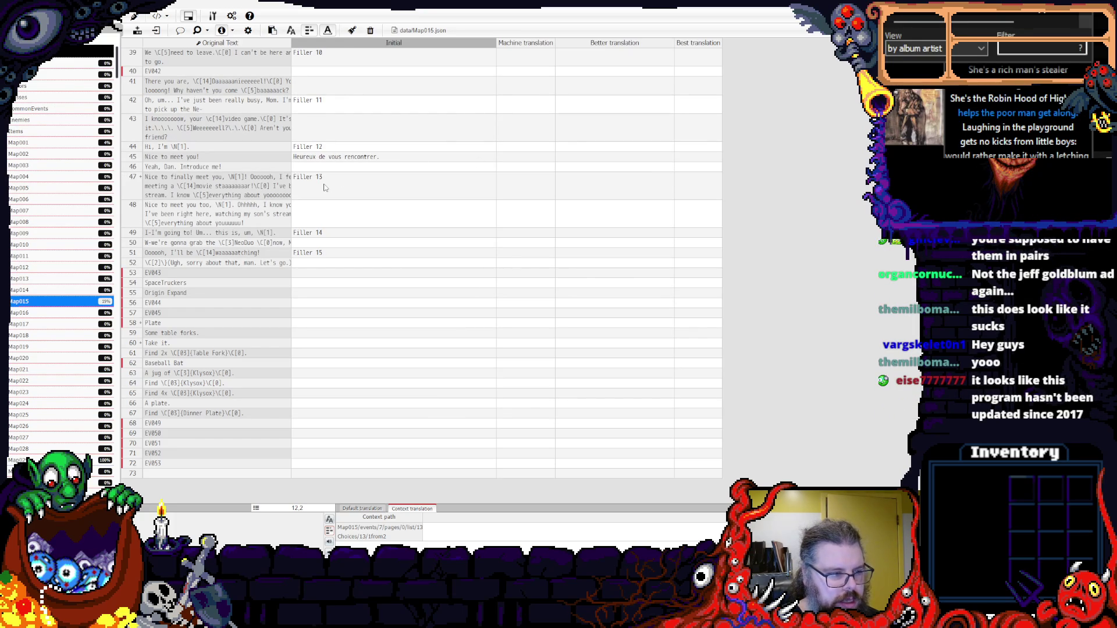
scroll(324, 187, up, 3)
scroll(325, 188, up, 5)
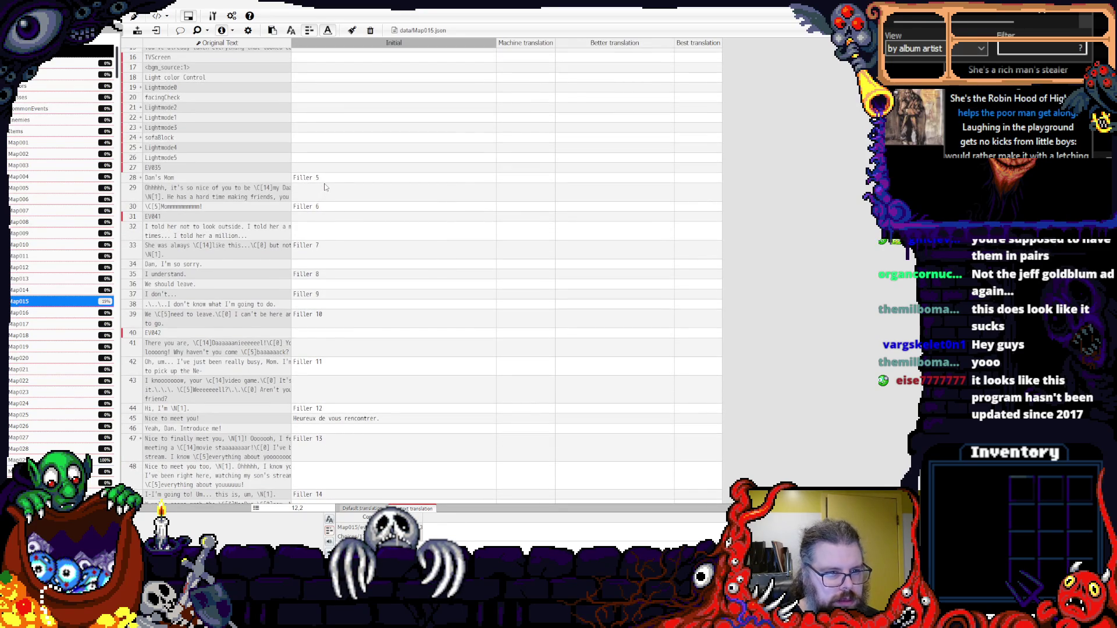
scroll(324, 187, up, 2)
scroll(325, 187, up, 4)
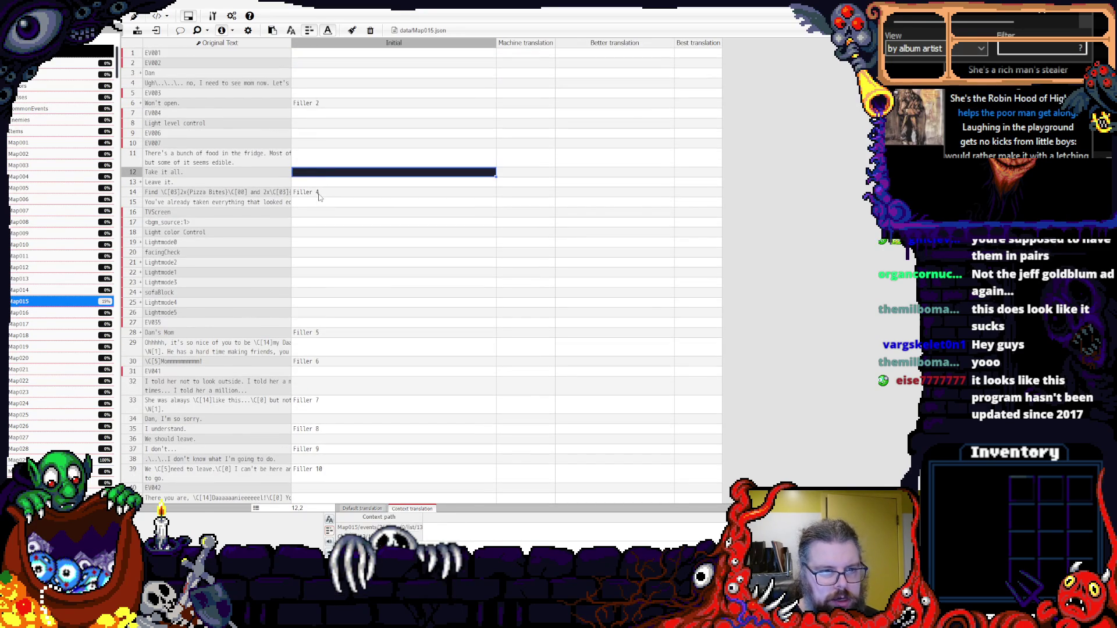
click(324, 192)
click(335, 226)
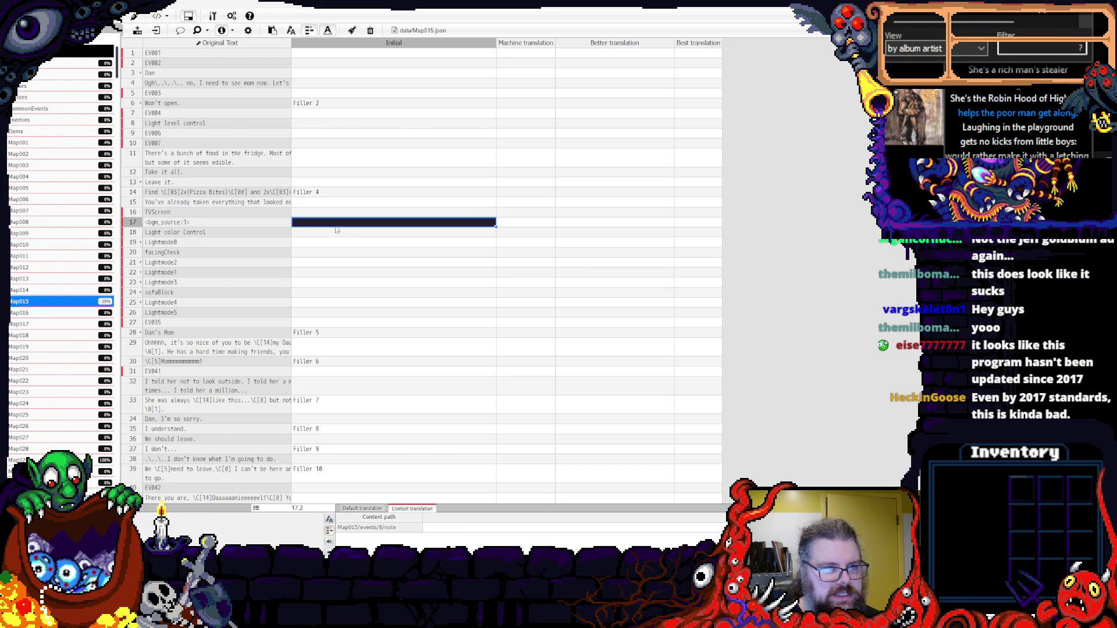
scroll(335, 230, down, 10)
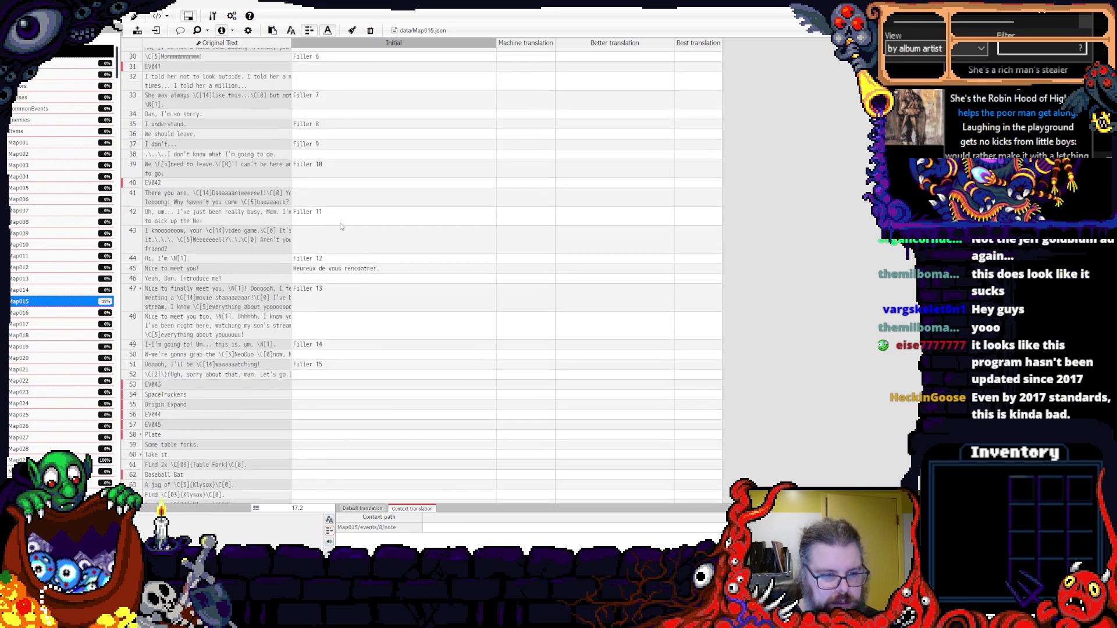
click(401, 343)
click(336, 254)
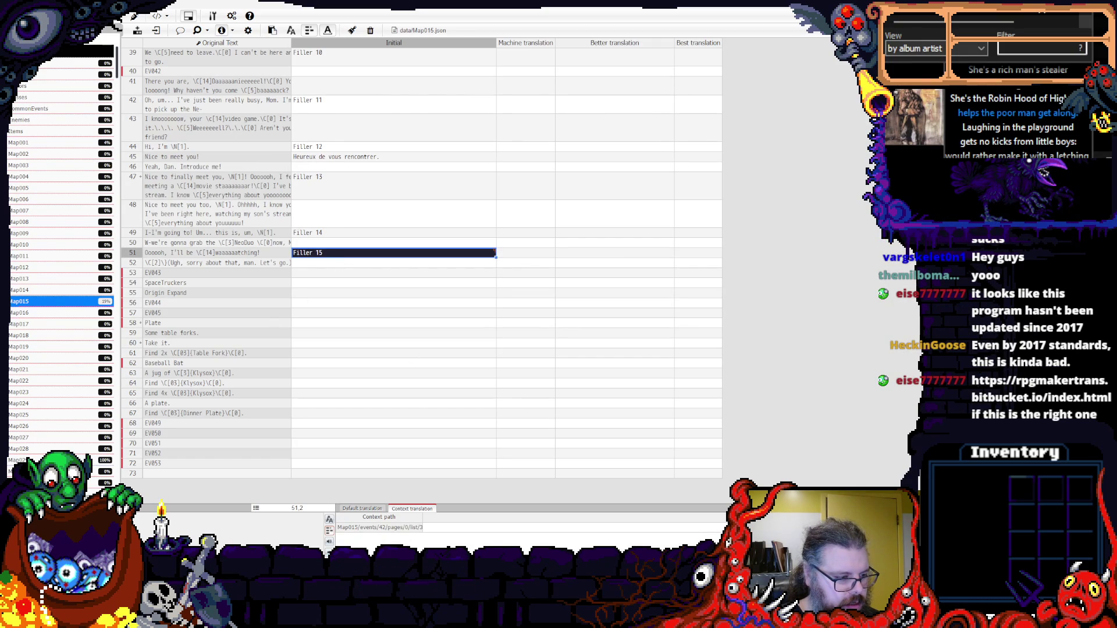
click(365, 374)
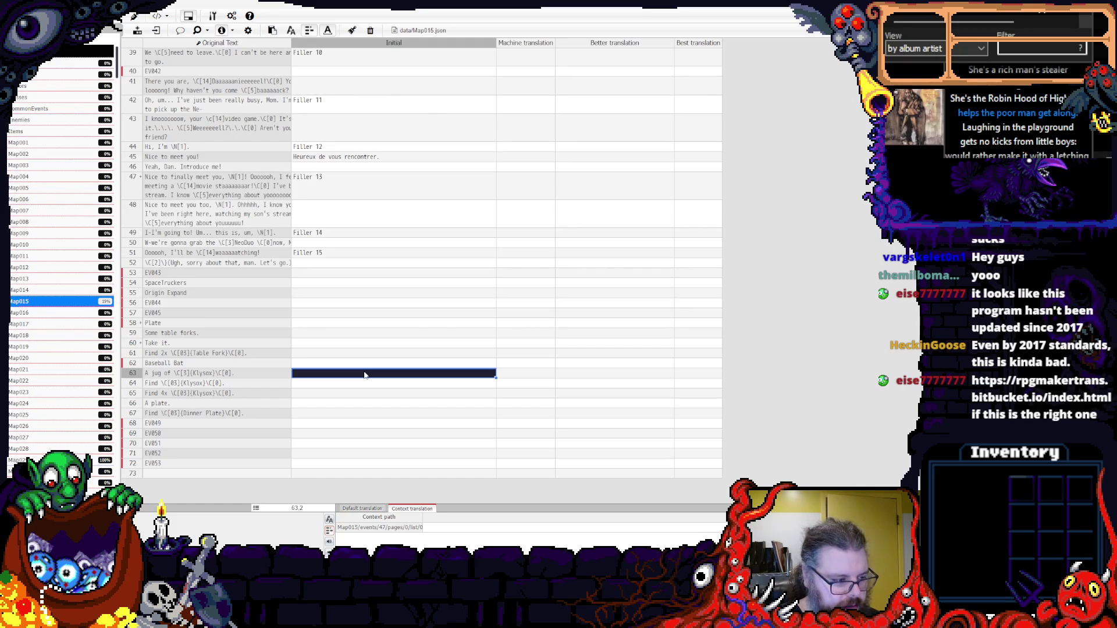
right_click(364, 374)
click(317, 395)
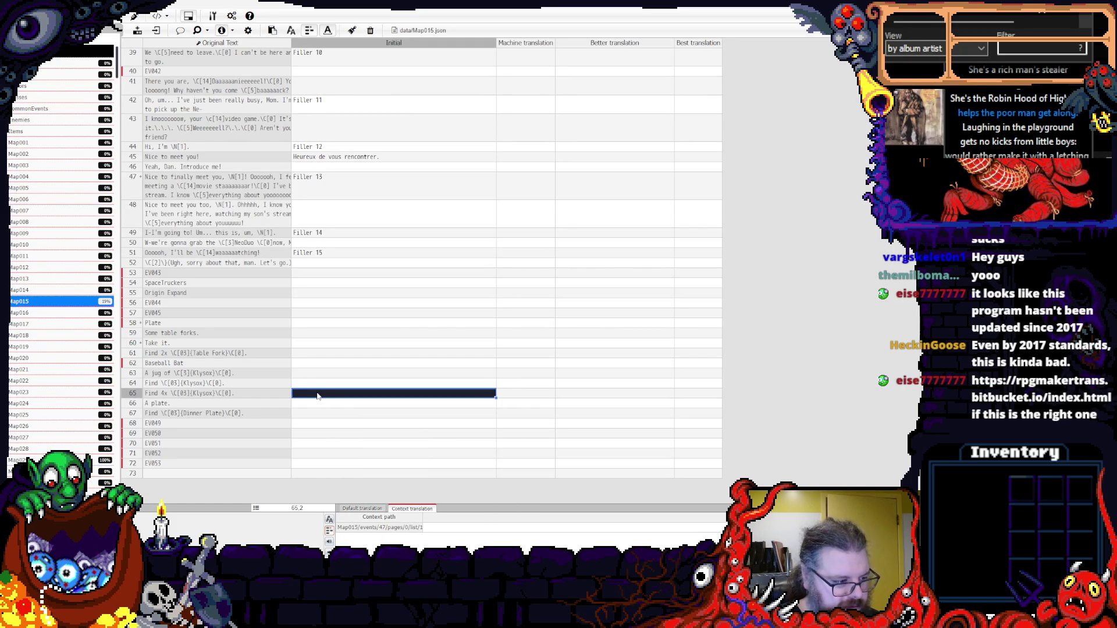
right_click(317, 395)
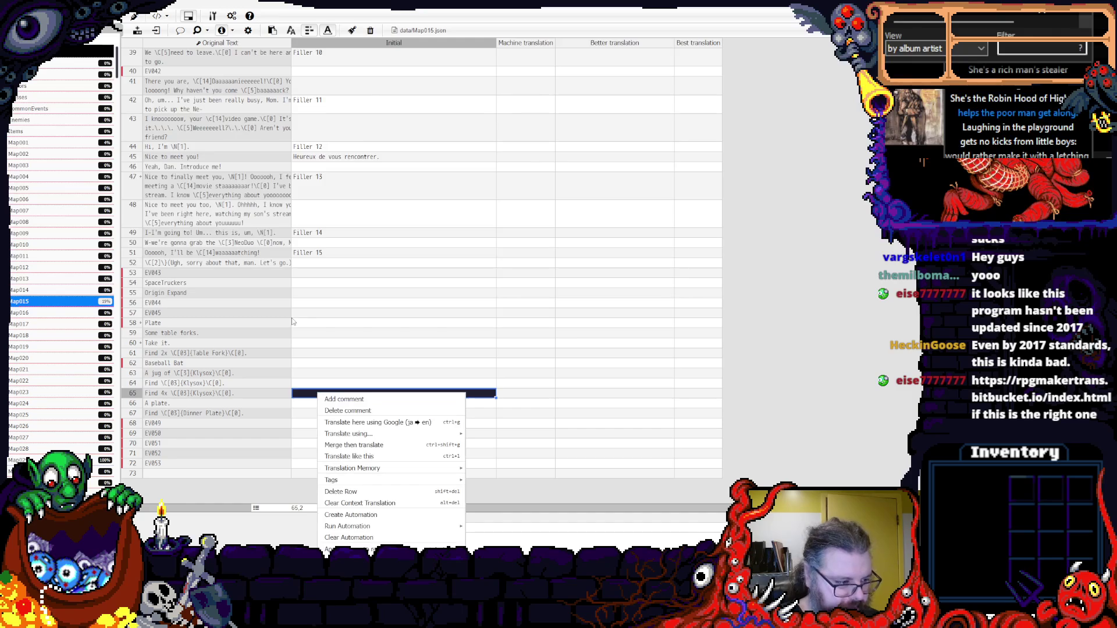
click(303, 313)
click(319, 346)
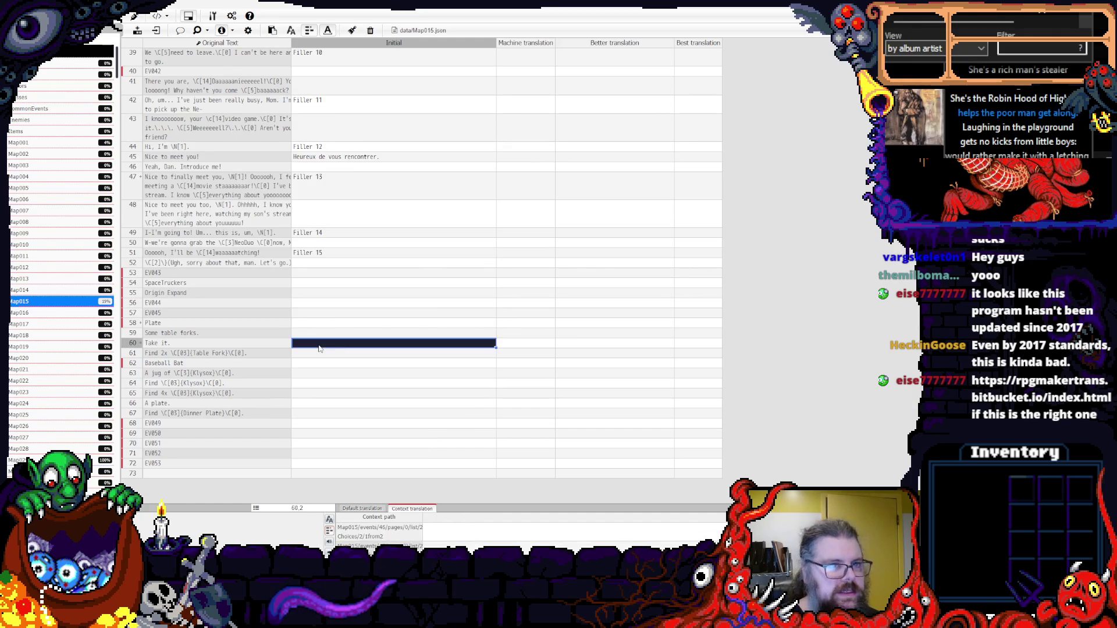
right_click(319, 347)
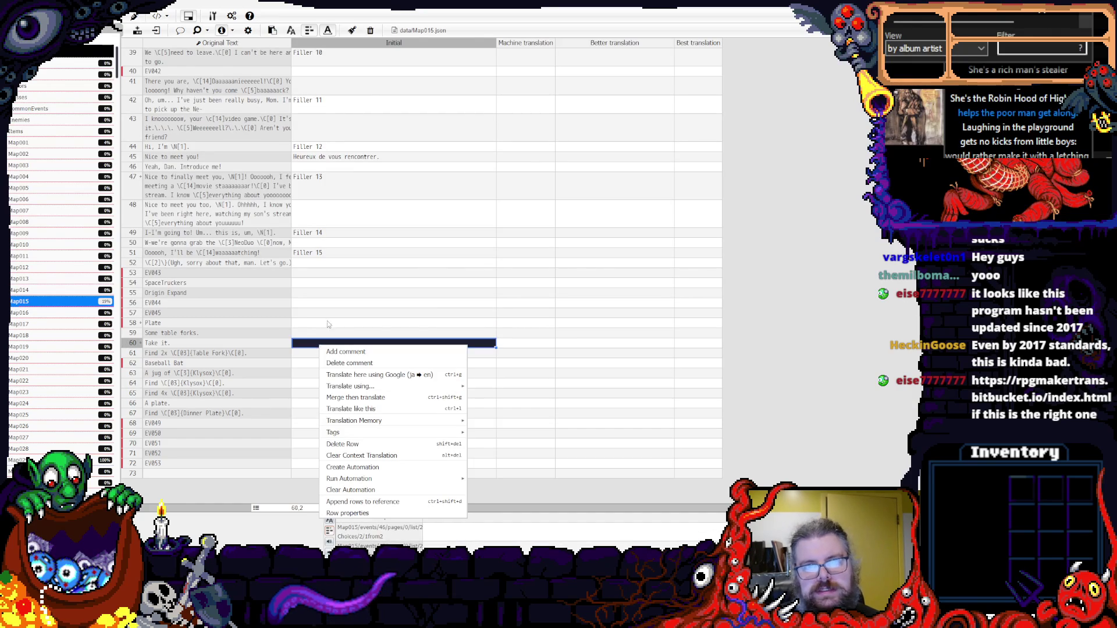
click(344, 292)
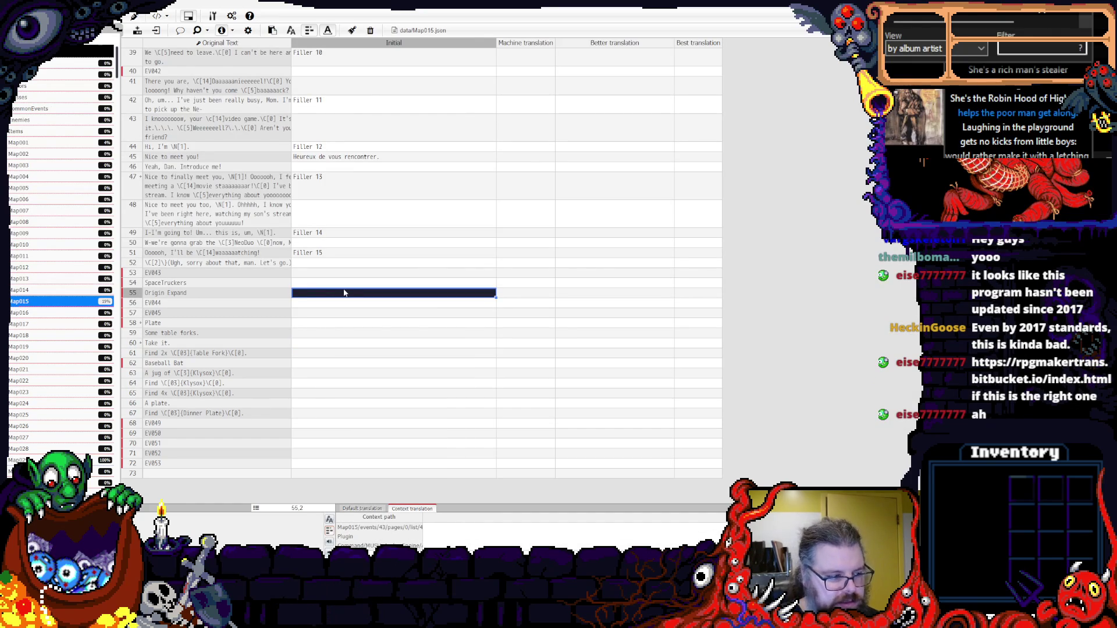
click(328, 324)
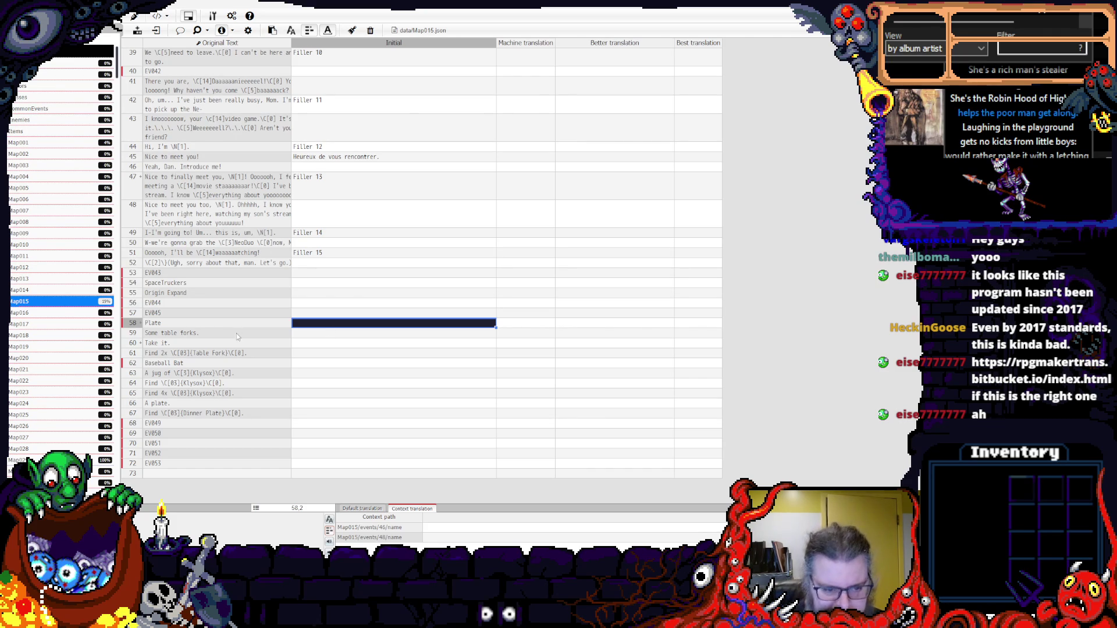
click(337, 353)
scroll(341, 361, up, 3)
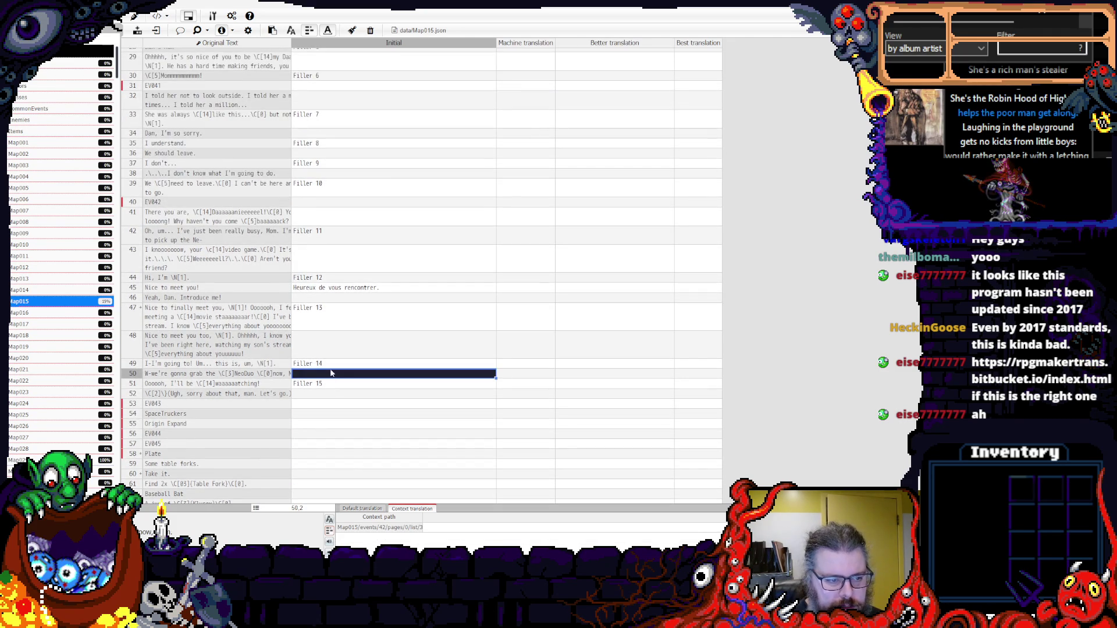
click(332, 328)
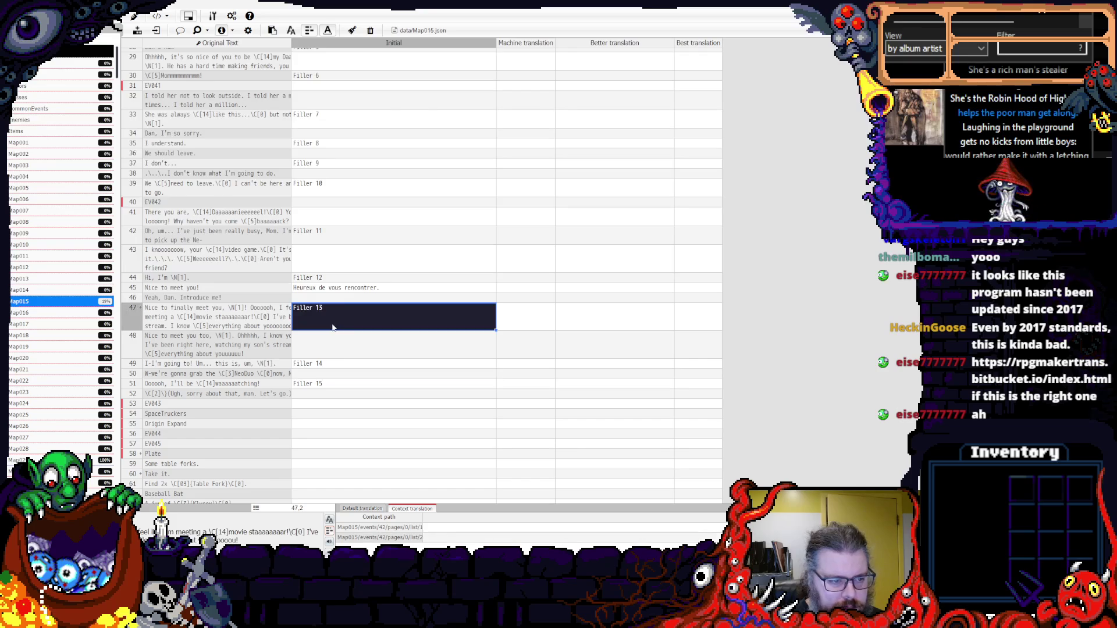
click(350, 289)
click(352, 251)
click(356, 234)
scroll(361, 239, up, 2)
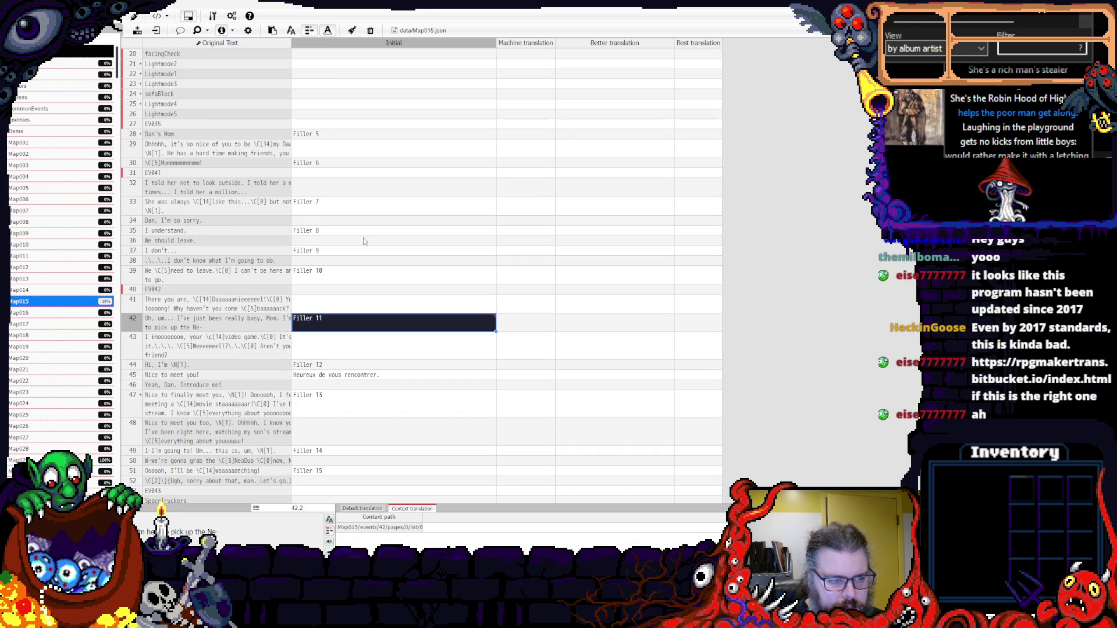
click(346, 252)
click(346, 271)
click(346, 251)
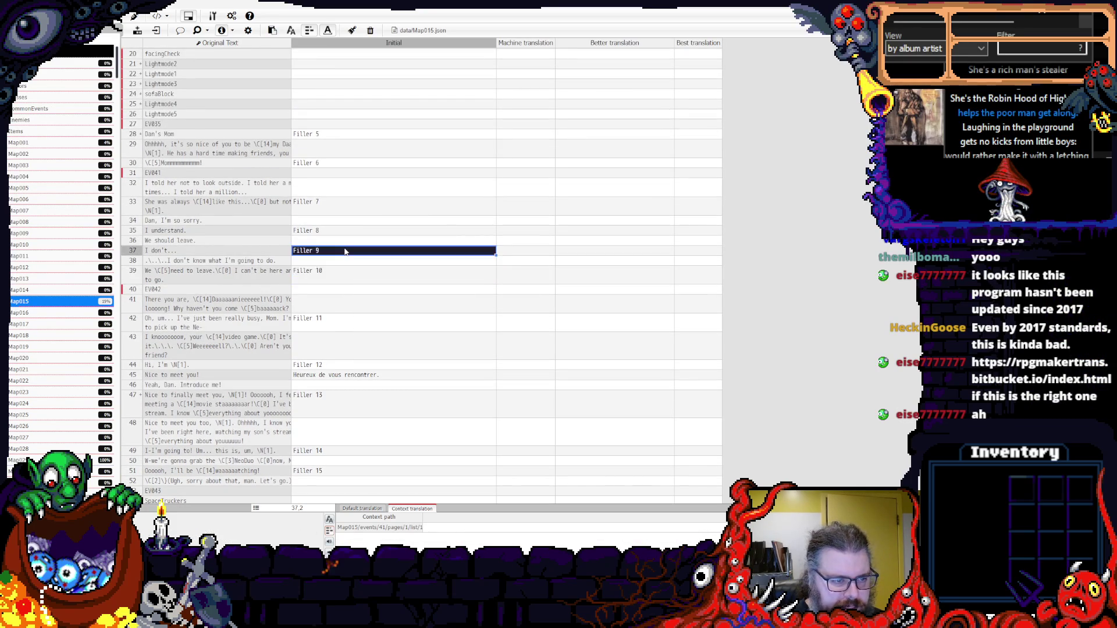
scroll(345, 252, up, 3)
click(345, 251)
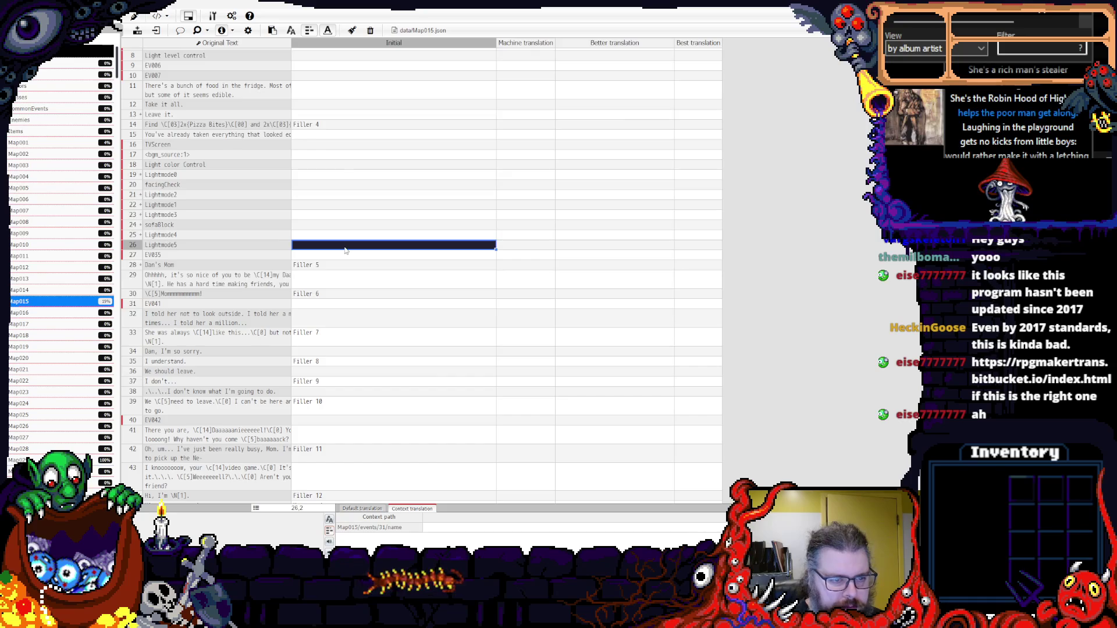
scroll(345, 250, up, 2)
click(324, 155)
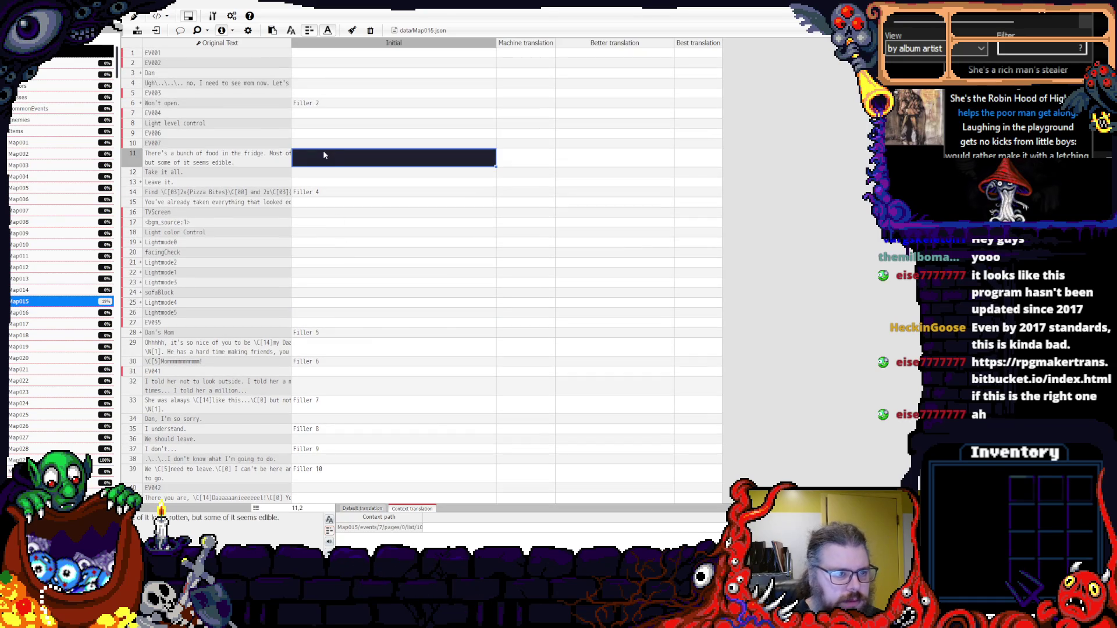
click(327, 175)
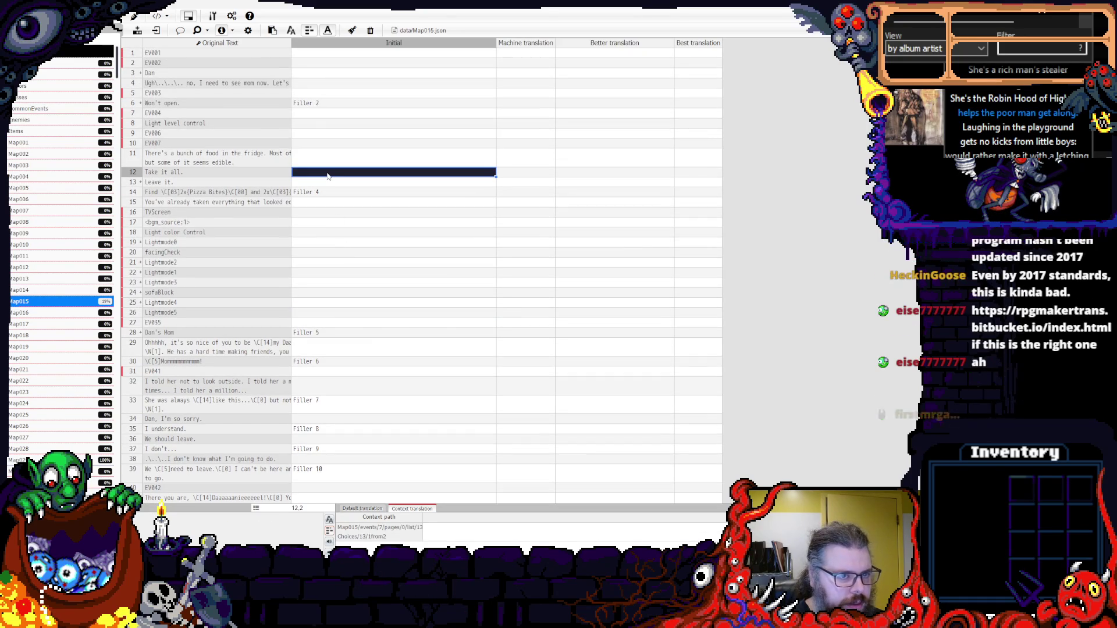
click(323, 63)
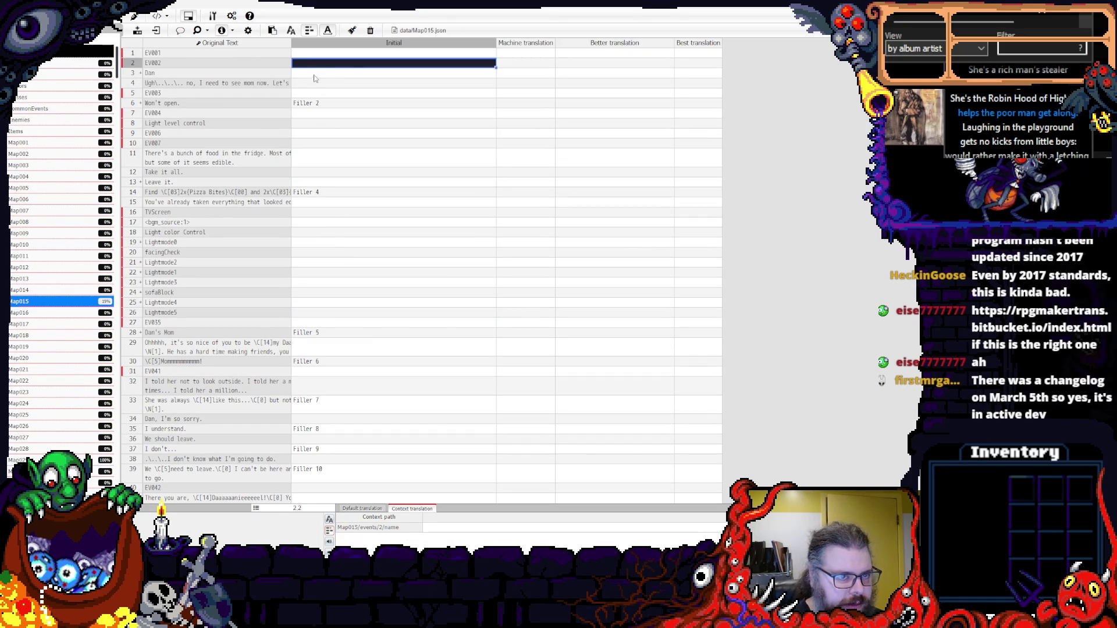
click(315, 74)
click(317, 163)
click(317, 173)
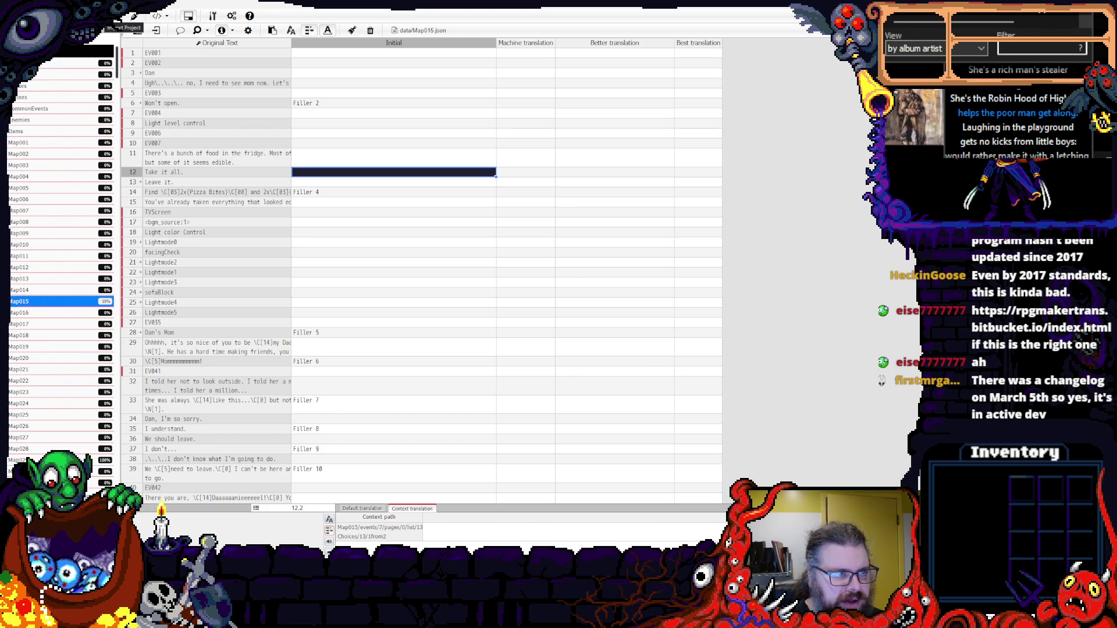
- Import data\Map015.xlsx into the Initial column and overwrite existing entries
click(138, 29)
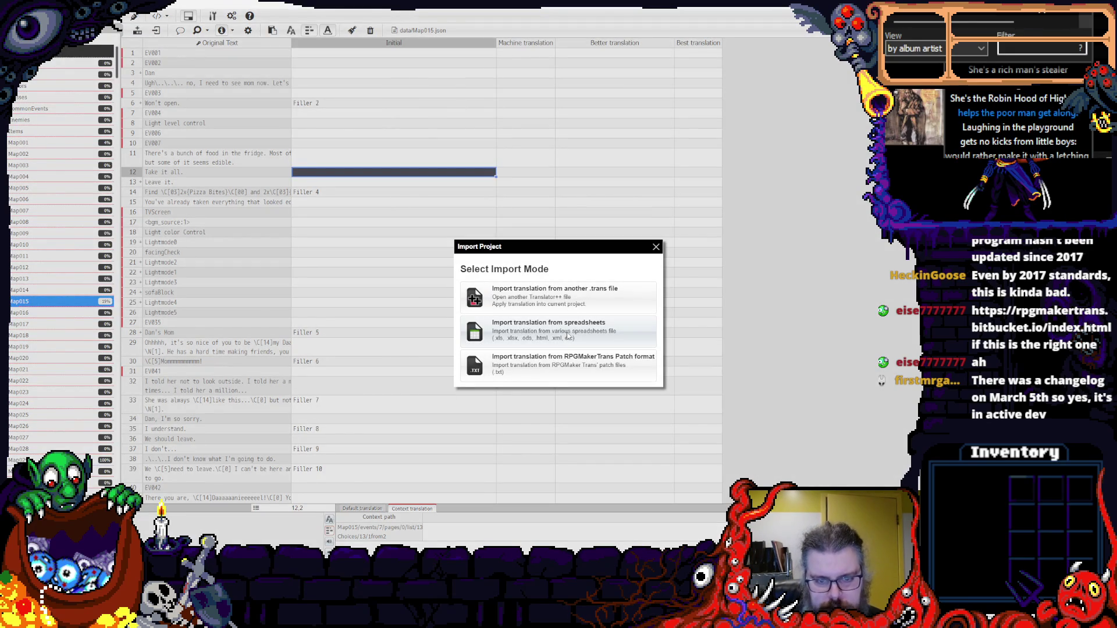
click(569, 337)
click(480, 338)
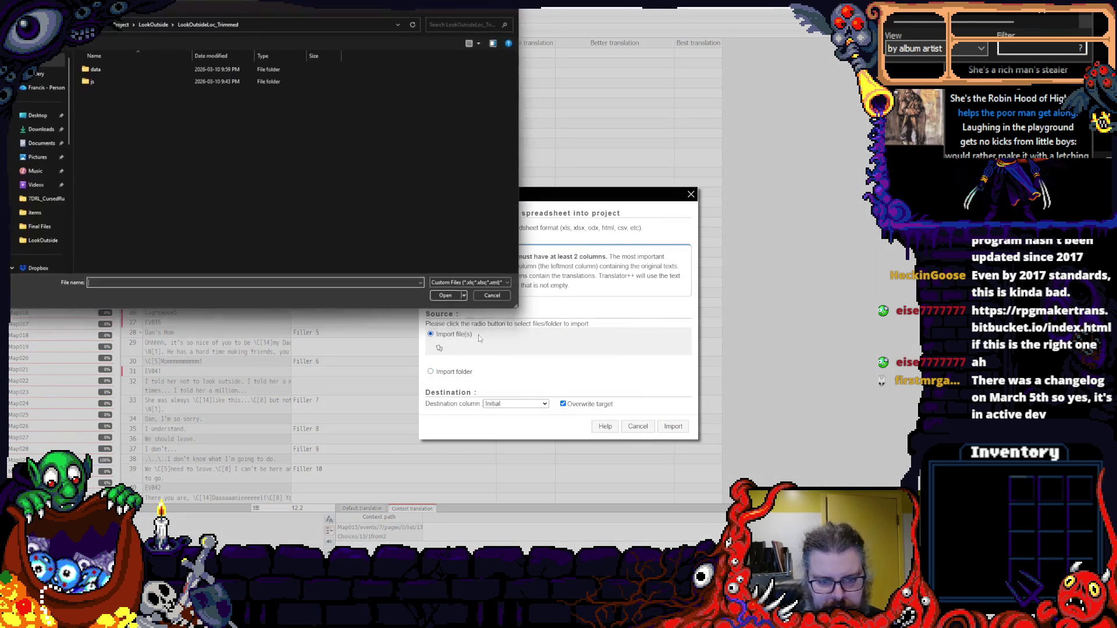
double_click(96, 70)
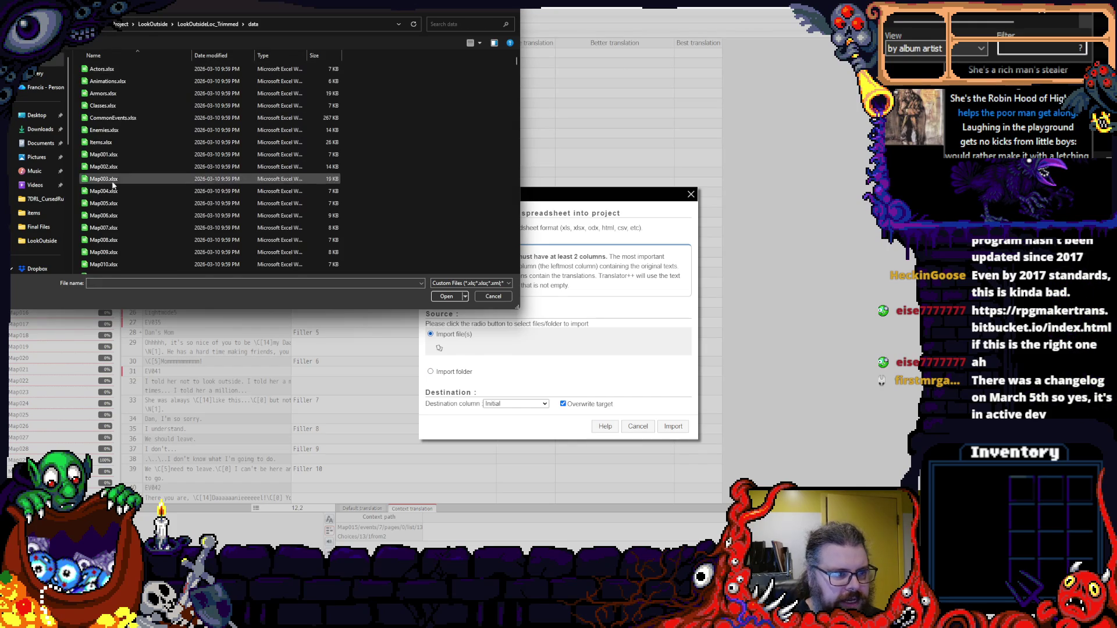
scroll(113, 185, down, 2)
click(104, 256)
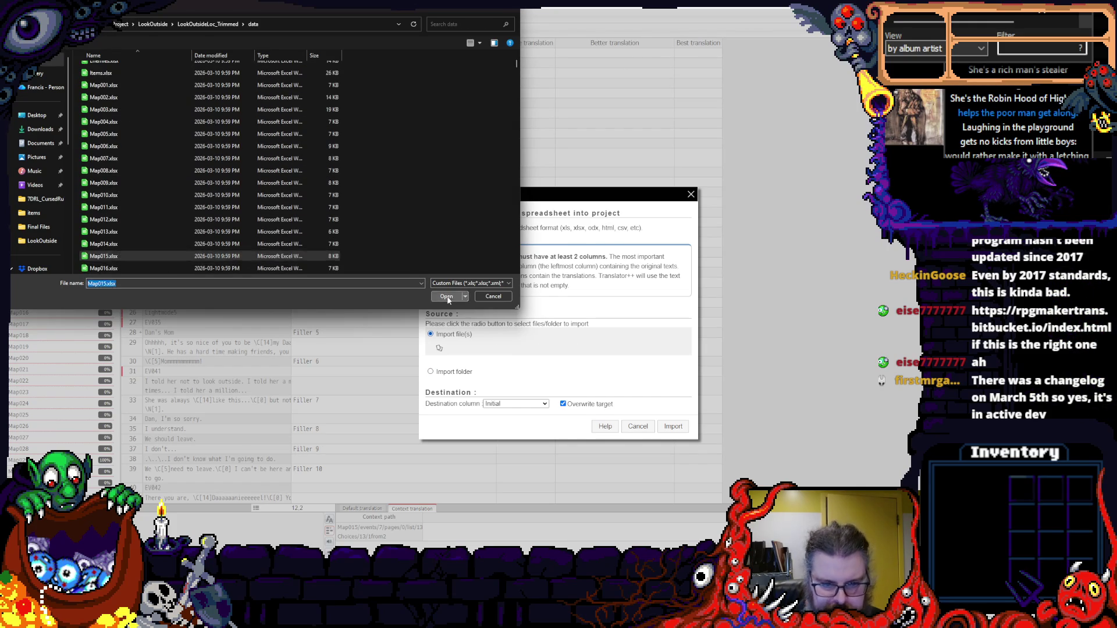
click(446, 297)
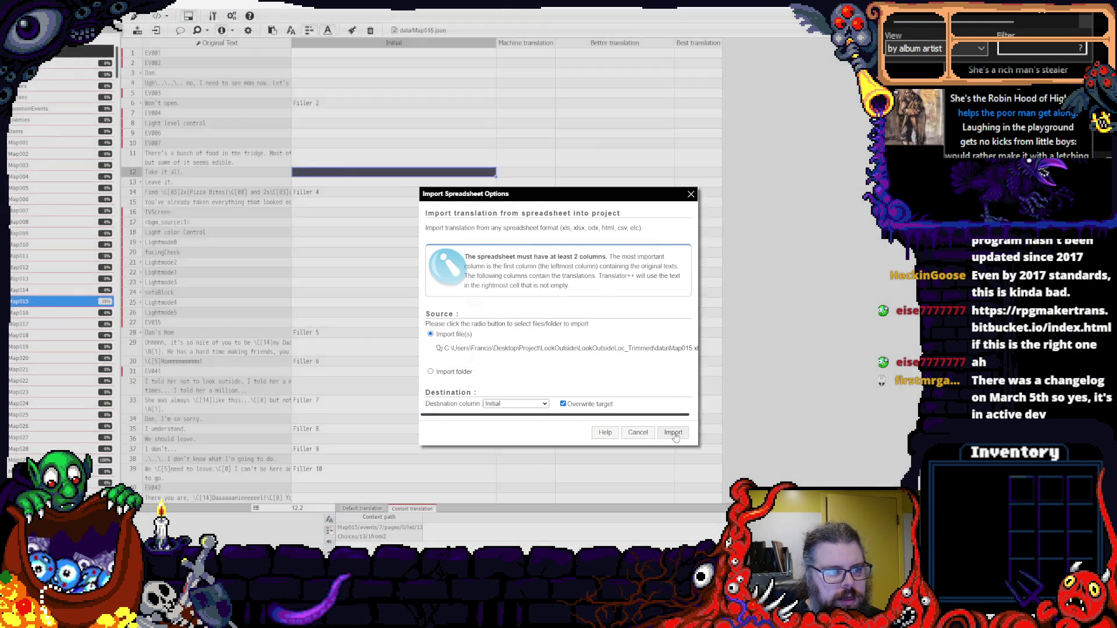
click(673, 433)
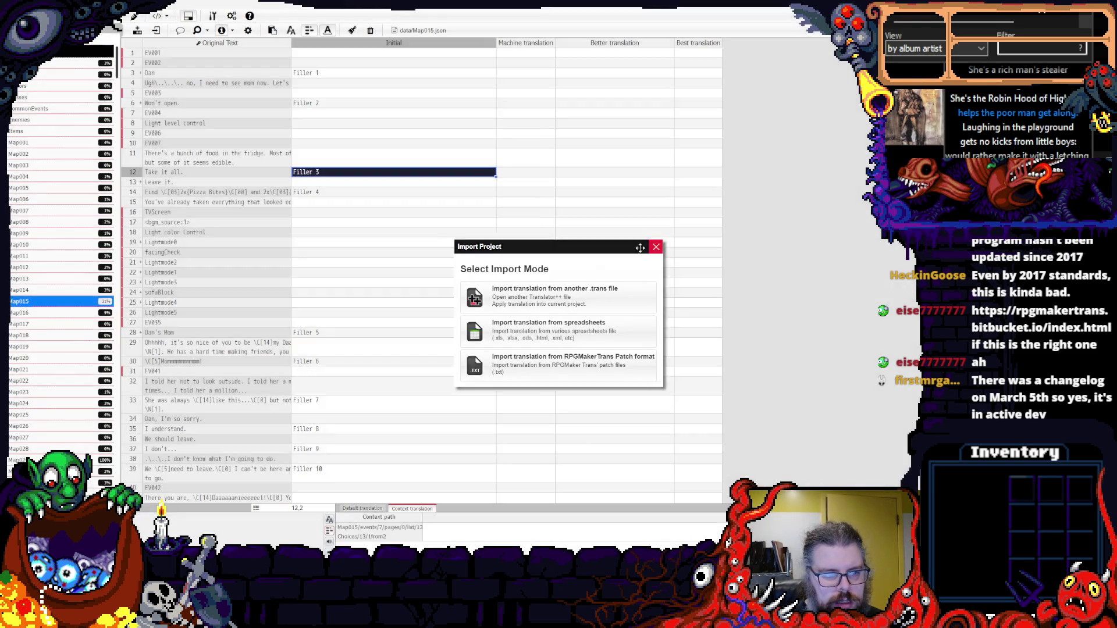
- Close the import window and scroll through Map015 to review the imported Filler entries
click(656, 246)
click(414, 283)
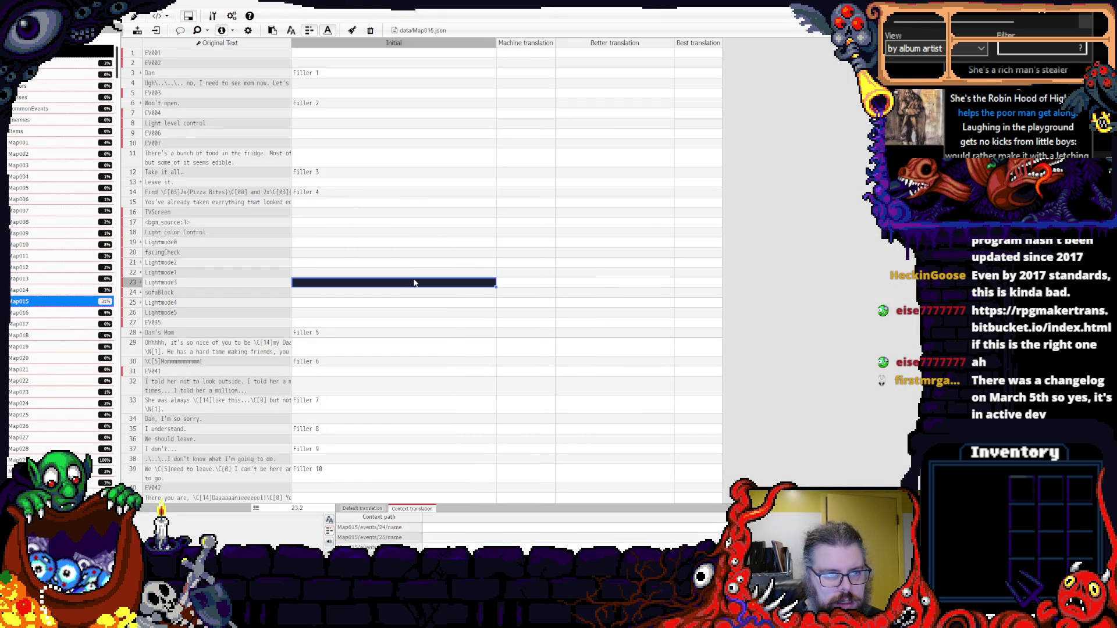
scroll(414, 283, down, 8)
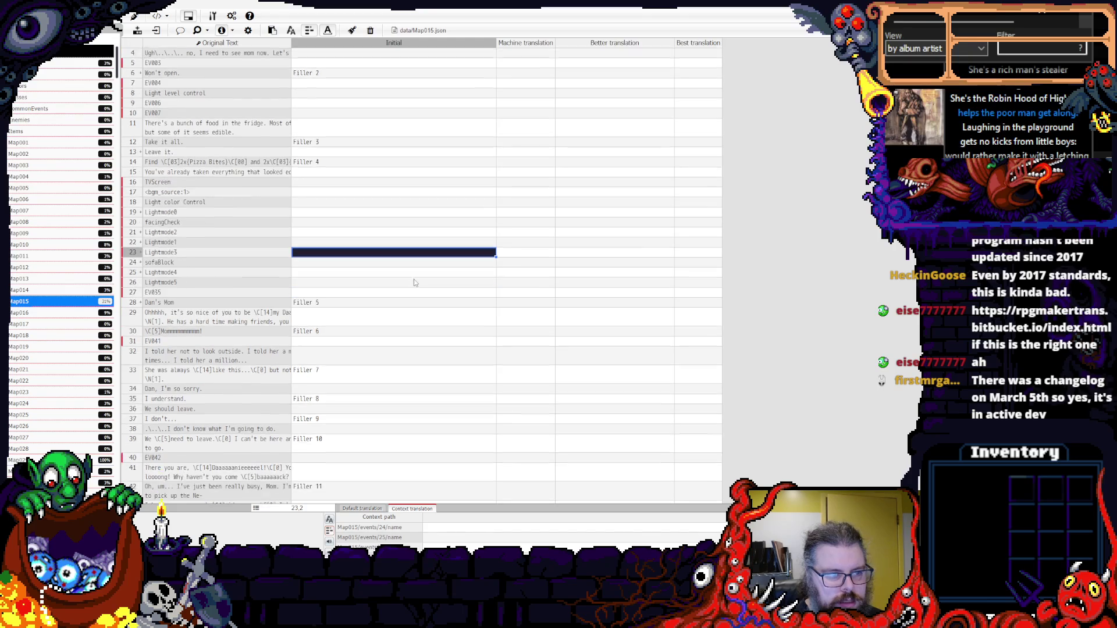
scroll(414, 283, down, 5)
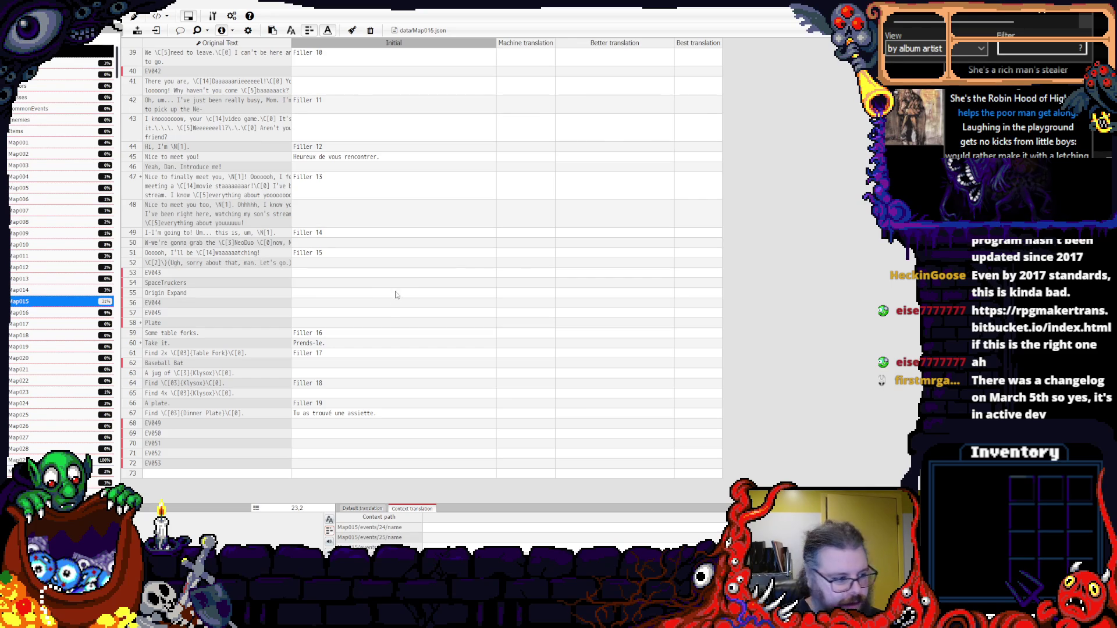
scroll(414, 282, up, 12)
scroll(106, 226, down, 20)
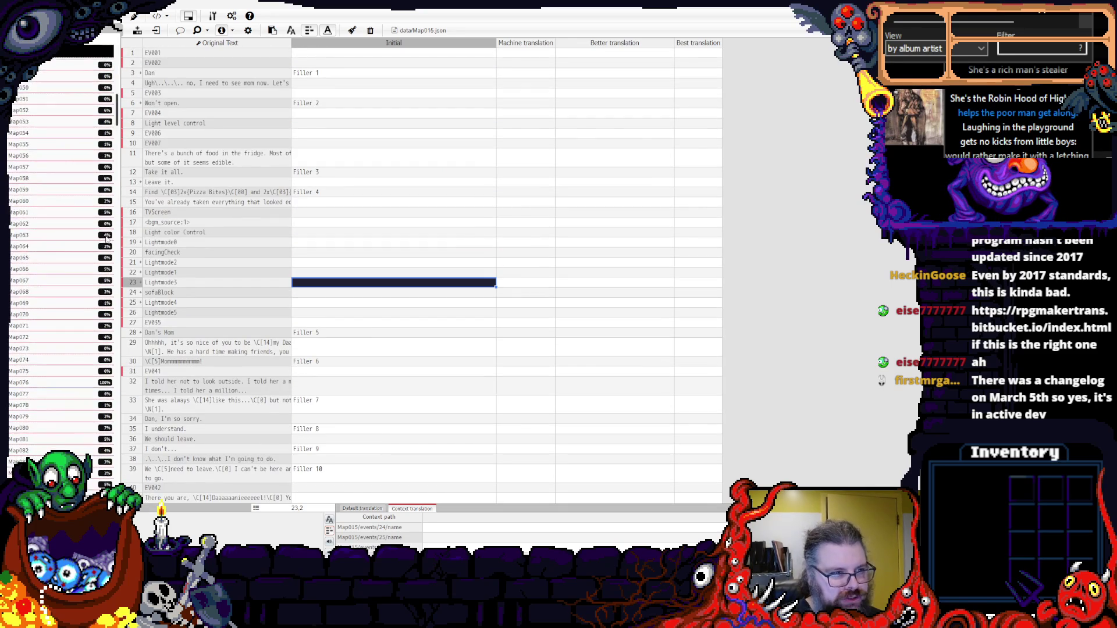
scroll(107, 241, up, 20)
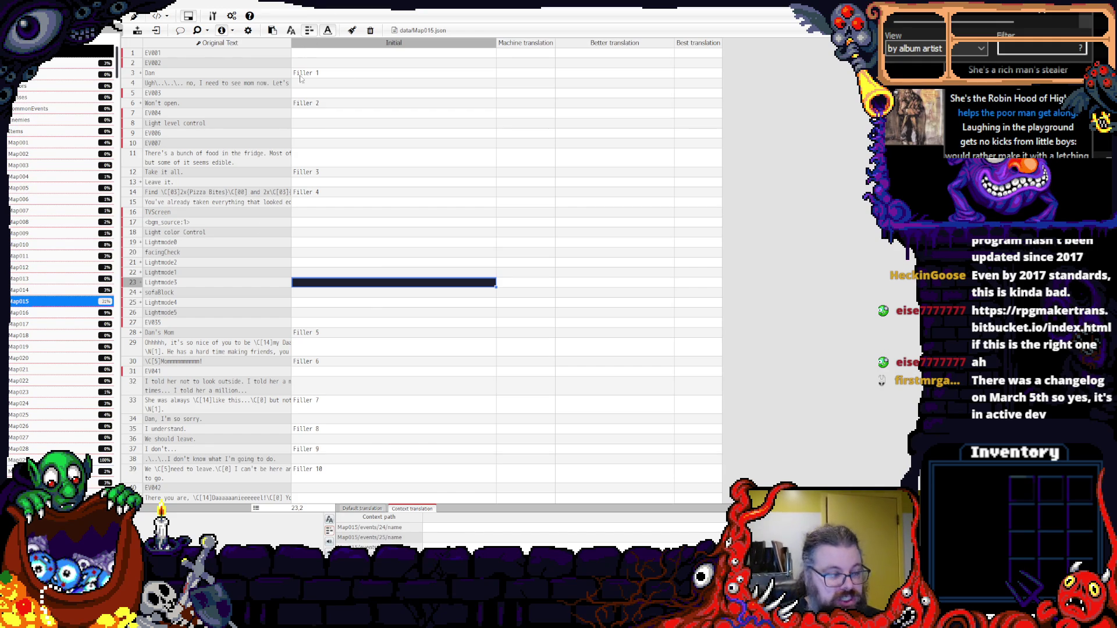
scroll(401, 175, down, 10)
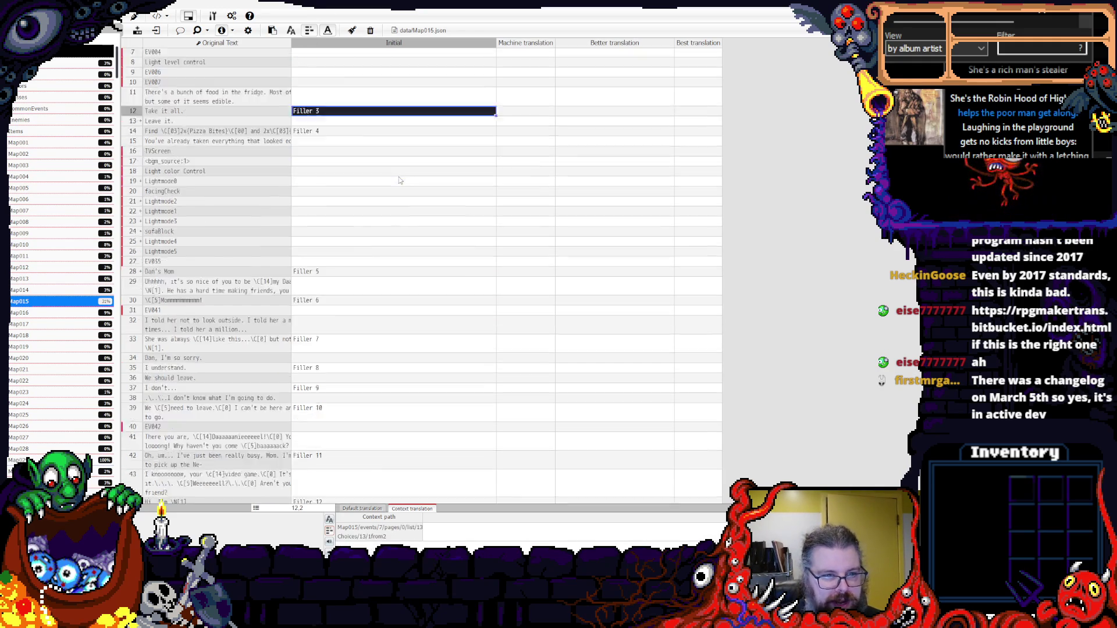
scroll(399, 176, up, 10)
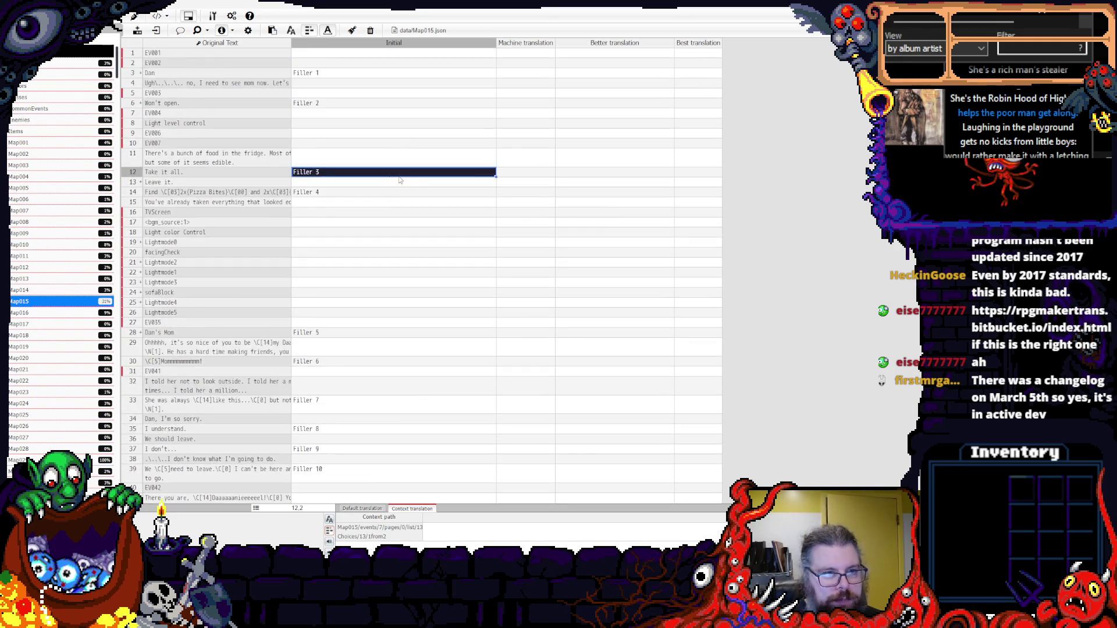
scroll(416, 239, down, 5)
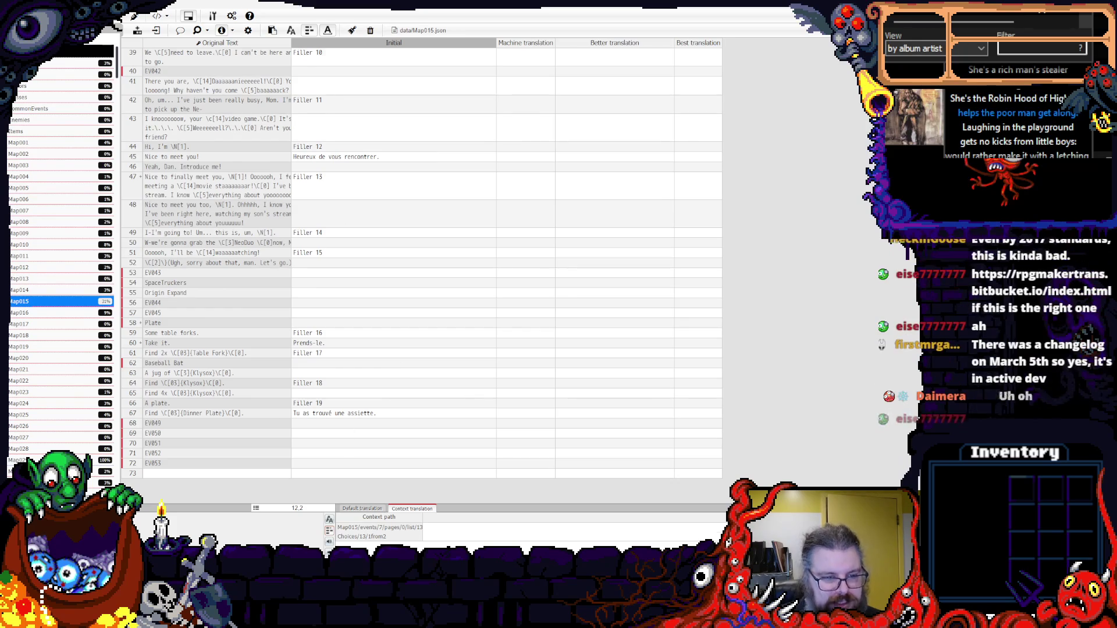
- Select the Initial column cells from row 3 down to the last row
drag(374, 391, 349, 192)
click(386, 74)
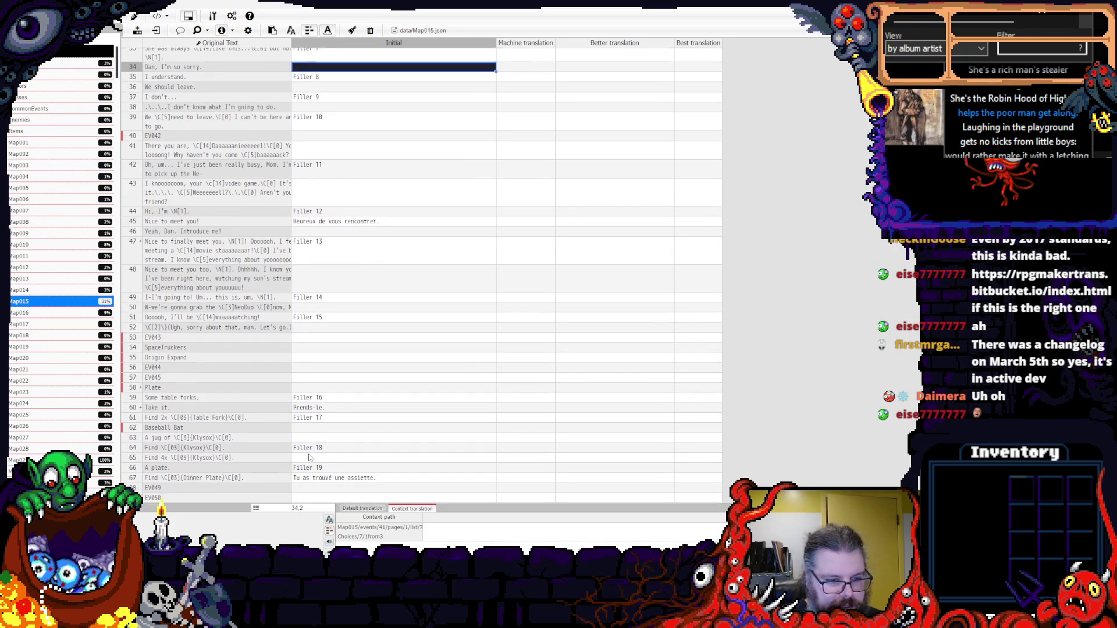
drag(327, 453, 353, 72)
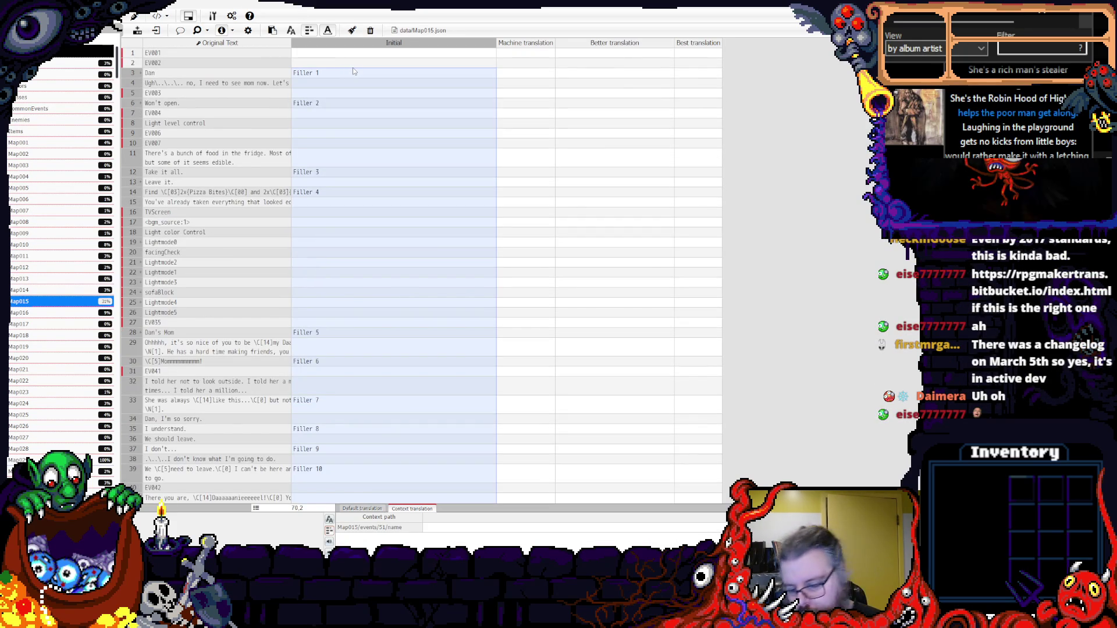
- Clear the selected Initial entries, then re-import the spreadsheet translations
key(Delete)
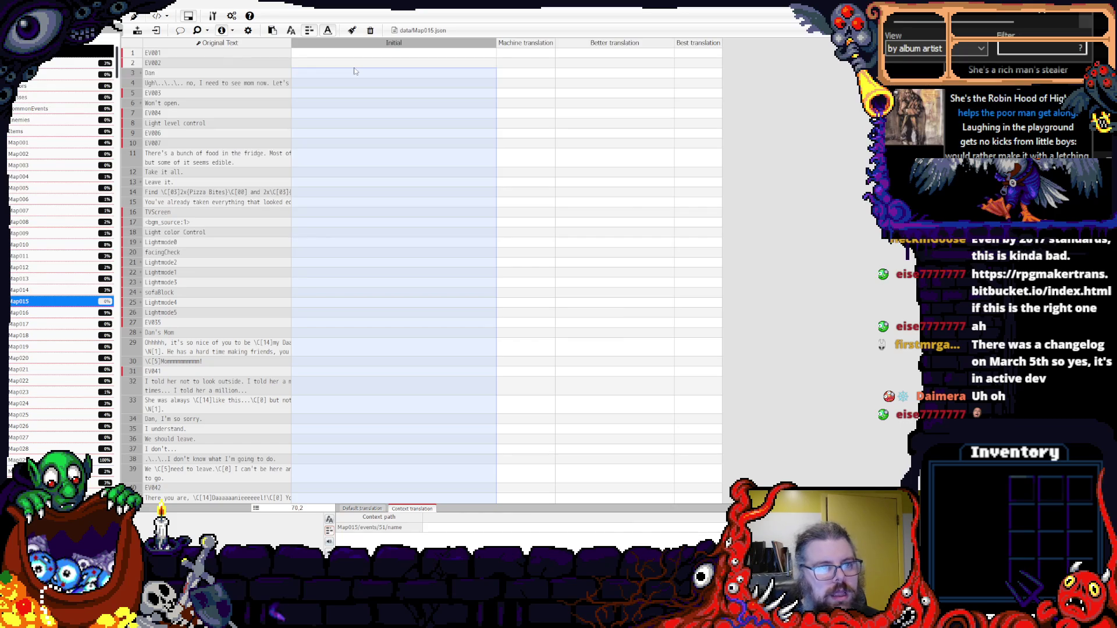
key(Up)
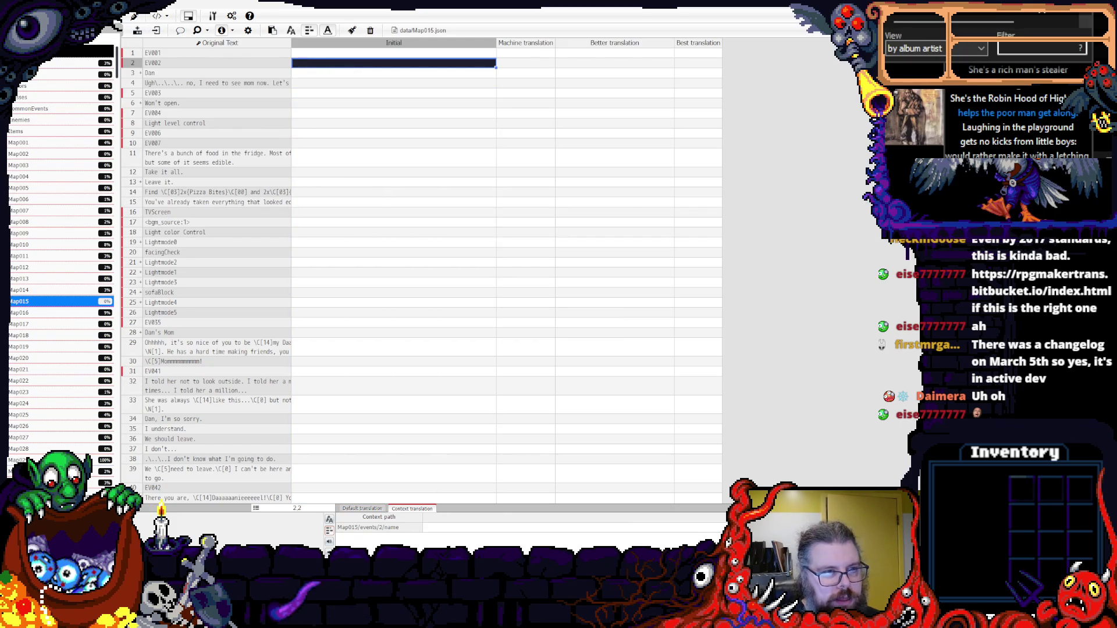
key(ctrl+i)
click(561, 331)
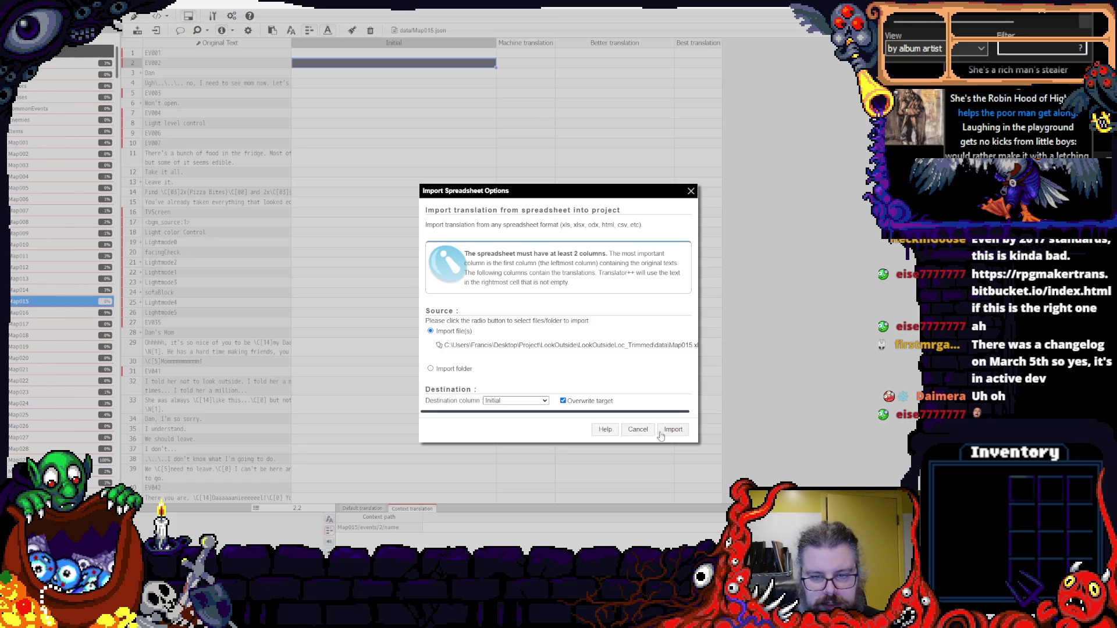
click(672, 430)
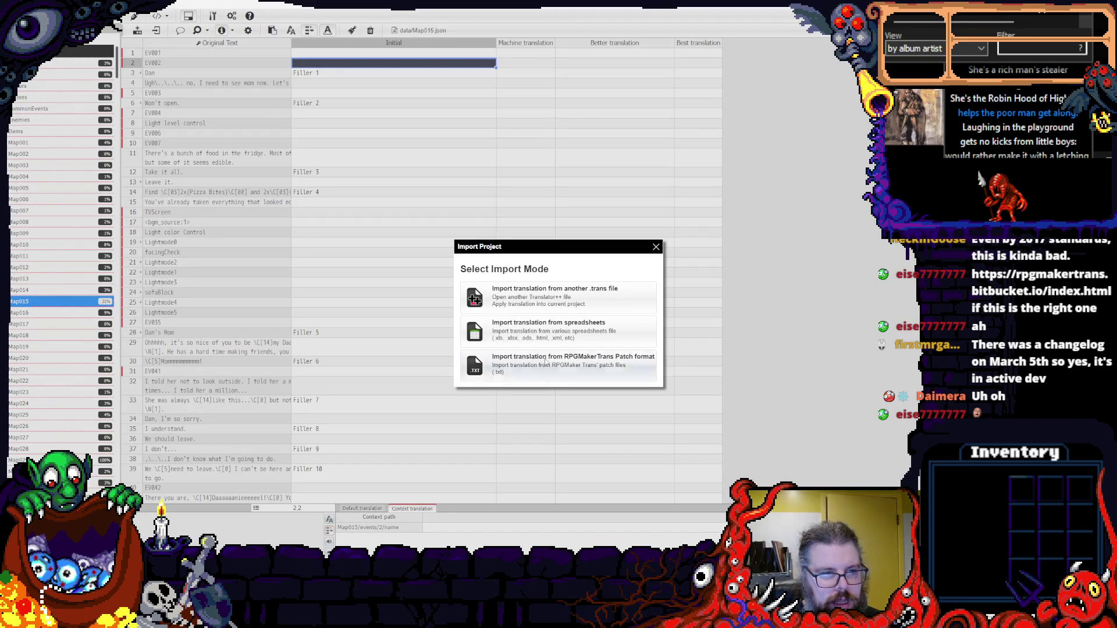
- Close the import window, check the Initial cells on rows 72 and 65, and select the Initial column range
click(655, 247)
click(481, 242)
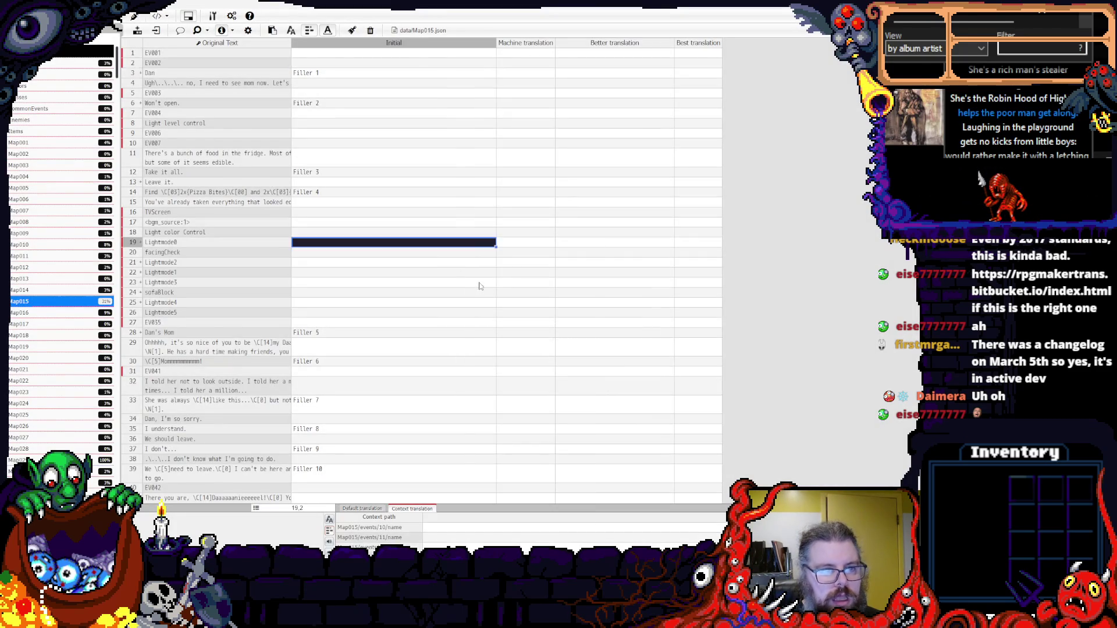
scroll(480, 274, down, 7)
scroll(480, 289, down, 6)
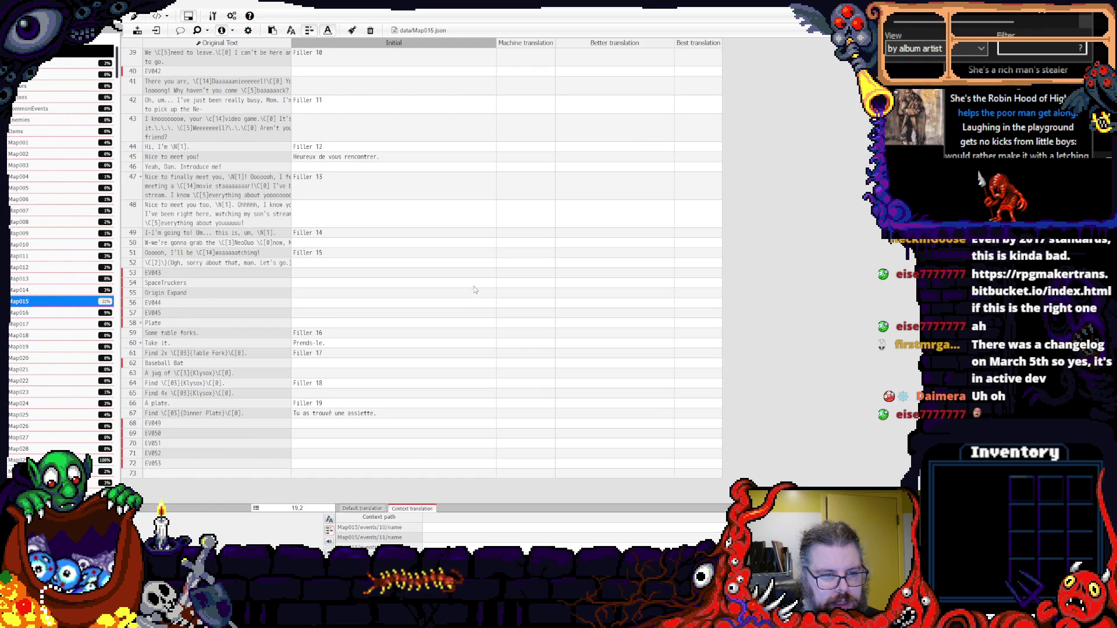
click(415, 463)
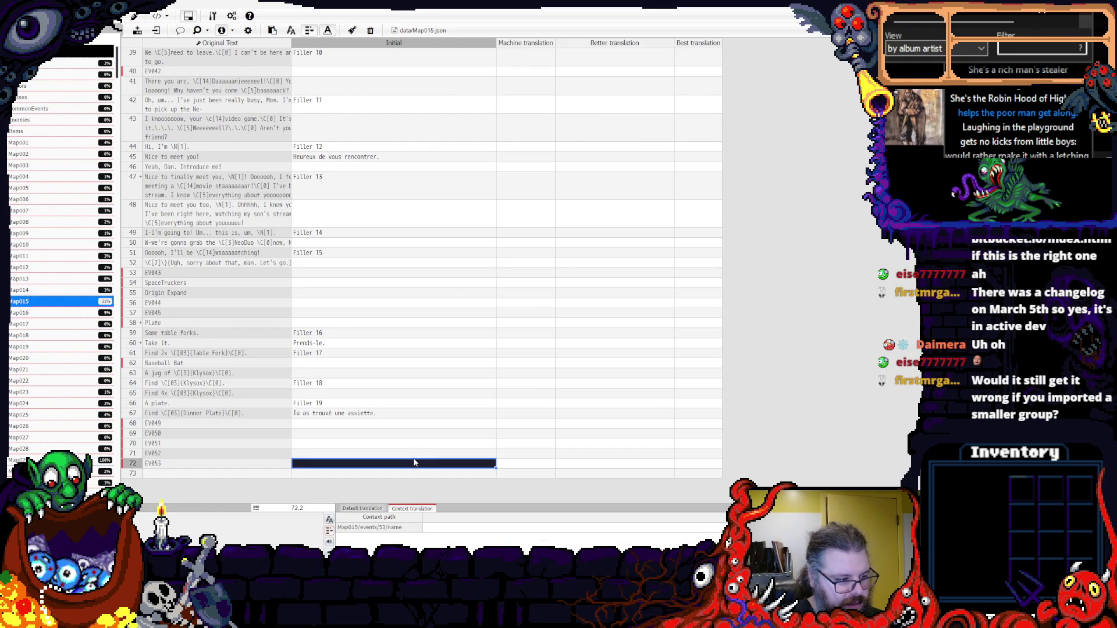
click(386, 394)
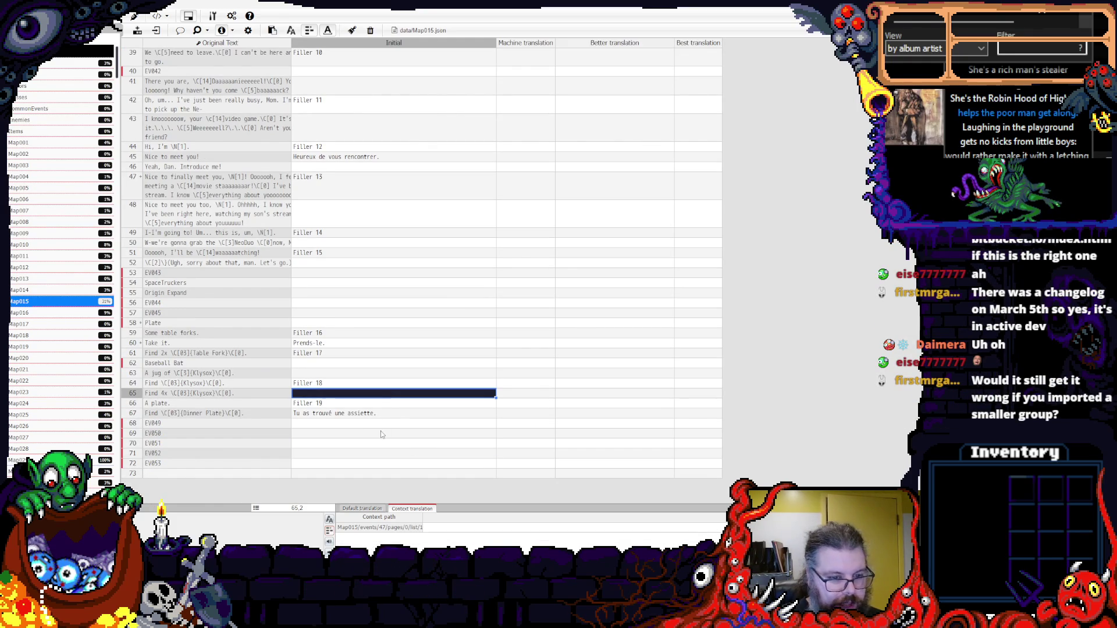
mouse_move(372, 372)
mouse_down()
mouse_move(386, 361)
mouse_move(379, 174)
mouse_move(367, 58)
mouse_move(358, 218)
mouse_move(352, 51)
mouse_move(343, 61)
mouse_up()
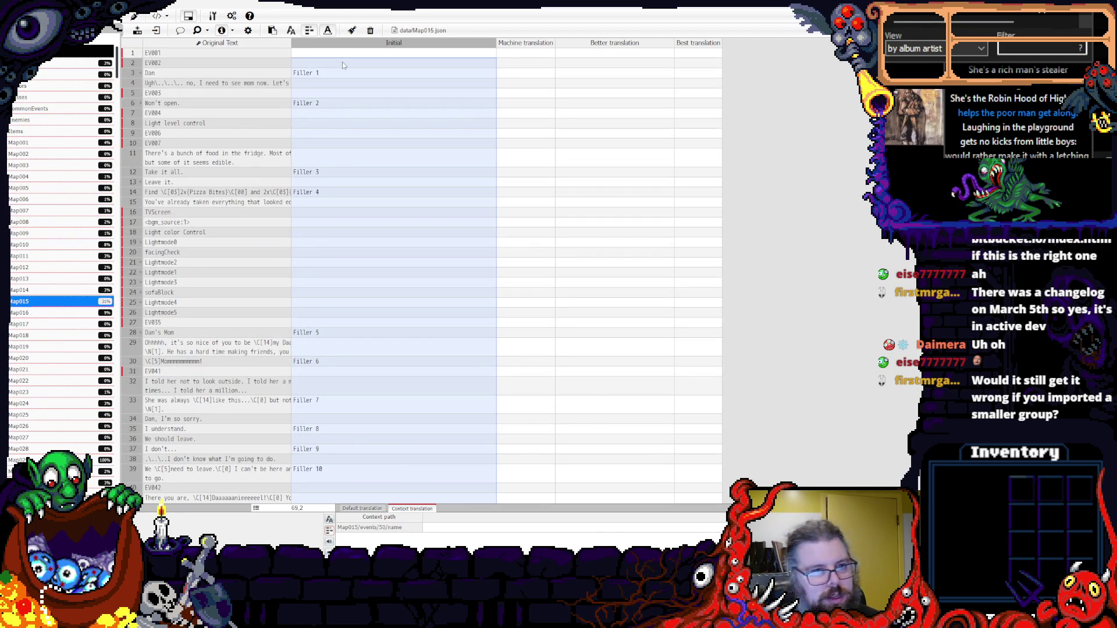
- Delete the selected Filler 1–19 placeholders so Map015's Initial column is blank
key(Delete)
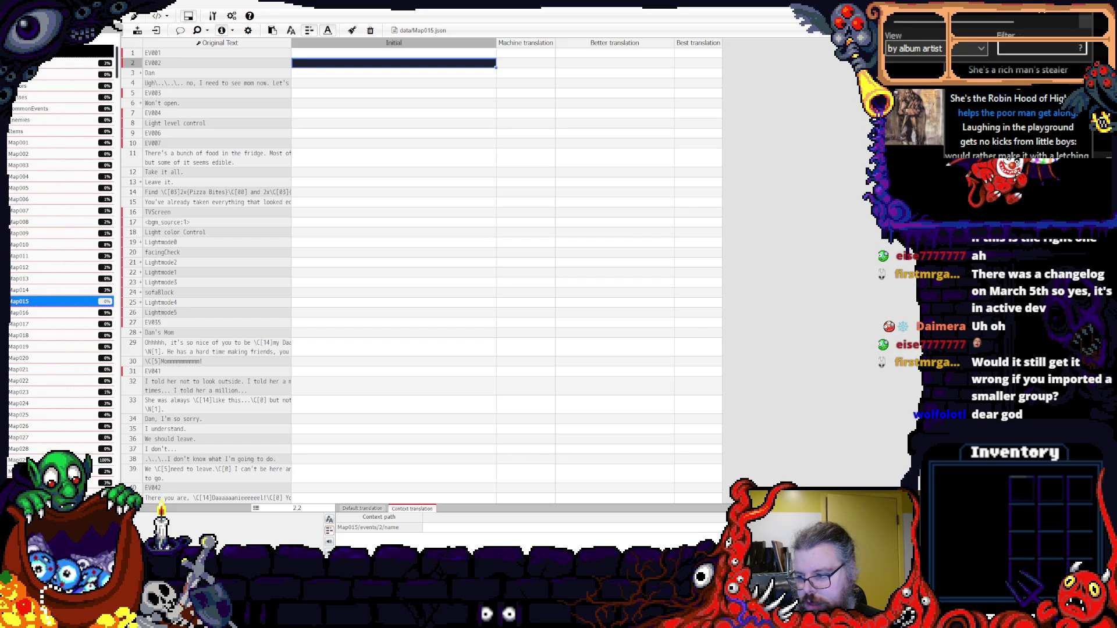
click(525, 323)
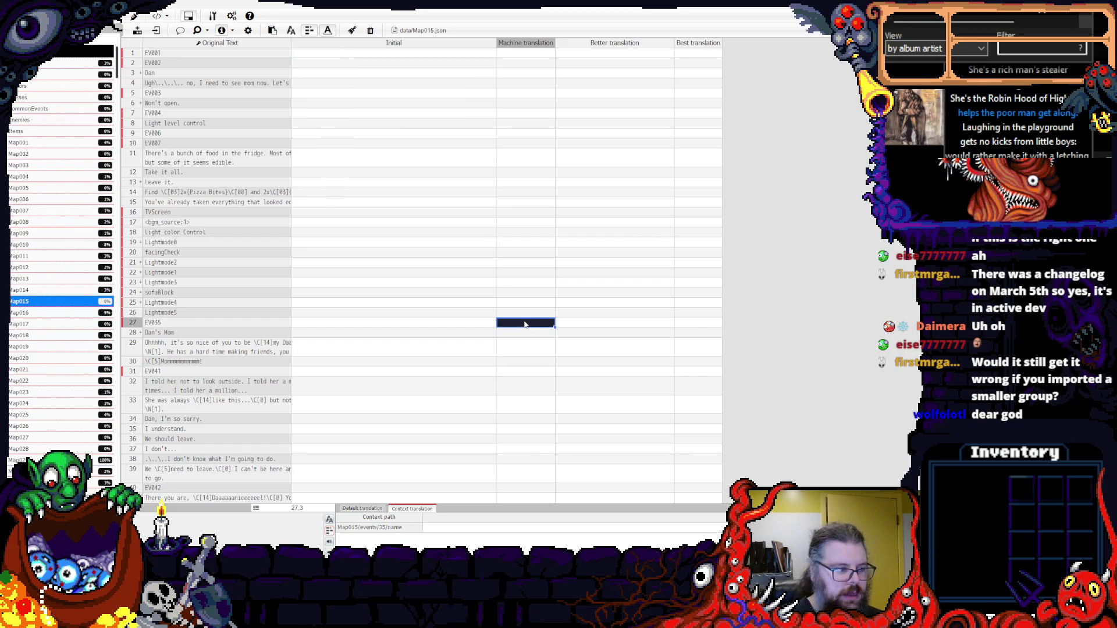
- Import every spreadsheet in LookOutsideLoc_Trimmed into the Initial column, then close the import dialog
click(469, 201)
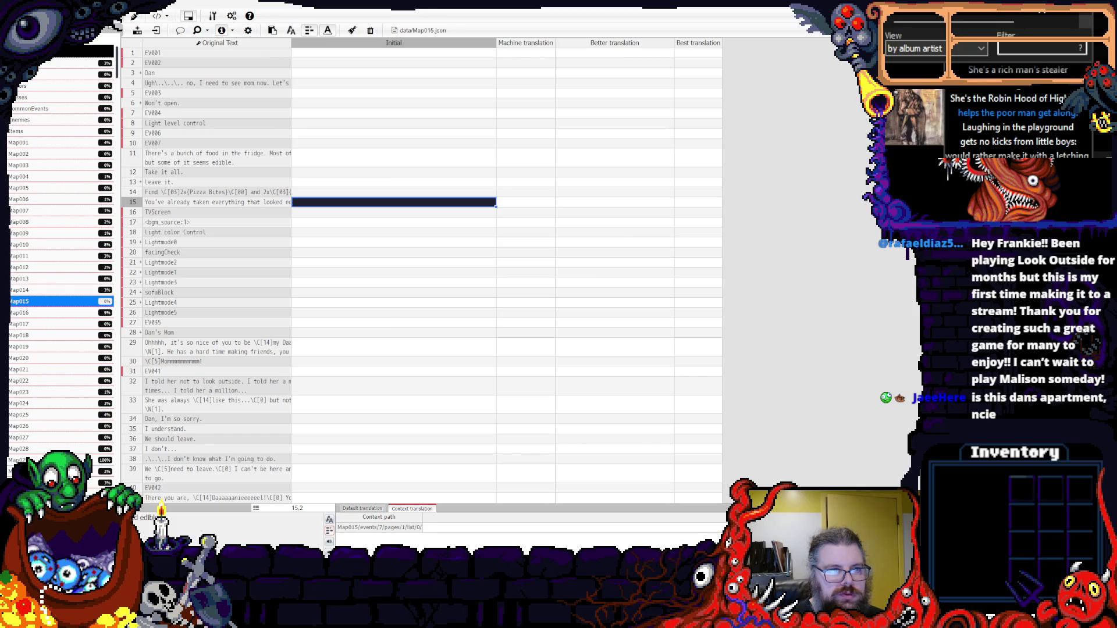
click(138, 30)
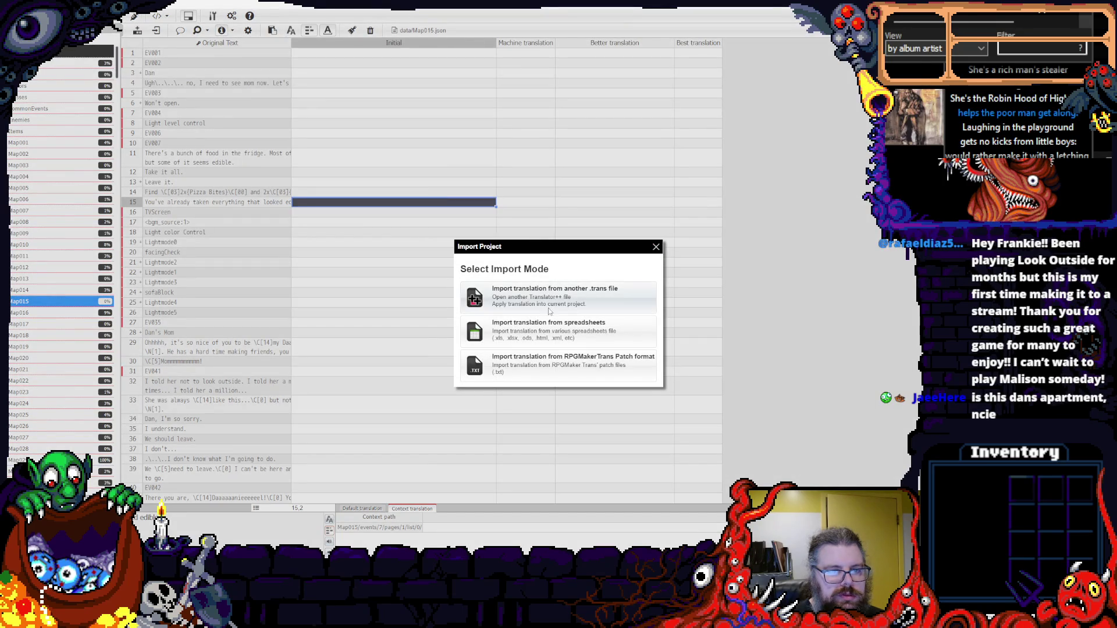
click(564, 327)
click(534, 402)
click(535, 409)
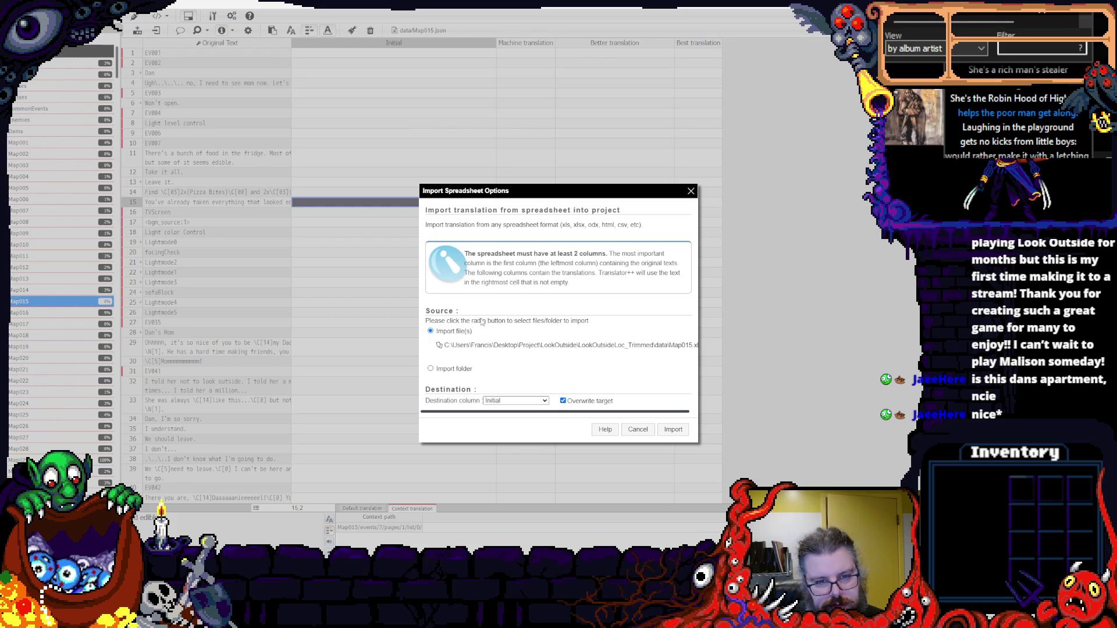
click(489, 368)
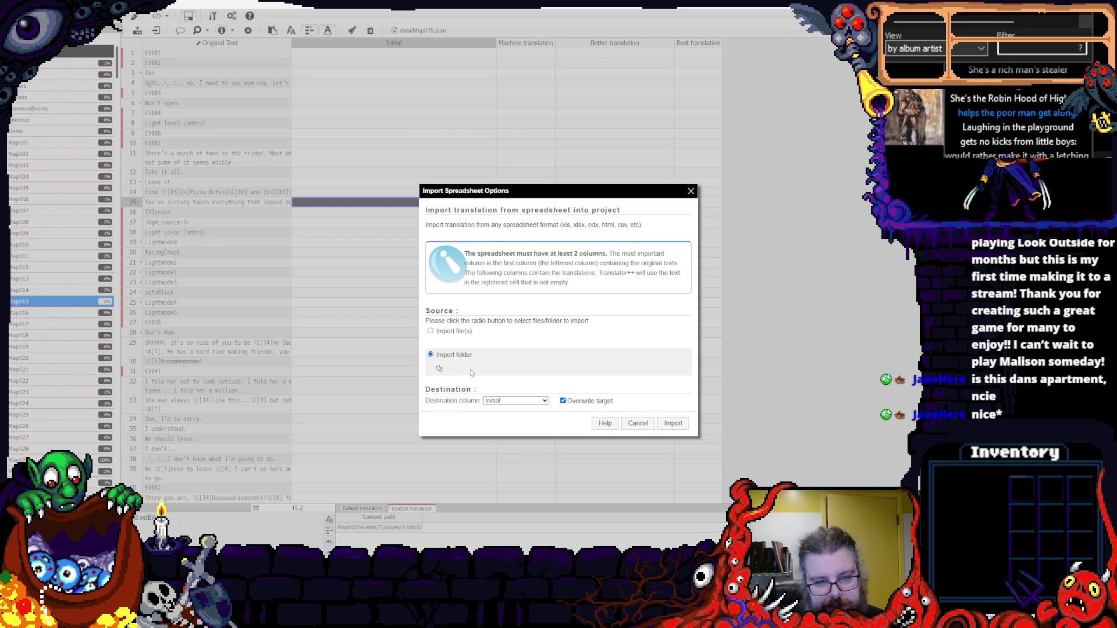
click(207, 24)
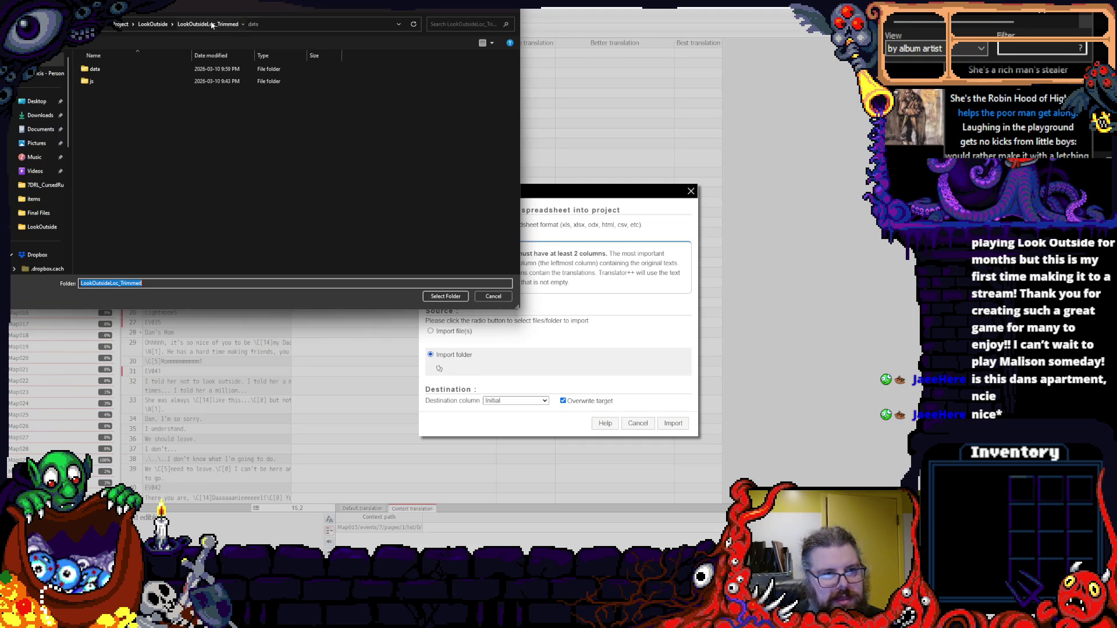
click(445, 296)
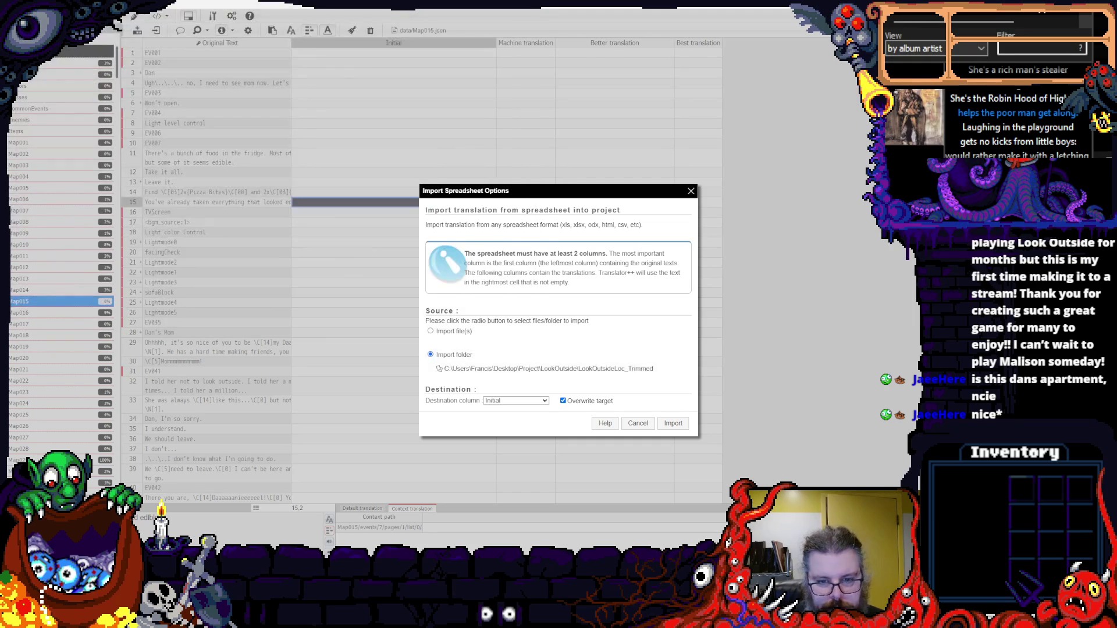
click(673, 423)
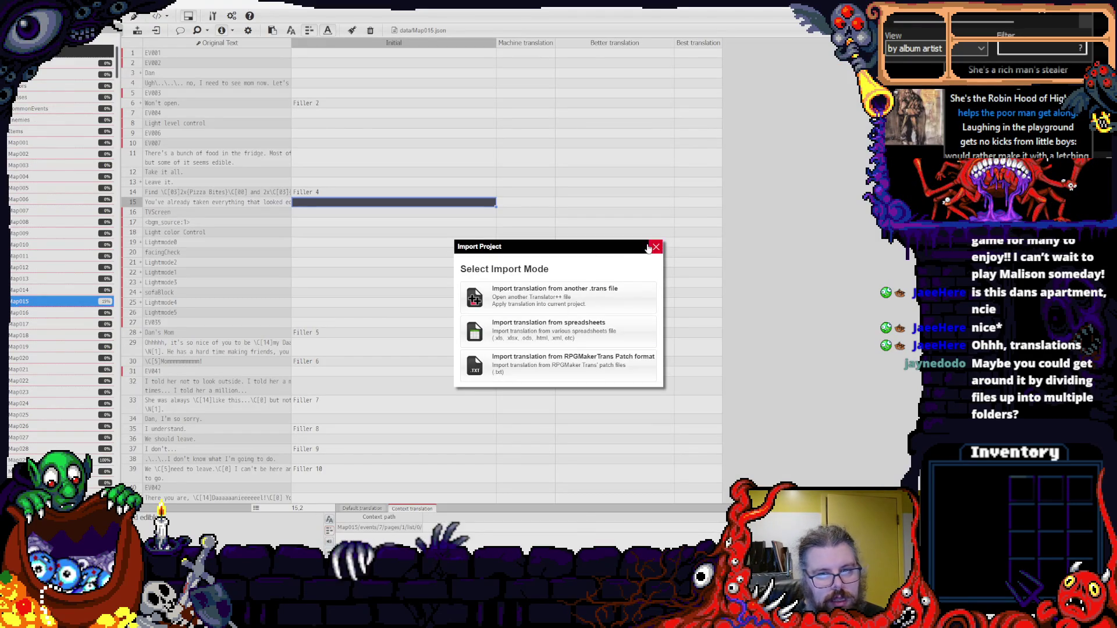
click(656, 247)
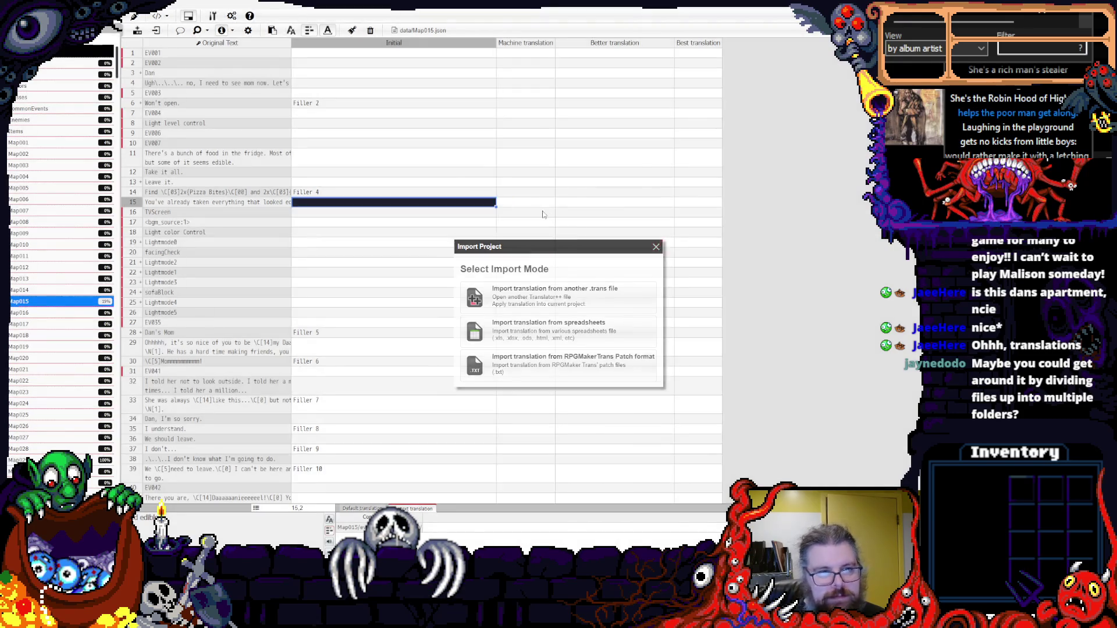
click(471, 184)
click(375, 83)
click(373, 74)
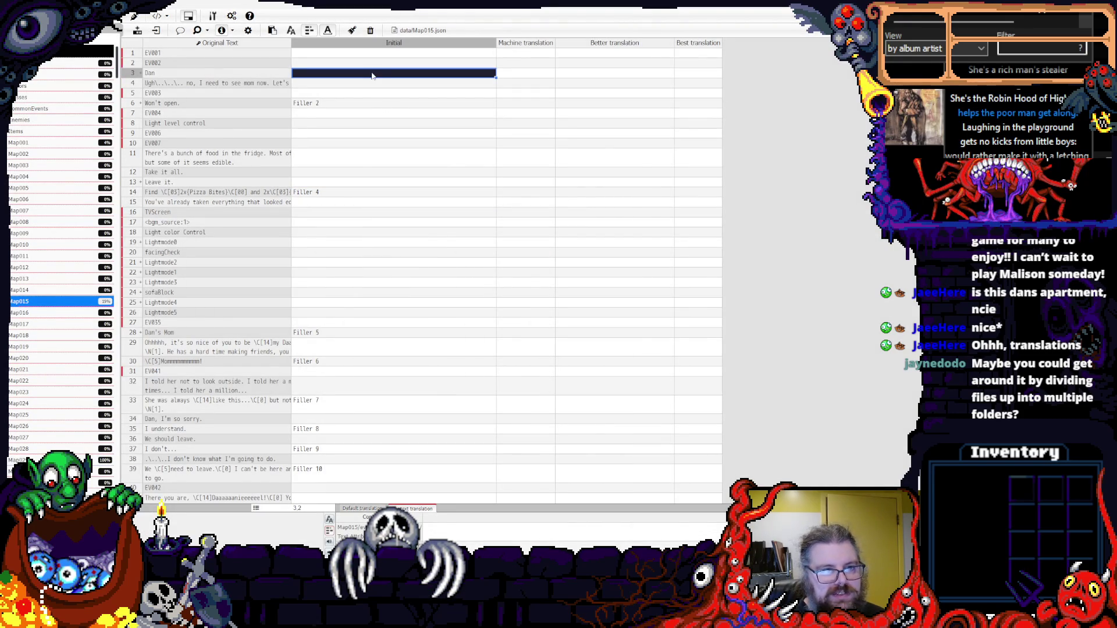
scroll(370, 80, down, 10)
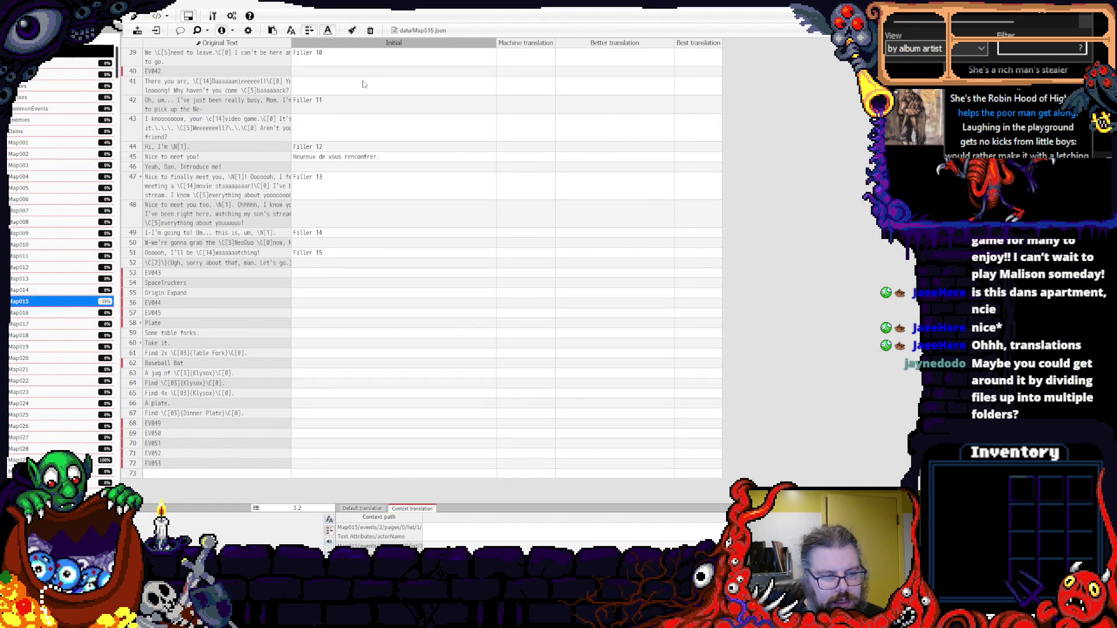
scroll(362, 93, up, 10)
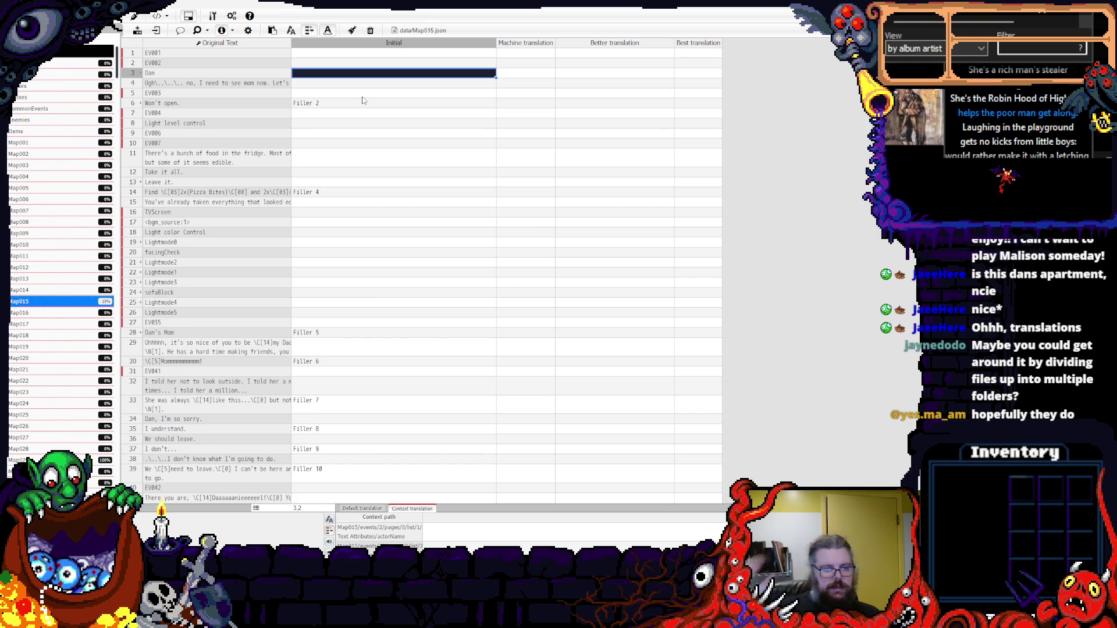
scroll(588, 169, down, 10)
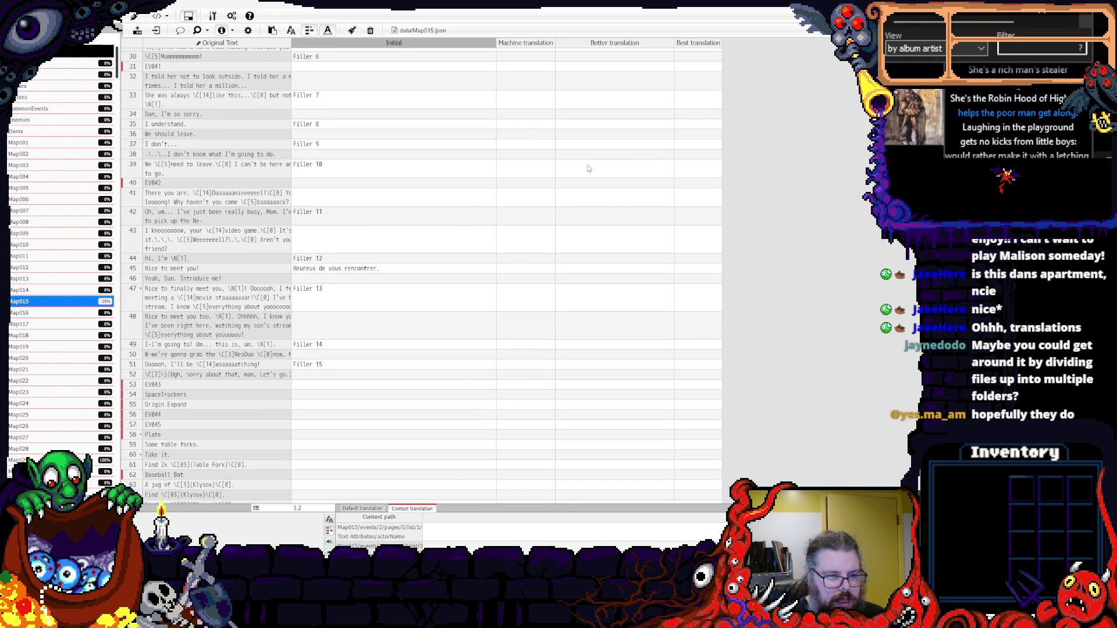
scroll(589, 169, down, 3)
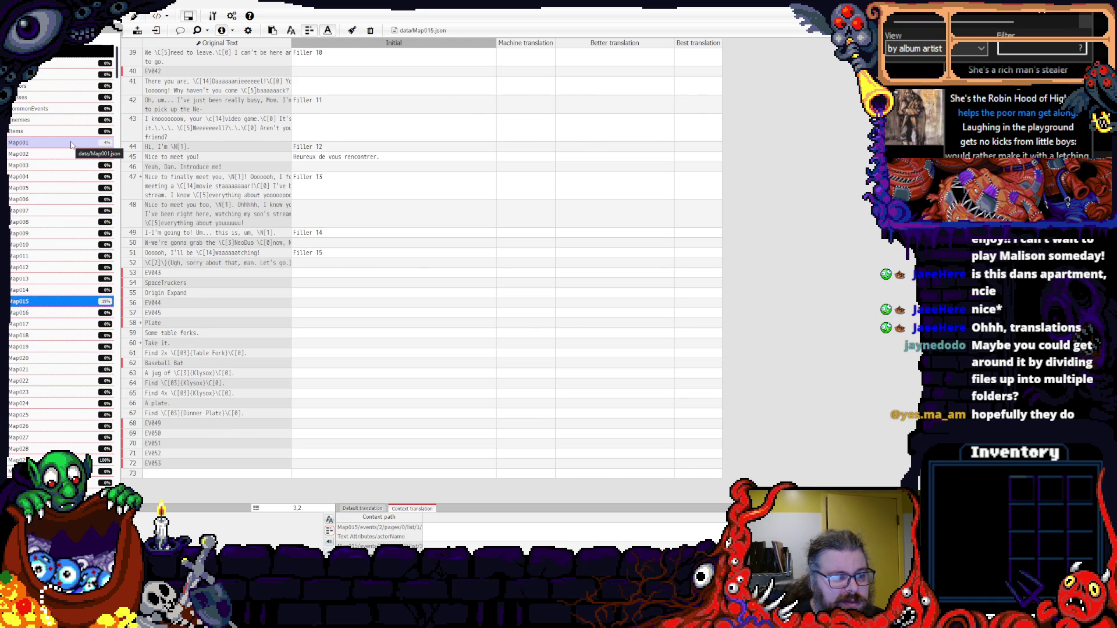
- Delete the Filler placeholder texts from Map015's Initial cells, rows 4 through 52
drag(372, 263, 369, 109)
click(372, 263)
mouse_move(354, 253)
mouse_down()
mouse_move(375, 204)
mouse_move(357, 79)
mouse_up()
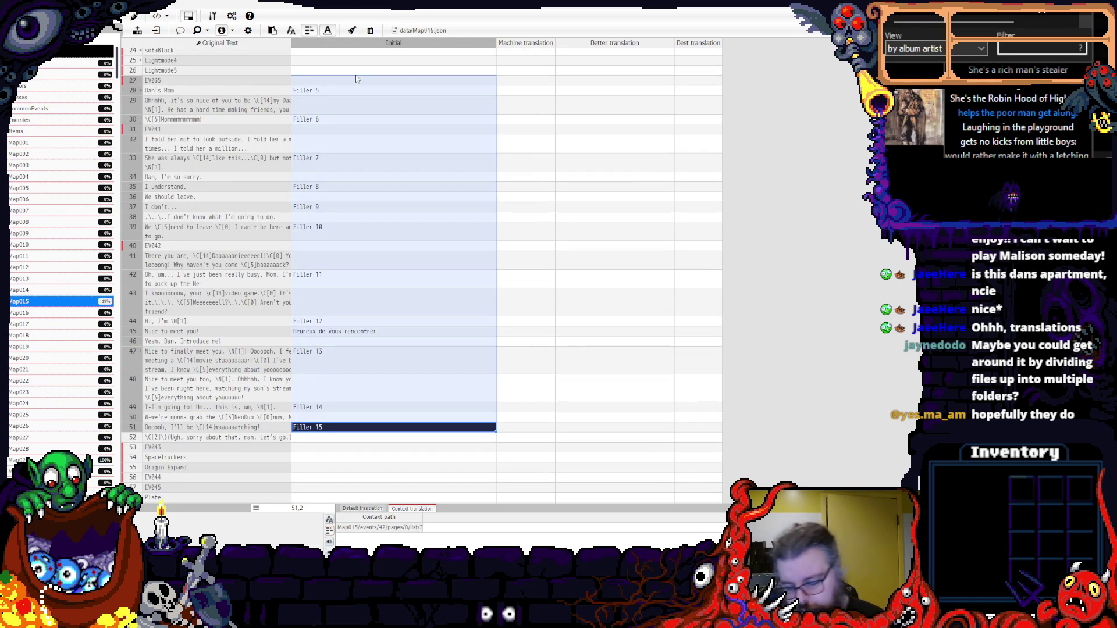
key(Delete)
click(356, 74)
scroll(356, 80, up, 5)
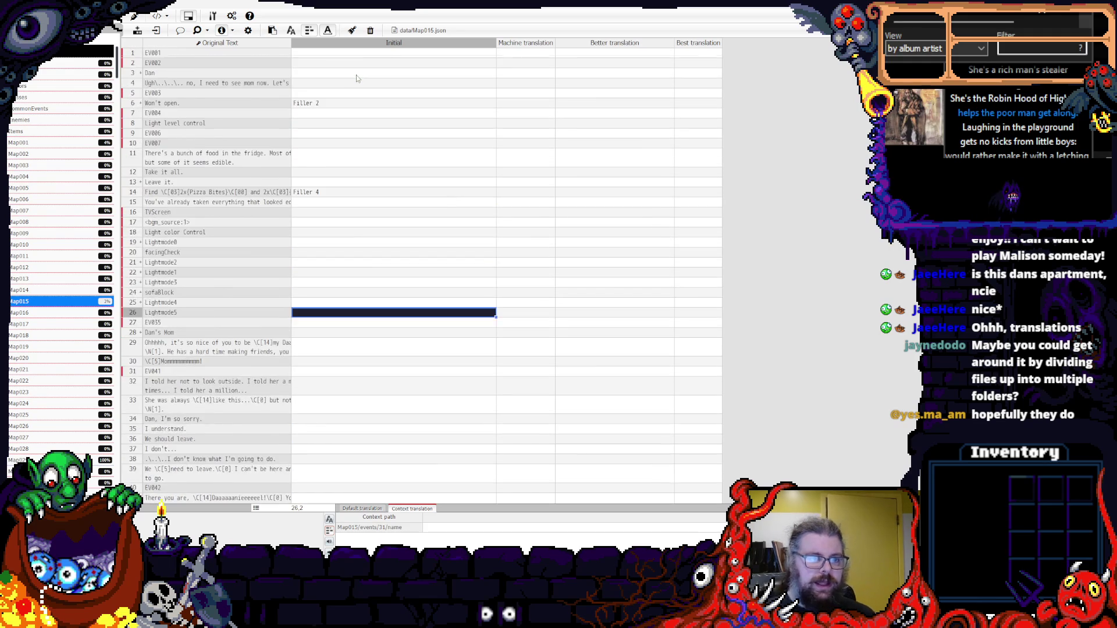
drag(370, 263, 331, 83)
key(Delete)
click(425, 124)
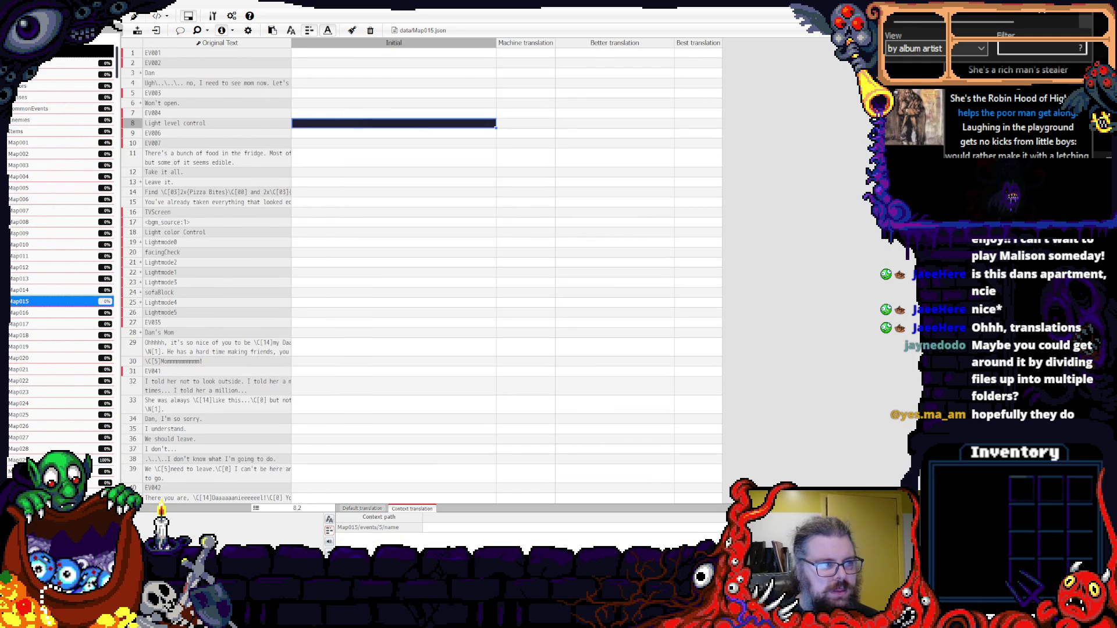
- Open the Look Outside.trans project from the LookOutside folder
key(ctrl+o)
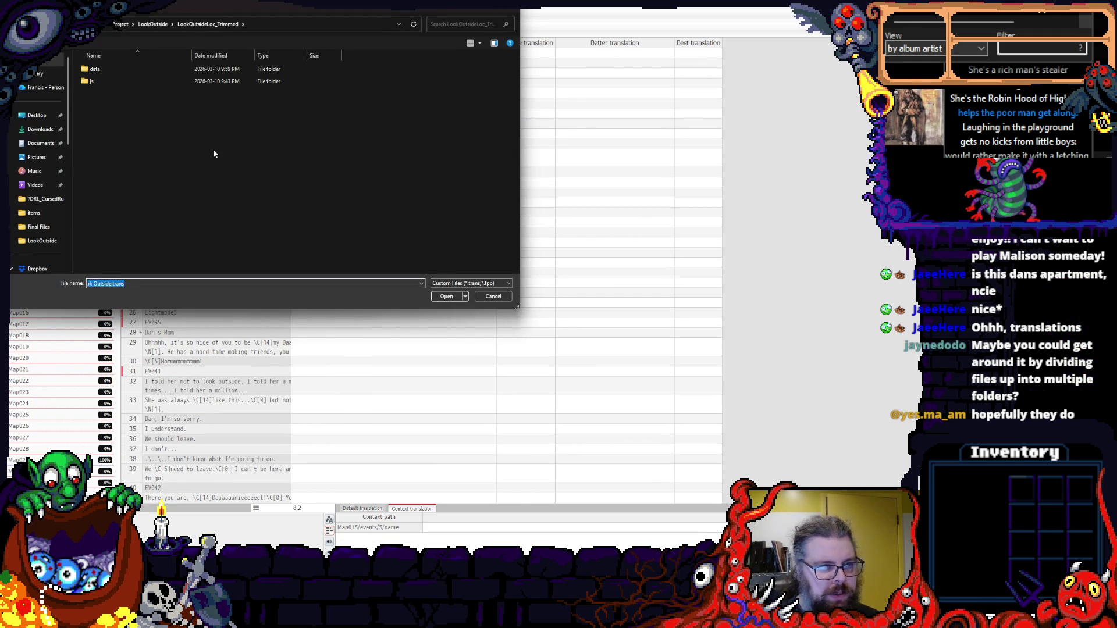
click(153, 24)
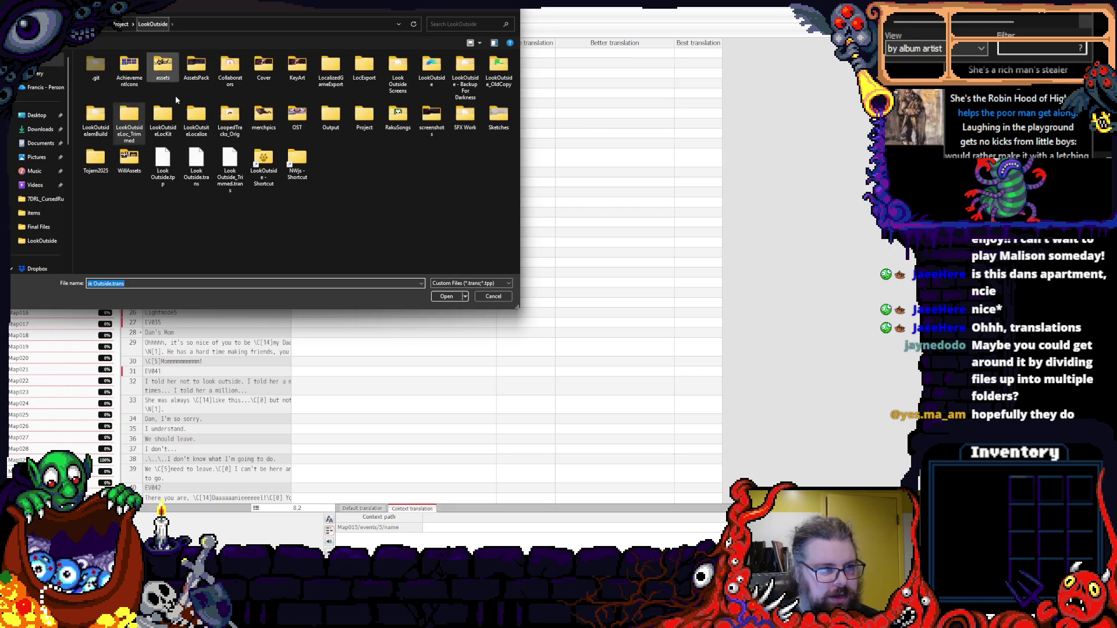
click(196, 164)
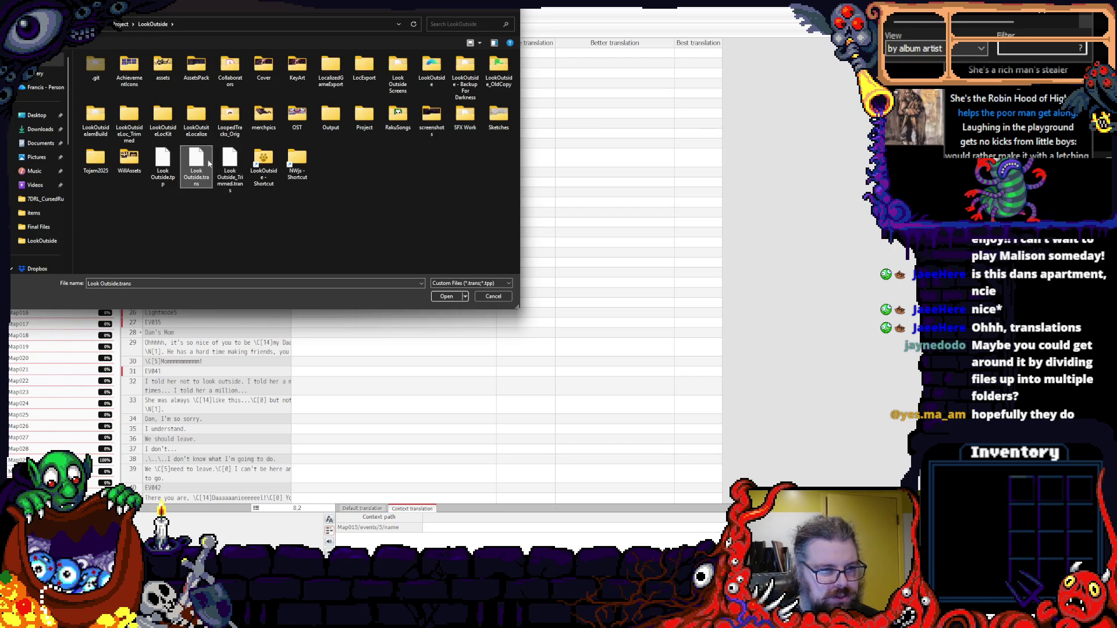
click(445, 297)
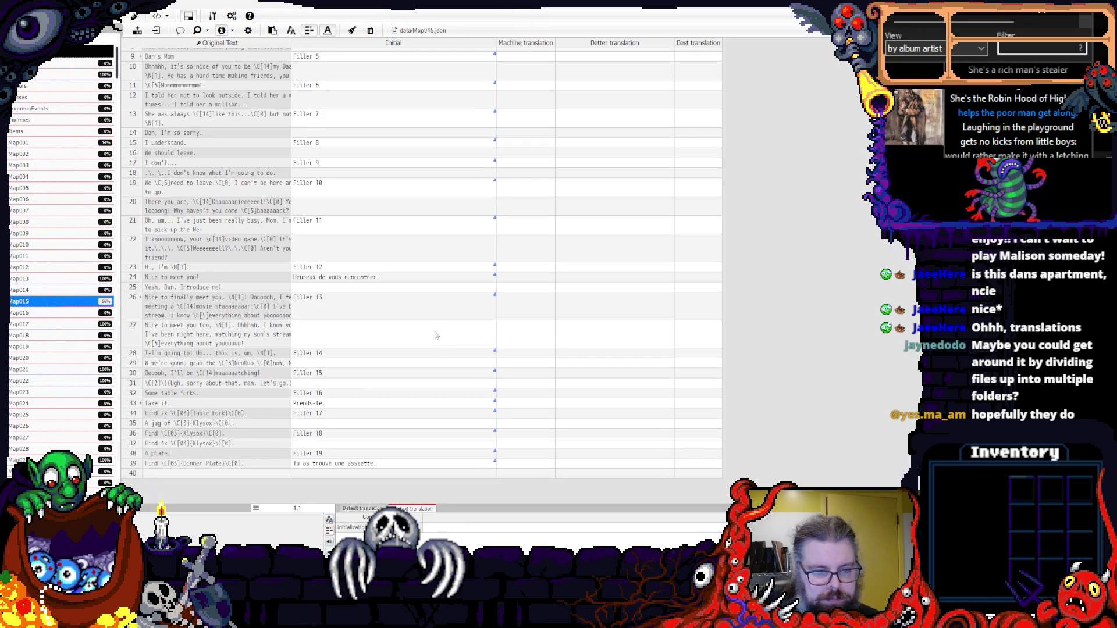
mouse_move(404, 162)
mouse_down()
mouse_move(378, 93)
mouse_move(349, 57)
mouse_up()
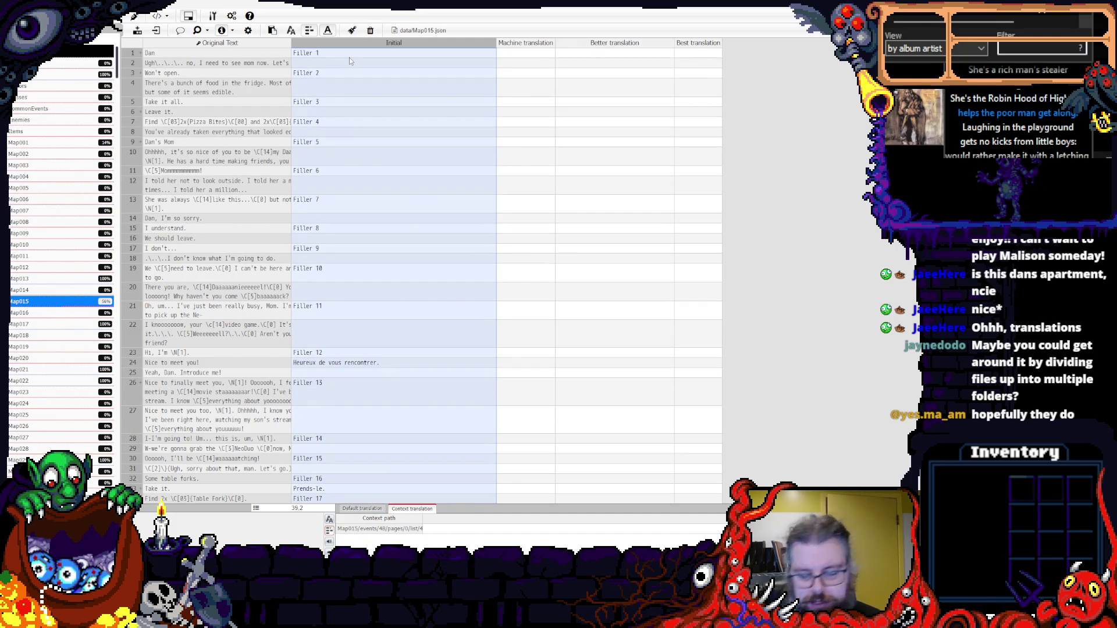
- Clear the remaining Filler texts from Map015's Initial column and show the machine translator list
key(Delete)
click(446, 143)
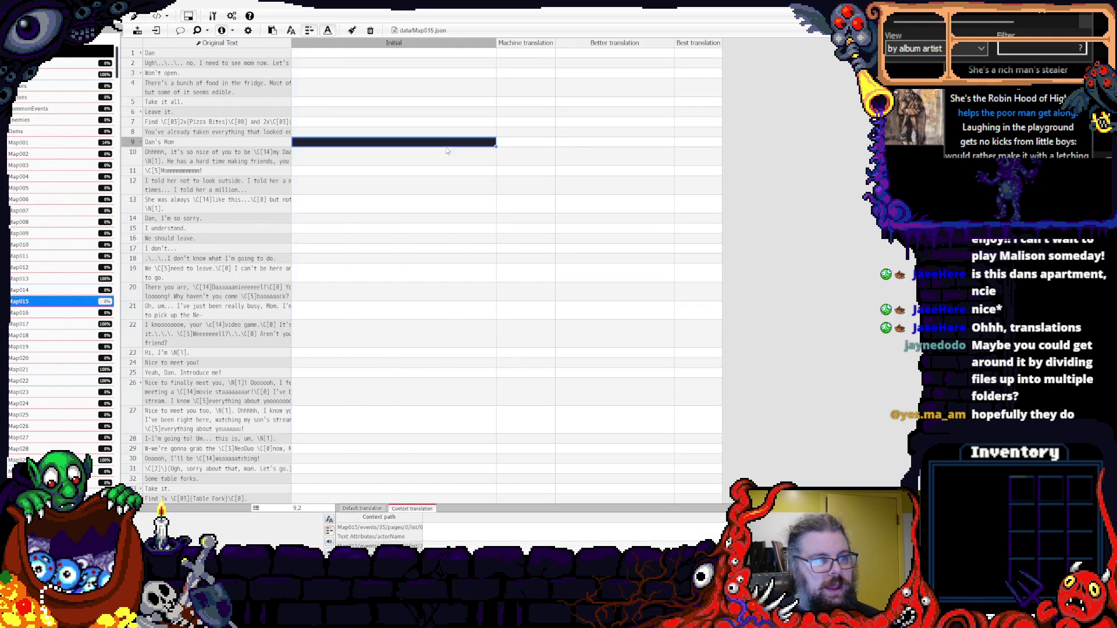
click(137, 31)
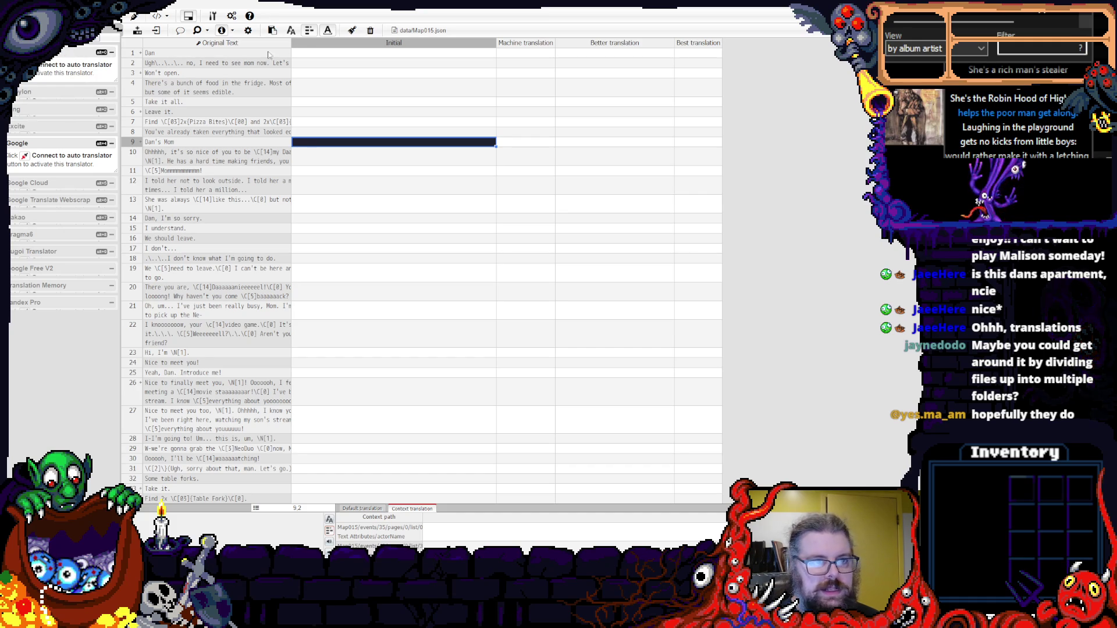
- Preview translator suggestions for several Map015 lines, expanding the Babylon translator section
click(335, 73)
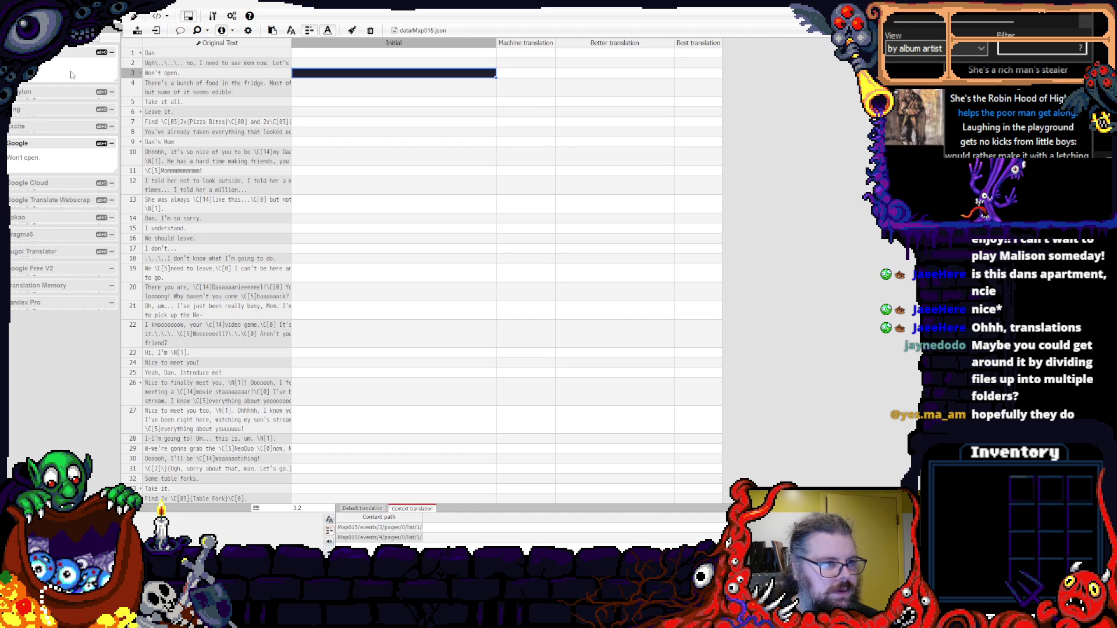
click(111, 93)
click(111, 92)
click(112, 92)
click(112, 93)
click(112, 92)
click(111, 93)
click(112, 92)
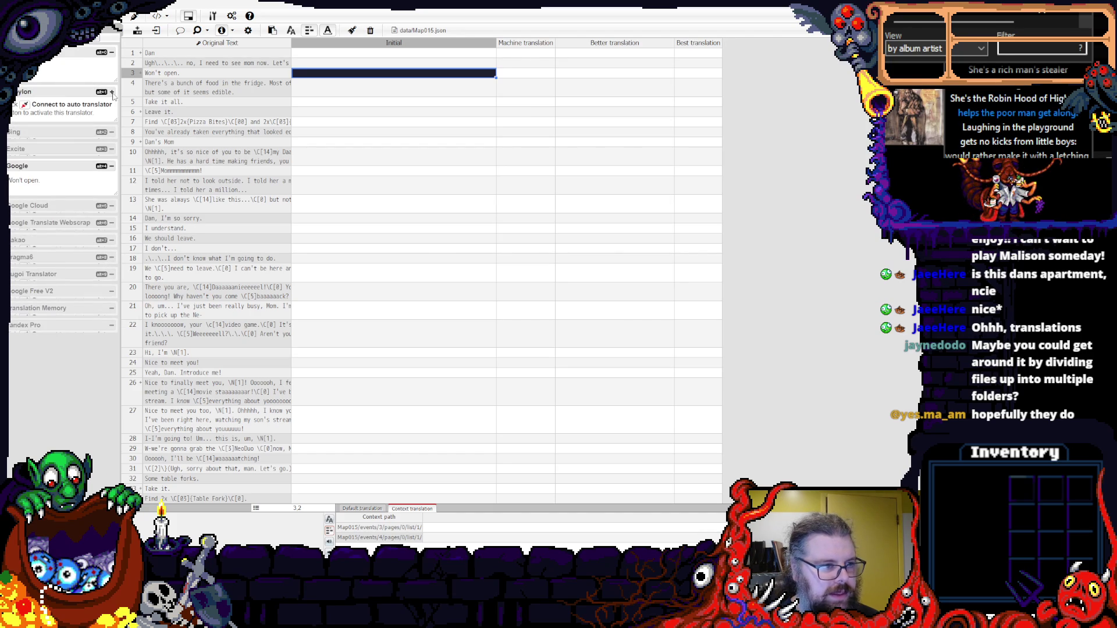
click(338, 156)
scroll(372, 186, down, 3)
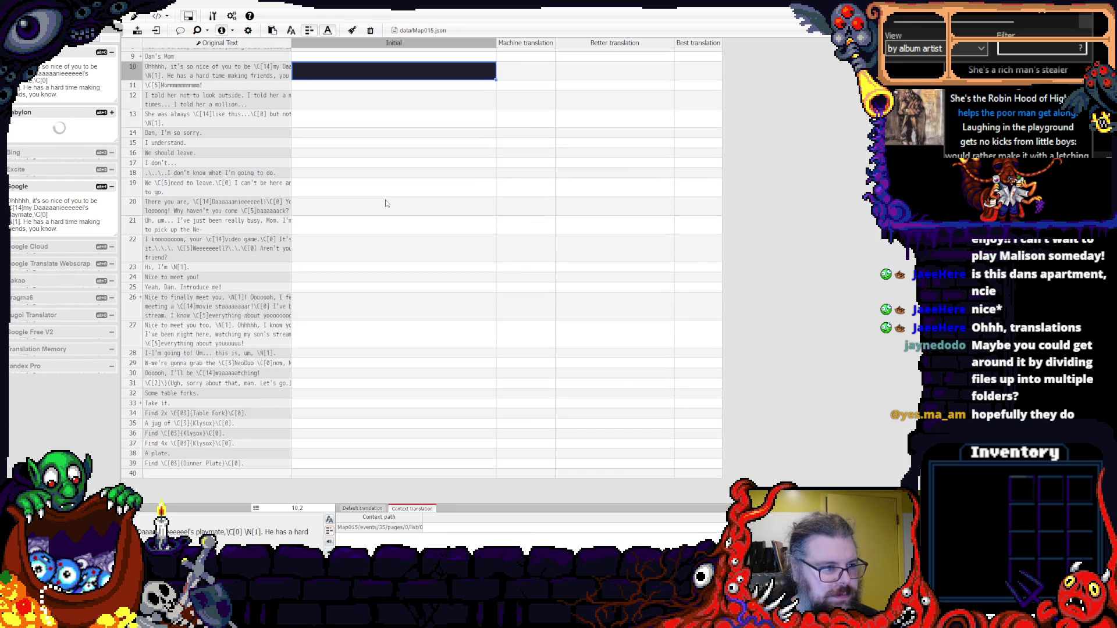
scroll(386, 203, up, 3)
click(363, 55)
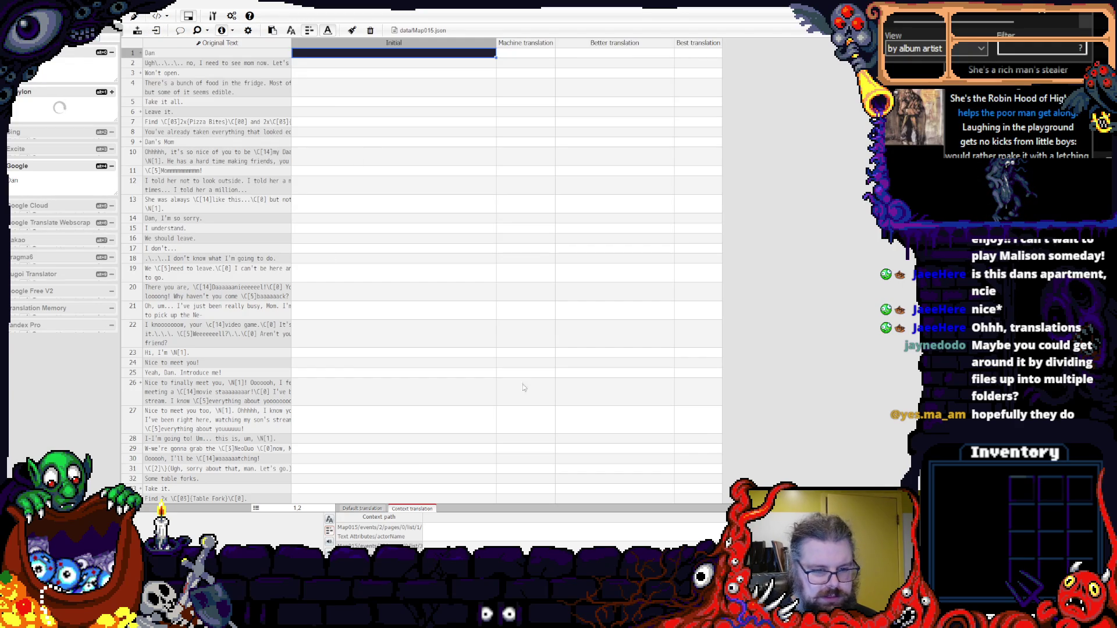
click(439, 111)
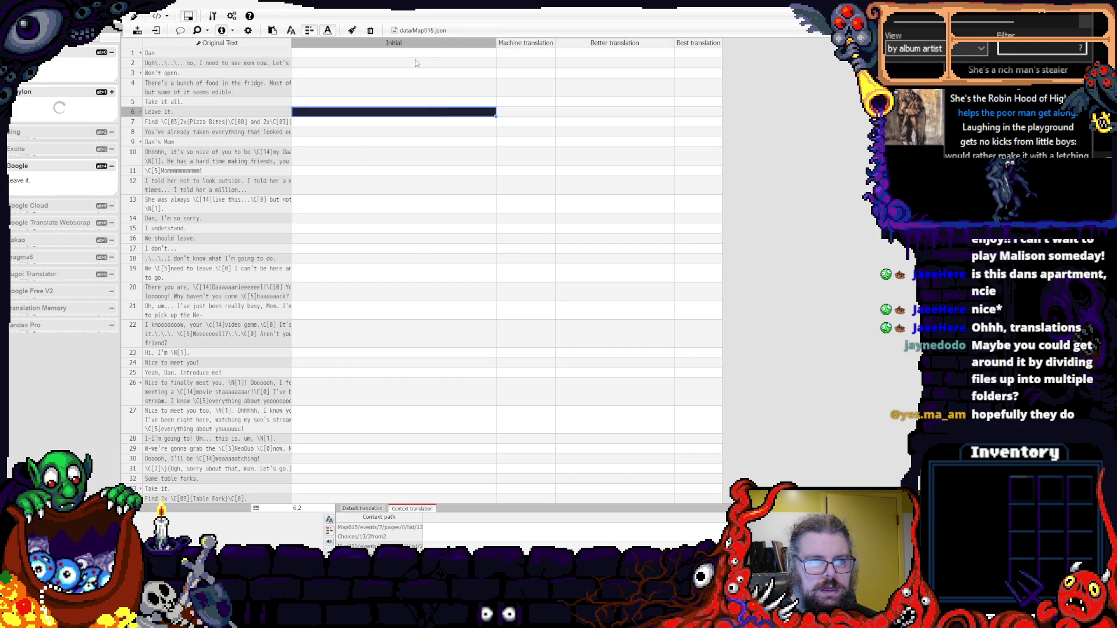
- Batch-translate the whole Machine translation column with Google
click(512, 56)
right_click(525, 55)
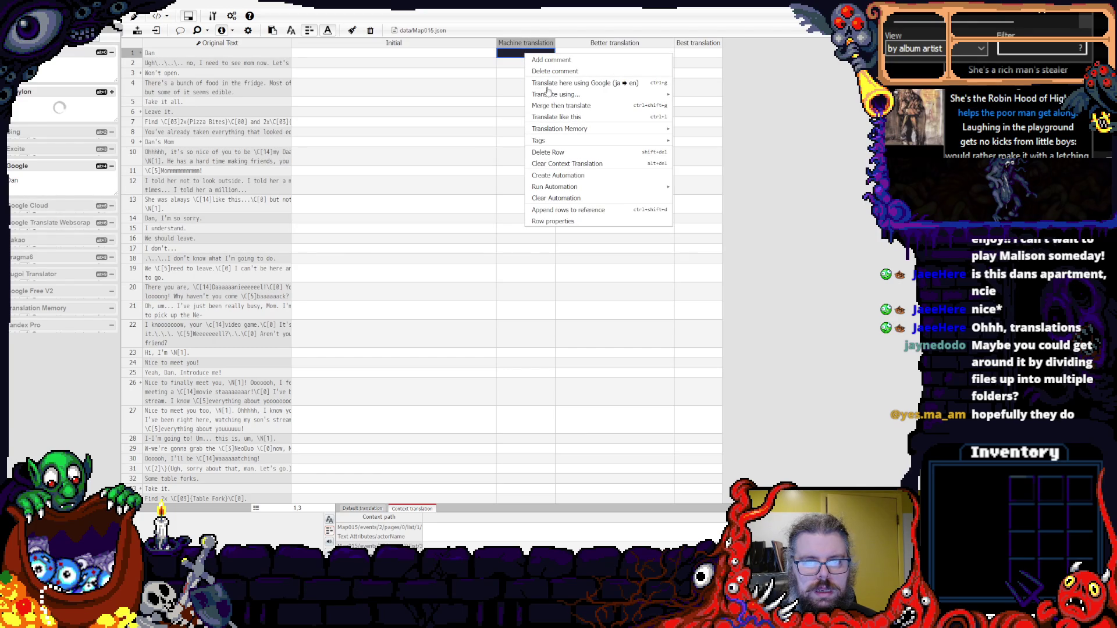
click(582, 82)
click(529, 46)
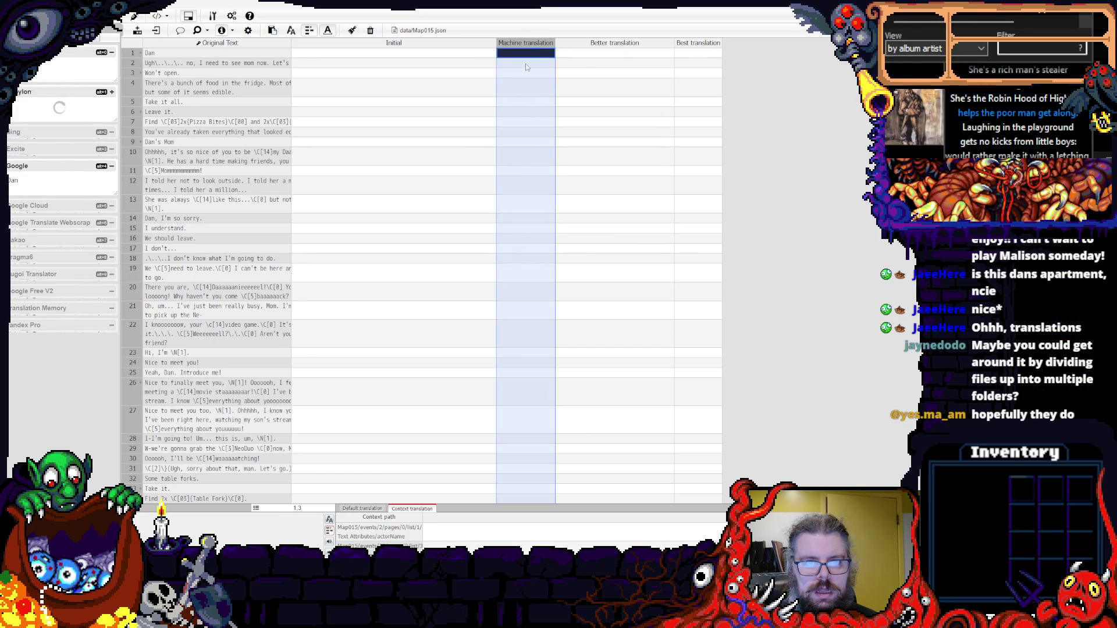
right_click(526, 64)
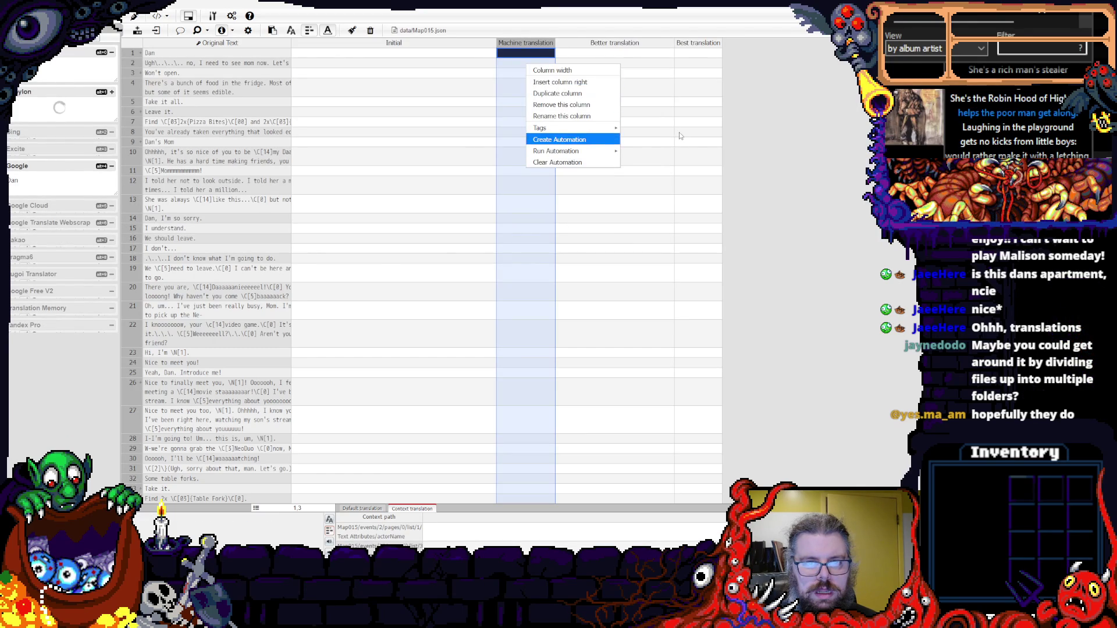
click(676, 134)
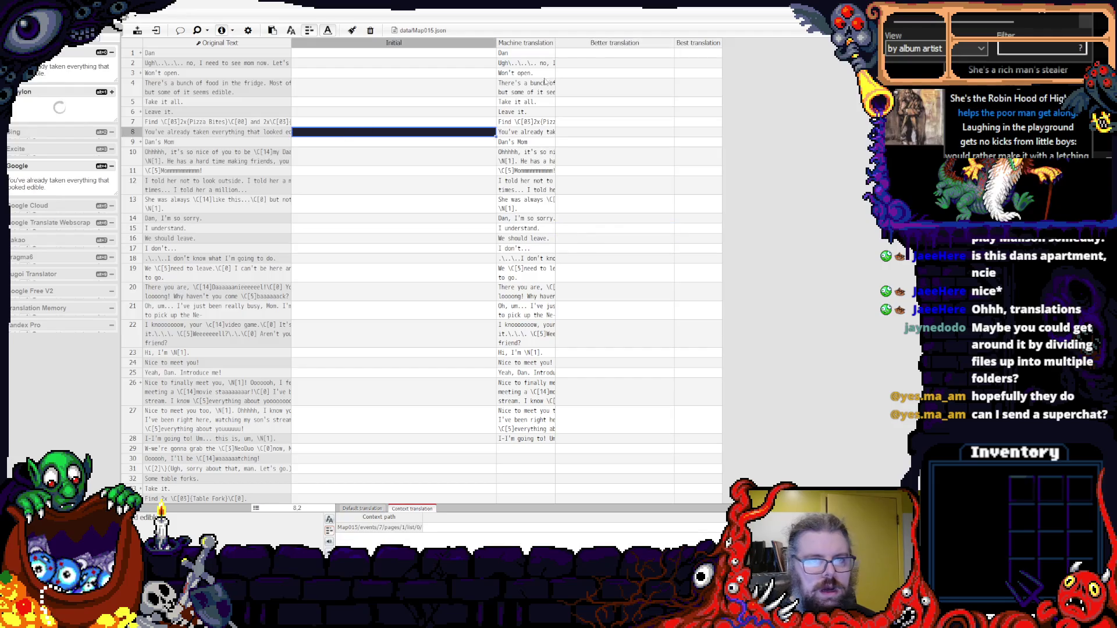
- Delete the trial machine translations from rows 1–30
drag(527, 53, 523, 460)
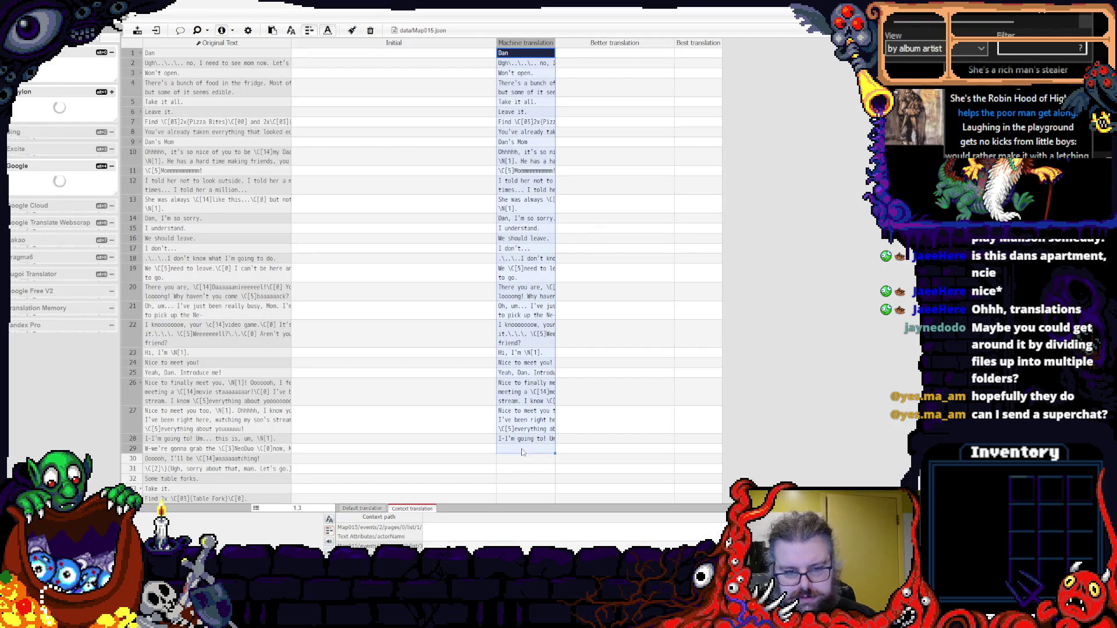
key(Delete)
click(587, 185)
- Check Map015's file properties, then load data/Actors.json with its 34 character names
click(526, 52)
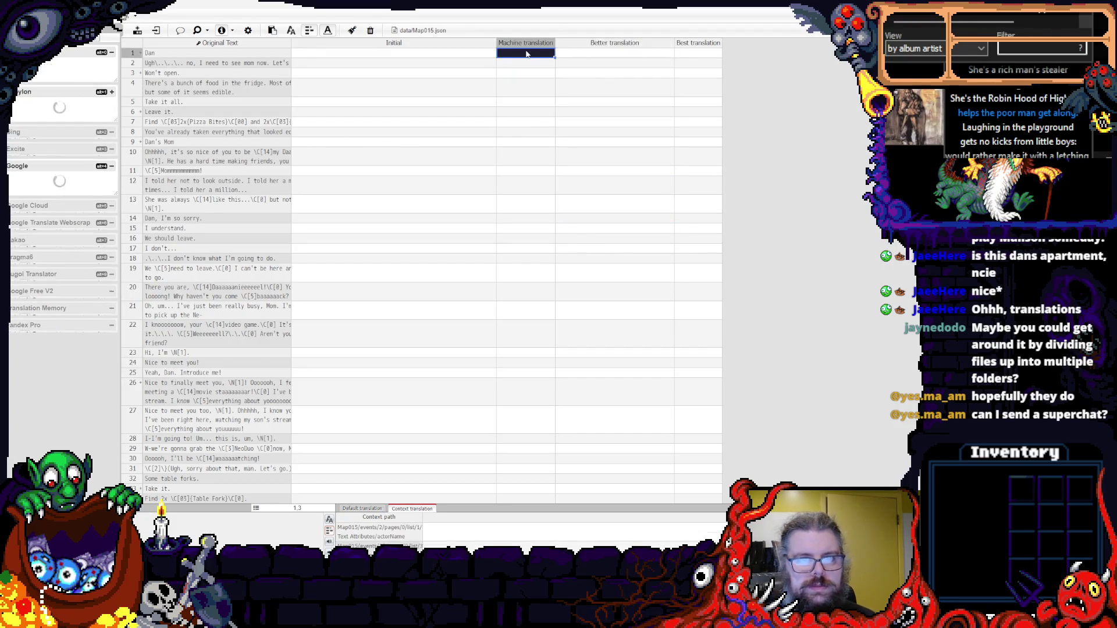
click(248, 30)
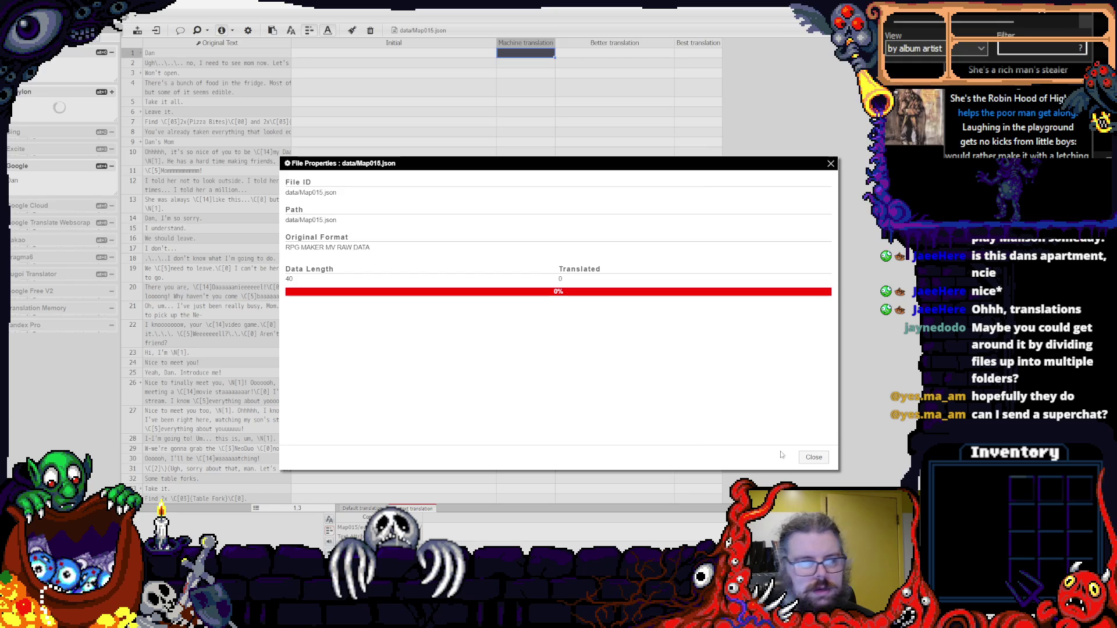
click(811, 459)
click(368, 121)
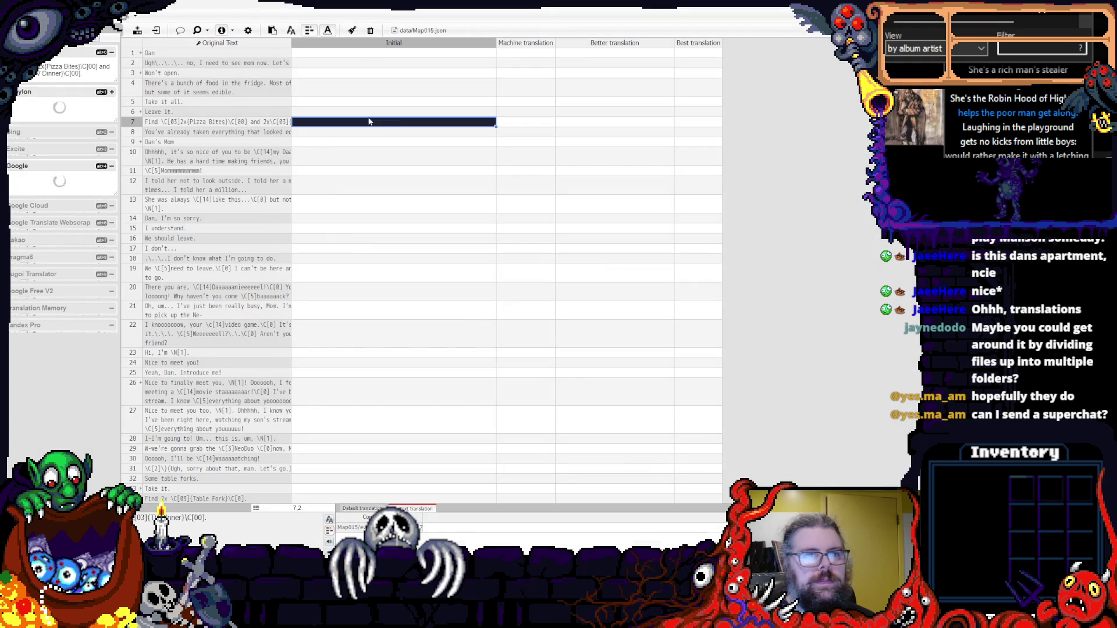
click(82, 62)
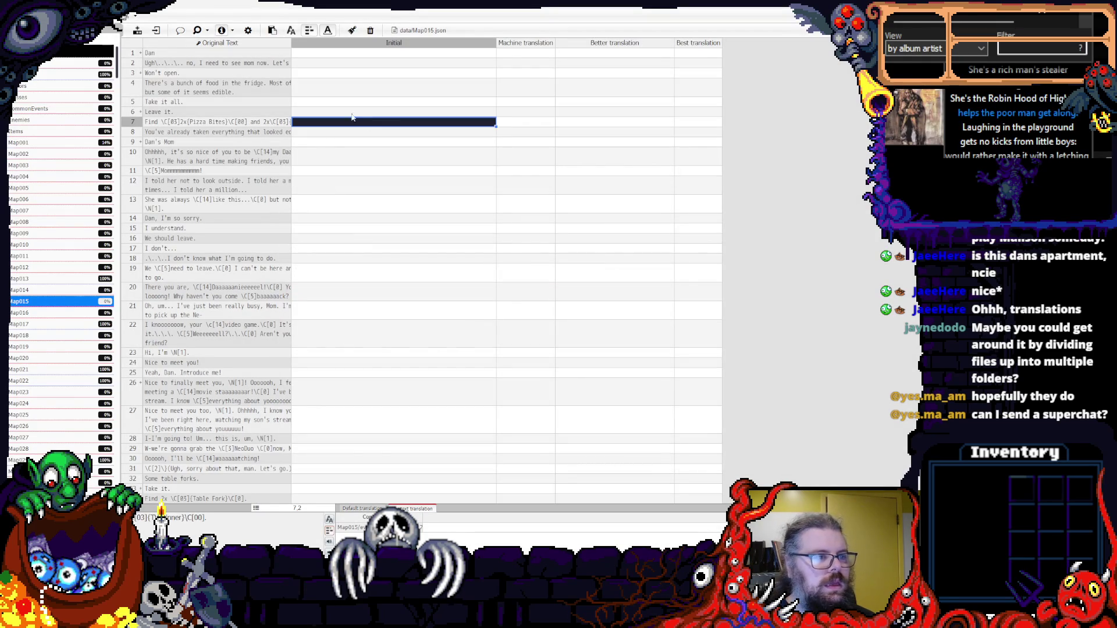
click(82, 62)
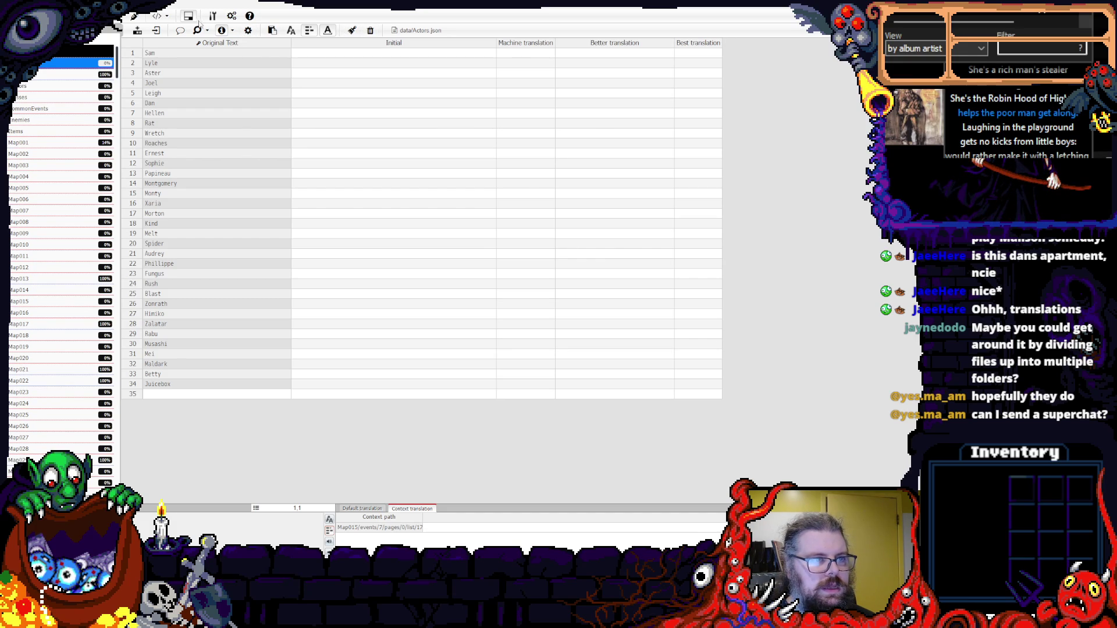
- In Project Properties' Language tab, set Translate From to en and Translate Into to fr
click(231, 16)
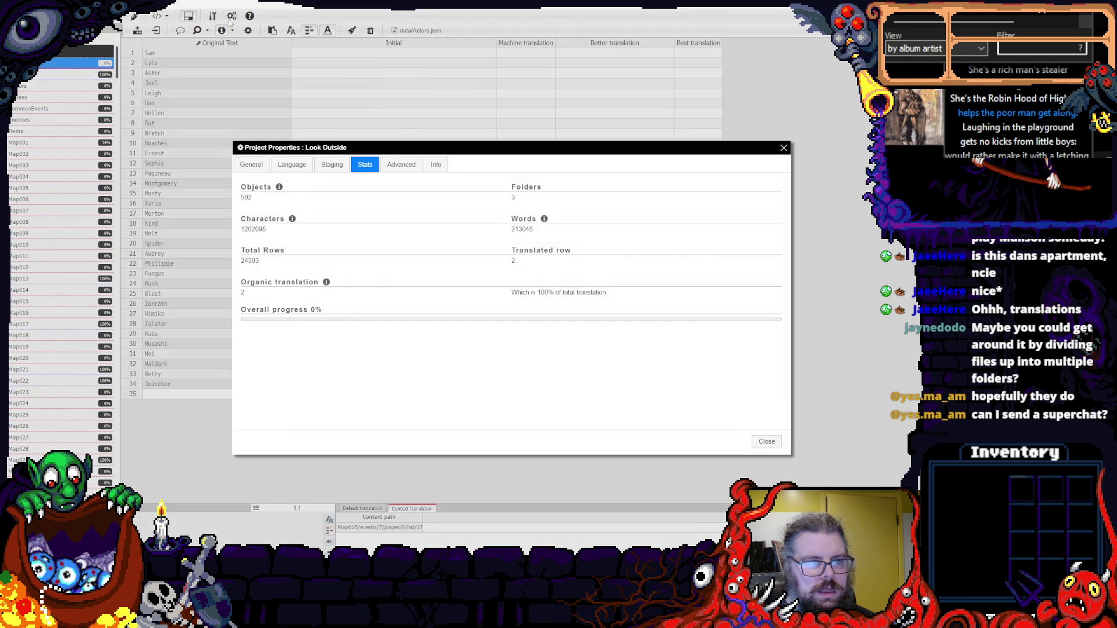
click(295, 164)
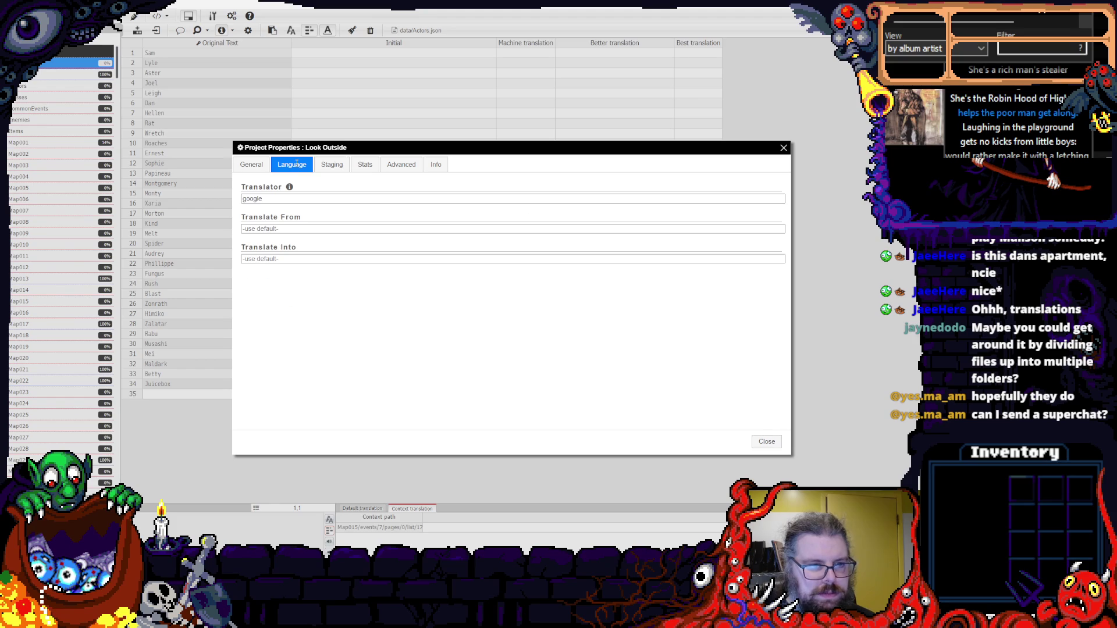
click(288, 227)
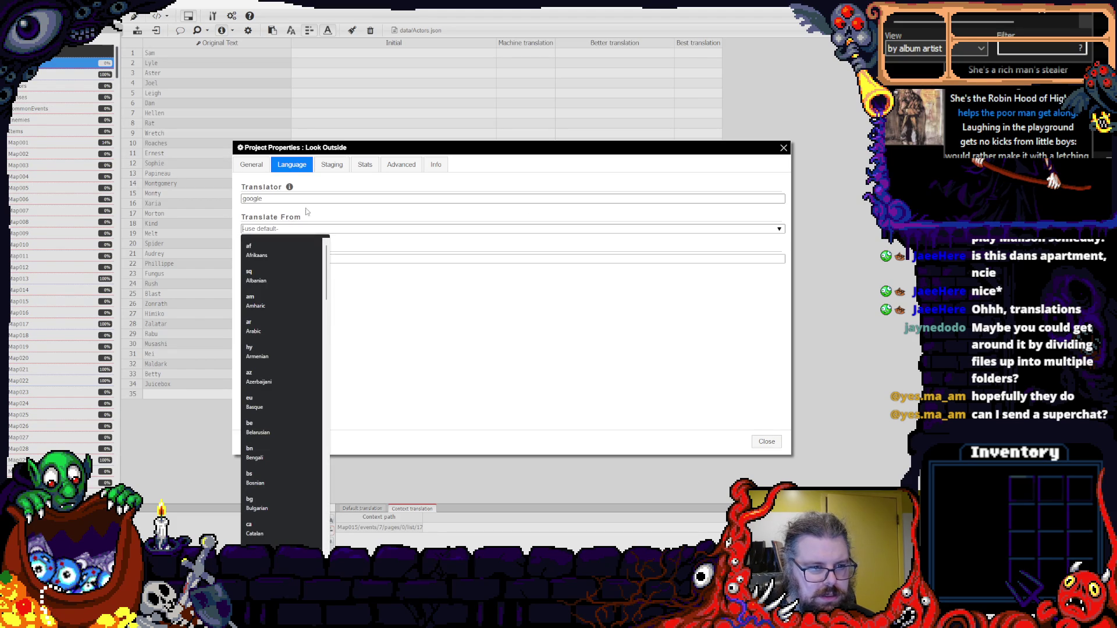
text(eng)
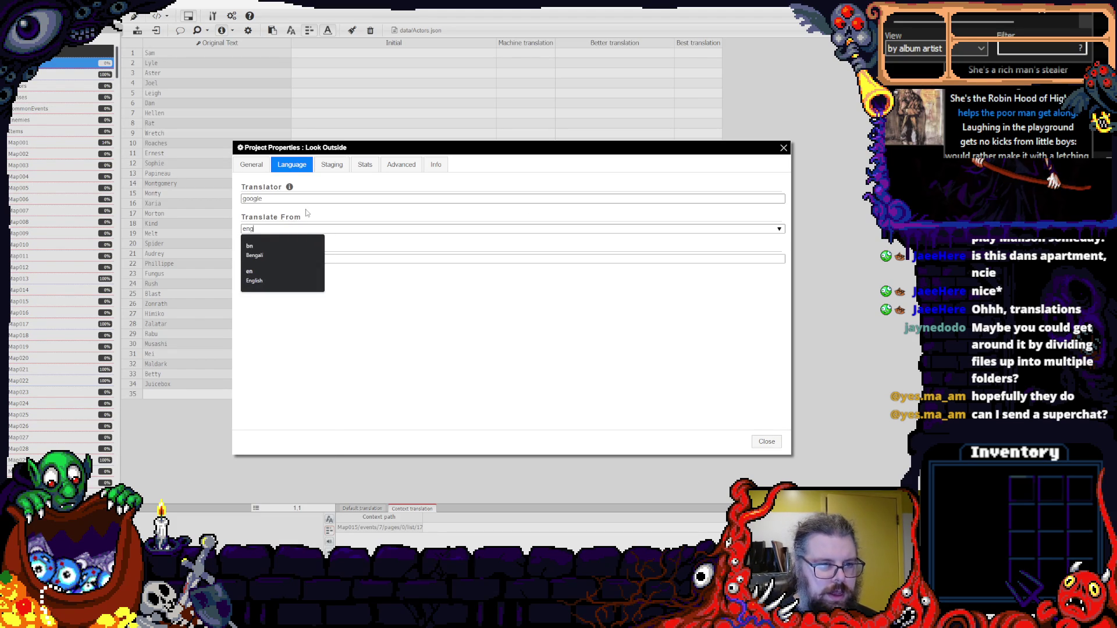
click(267, 279)
click(291, 258)
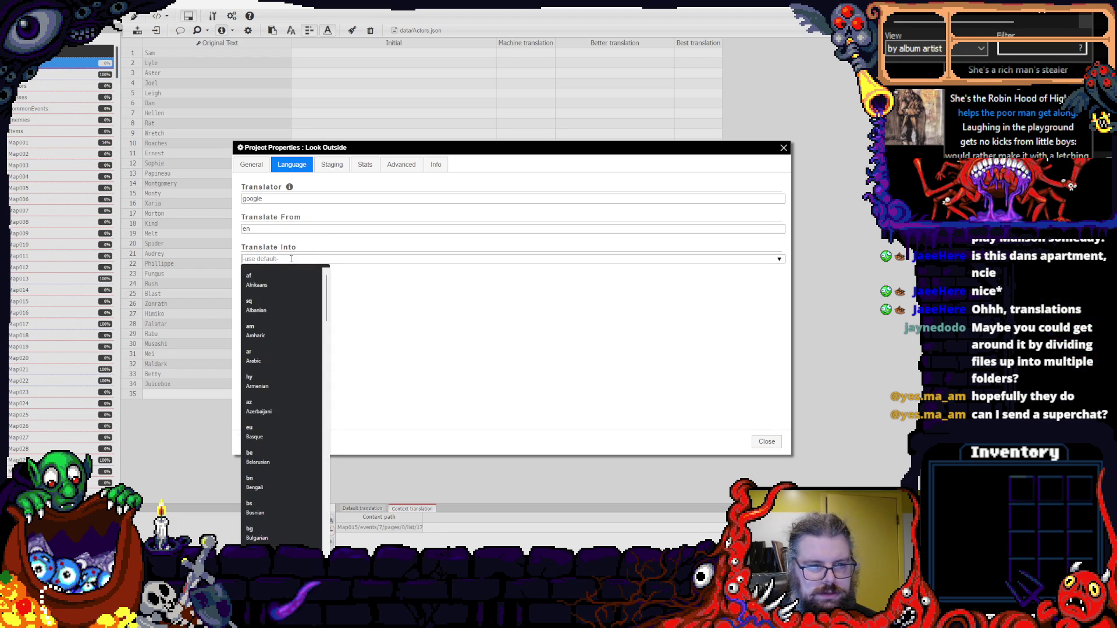
text(fr)
click(279, 307)
click(653, 428)
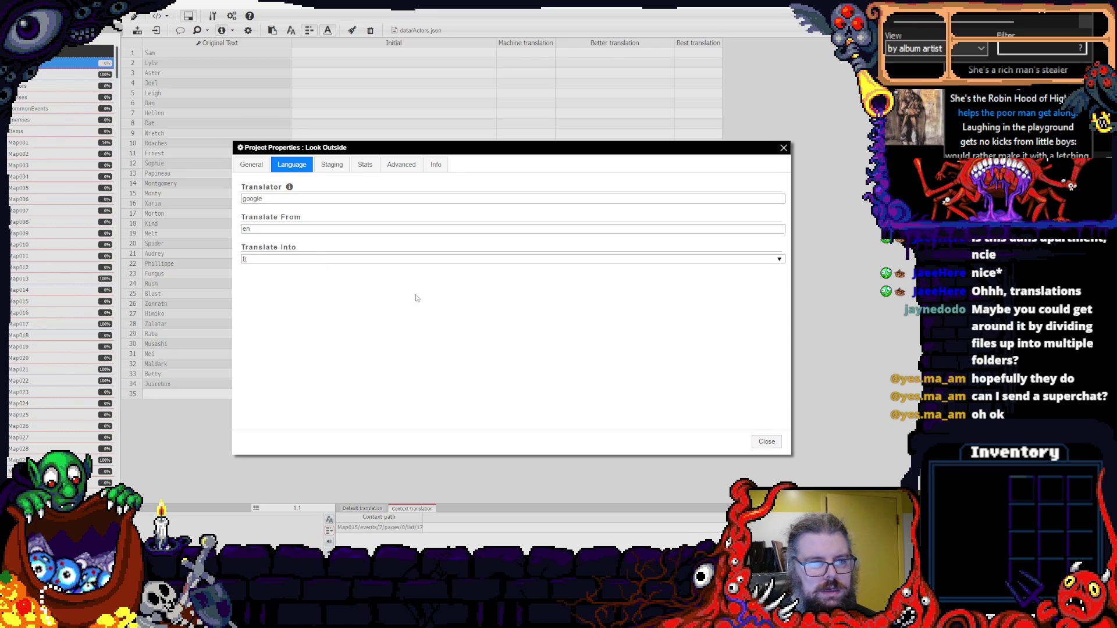
click(252, 165)
click(286, 165)
click(767, 444)
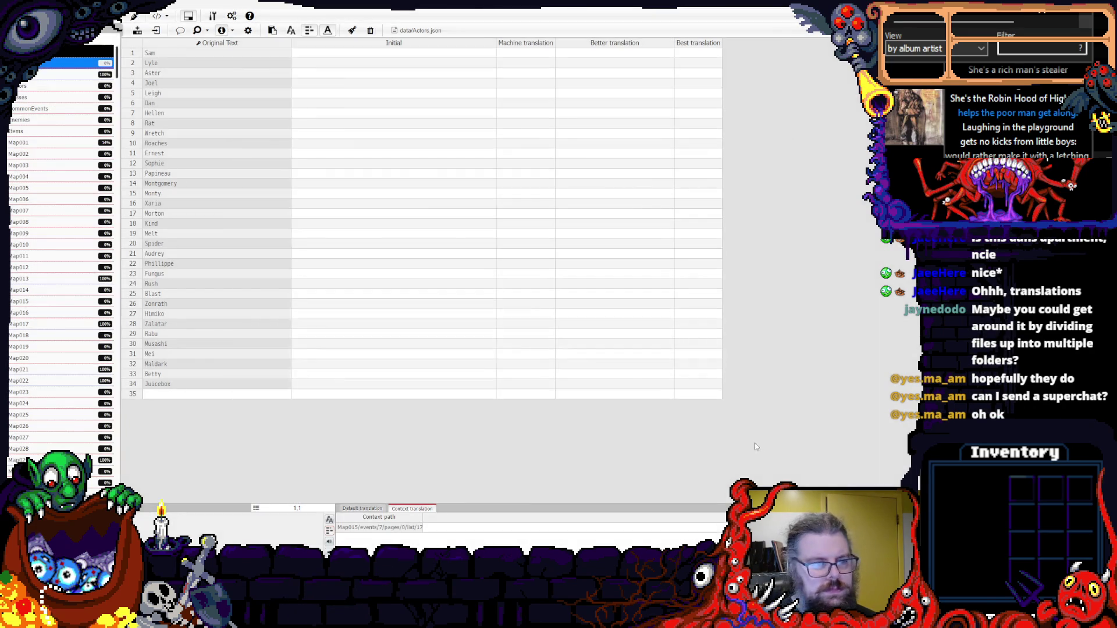
- Look through the Map005, CommonEvents and Animations files, then return to Actors
click(80, 189)
click(67, 108)
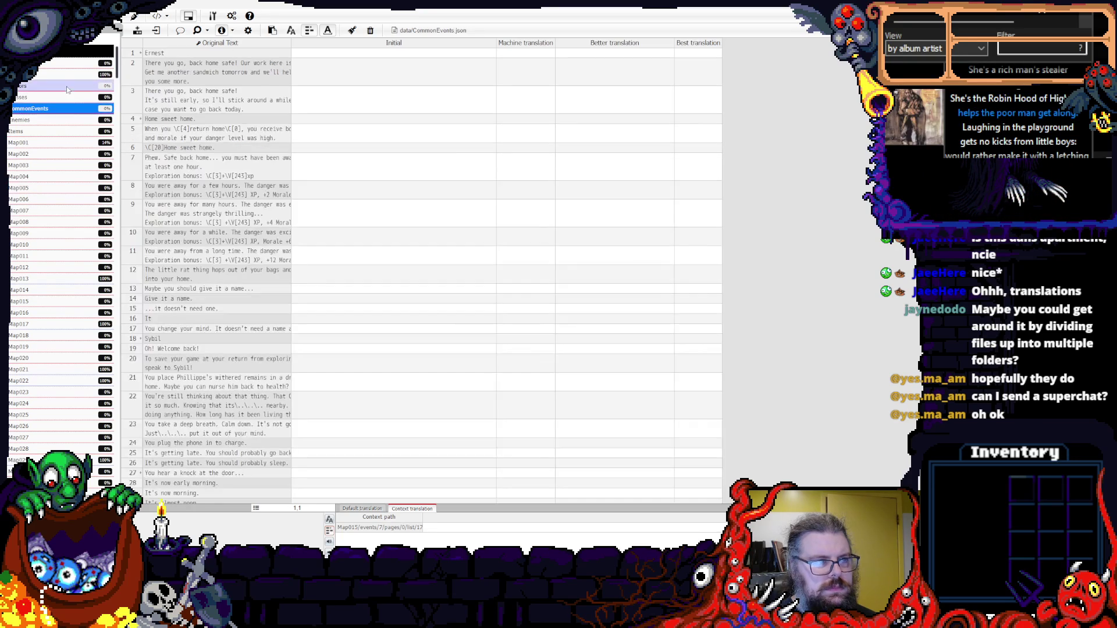
click(67, 78)
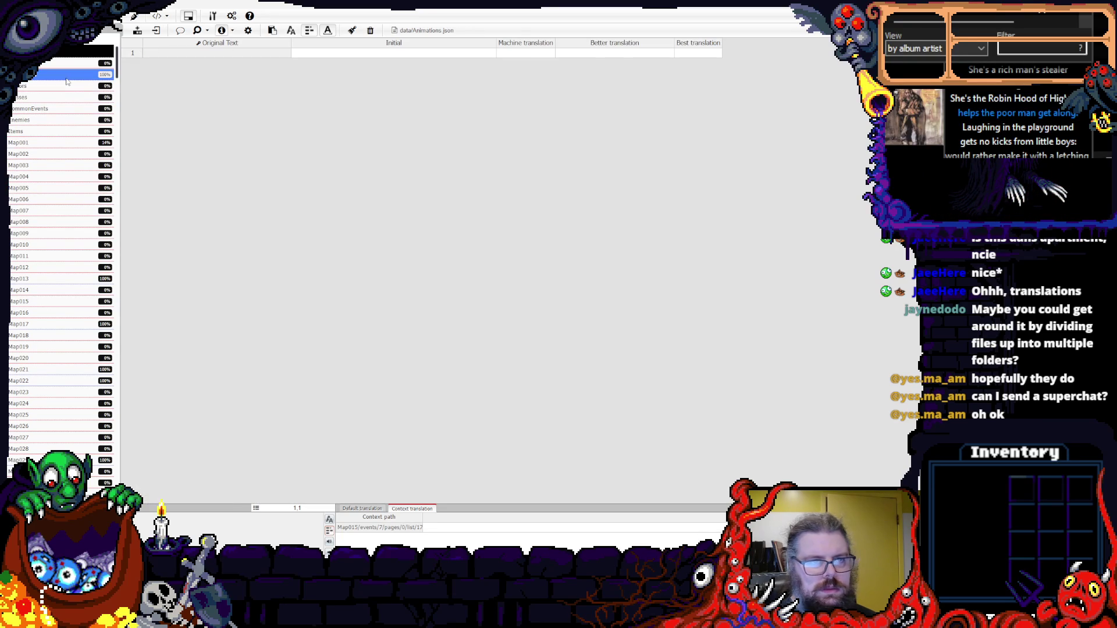
click(64, 65)
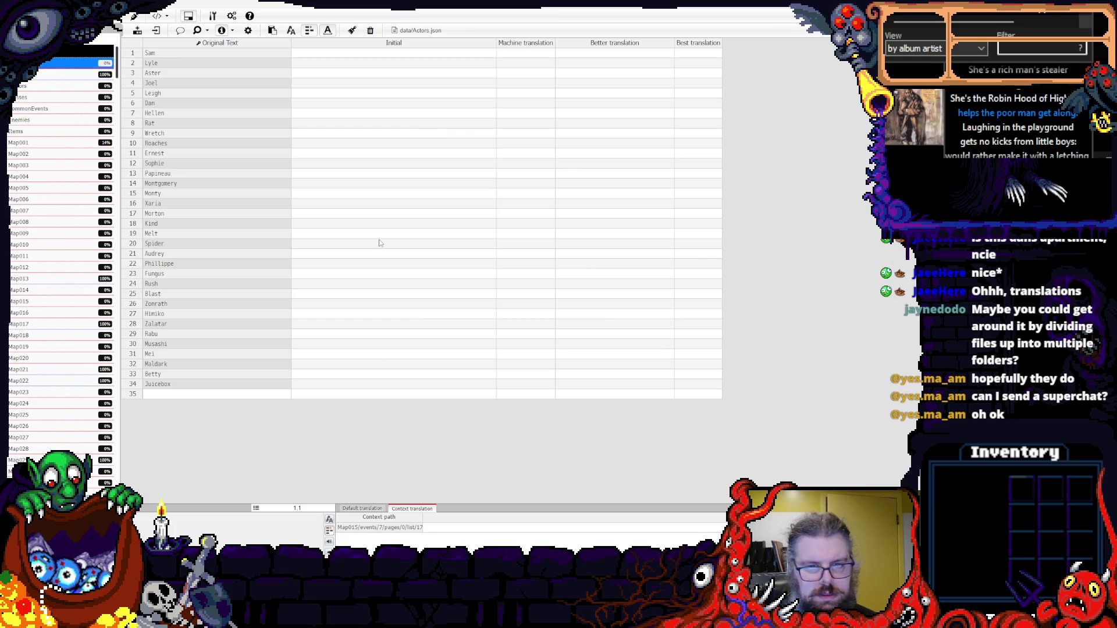
- Select the Initial column from Sam to Juicebox and bring up its translation options
click(504, 295)
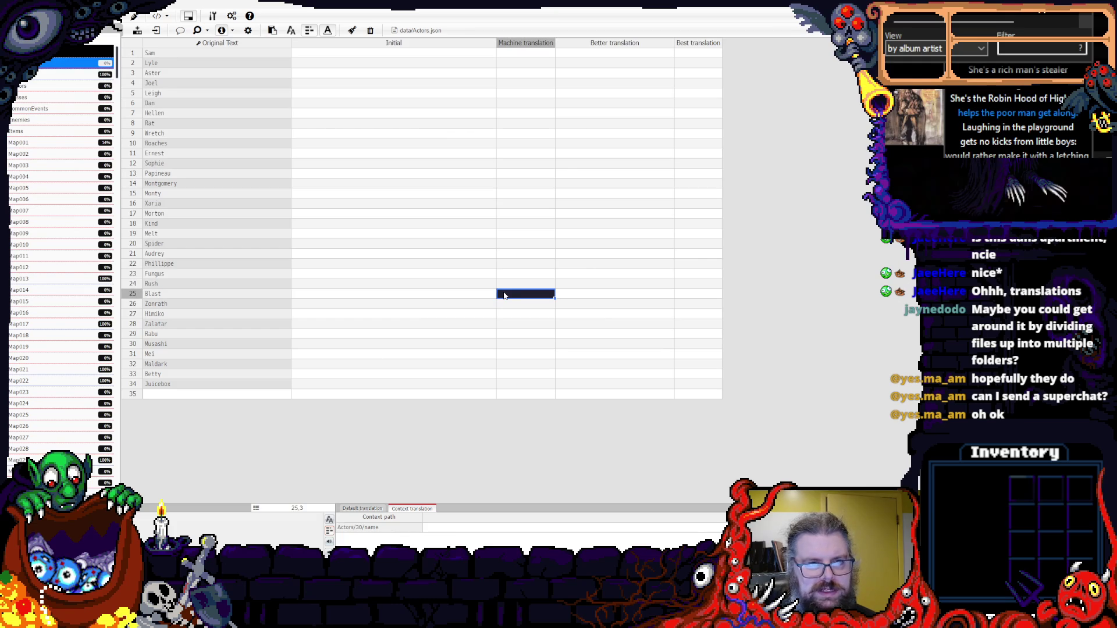
click(334, 86)
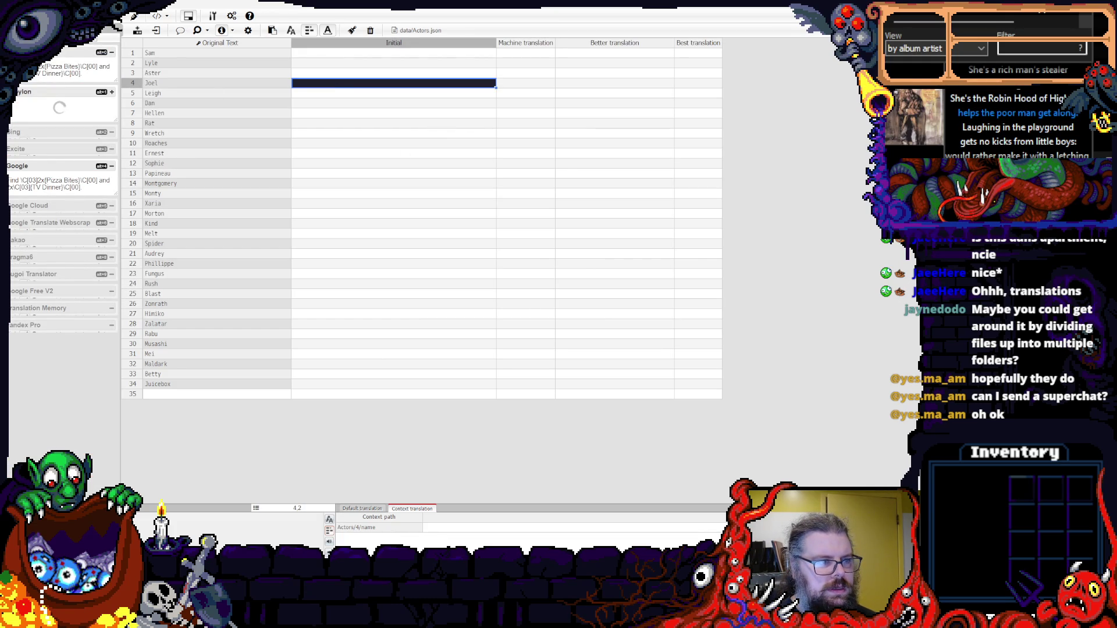
click(362, 61)
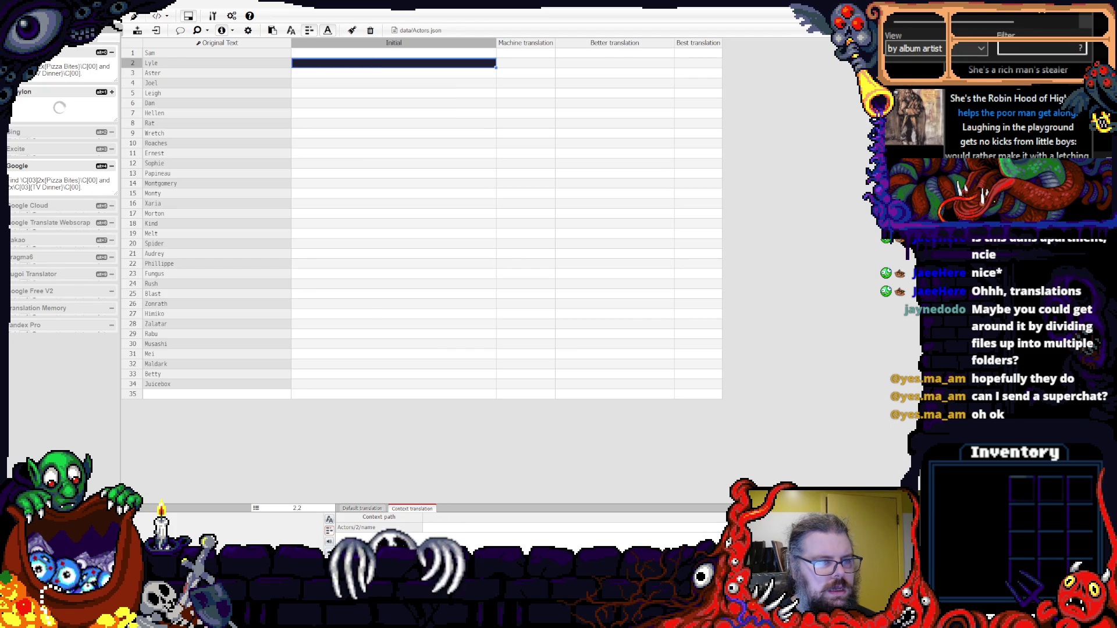
click(481, 193)
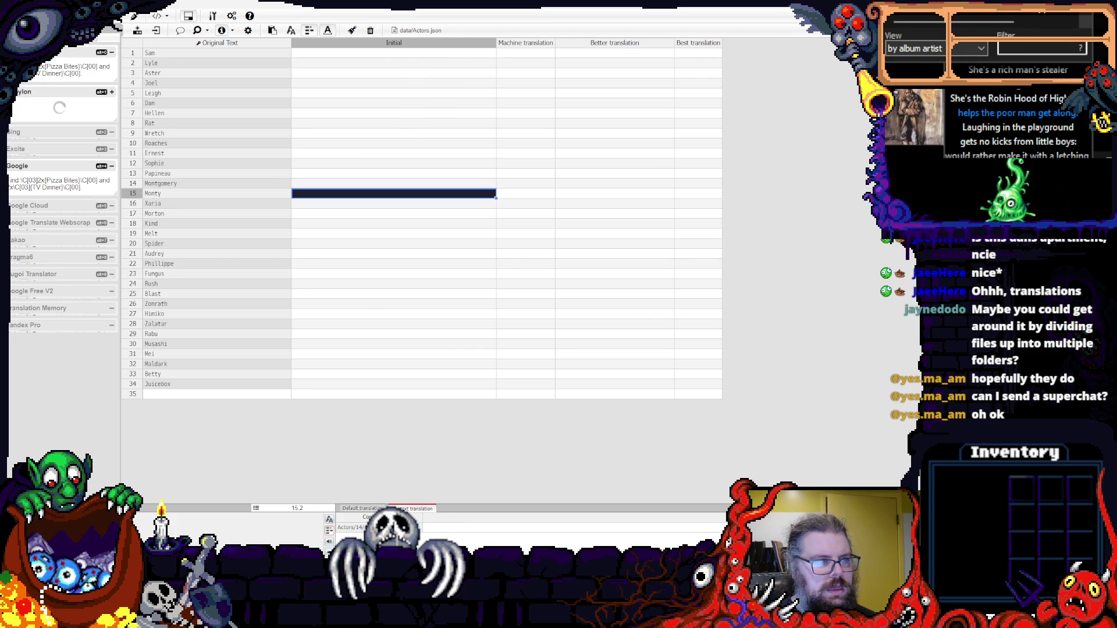
mouse_move(348, 54)
mouse_down()
mouse_move(360, 401)
mouse_move(361, 375)
mouse_move(356, 387)
mouse_up()
right_click(356, 387)
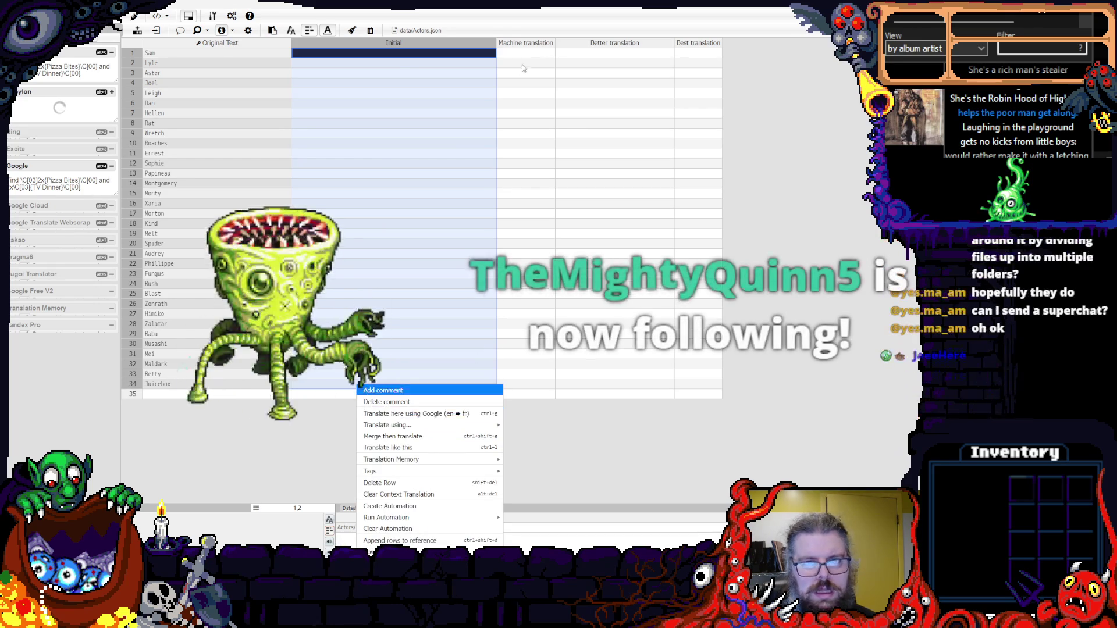
- Dismiss the options menu and drag the Machine translation column border wider
click(525, 43)
click(650, 43)
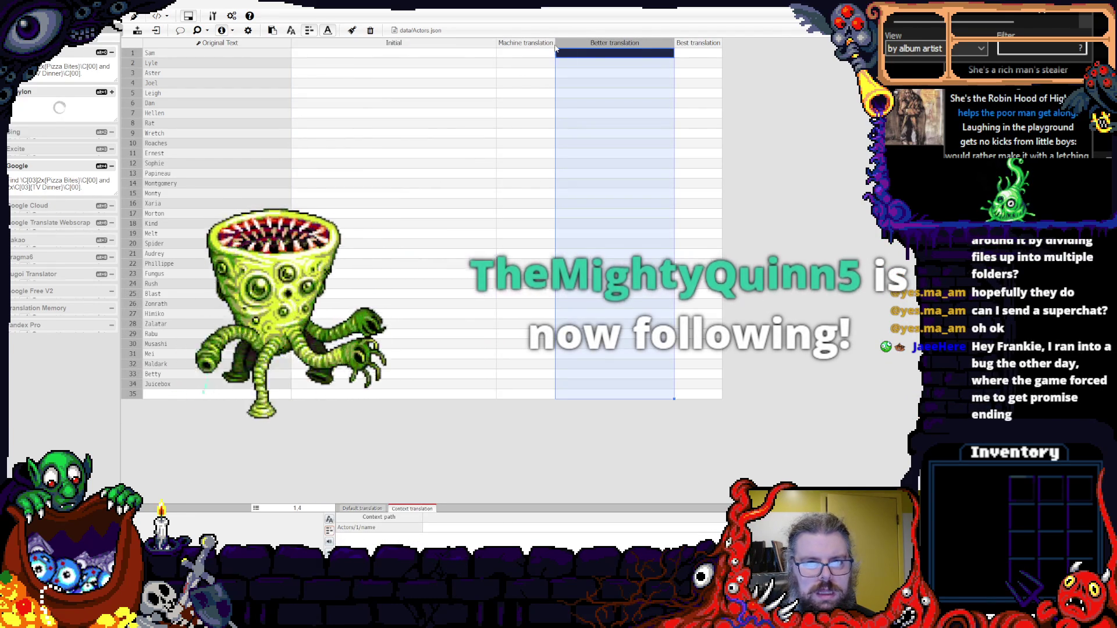
drag(555, 49, 644, 49)
click(562, 72)
drag(562, 53, 559, 385)
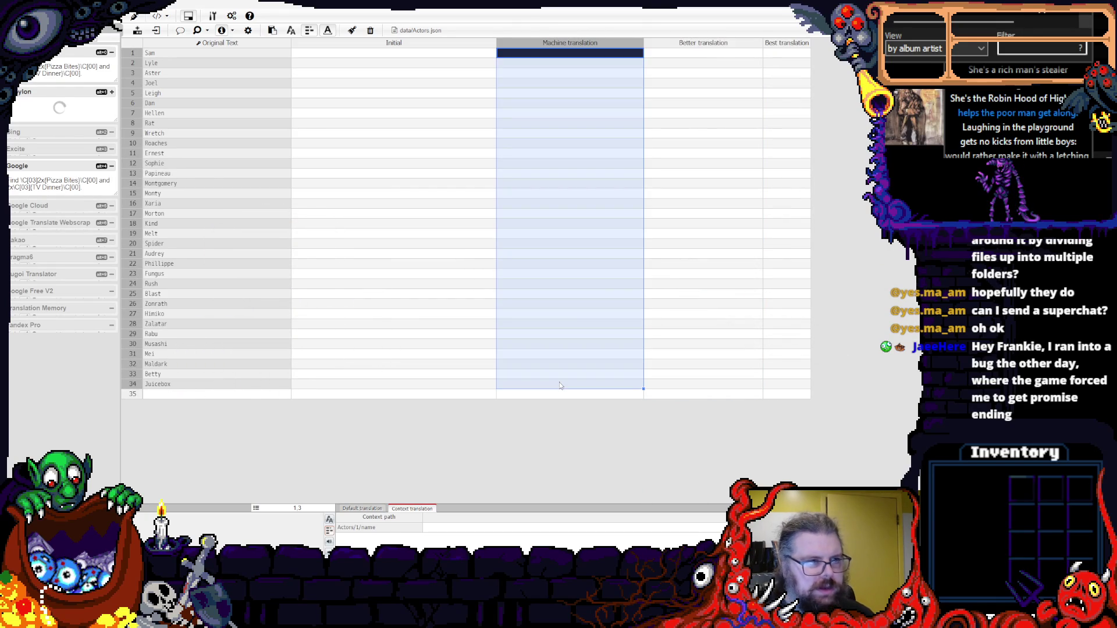
click(219, 154)
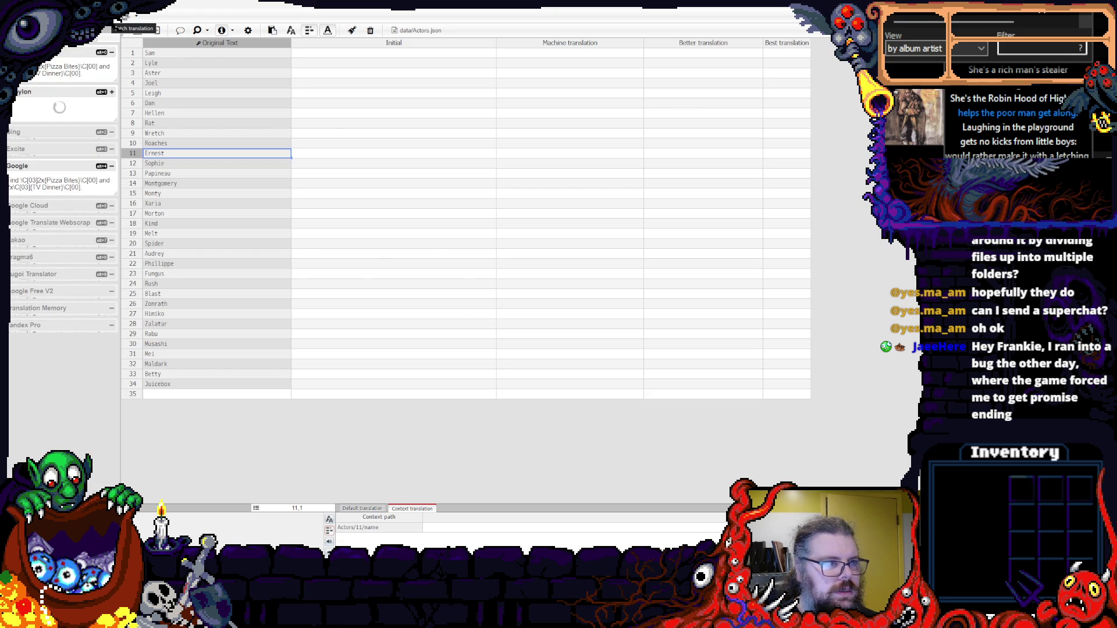
- Launch a Google batch translation with Machine translation as the target column
click(137, 30)
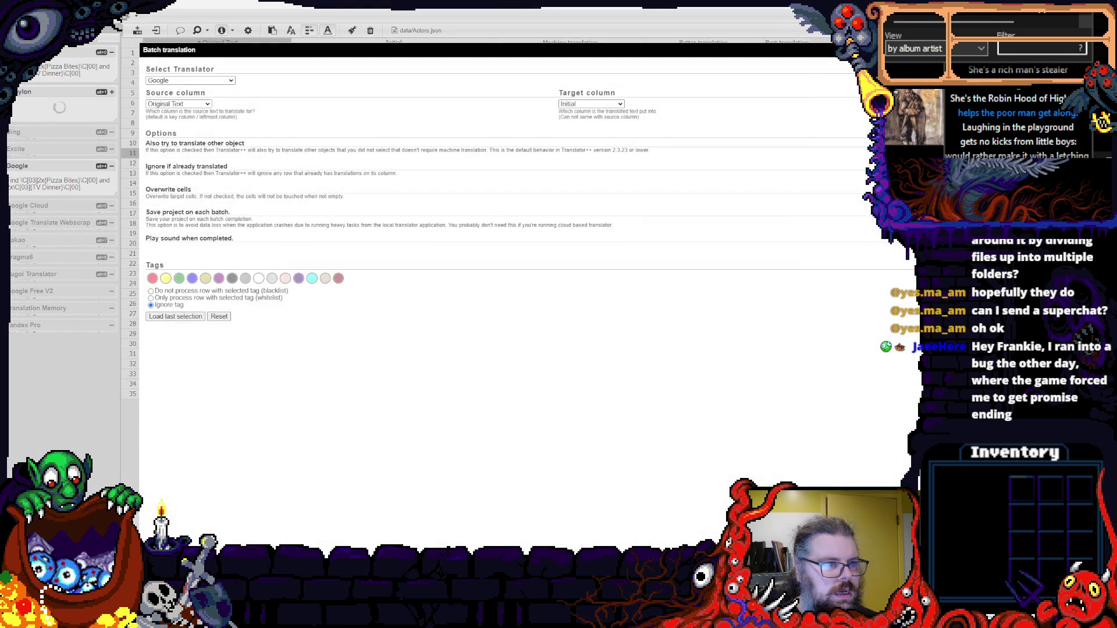
click(588, 105)
click(591, 121)
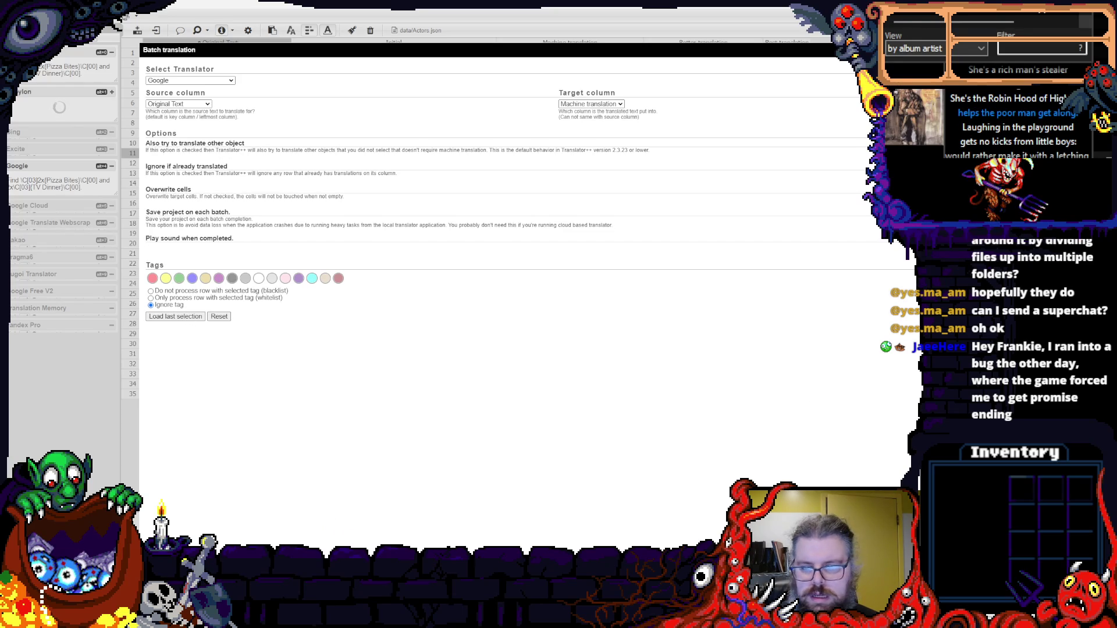
key(Return)
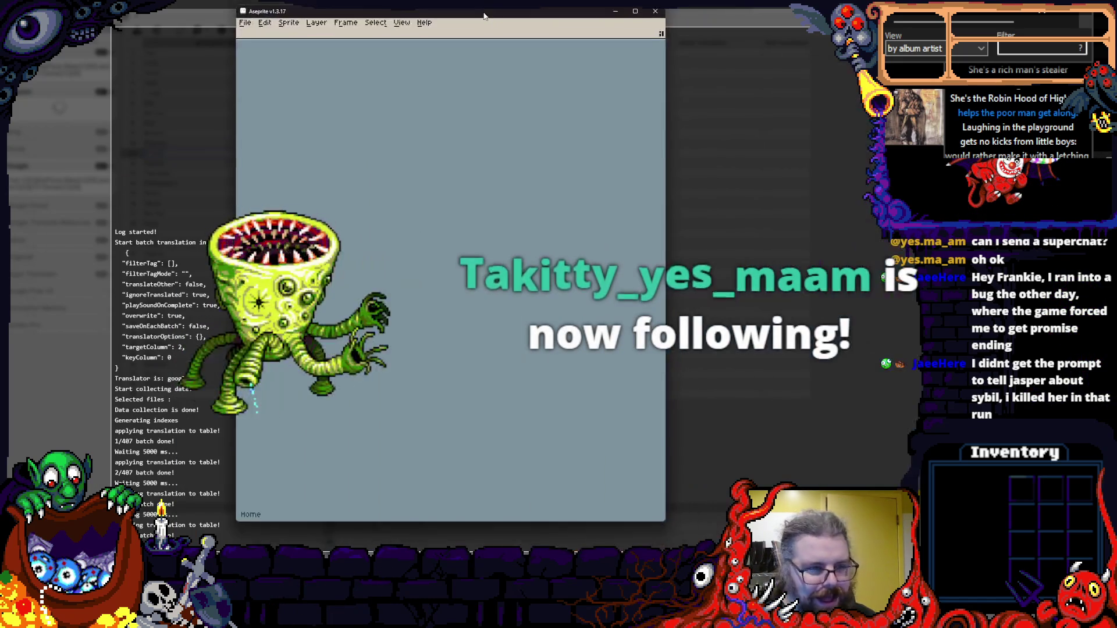
- Start File > Open and browse to the Project/LookOutside/assets folder
click(232, 55)
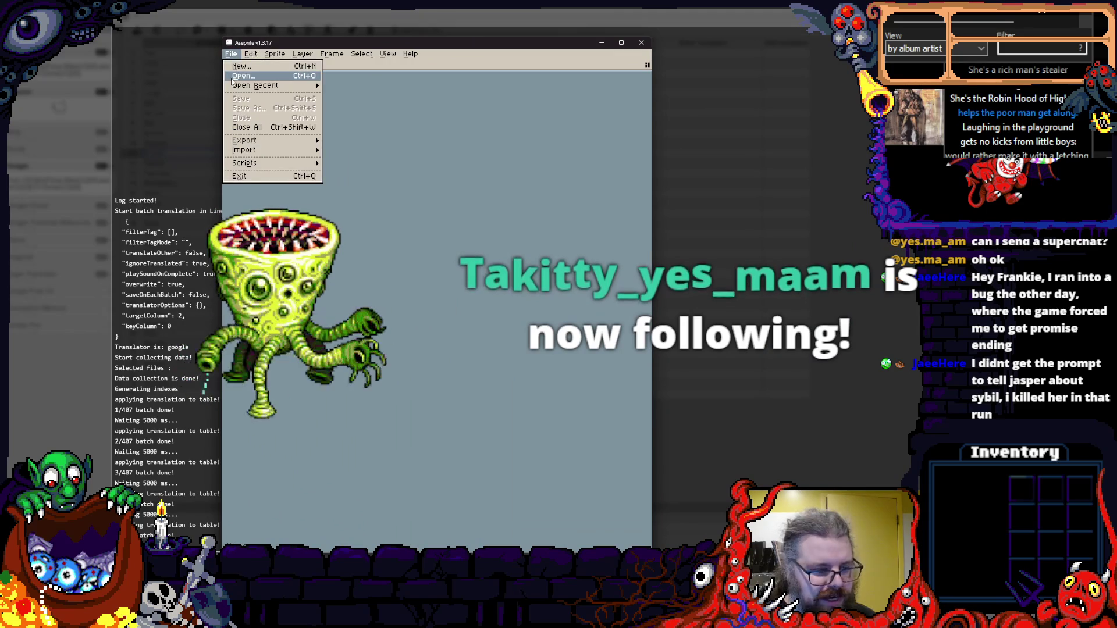
click(244, 82)
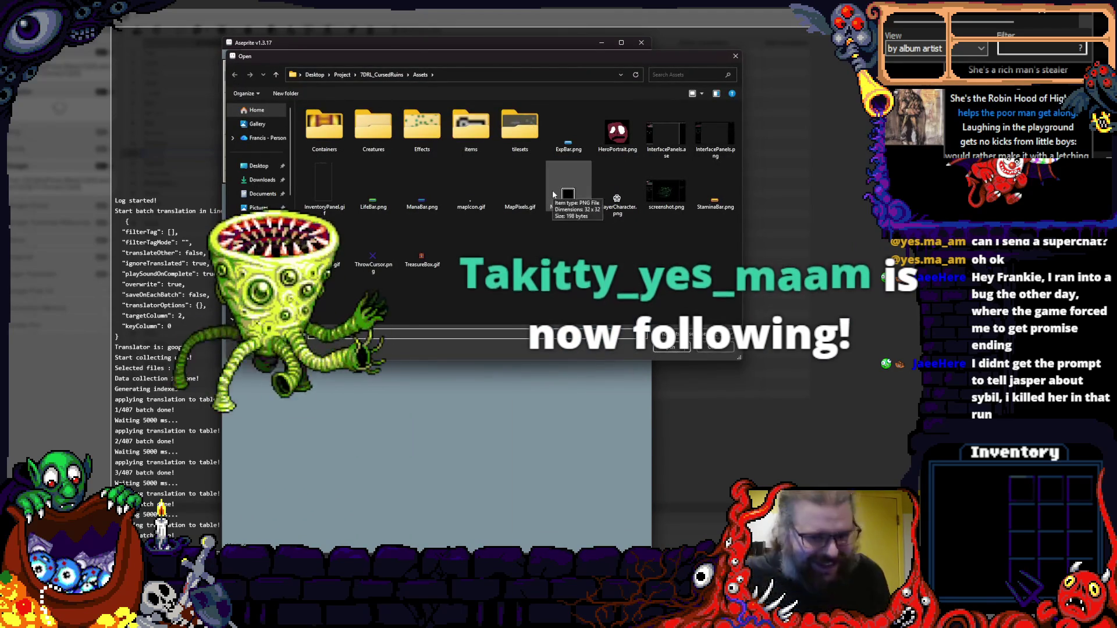
click(374, 75)
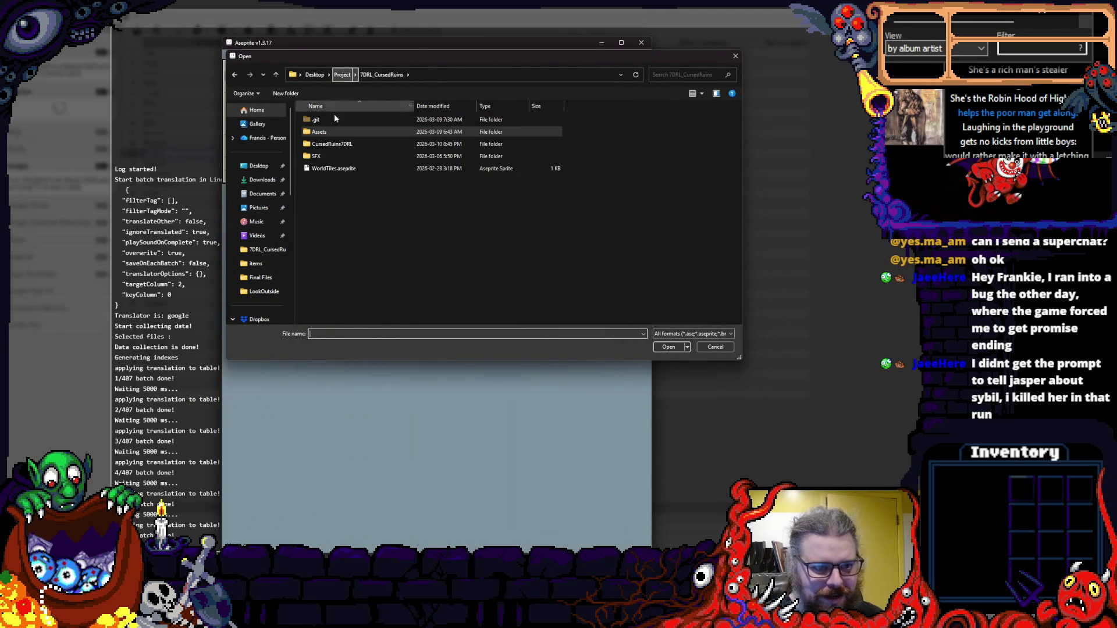
click(343, 75)
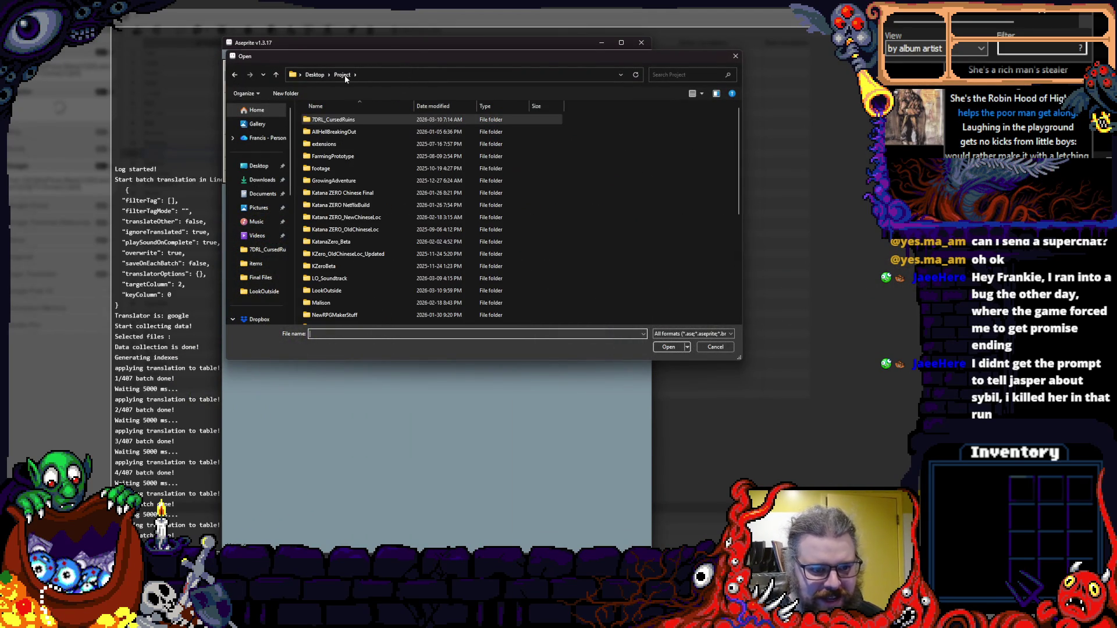
double_click(330, 290)
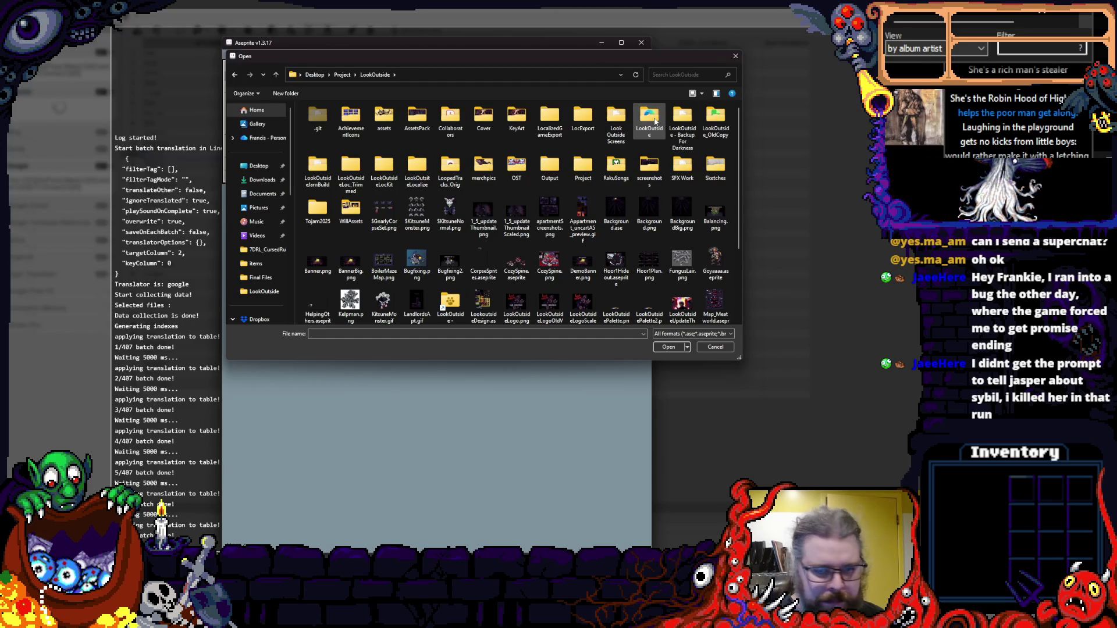
click(655, 121)
double_click(656, 120)
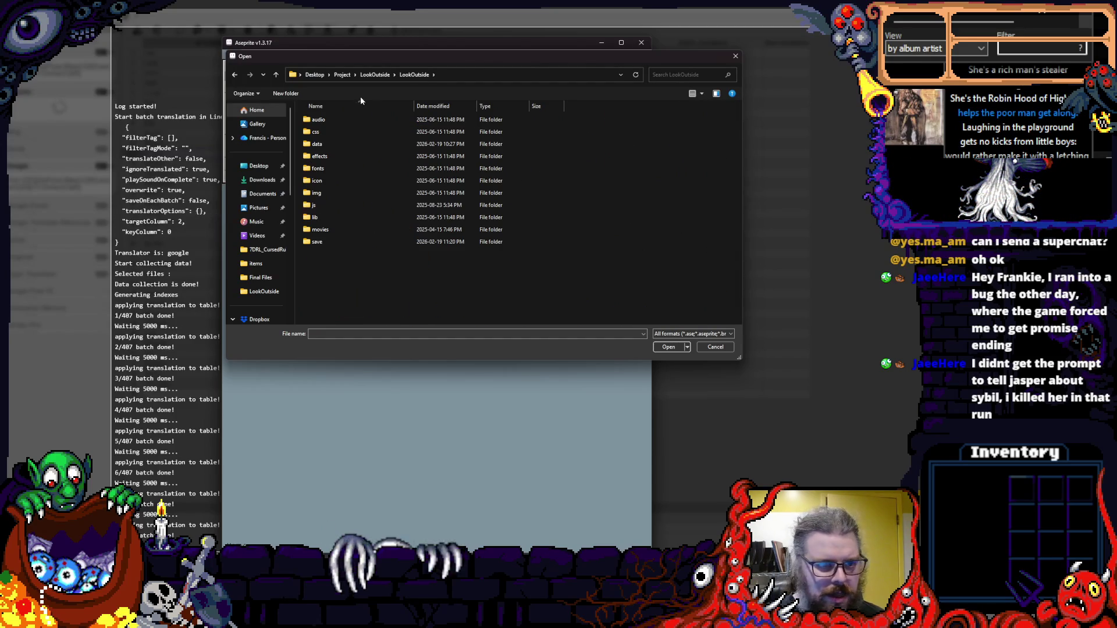
click(375, 74)
double_click(384, 119)
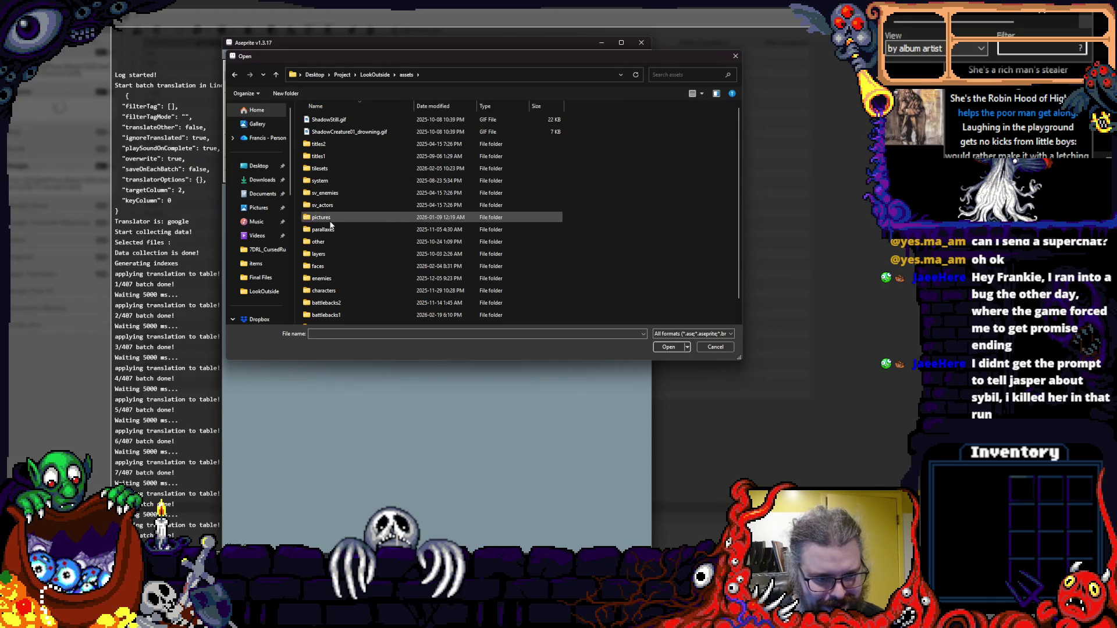
click(375, 74)
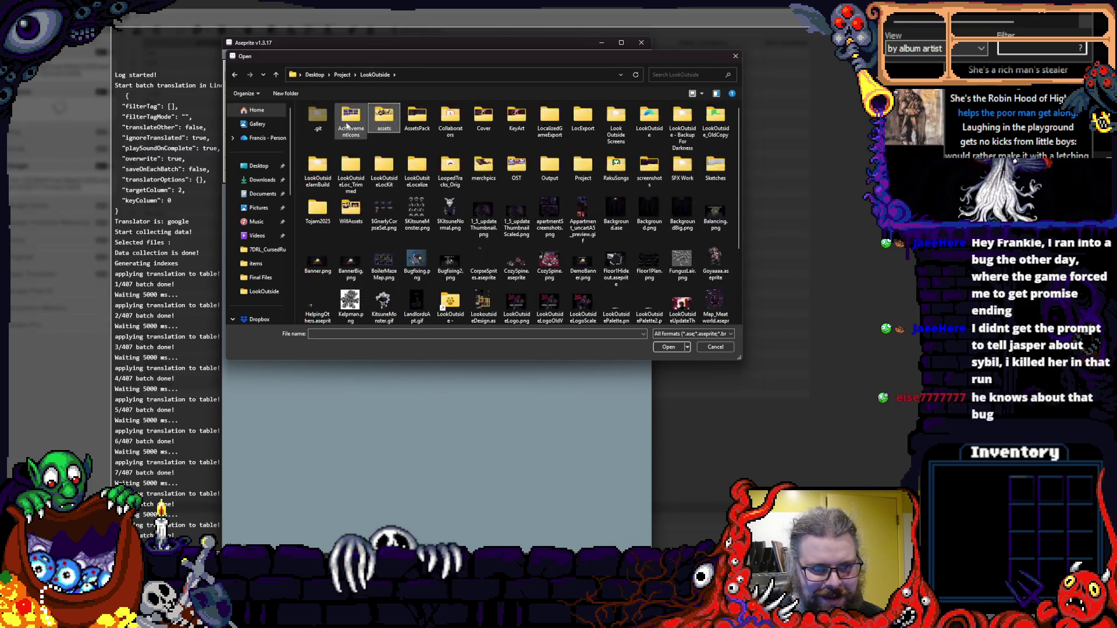
double_click(384, 118)
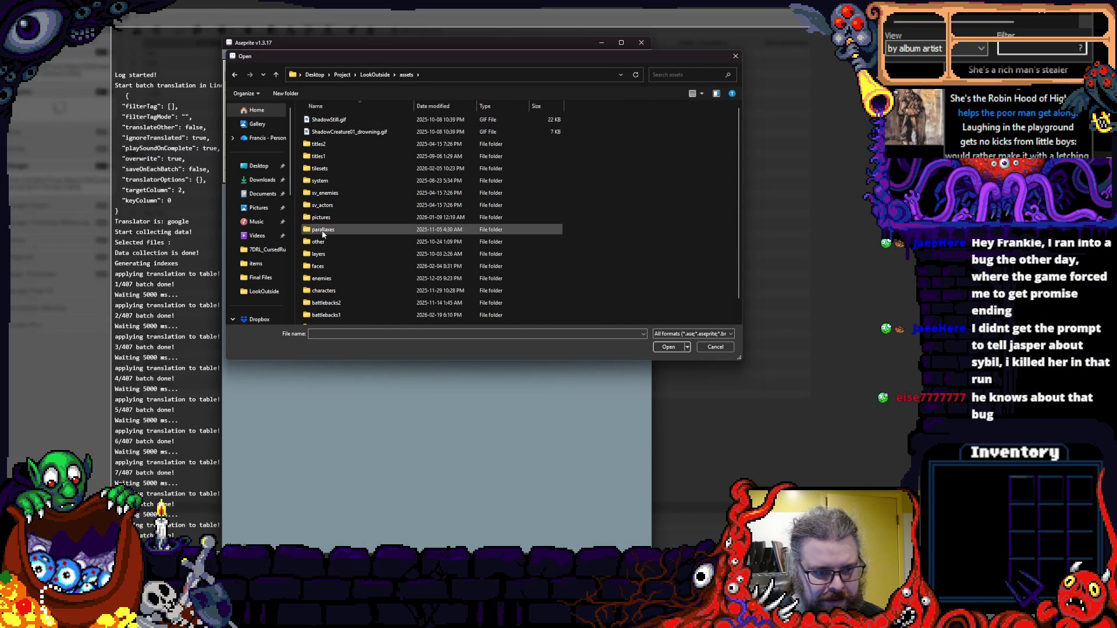
- Open Ending_PerfectRitual_truth.aseprite from the pictures/endcut folder
scroll(323, 234, down, 1)
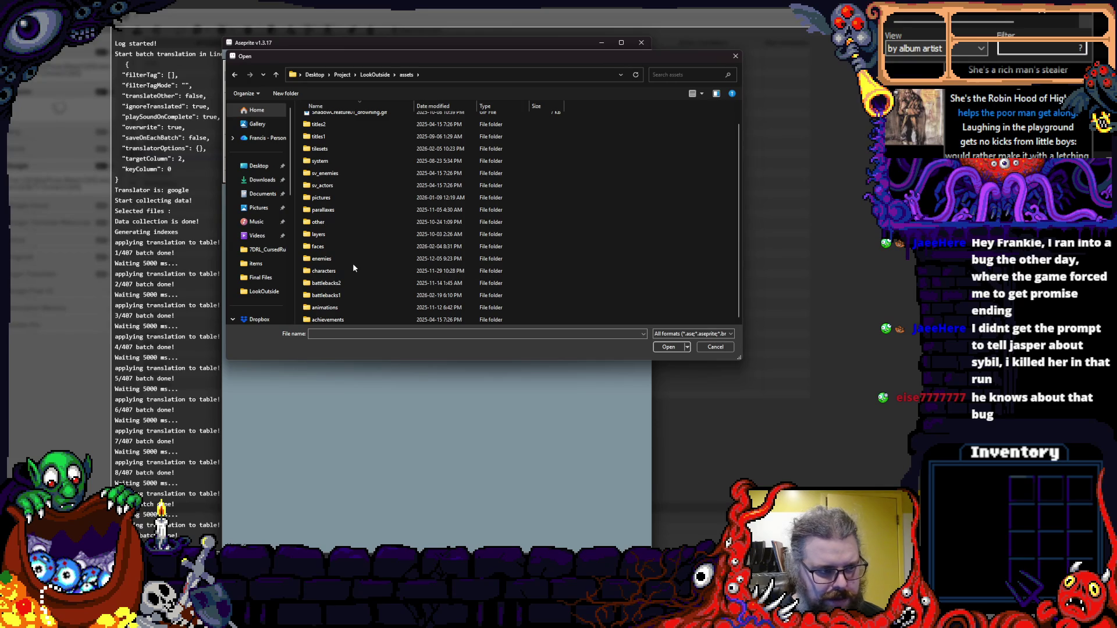
scroll(353, 266, up, 1)
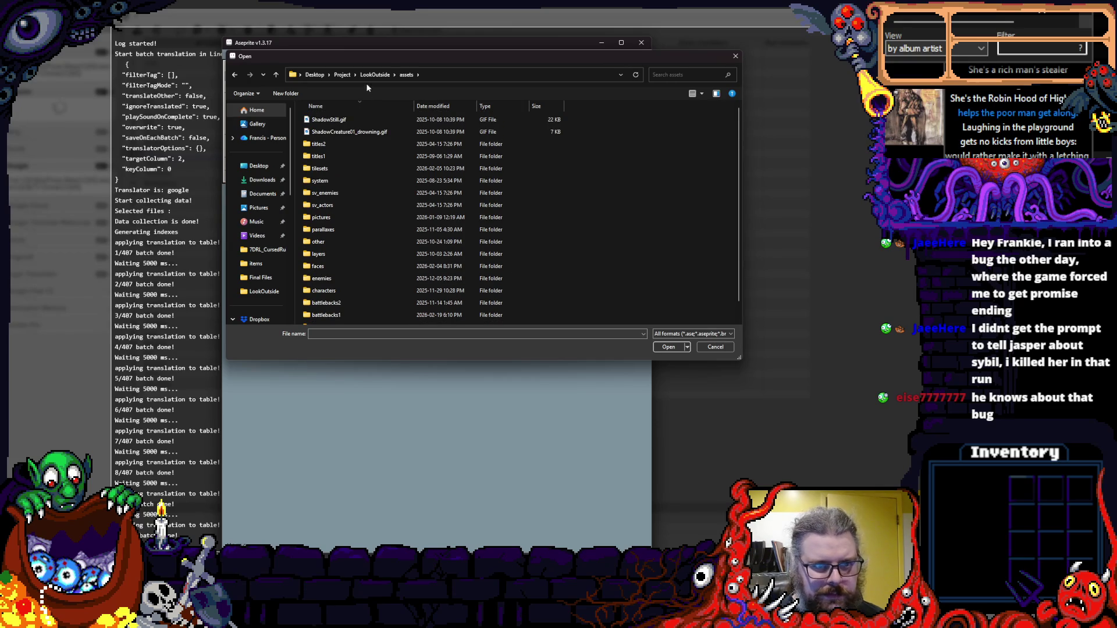
scroll(359, 160, down, 1)
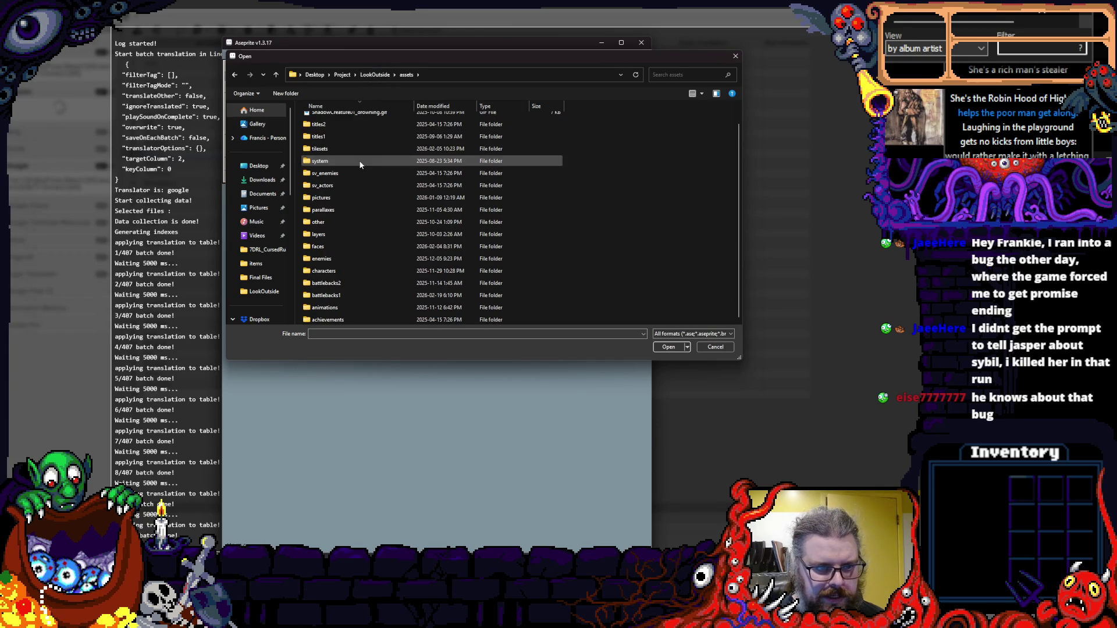
double_click(341, 198)
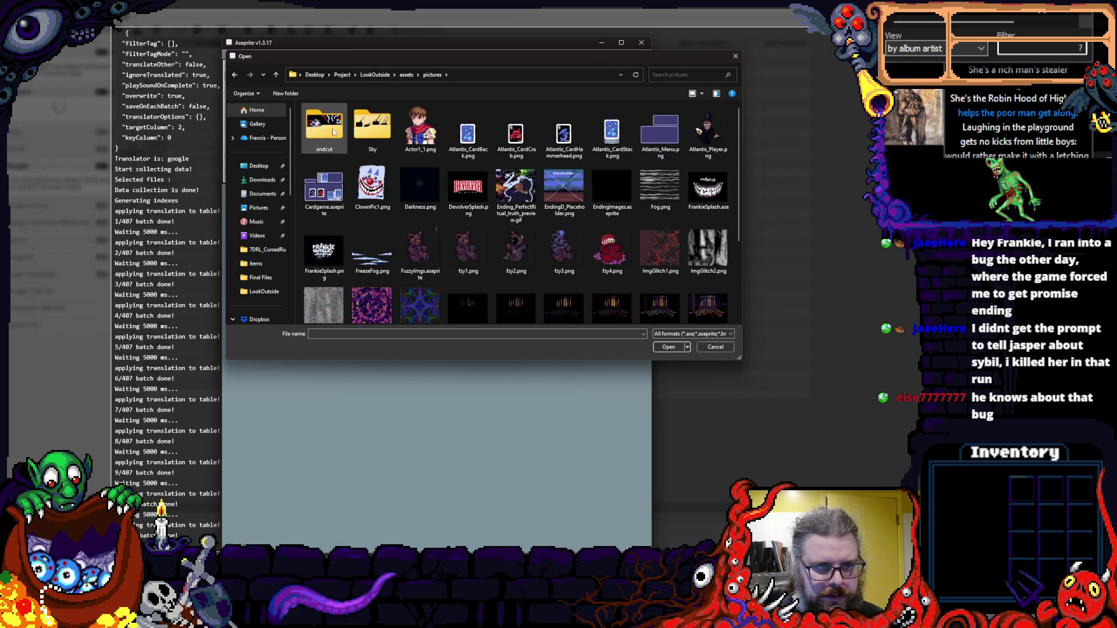
double_click(334, 132)
scroll(542, 183, down, 3)
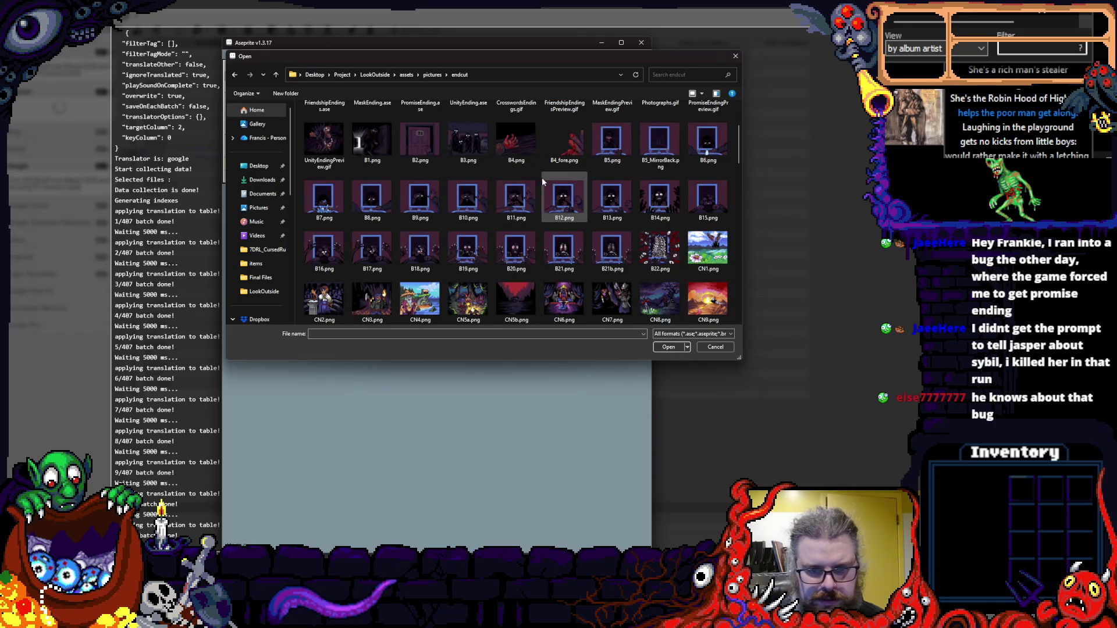
scroll(541, 180, down, 10)
scroll(537, 185, up, 5)
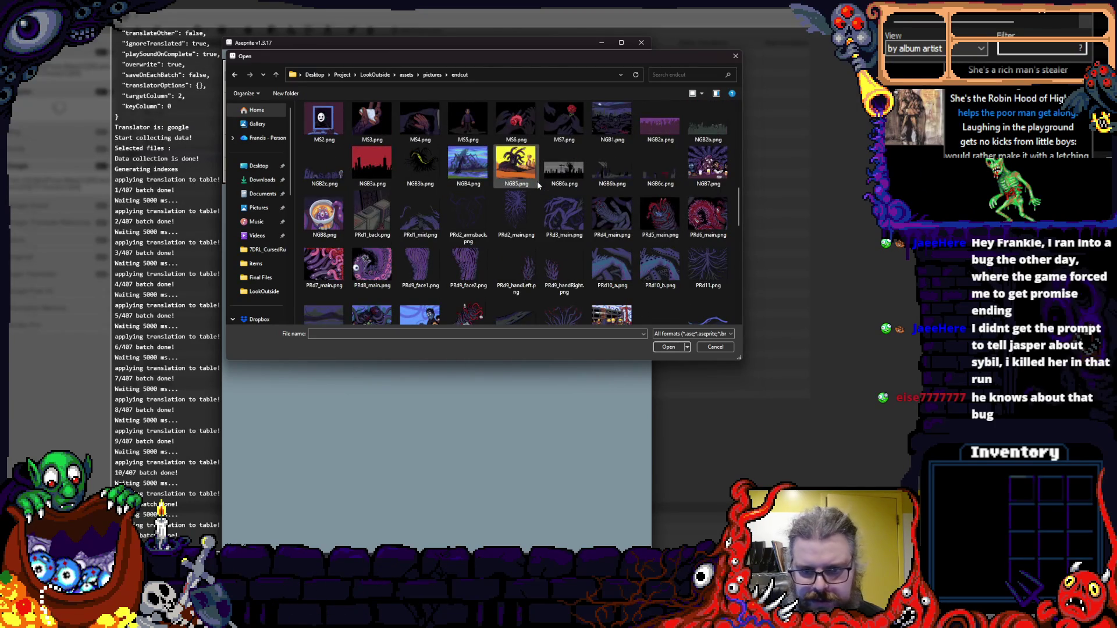
scroll(538, 184, up, 6)
click(384, 147)
click(422, 135)
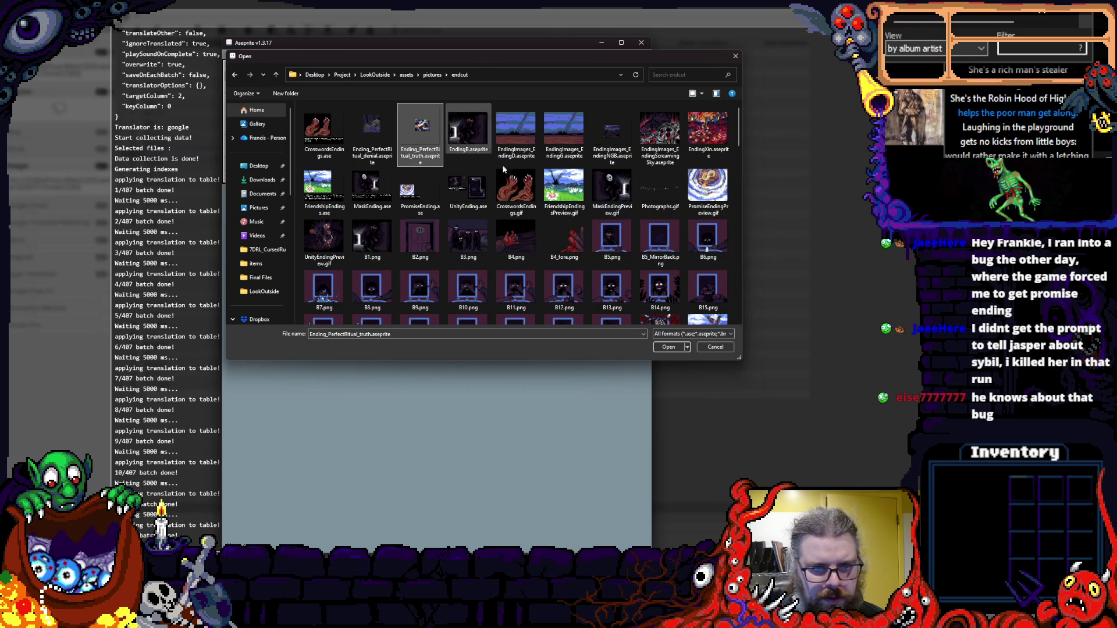
click(670, 346)
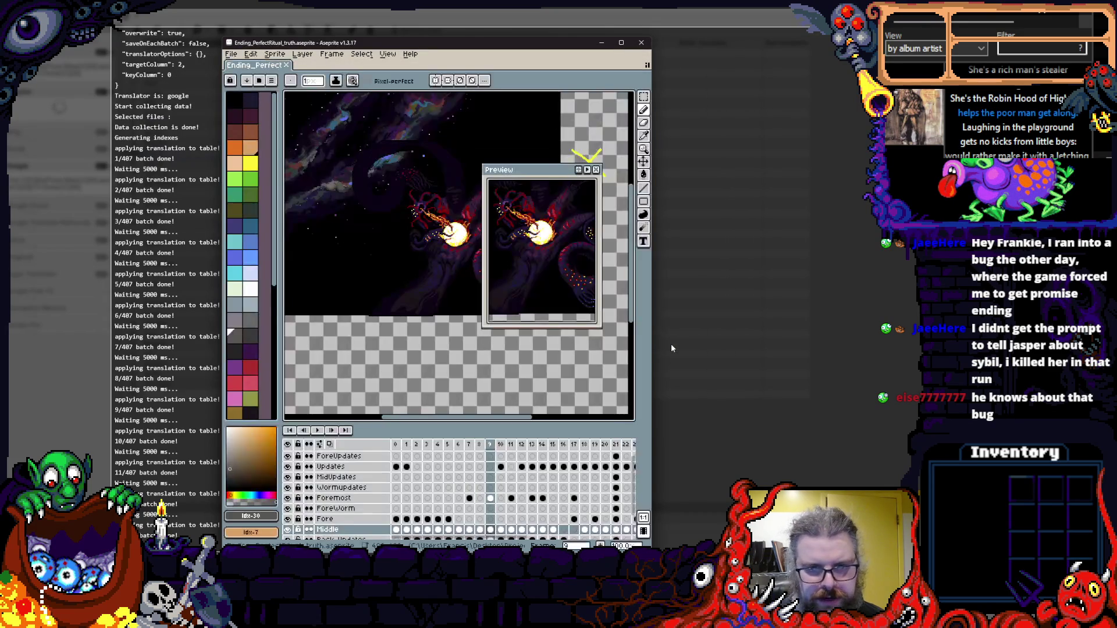
- Widen the Aseprite window to the right, then zoom and pan around the tentacle ending artwork
drag(655, 351, 921, 351)
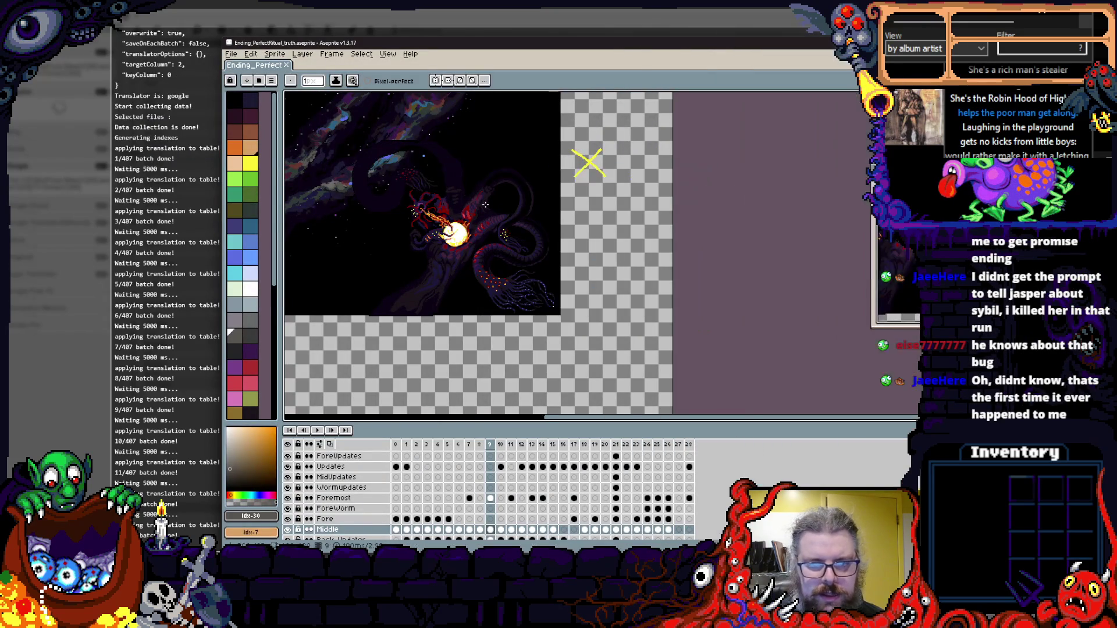
scroll(603, 222, up, 2)
scroll(603, 222, up, 1)
scroll(582, 192, down, 1)
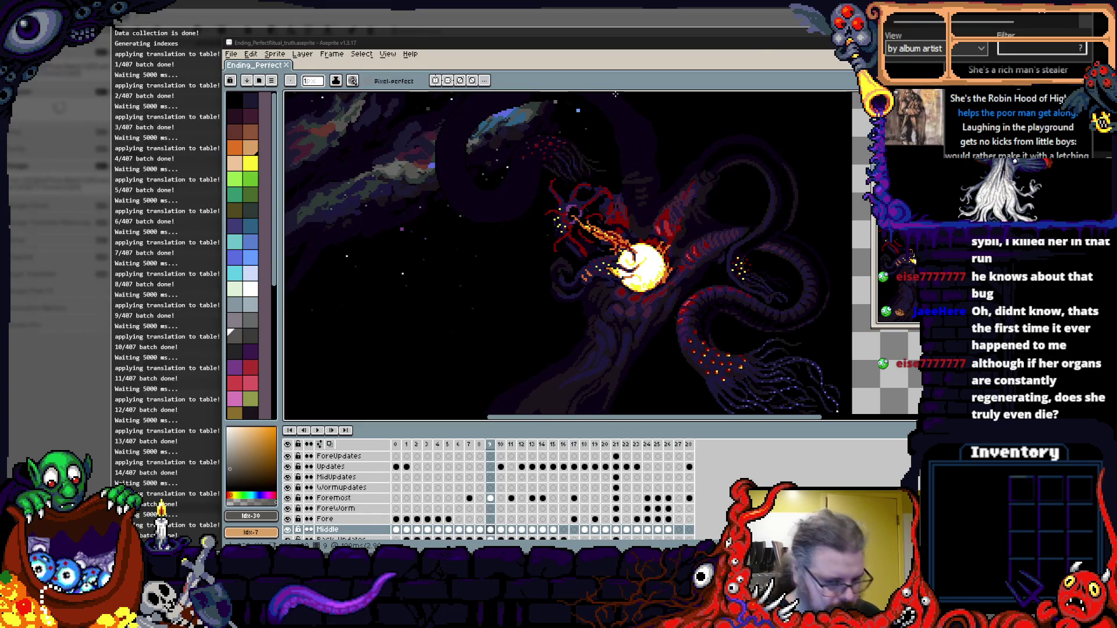
scroll(613, 208, down, 1)
scroll(599, 192, up, 1)
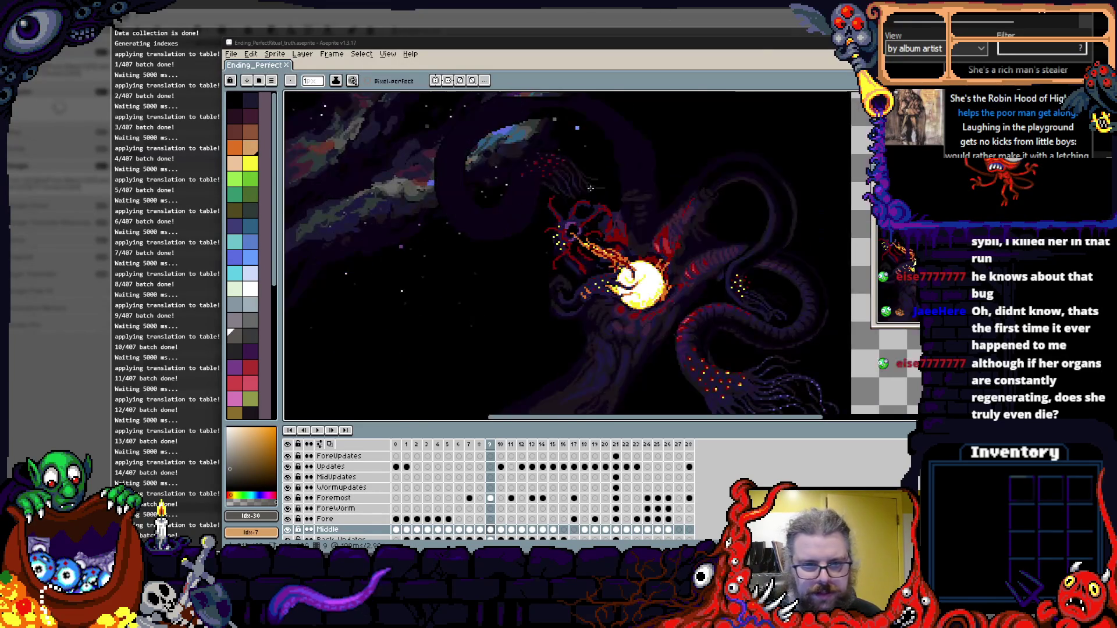
drag(583, 172, 600, 160)
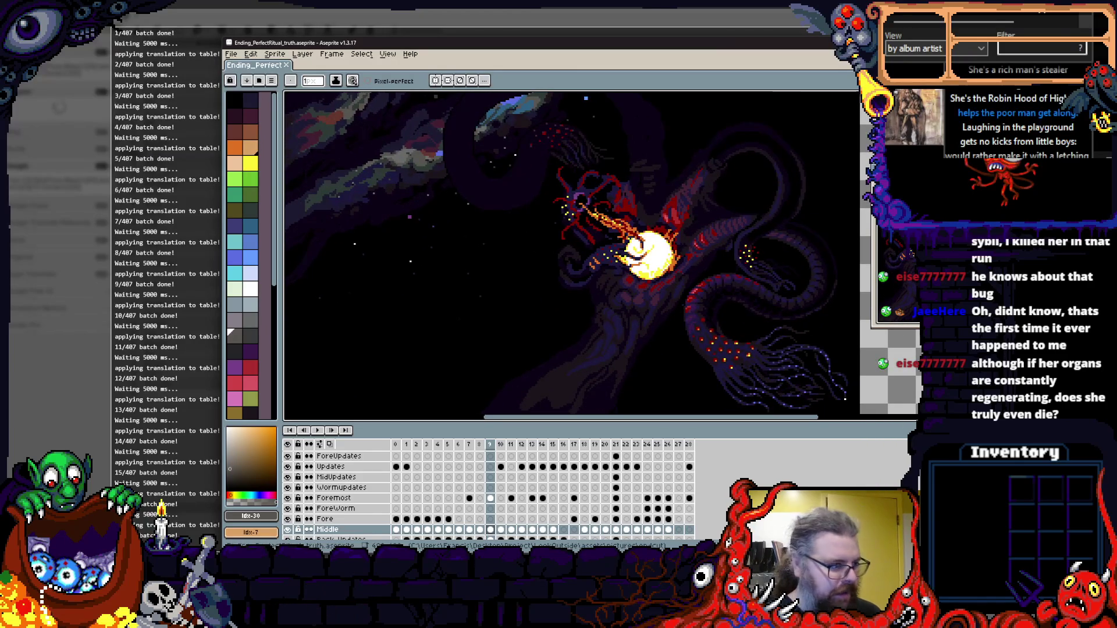
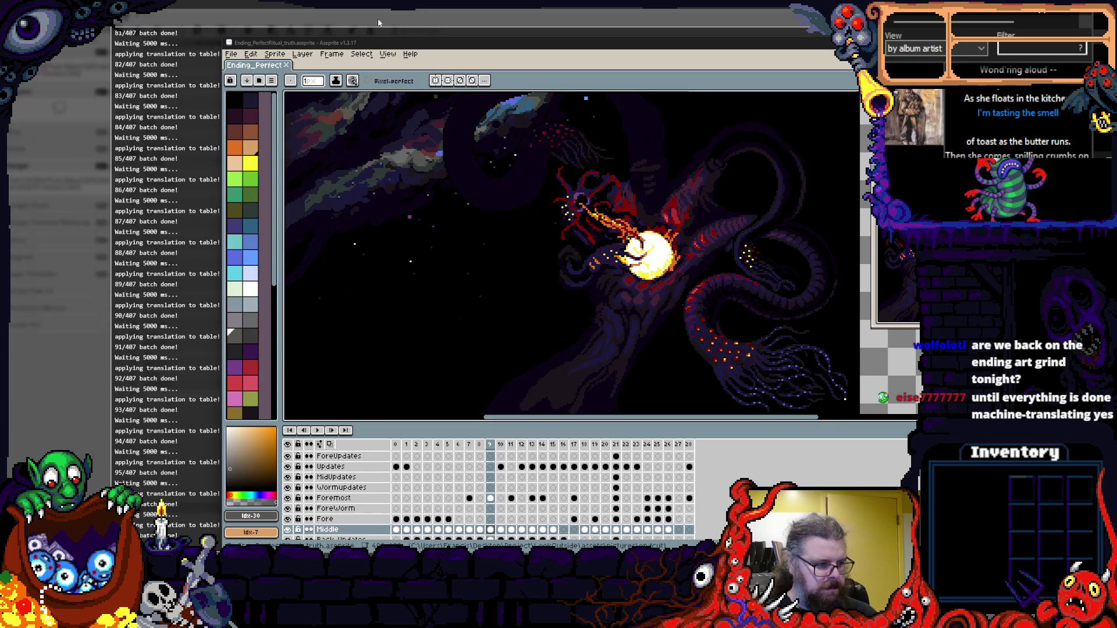
- Reposition and maximize the Aseprite window so the whole illustration and its layers fill the screen
mouse_move(368, 49)
mouse_down()
mouse_move(472, 123)
mouse_move(457, 285)
mouse_move(728, 472)
mouse_move(431, 47)
mouse_move(328, 185)
mouse_move(330, 94)
mouse_move(382, 141)
mouse_move(153, 8)
mouse_up()
mouse_move(309, 190)
mouse_down()
mouse_move(501, 273)
mouse_move(340, 315)
mouse_move(370, 278)
mouse_up()
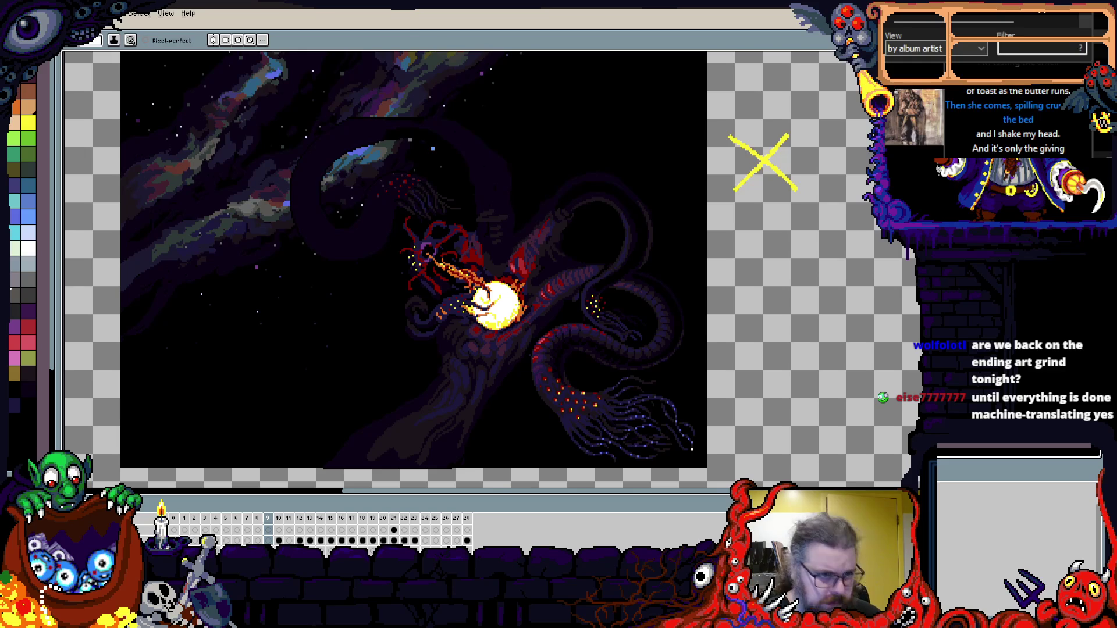
mouse_move(313, 9)
mouse_down()
mouse_move(664, 273)
mouse_move(434, 175)
mouse_move(554, 129)
mouse_move(516, 168)
mouse_move(548, 106)
mouse_move(458, 37)
mouse_move(502, 69)
mouse_move(527, 64)
mouse_move(508, 71)
mouse_move(660, 80)
mouse_move(535, 104)
mouse_up()
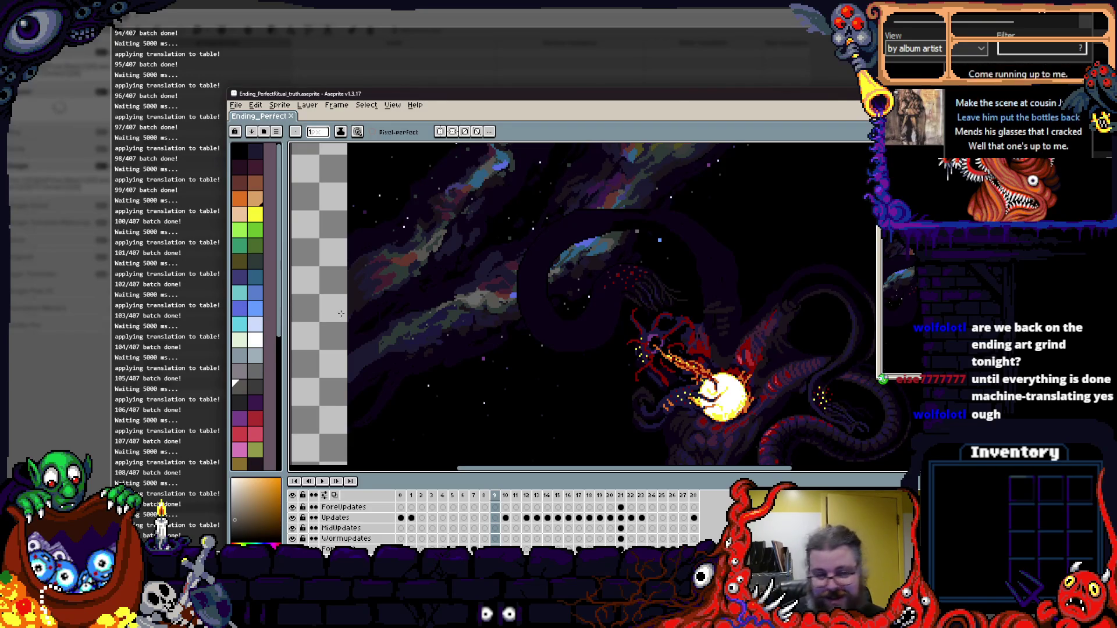
mouse_move(292, 96)
mouse_down()
mouse_move(448, 119)
mouse_move(281, 85)
mouse_move(276, 57)
mouse_up()
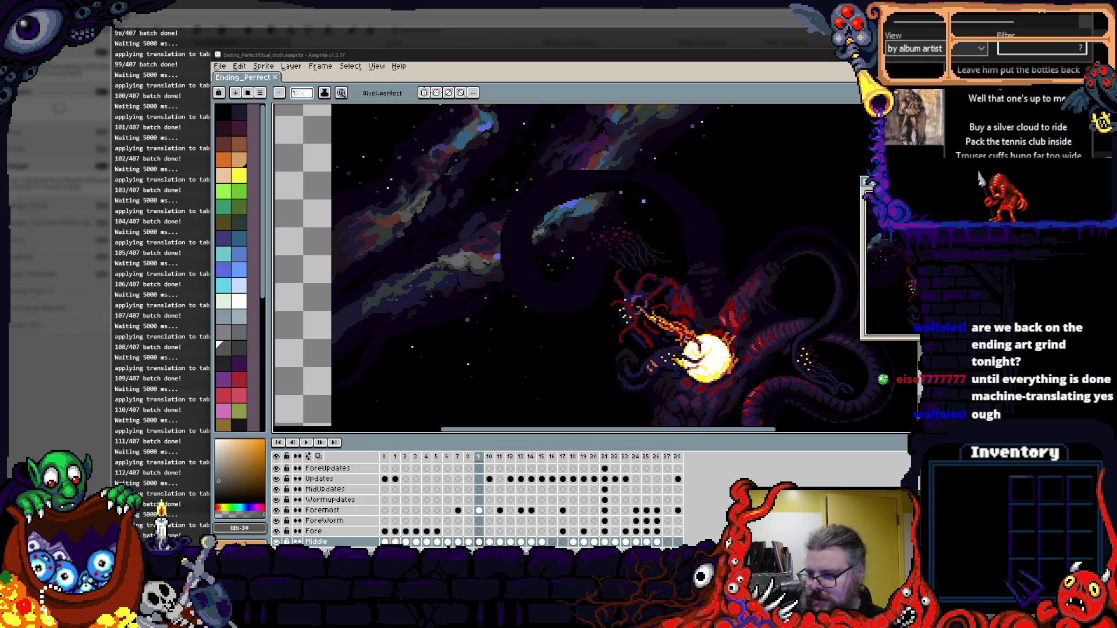
mouse_move(275, 59)
mouse_down()
mouse_move(310, 46)
mouse_move(285, 52)
mouse_move(306, 65)
mouse_move(272, 56)
mouse_move(273, 2)
mouse_up()
mouse_move(431, 200)
mouse_down()
mouse_move(481, 192)
mouse_move(527, 218)
mouse_move(509, 219)
mouse_up()
- Step back and forth through the animation frames, settle on frame 9, and open the Preview
key(Left)
key(Right)
key(Left)
key(Right)
key(Right)
key(Left)
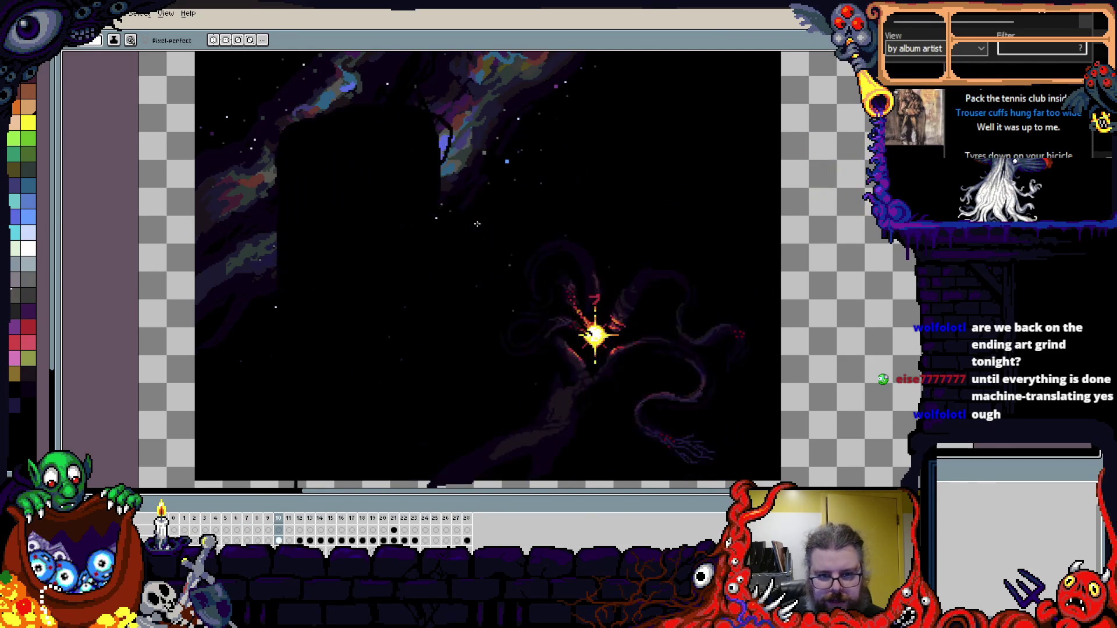
key(Right)
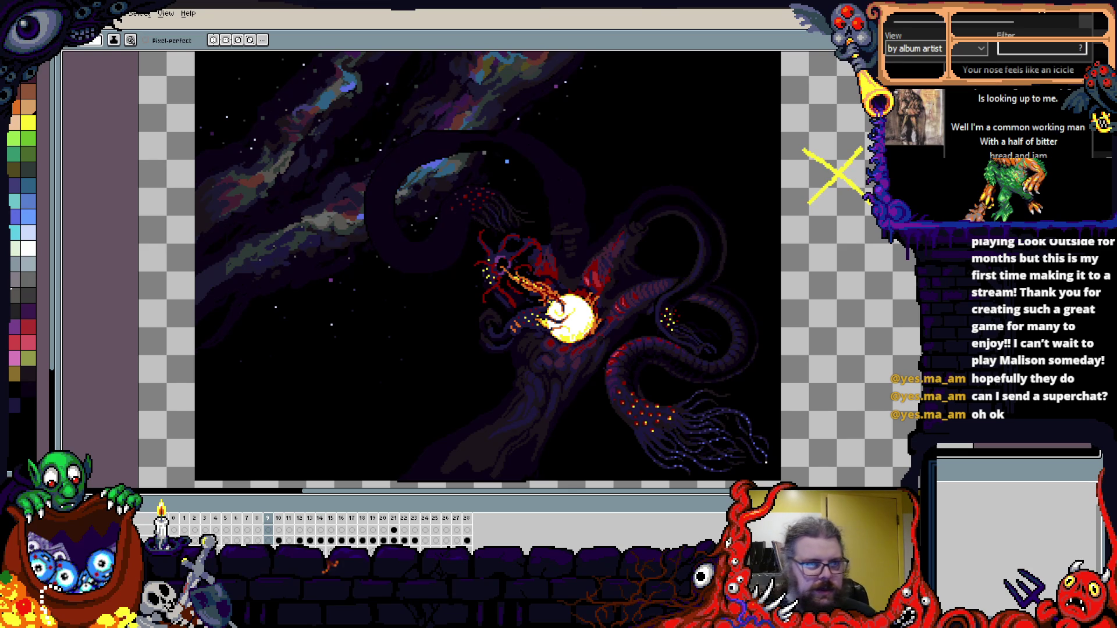
key(F7)
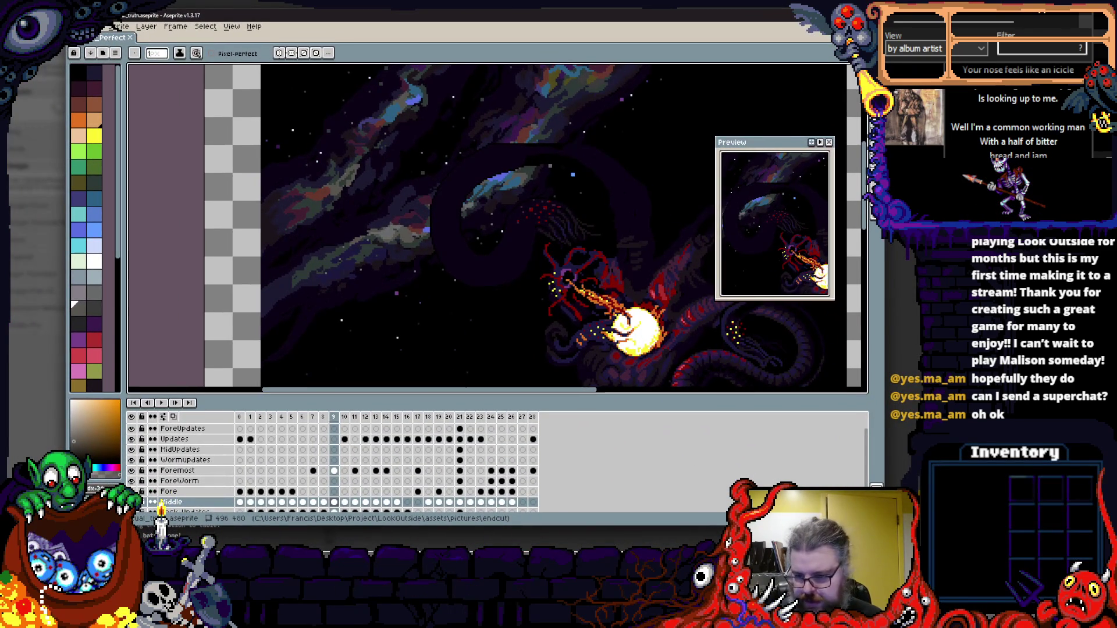
- Close the Preview window with F7 to restore the normal workspace
key(F7)
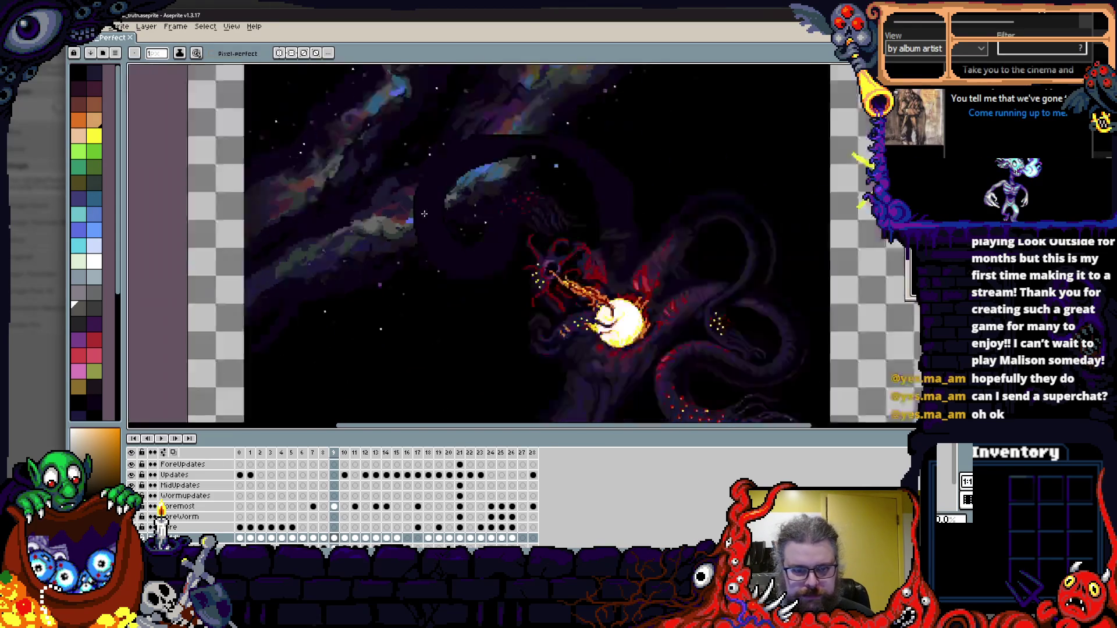
- Zoom in on the red tentacles and orb, shrink the timeline, then switch to the log and move it aside
scroll(407, 233, down, 2)
scroll(447, 194, up, 4)
mouse_move(538, 295)
mouse_down()
mouse_move(550, 227)
mouse_move(349, 204)
mouse_up()
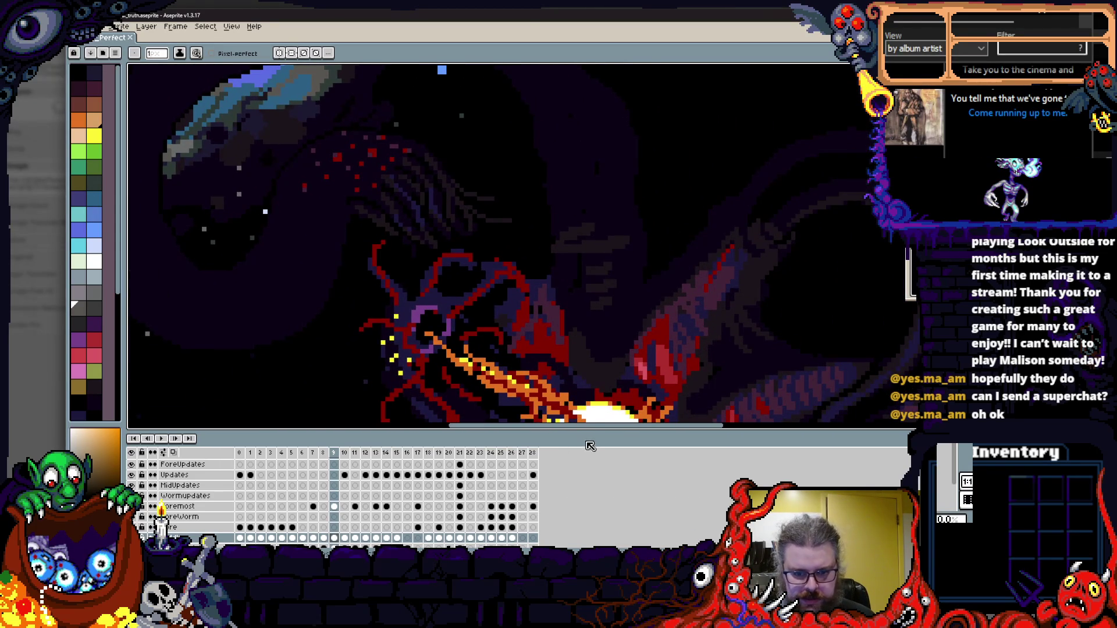
mouse_move(588, 431)
mouse_down()
mouse_move(588, 503)
mouse_move(588, 480)
mouse_up()
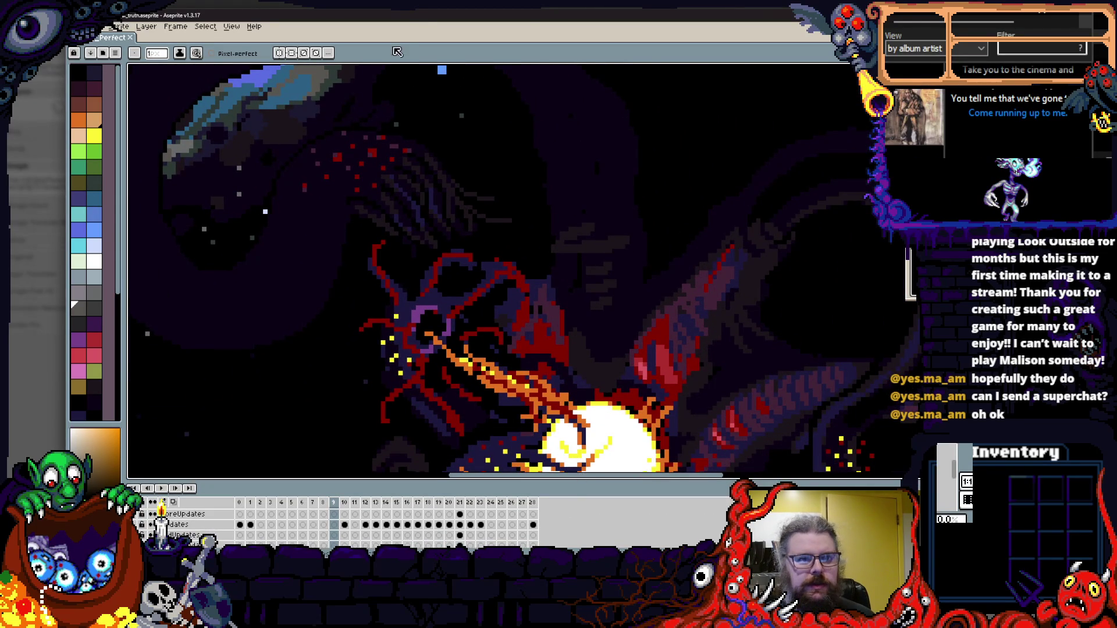
key(alt+Tab)
mouse_move(640, 18)
mouse_down()
mouse_move(796, 49)
mouse_move(509, 291)
mouse_move(359, 354)
mouse_move(283, 401)
mouse_move(278, 425)
mouse_move(269, 422)
mouse_move(311, 366)
mouse_move(317, 333)
mouse_move(299, 391)
mouse_move(319, 321)
mouse_move(315, 332)
mouse_move(396, 335)
mouse_move(395, 348)
mouse_move(287, 317)
mouse_move(271, 318)
mouse_move(271, 330)
mouse_move(281, 187)
mouse_up()
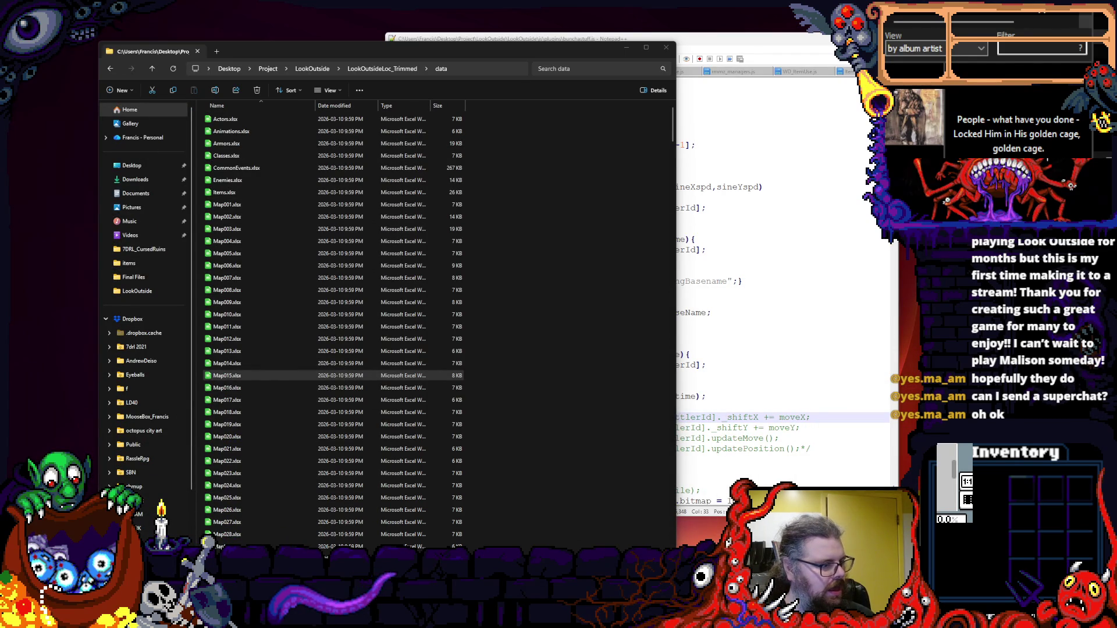
- Switch back to Aseprite and move its window up so the canvas covers most of the screen
key(alt+Tab)
drag(487, 204, 306, 1)
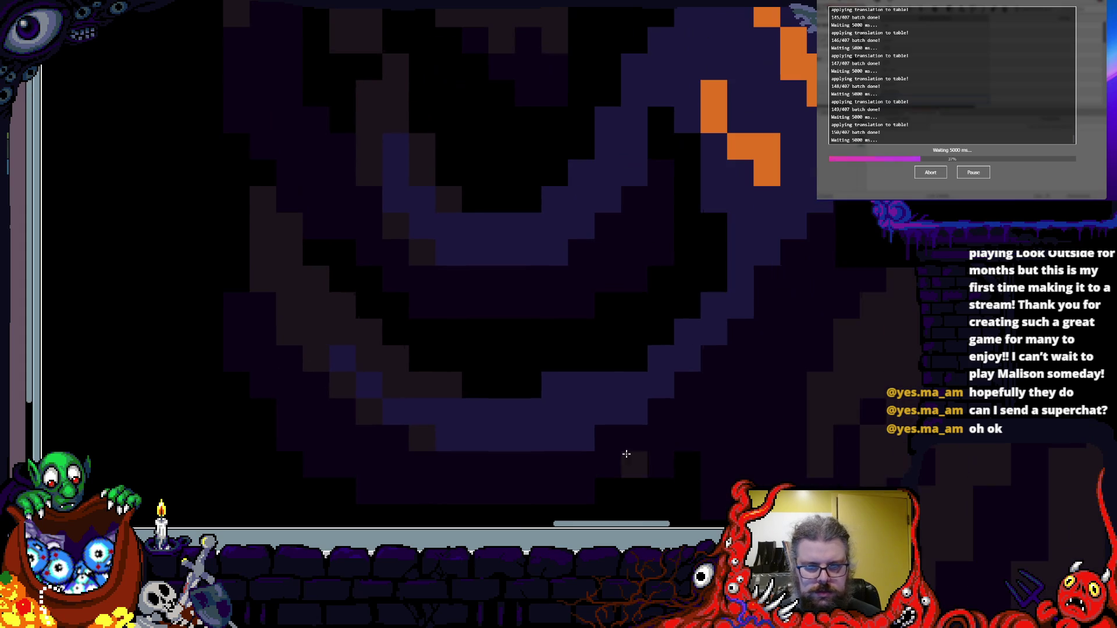
- Zoom into the creature's dark body and paint dark grey pixels over the black area
scroll(638, 358, down, 3)
scroll(663, 389, up, 4)
scroll(576, 421, down, 2)
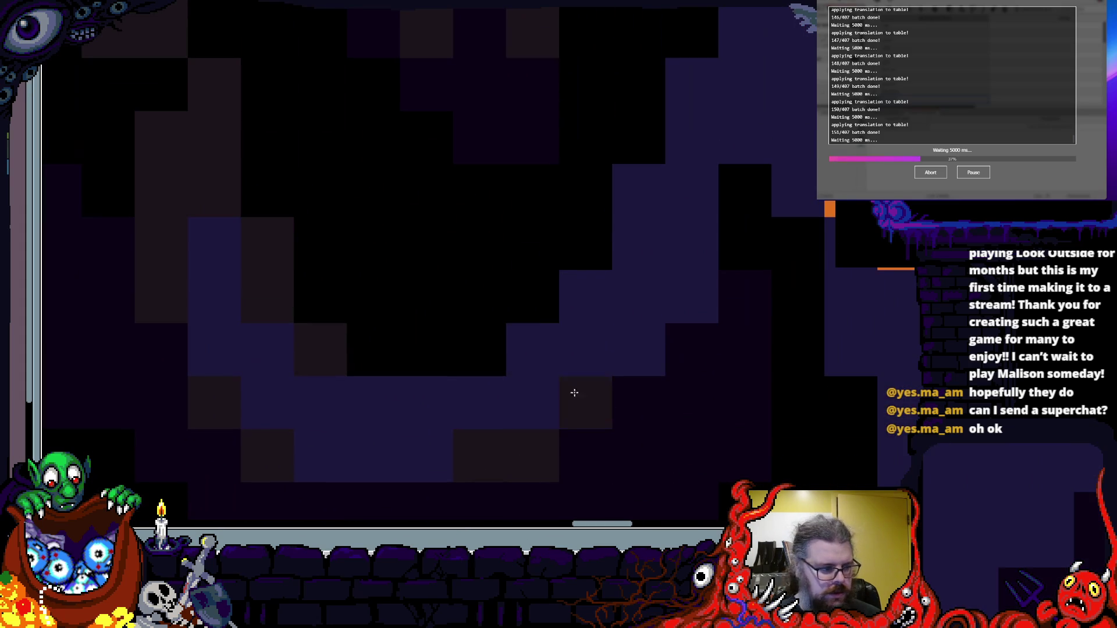
scroll(541, 308, down, 2)
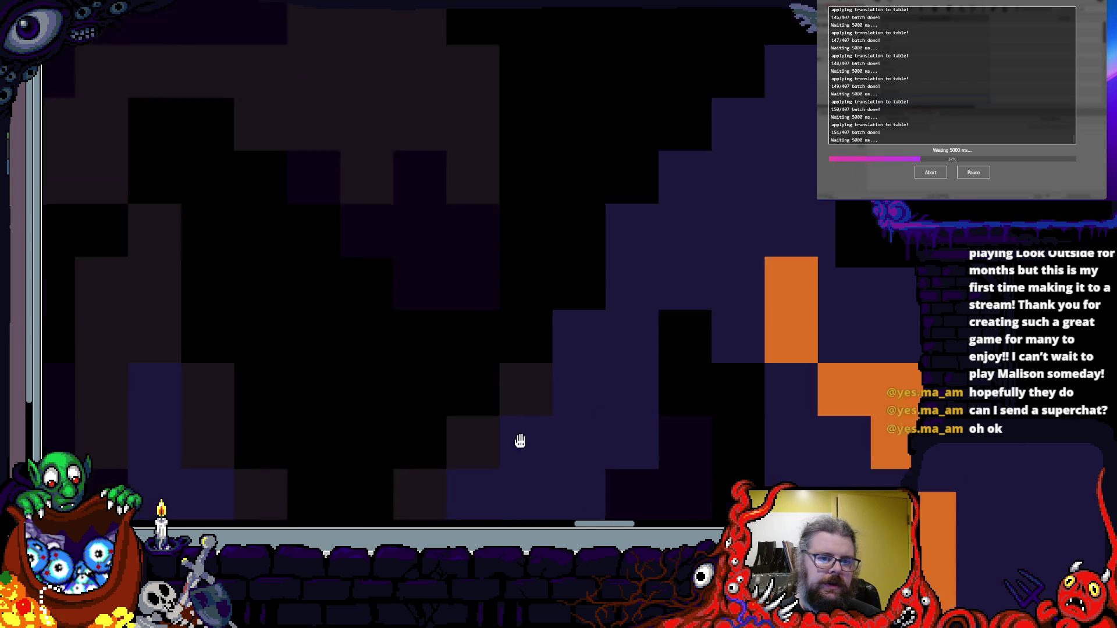
scroll(602, 369, down, 3)
scroll(589, 237, up, 2)
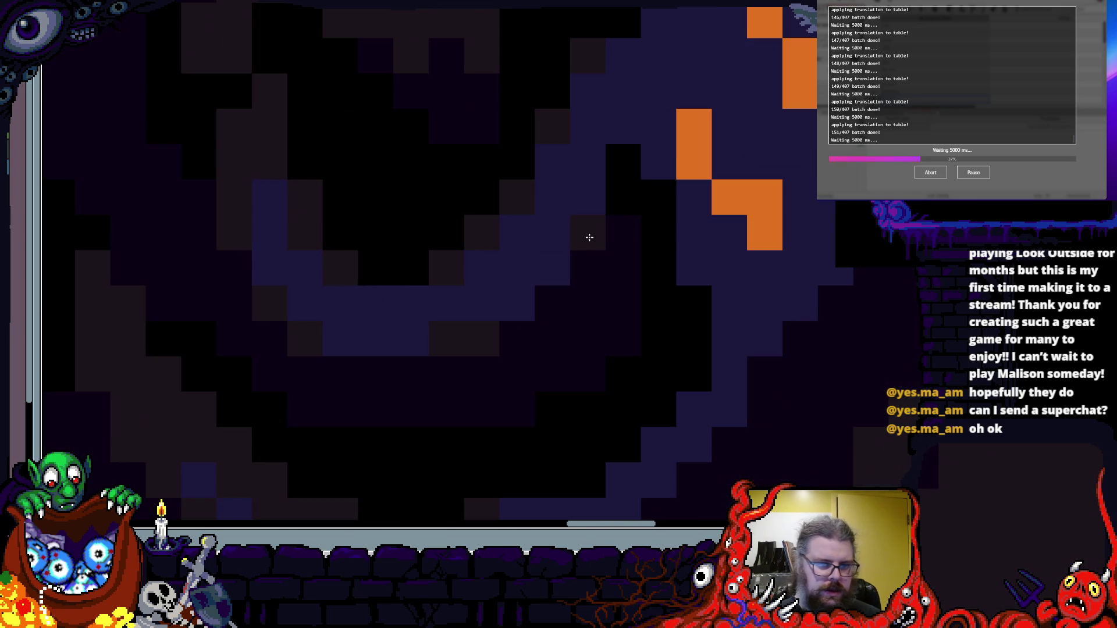
drag(641, 169, 681, 366)
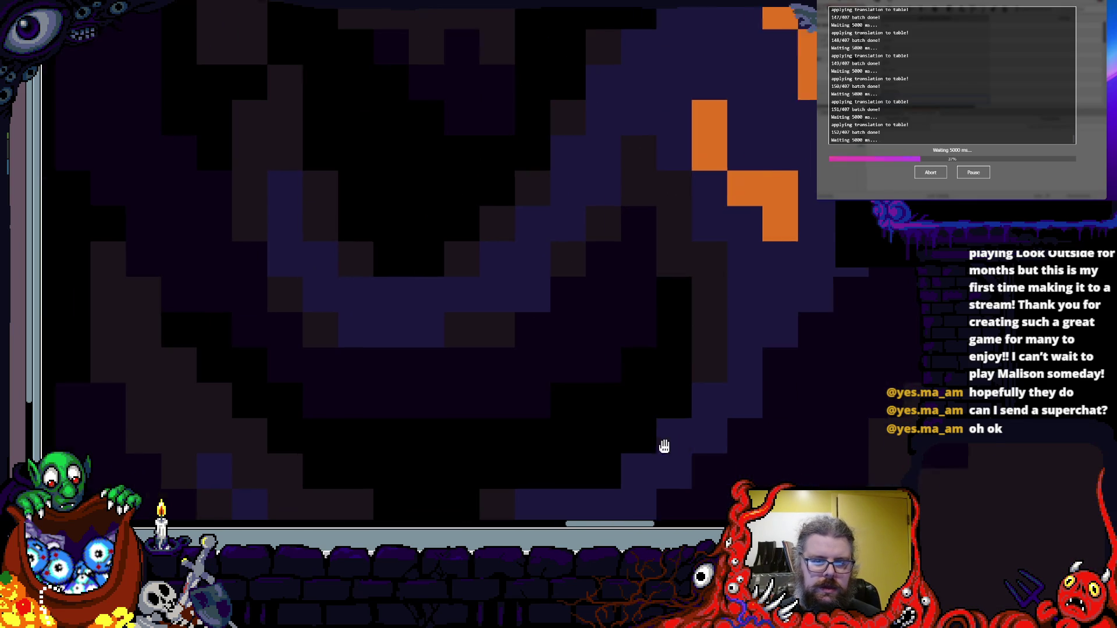
drag(643, 461, 752, 296)
- Move to another part of the creature and paint dark brown pixels into its shadowed area
scroll(579, 444, right, 2)
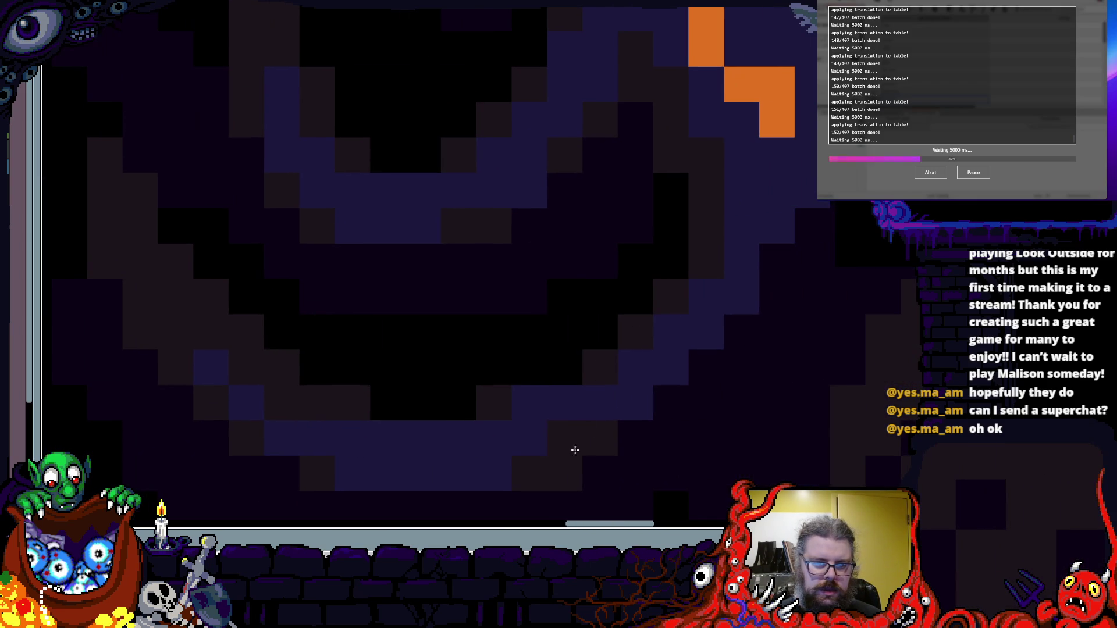
scroll(767, 272, right, 2)
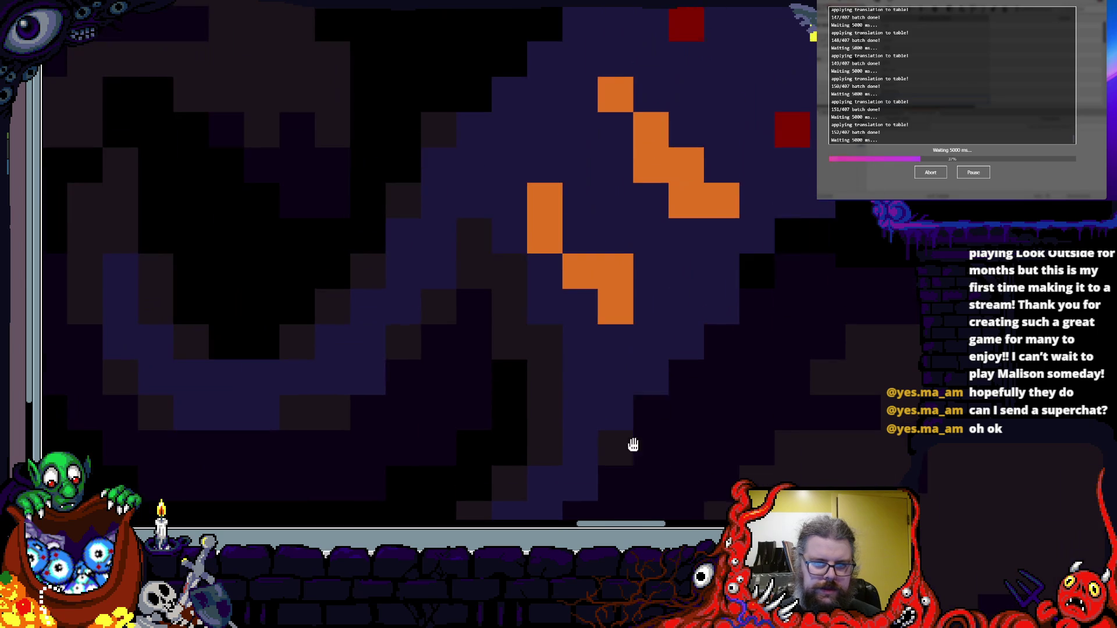
scroll(735, 299, right, 2)
scroll(664, 336, up, 1)
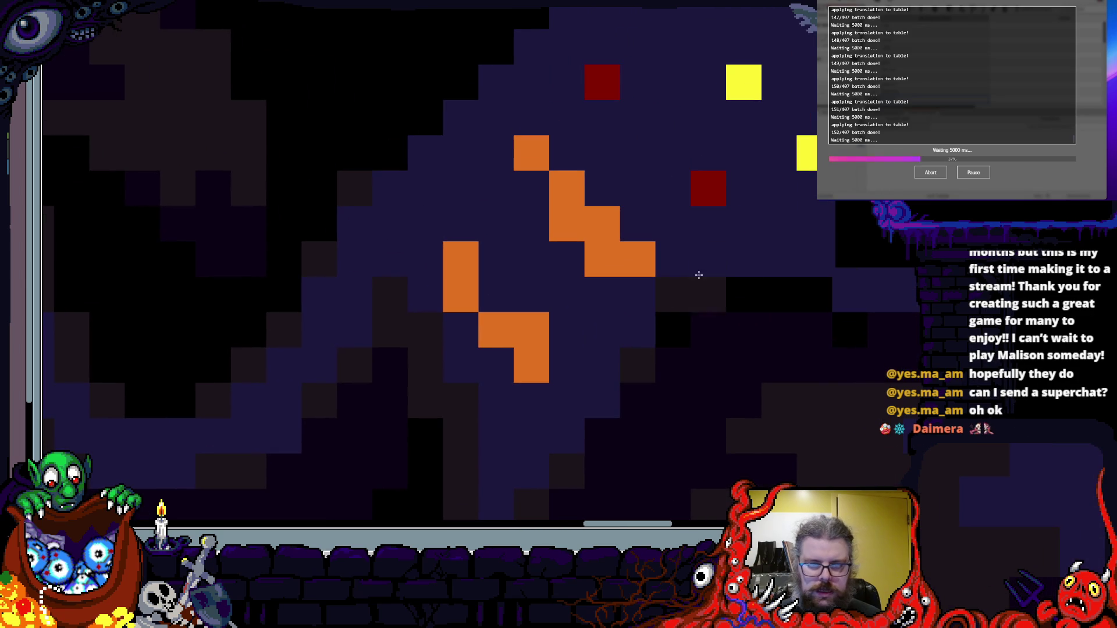
scroll(520, 211, up, 3)
scroll(535, 349, left, 3)
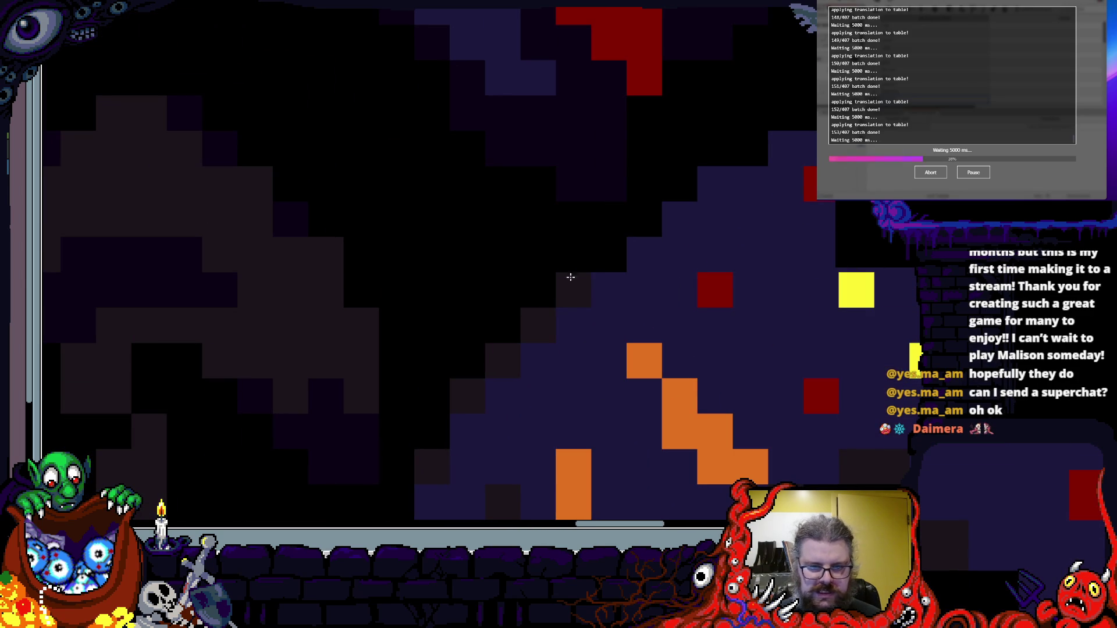
scroll(549, 309, up, 2)
scroll(515, 290, right, 3)
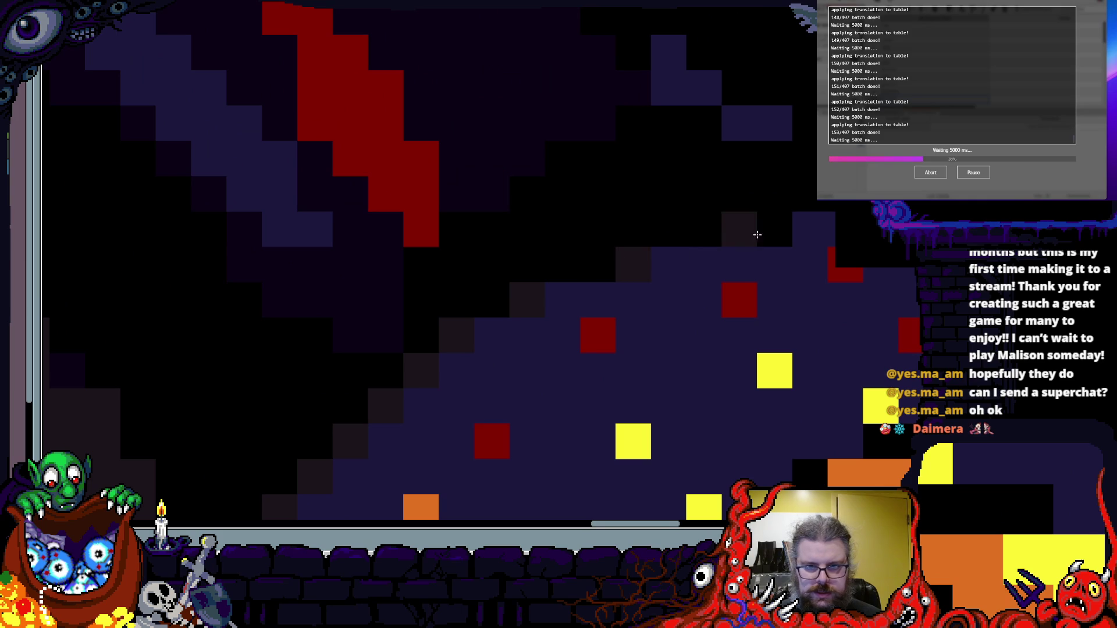
scroll(744, 254, down, 3)
scroll(616, 356, up, 3)
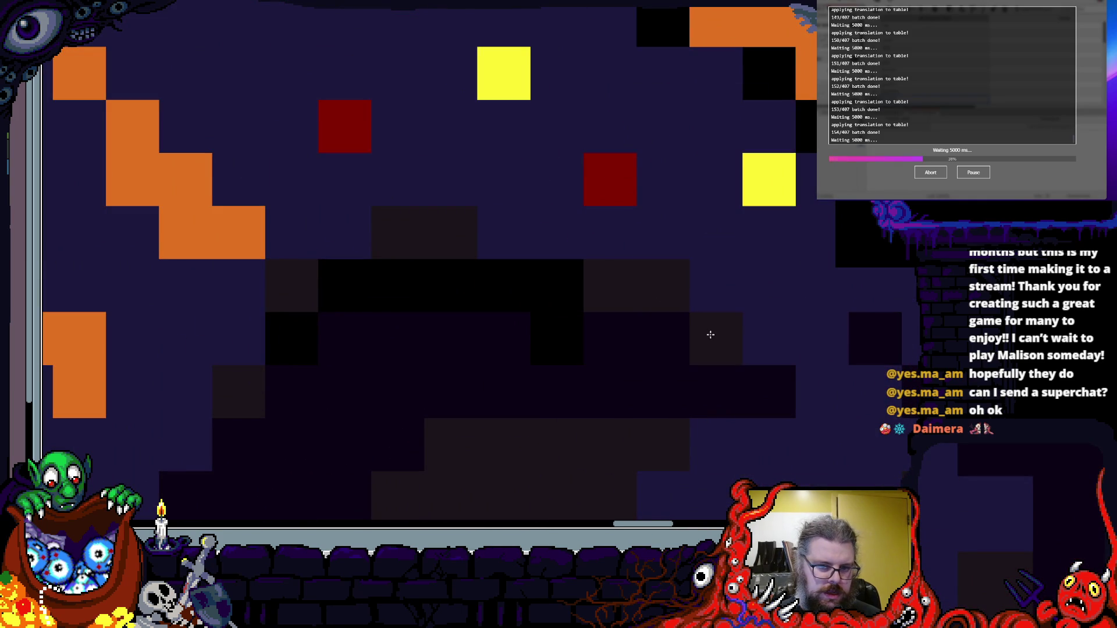
scroll(701, 178, down, 2)
drag(701, 178, 655, 300)
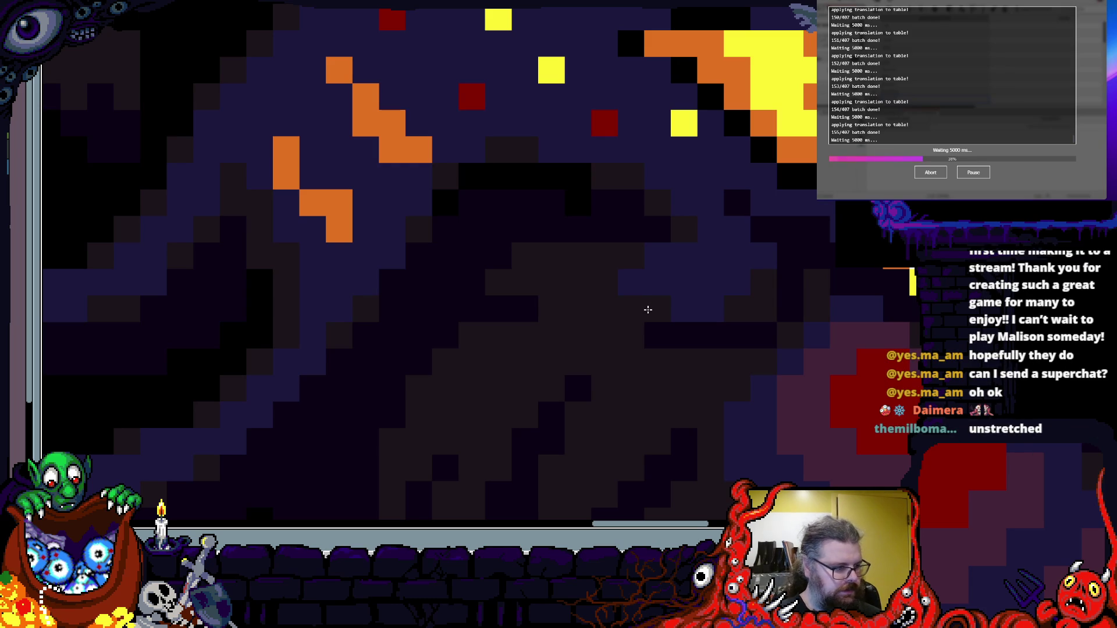
scroll(648, 311, down, 3)
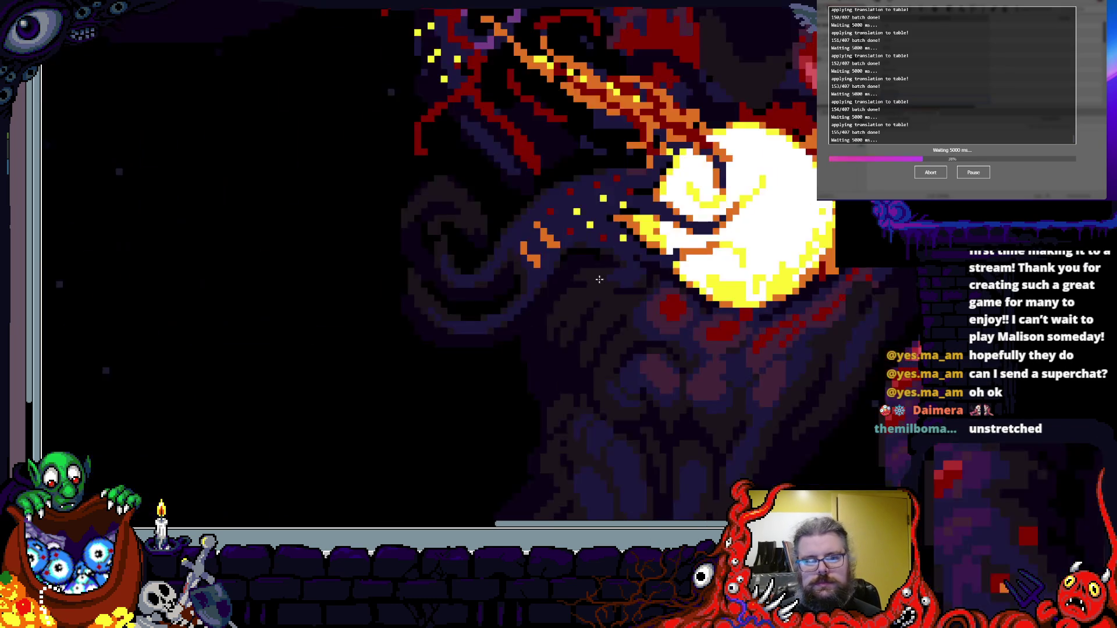
scroll(606, 247, up, 5)
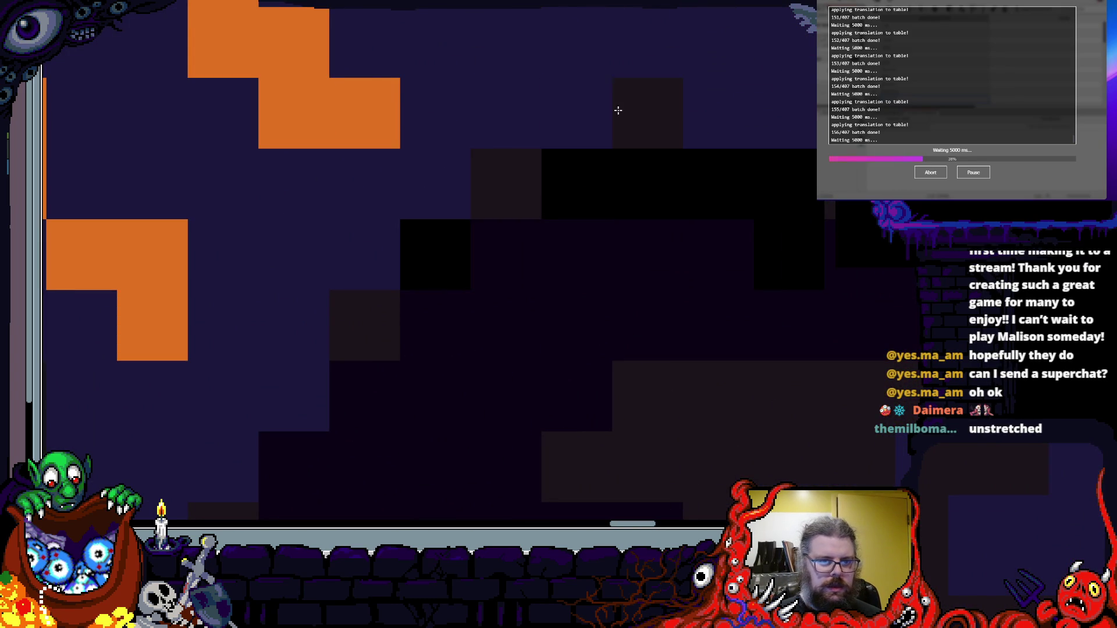
drag(566, 119, 434, 267)
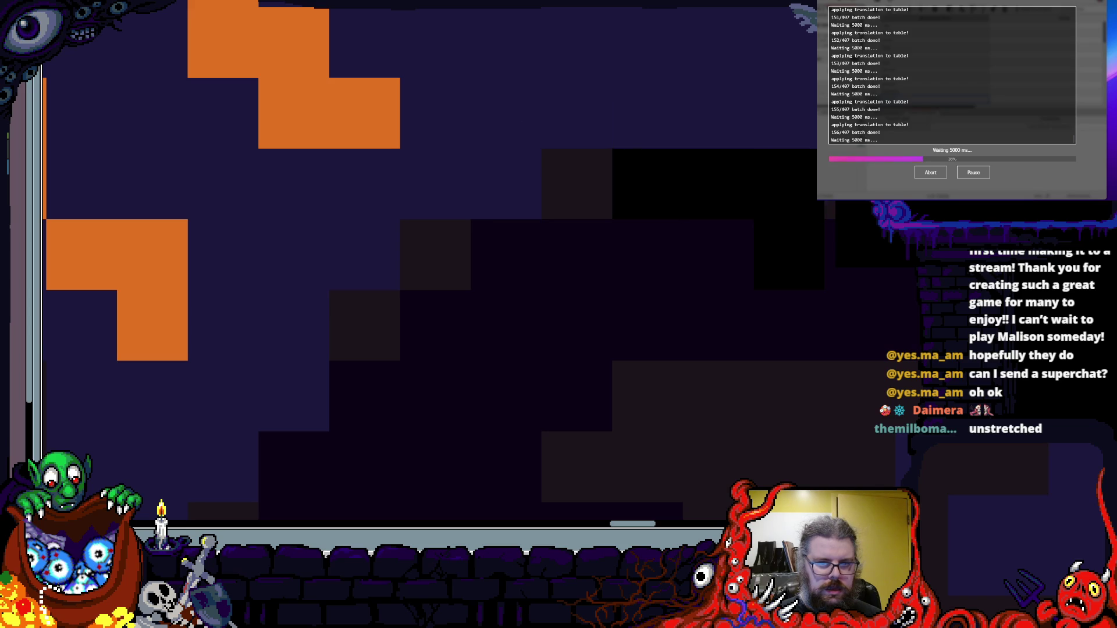
- Extend the dark brown shading along the body's shadows across the dark region
scroll(538, 219, down, 3)
scroll(753, 349, up, 4)
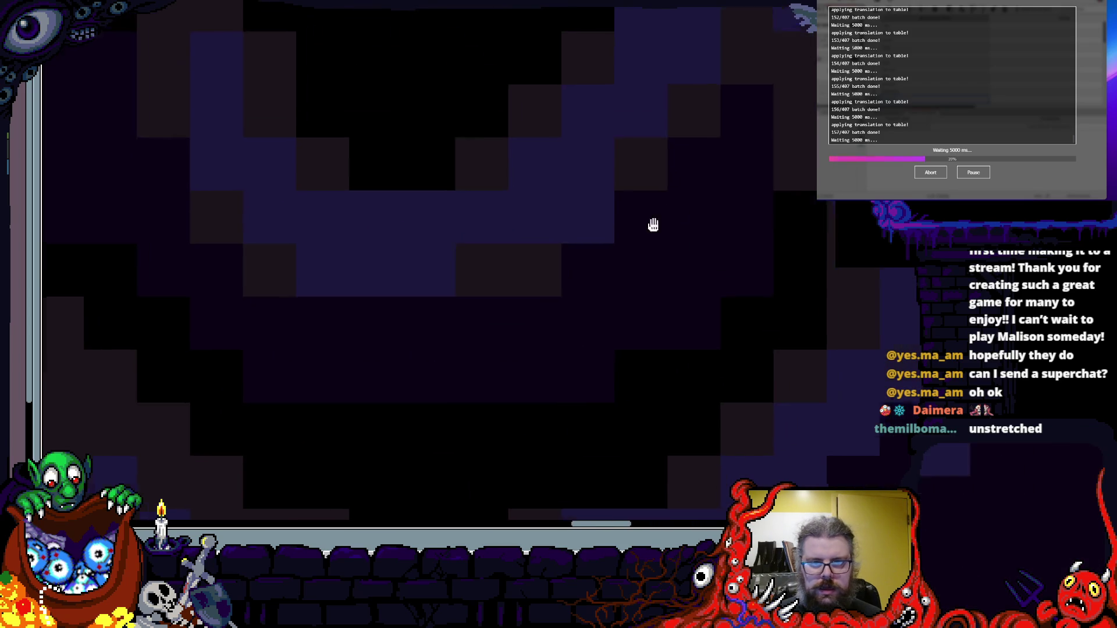
drag(675, 209, 566, 252)
mouse_move(634, 192)
mouse_down()
mouse_move(661, 169)
mouse_move(600, 285)
mouse_move(733, 217)
mouse_move(367, 367)
mouse_up()
scroll(508, 341, down, 2)
scroll(354, 364, up, 2)
mouse_move(738, 355)
mouse_down()
mouse_move(718, 356)
mouse_move(713, 392)
mouse_move(671, 369)
mouse_move(688, 339)
mouse_move(613, 274)
mouse_move(783, 194)
mouse_move(749, 221)
mouse_move(727, 107)
mouse_move(629, 264)
mouse_move(622, 248)
mouse_up()
scroll(688, 340, down, 3)
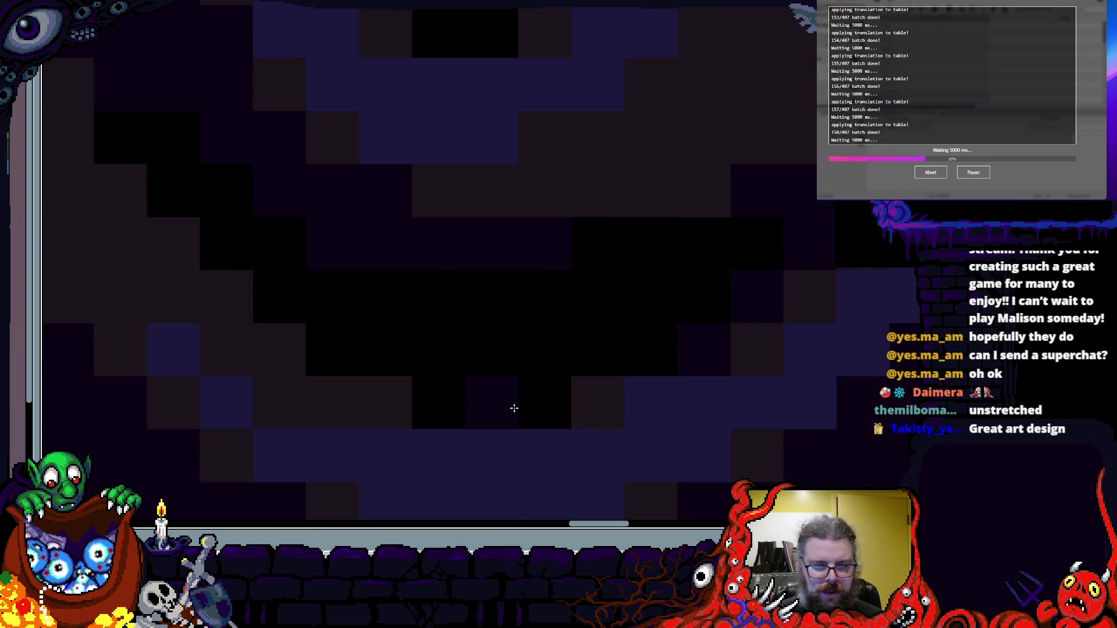
- Recolour one brown shading pixel to dark purple
drag(490, 397, 785, 419)
mouse_move(593, 259)
mouse_down()
mouse_move(696, 367)
mouse_move(631, 317)
mouse_up()
scroll(564, 203, down, 4)
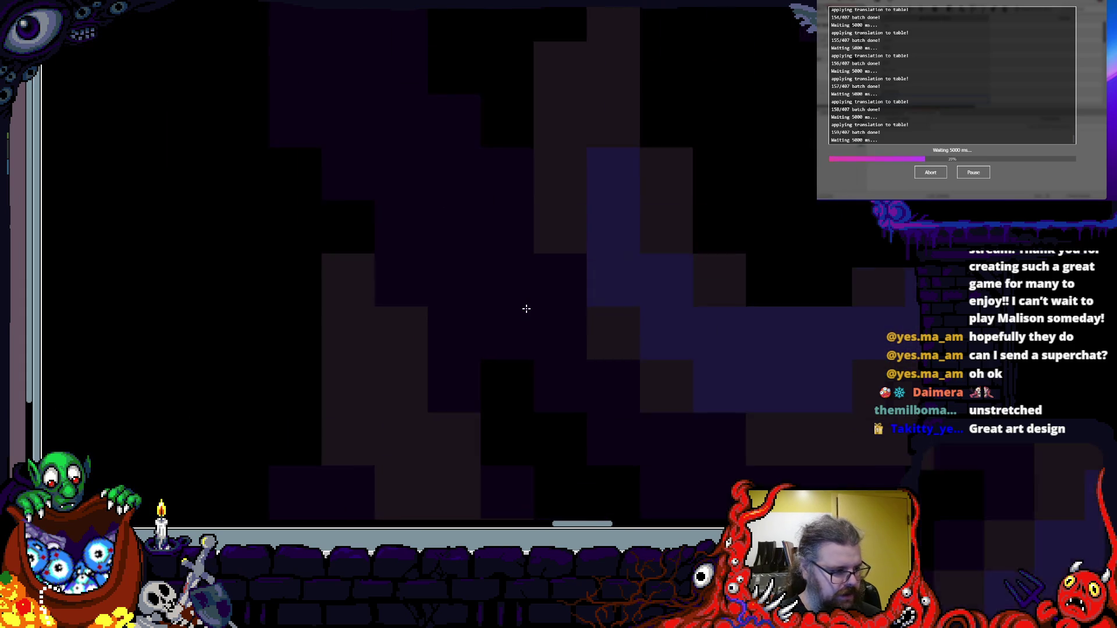
- Add brown shading pixels in a strip down the tentacle
mouse_move(576, 205)
mouse_down()
mouse_move(616, 187)
mouse_move(569, 315)
mouse_up()
scroll(569, 315, up, 2)
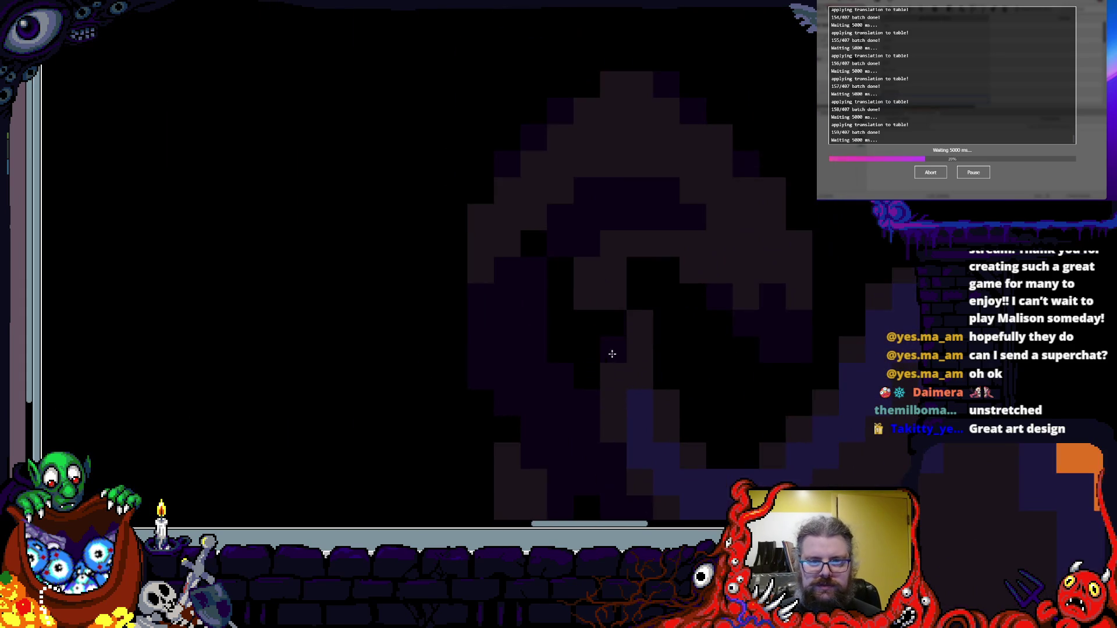
click(670, 160)
mouse_move(531, 406)
mouse_down()
mouse_move(494, 194)
mouse_move(516, 368)
mouse_move(496, 273)
mouse_move(484, 357)
mouse_move(526, 189)
mouse_move(496, 163)
mouse_up()
- Move to the tentacle's upper curl and fill a black gap with the tentacle's dark colour
drag(446, 375, 442, 494)
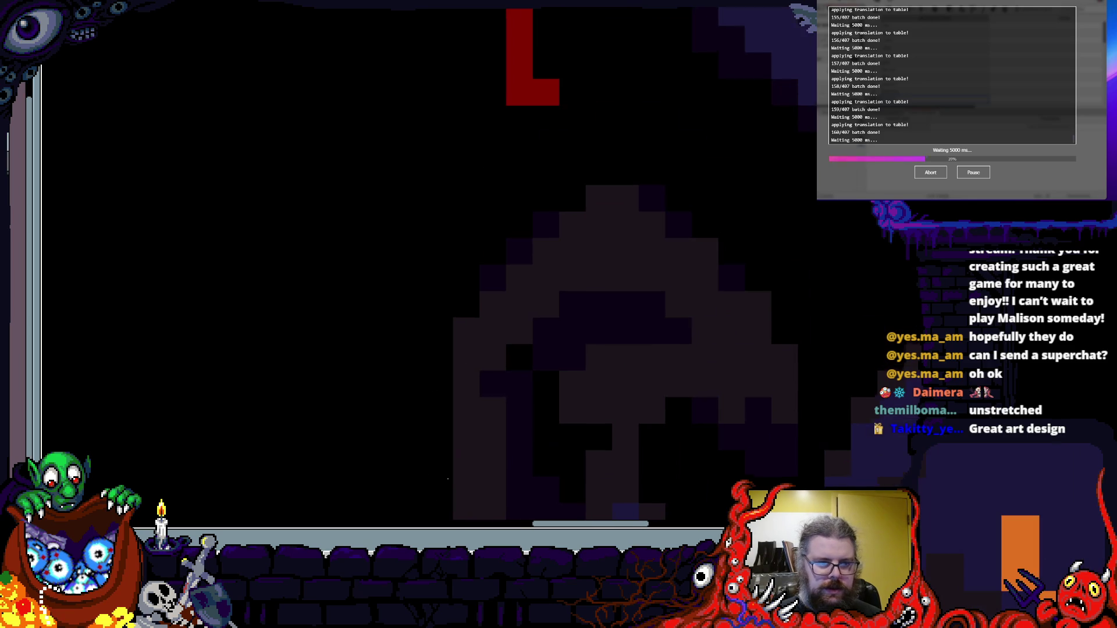
drag(466, 299, 437, 333)
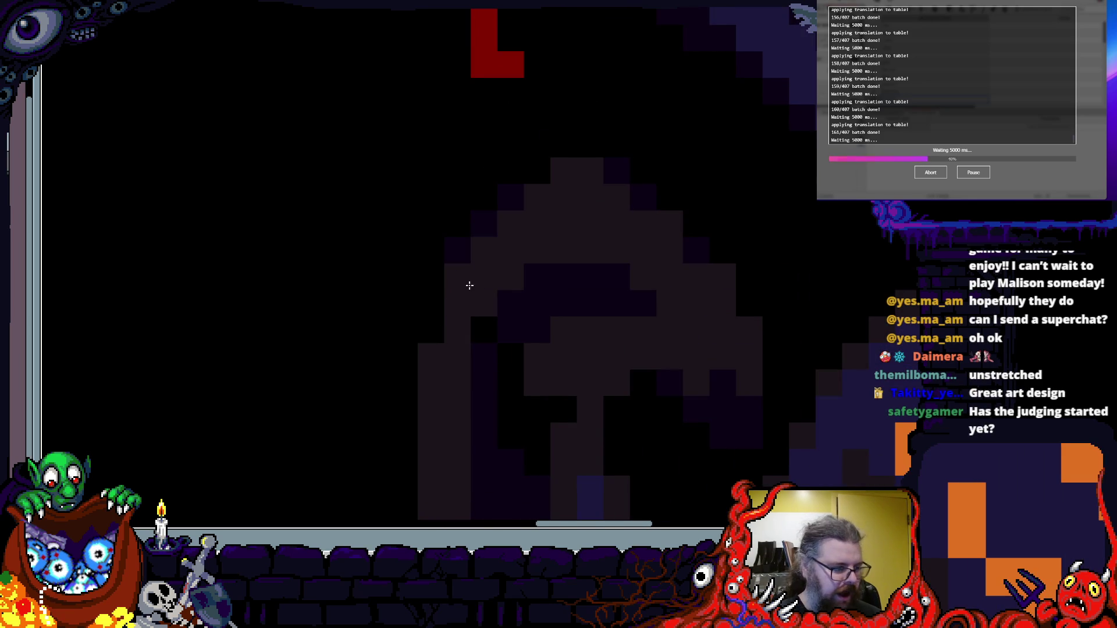
scroll(491, 292, up, 3)
scroll(494, 244, down, 2)
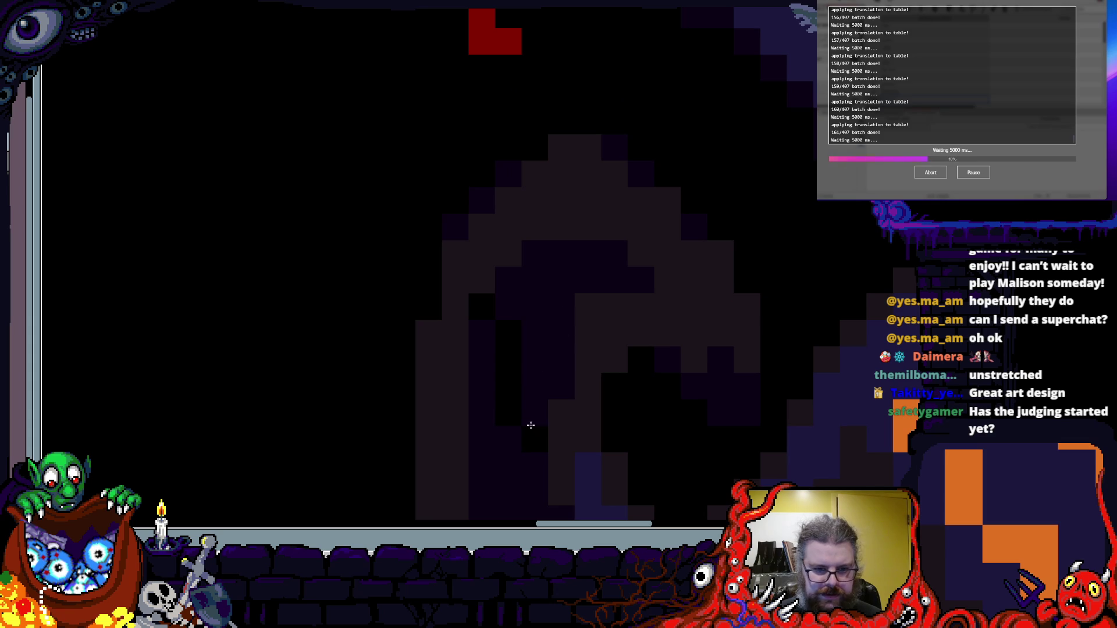
drag(531, 426, 531, 337)
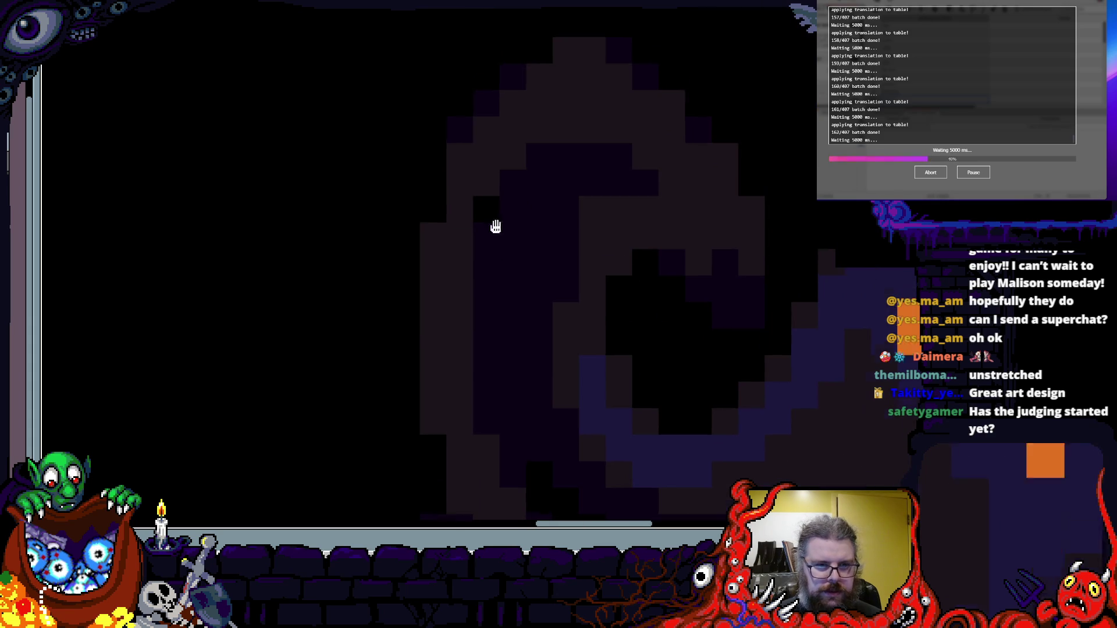
scroll(502, 196, up, 1)
click(489, 350)
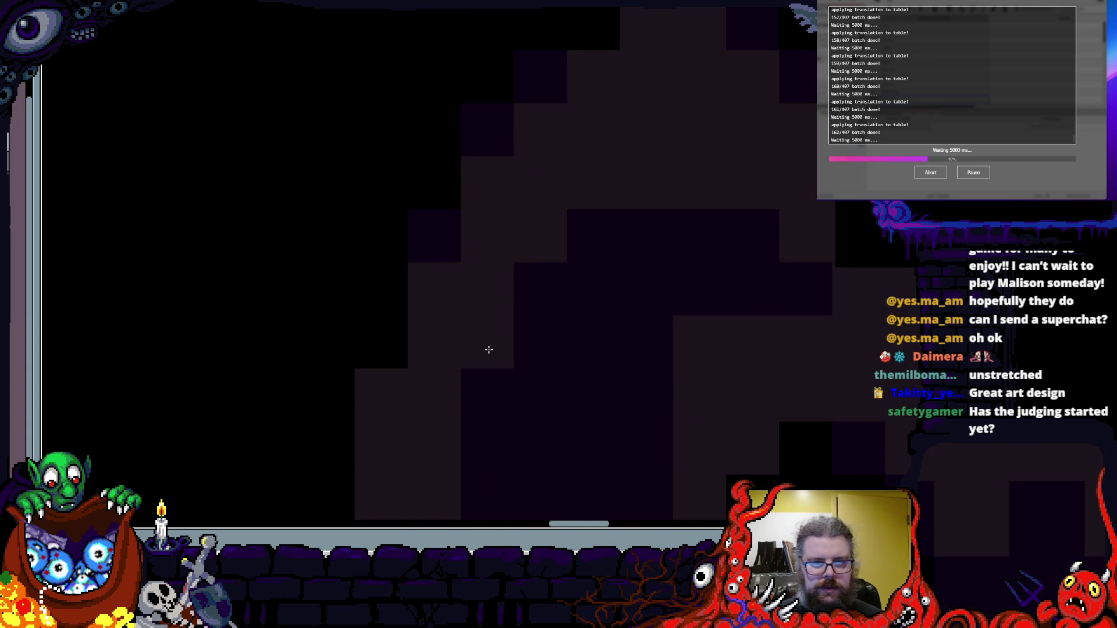
- Paint dark shading, grey highlight and darker pixels along the tentacle curl
scroll(534, 332, down, 1)
scroll(491, 277, up, 1)
mouse_move(491, 277)
mouse_down()
mouse_move(668, 99)
mouse_move(574, 211)
mouse_up()
scroll(574, 211, down, 3)
scroll(534, 354, up, 2)
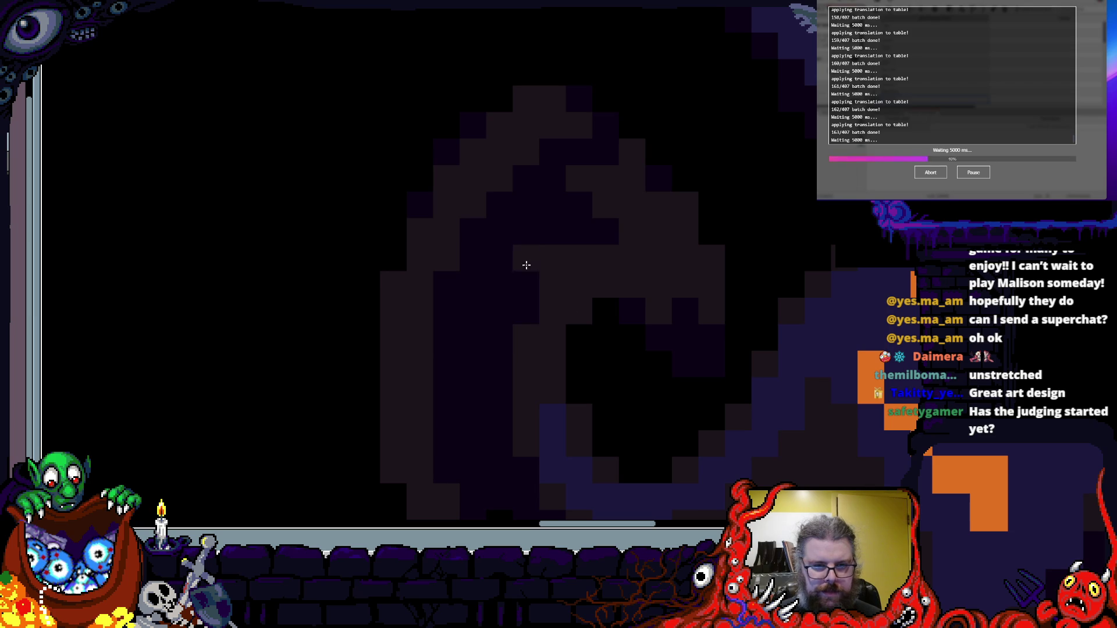
drag(614, 278, 630, 231)
mouse_move(677, 303)
mouse_down()
mouse_move(708, 319)
mouse_move(684, 224)
mouse_move(559, 208)
mouse_move(615, 160)
mouse_up()
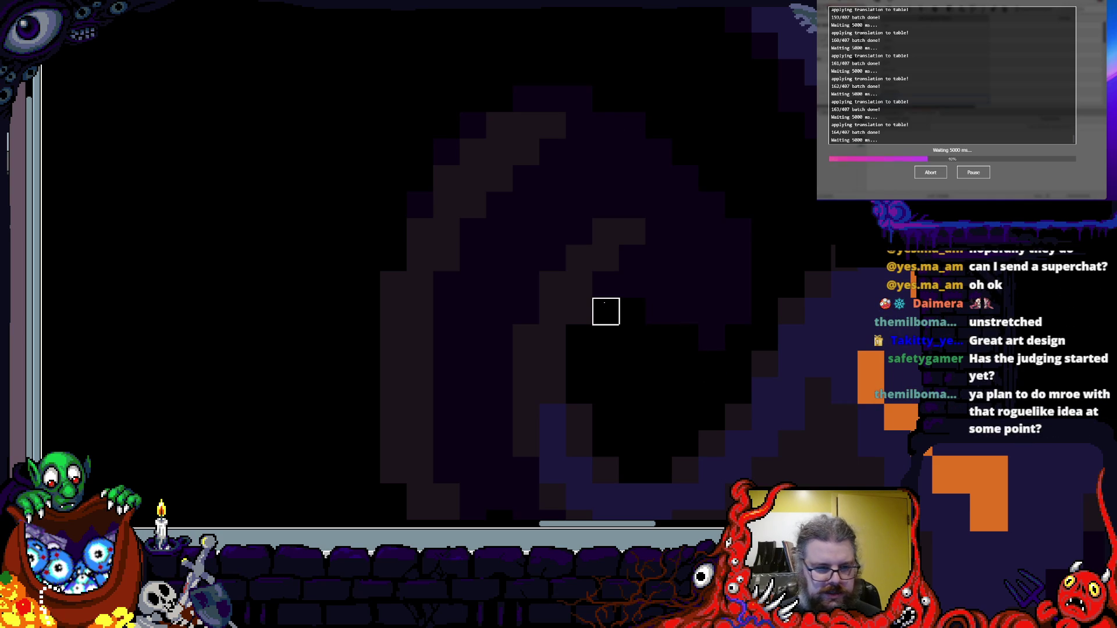
- Zoom in and out repeatedly to inspect the tentacle shading, panning toward the red horns
scroll(614, 315, up, 2)
scroll(674, 324, down, 2)
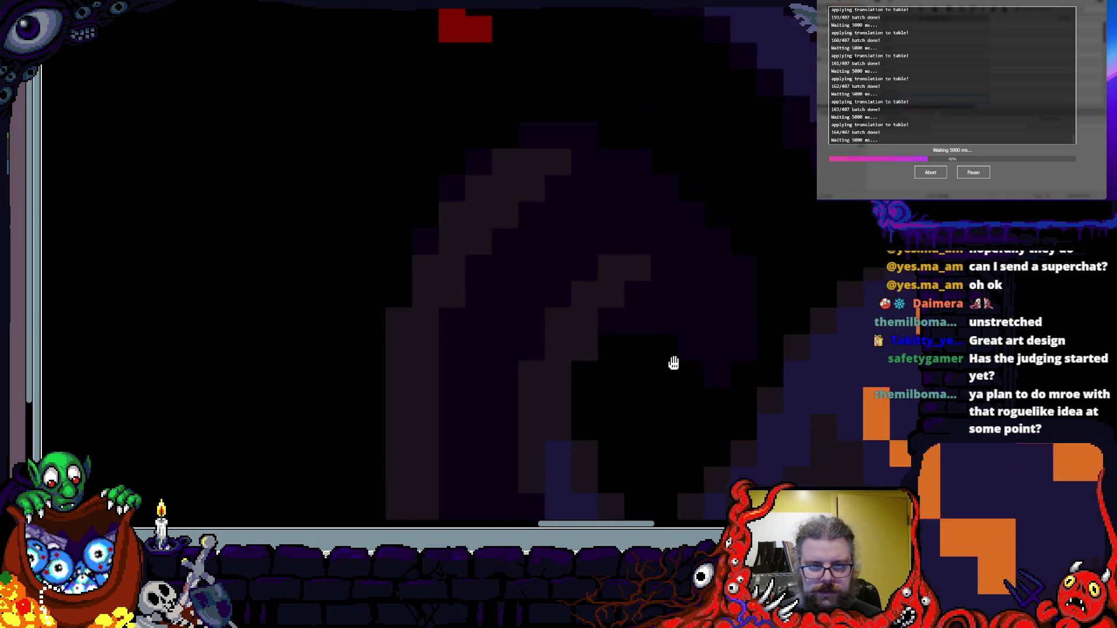
scroll(741, 489, up, 3)
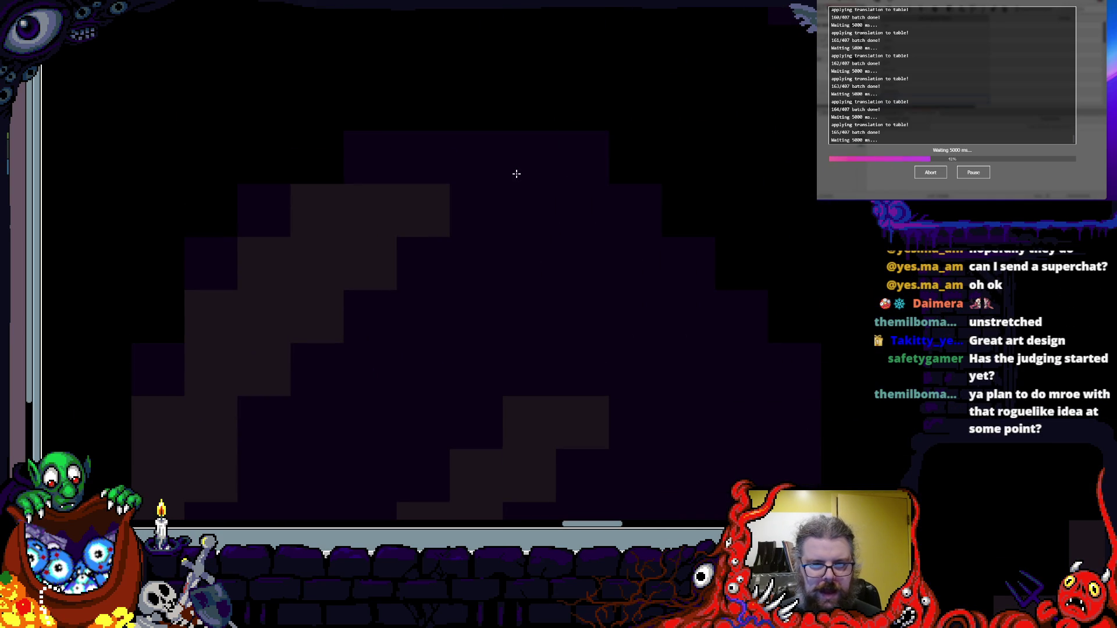
scroll(592, 148, down, 2)
scroll(641, 175, up, 2)
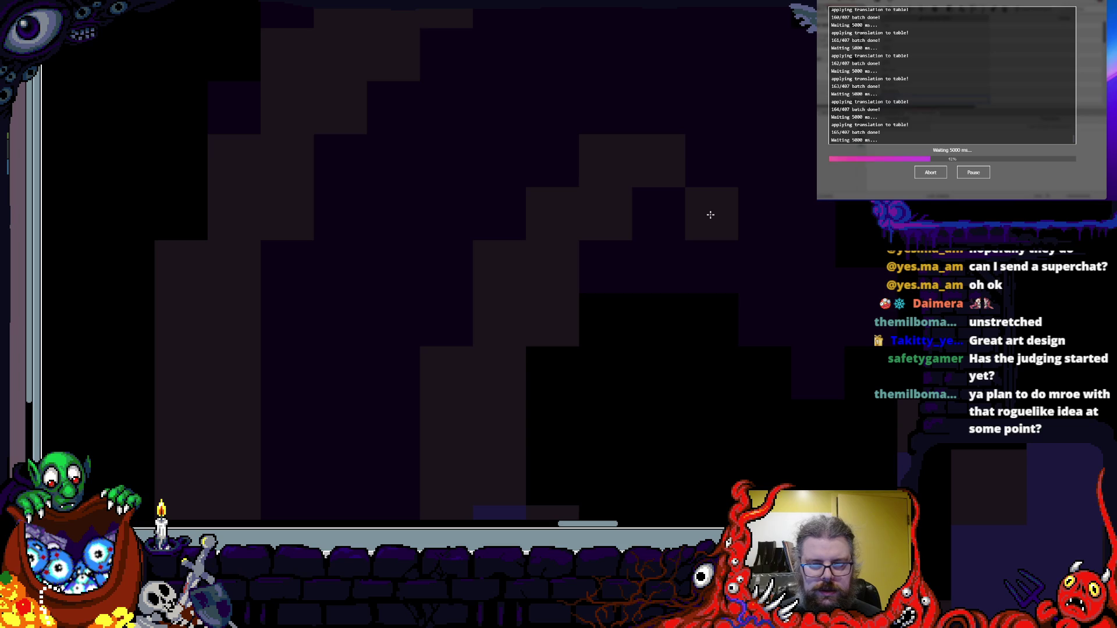
scroll(593, 281, down, 2)
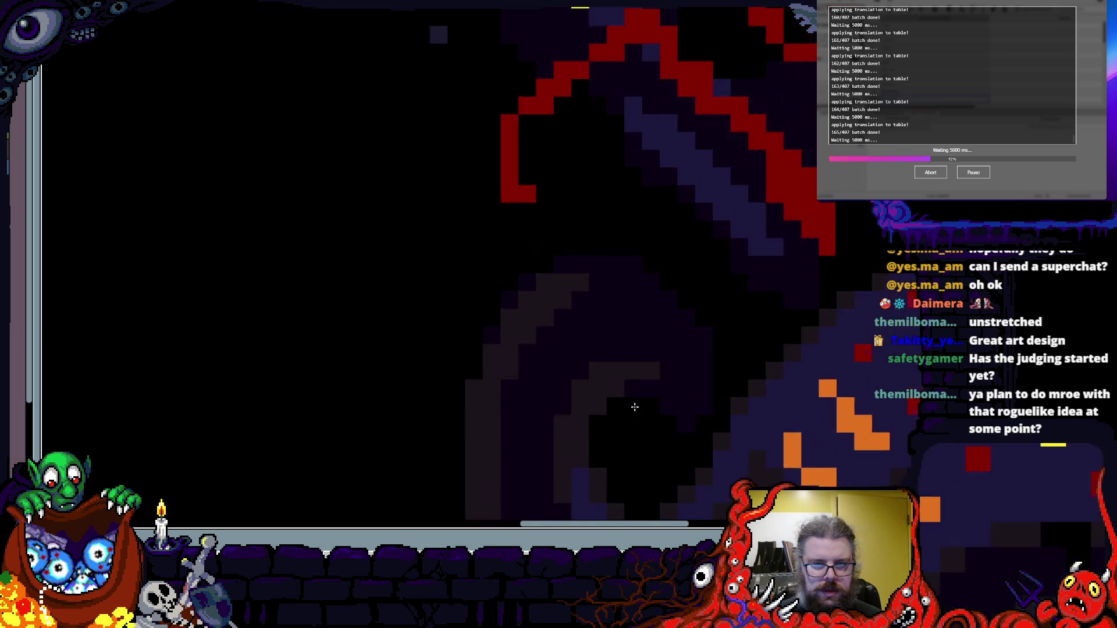
scroll(631, 406, up, 2)
scroll(522, 334, down, 2)
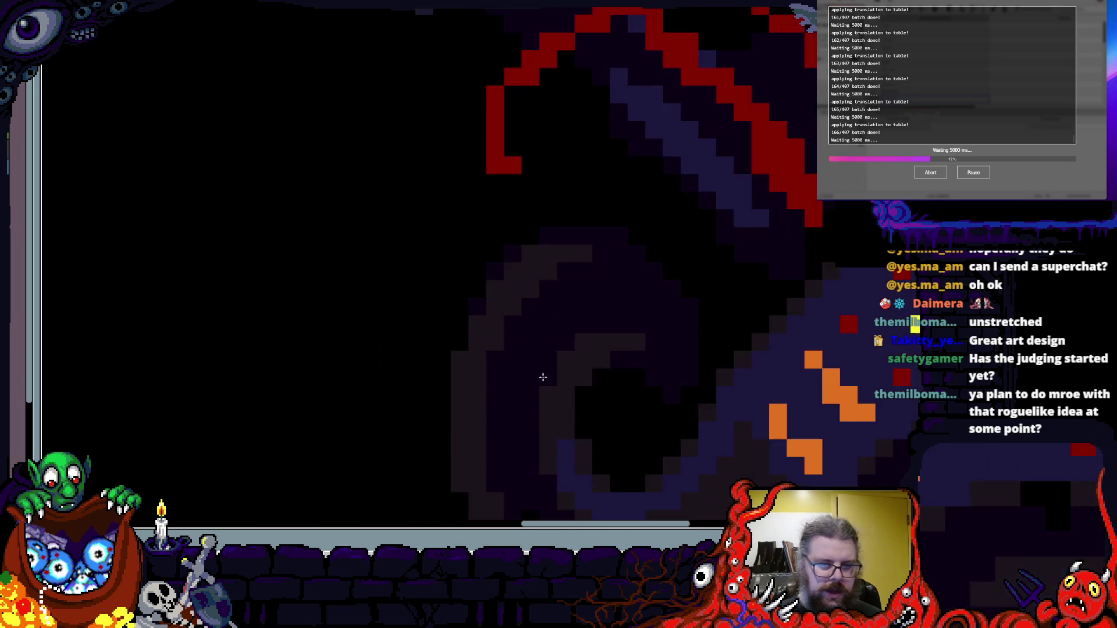
scroll(522, 334, up, 2)
scroll(472, 355, down, 2)
scroll(582, 292, up, 2)
scroll(513, 269, down, 2)
scroll(536, 349, up, 2)
scroll(512, 269, up, 1)
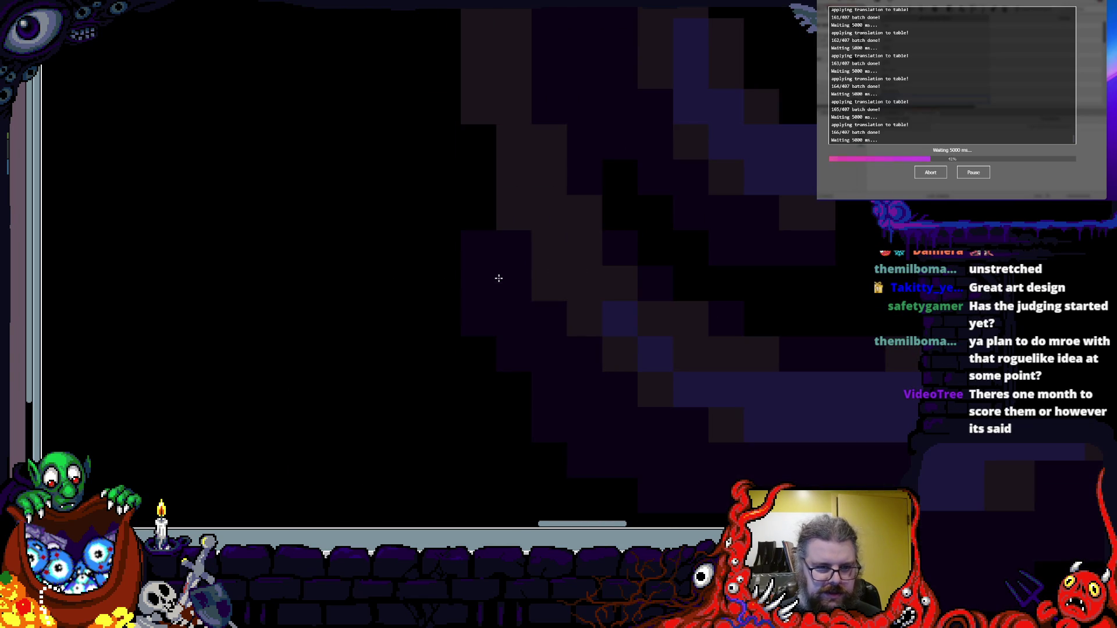
scroll(464, 140, down, 2)
scroll(480, 221, up, 2)
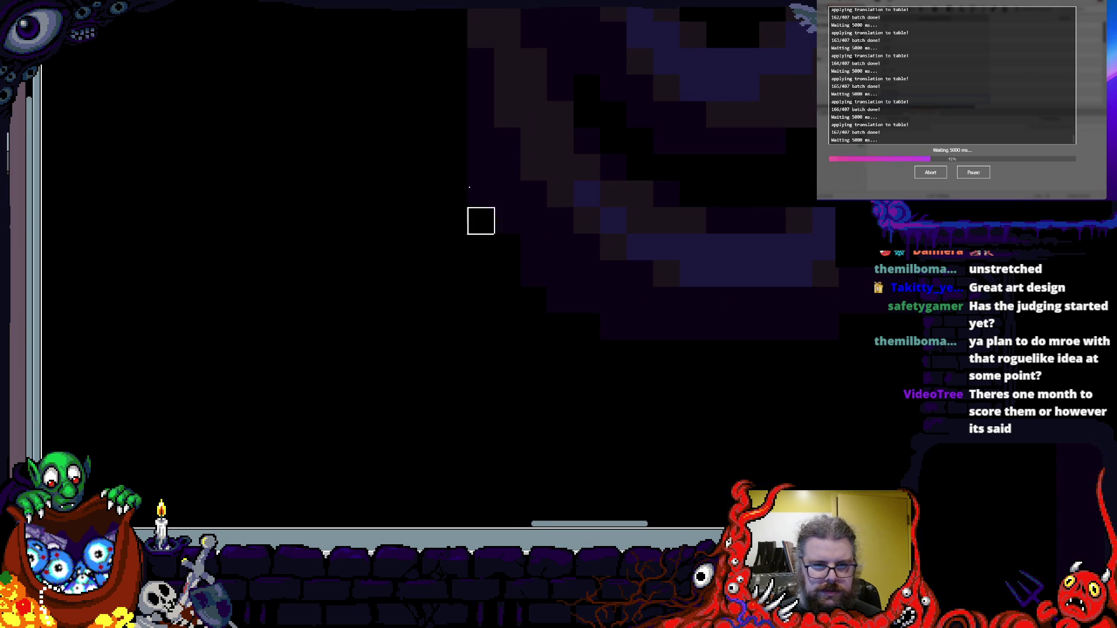
scroll(474, 256, down, 2)
scroll(493, 235, up, 3)
scroll(493, 235, down, 2)
scroll(516, 242, up, 1)
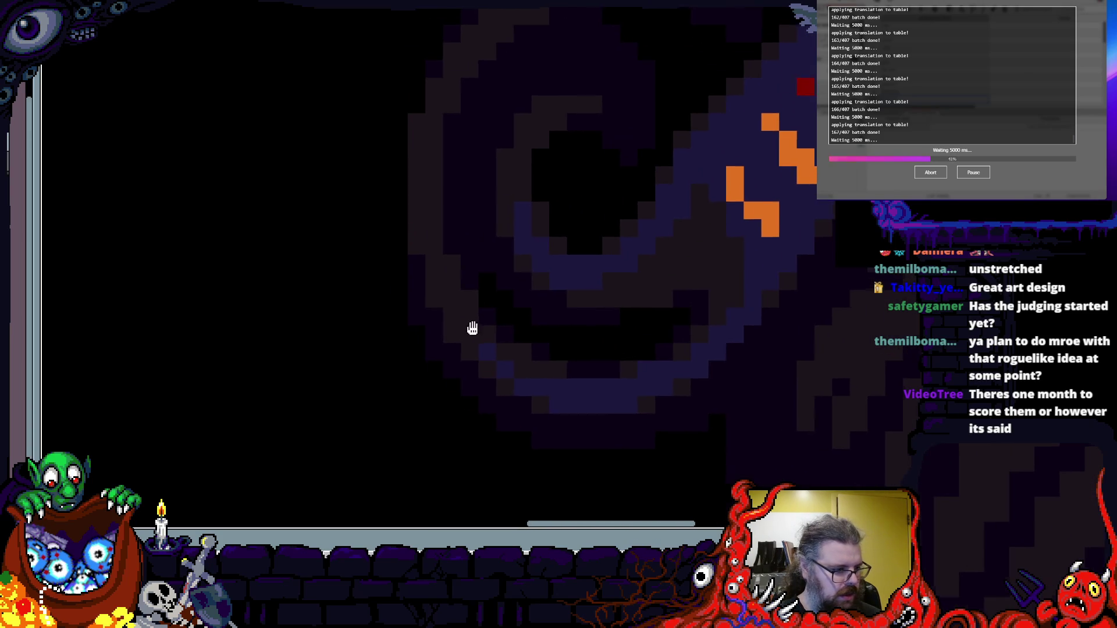
scroll(501, 328, down, 1)
mouse_move(499, 324)
mouse_down()
mouse_move(524, 375)
mouse_move(536, 454)
mouse_move(539, 324)
mouse_up()
scroll(548, 322, up, 1)
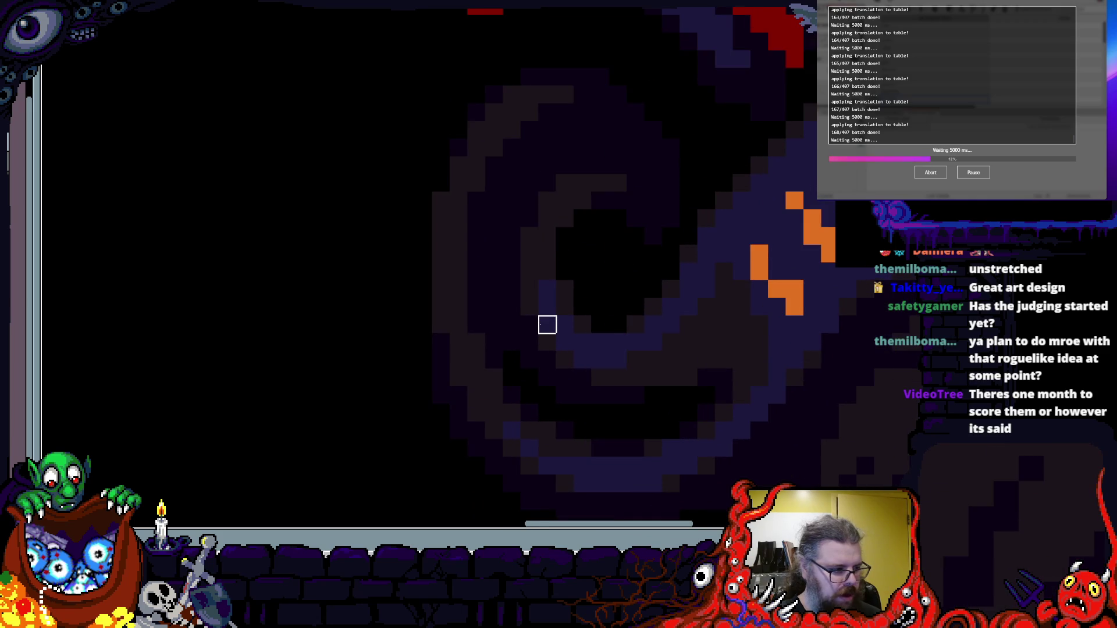
scroll(549, 321, up, 1)
scroll(576, 272, up, 1)
scroll(555, 316, up, 1)
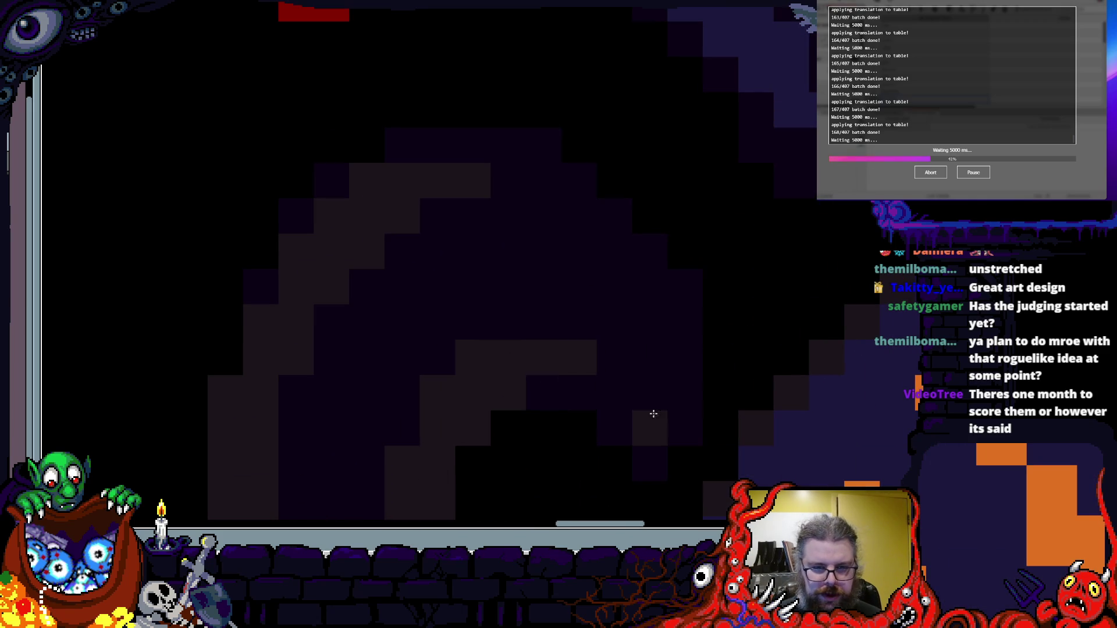
scroll(543, 207, down, 2)
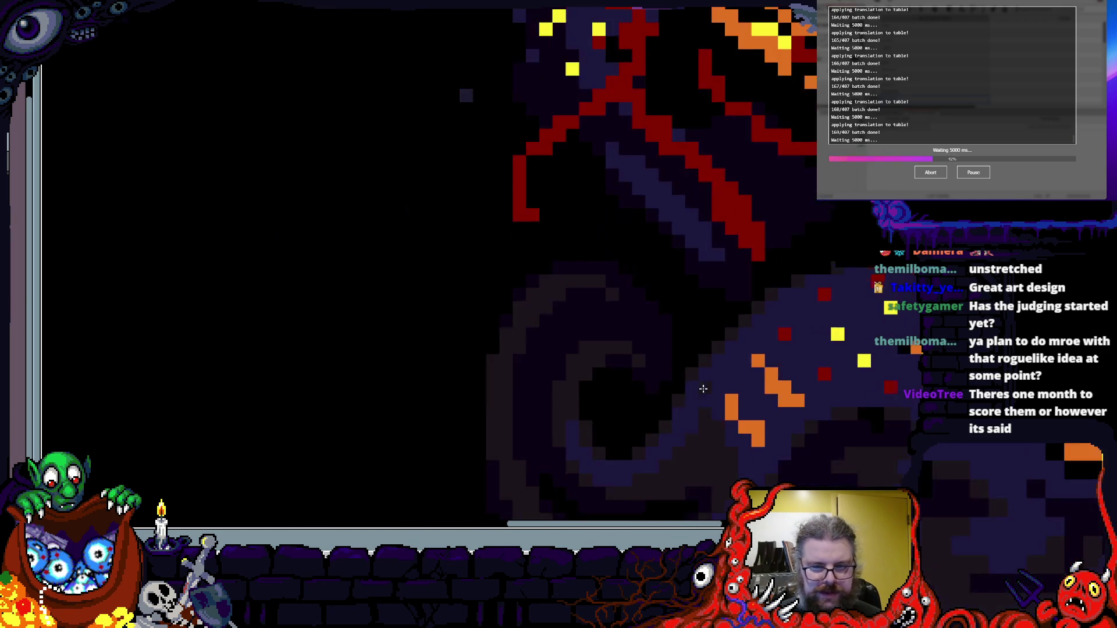
scroll(550, 352, up, 2)
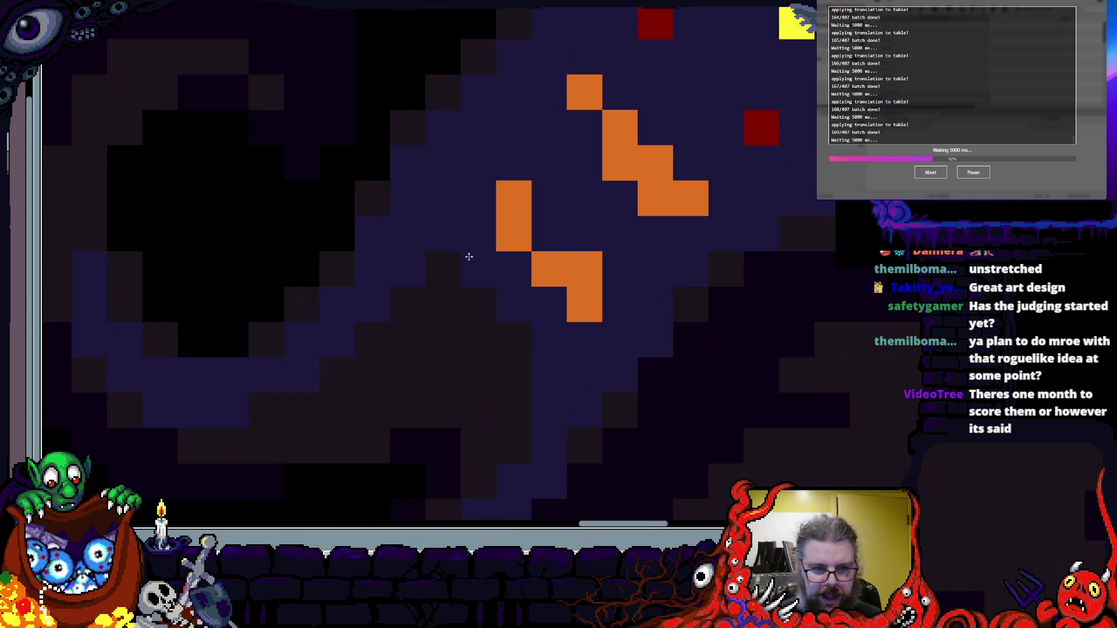
scroll(512, 340, down, 1)
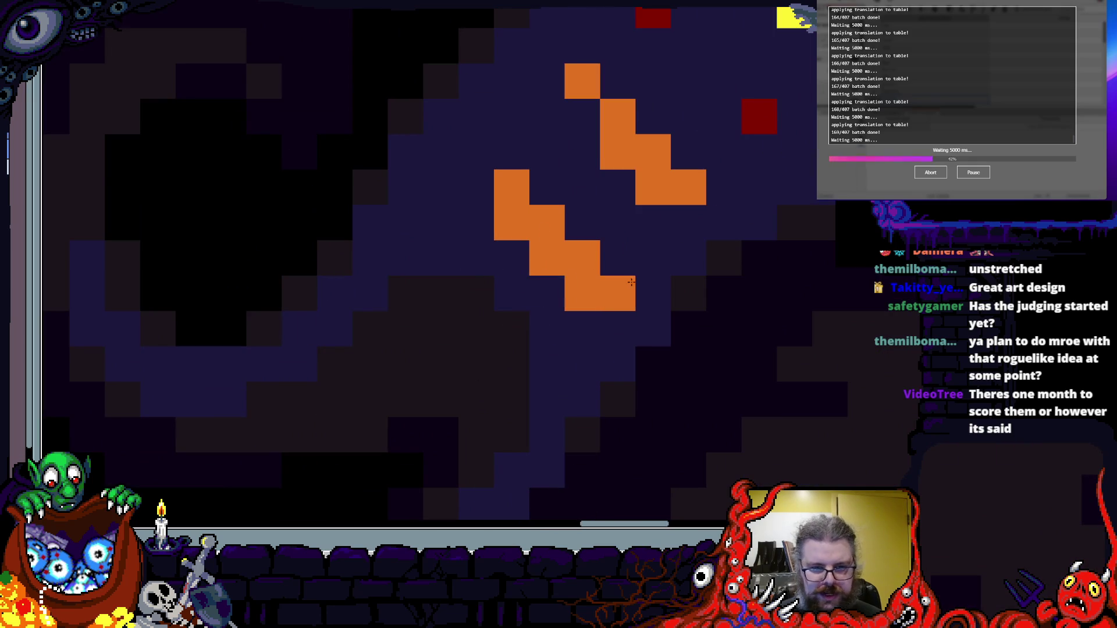
scroll(564, 401, down, 3)
scroll(517, 407, up, 2)
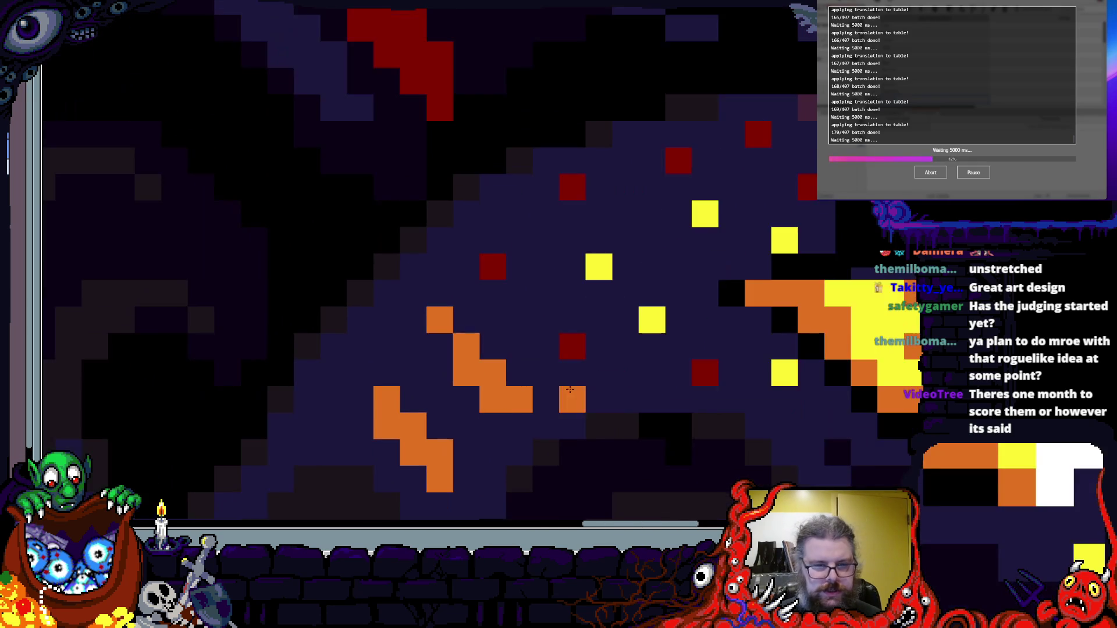
scroll(559, 386, down, 3)
scroll(559, 386, up, 2)
scroll(558, 386, down, 2)
scroll(558, 386, up, 1)
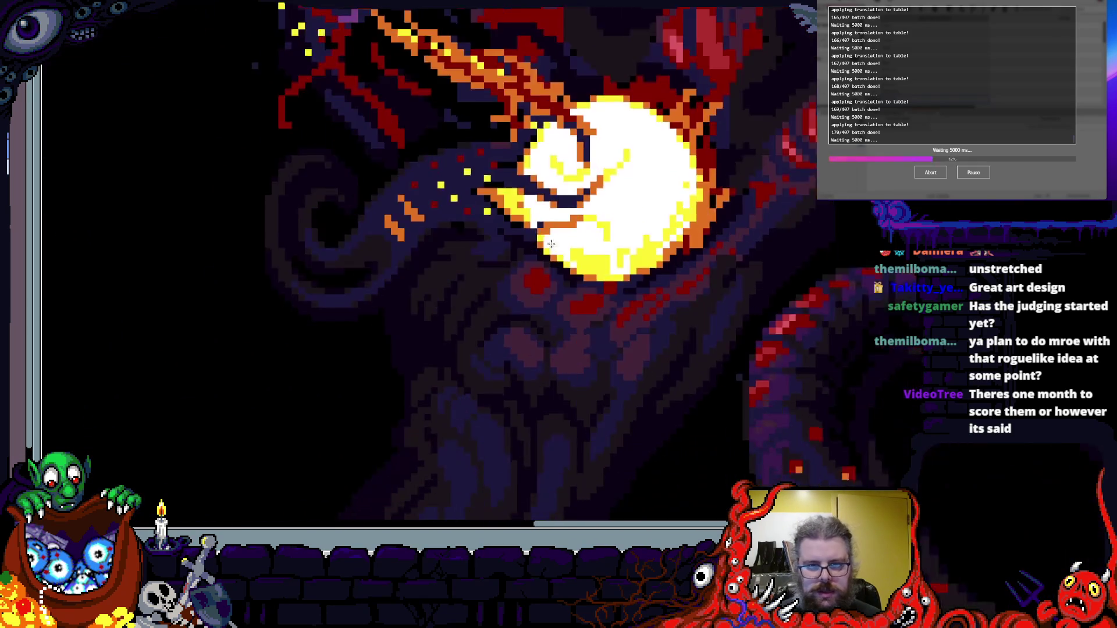
- Zoom in on the glowing orb and add a row of yellow glow pixels to the flame
scroll(706, 227, up, 1)
scroll(582, 288, up, 1)
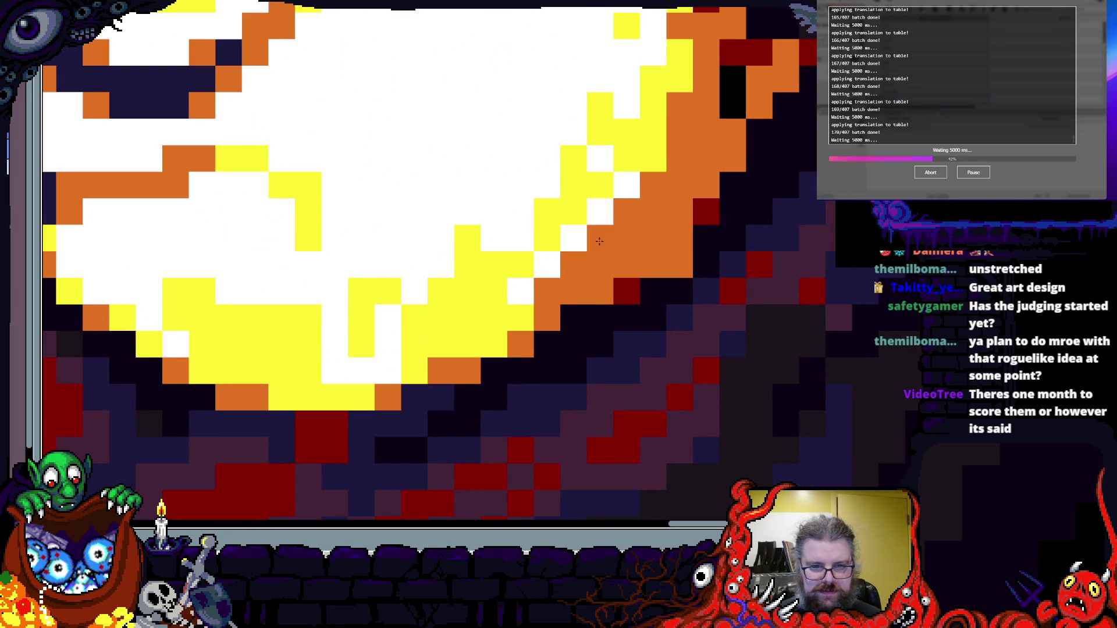
mouse_move(540, 292)
mouse_down()
mouse_move(823, 250)
mouse_move(772, 320)
mouse_move(787, 391)
mouse_up()
scroll(787, 391, down, 2)
scroll(567, 280, up, 1)
scroll(645, 384, down, 1)
scroll(645, 384, up, 1)
scroll(646, 384, up, 1)
scroll(753, 219, up, 1)
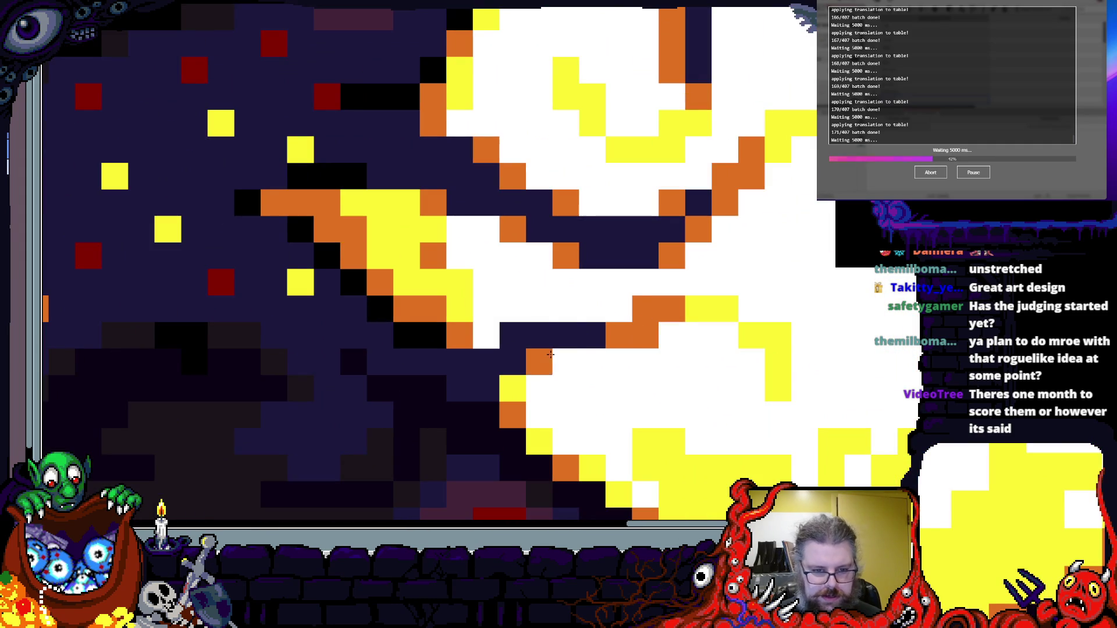
drag(485, 389, 591, 394)
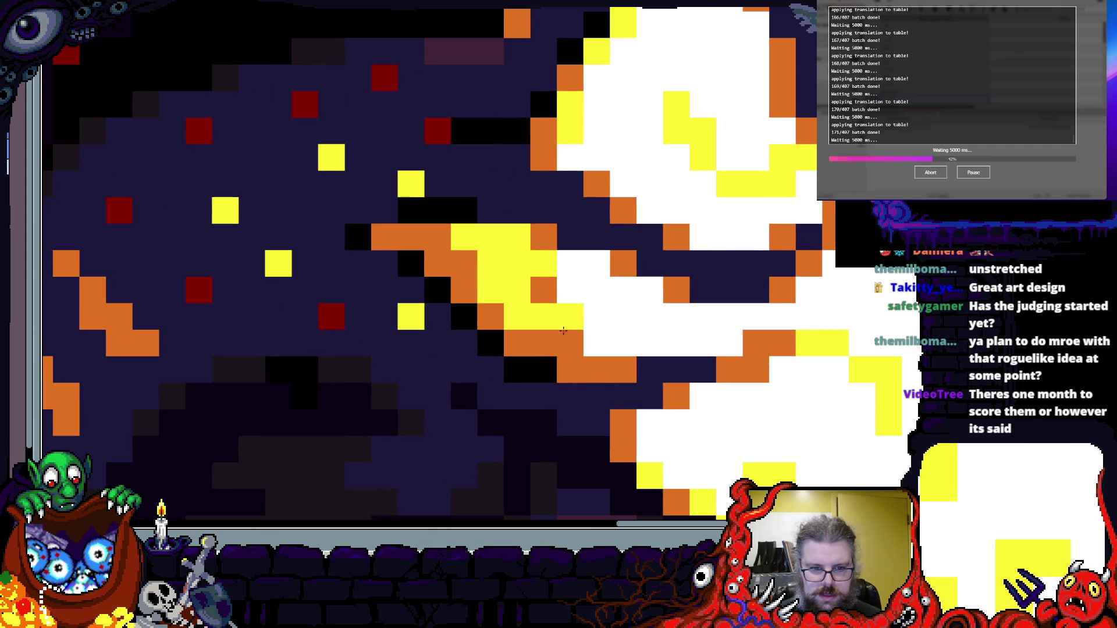
scroll(622, 369, up, 2)
drag(632, 389, 683, 394)
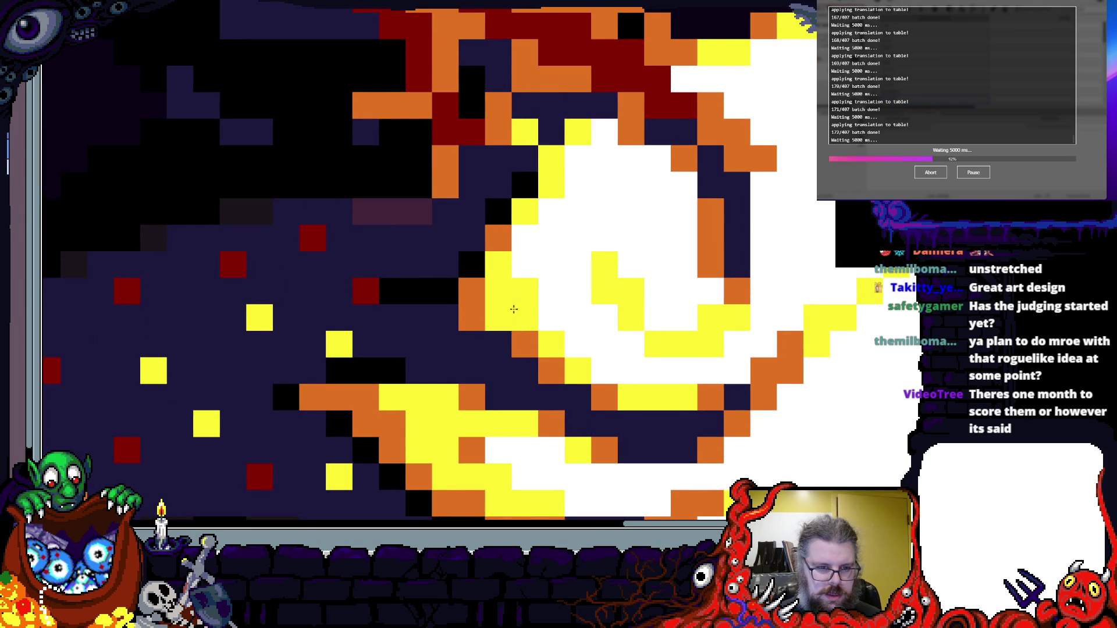
- Paint a streak of yellow and orange flame pixels beside the orb
scroll(514, 304, down, 3)
scroll(669, 317, up, 3)
scroll(731, 233, down, 2)
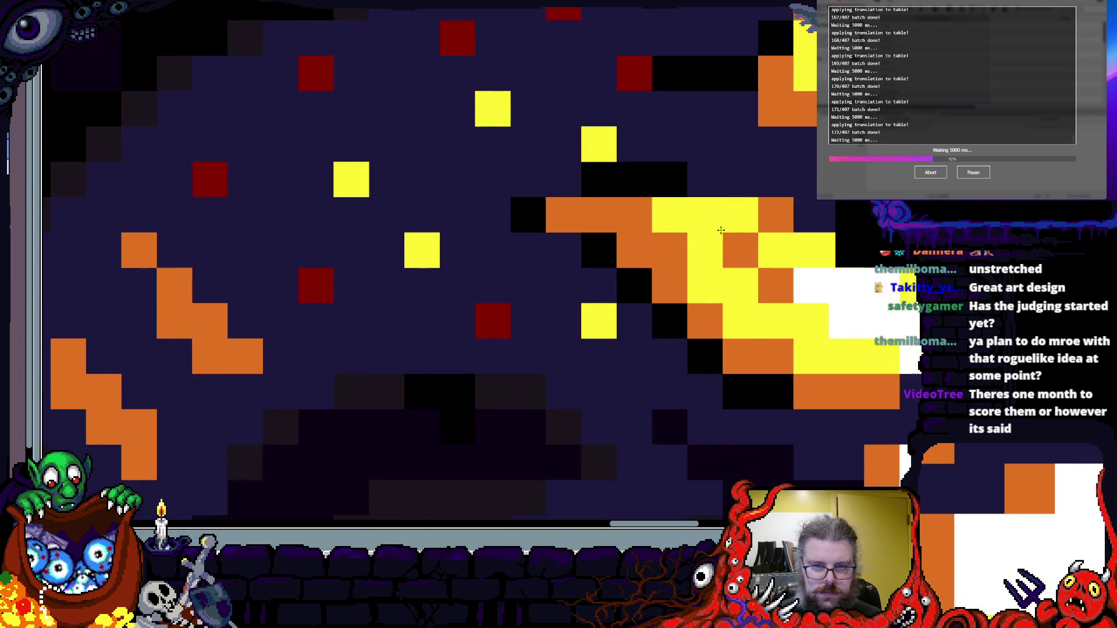
click(731, 233)
drag(669, 250, 725, 212)
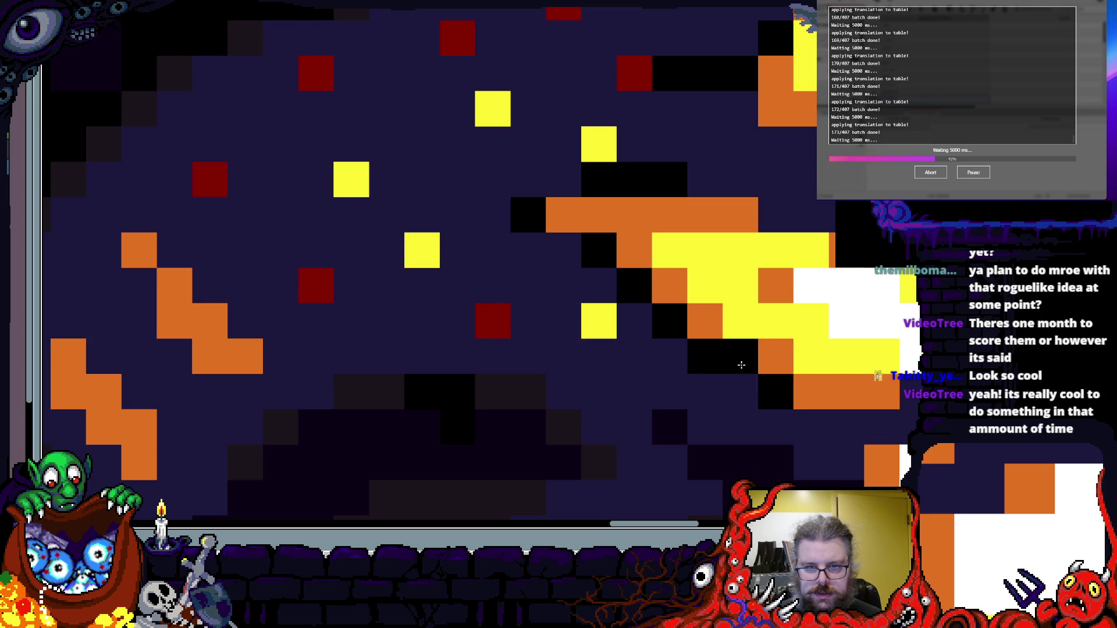
- Repaint a few pixels on the orb's yellow rim white to brighten it
scroll(616, 308, down, 3)
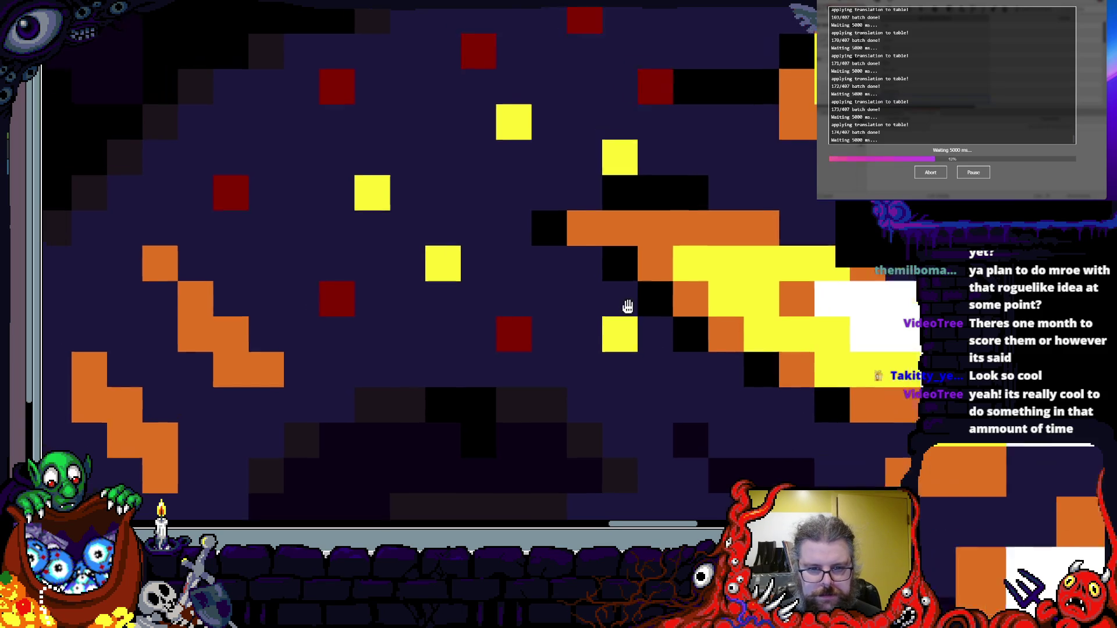
scroll(750, 238, up, 4)
scroll(761, 234, up, 1)
scroll(761, 234, right, 4)
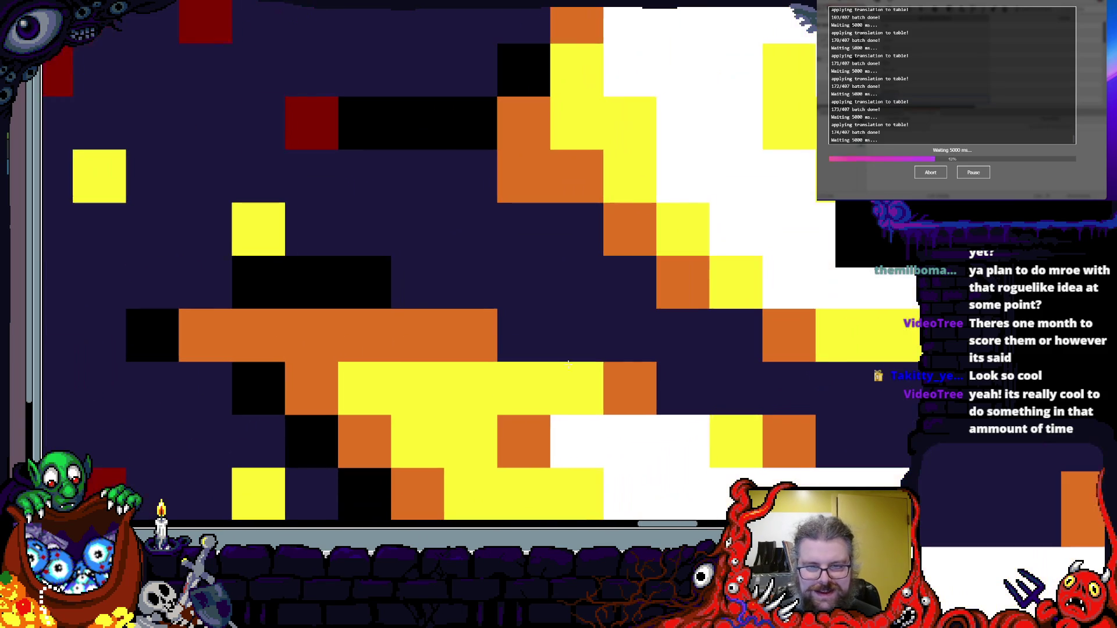
scroll(621, 377, right, 2)
scroll(621, 376, down, 1)
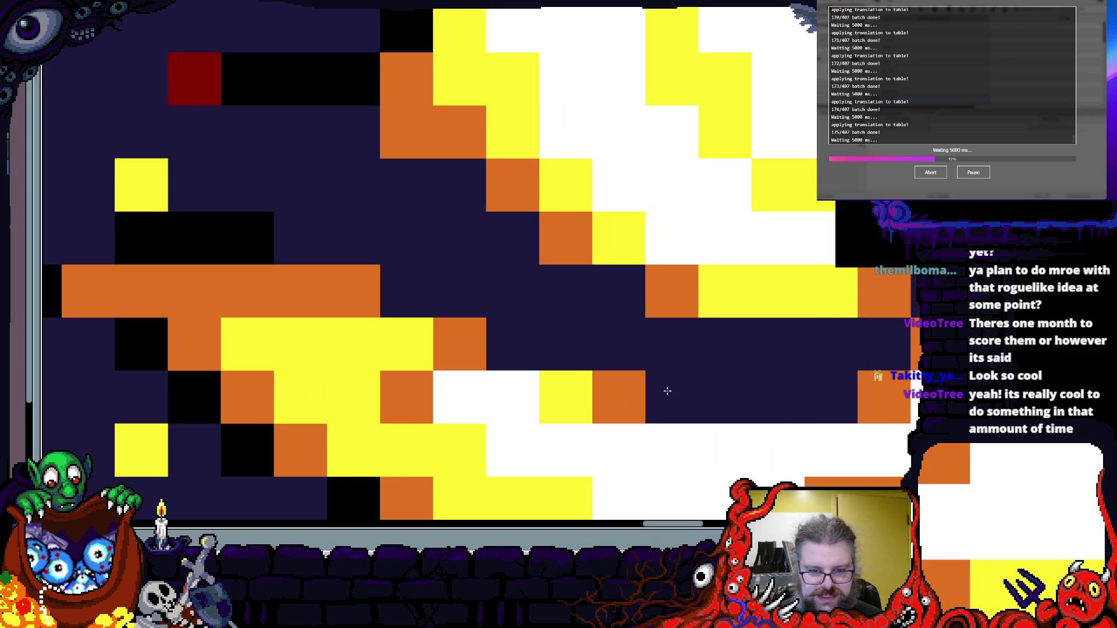
scroll(663, 391, down, 3)
scroll(660, 391, up, 2)
scroll(672, 378, down, 2)
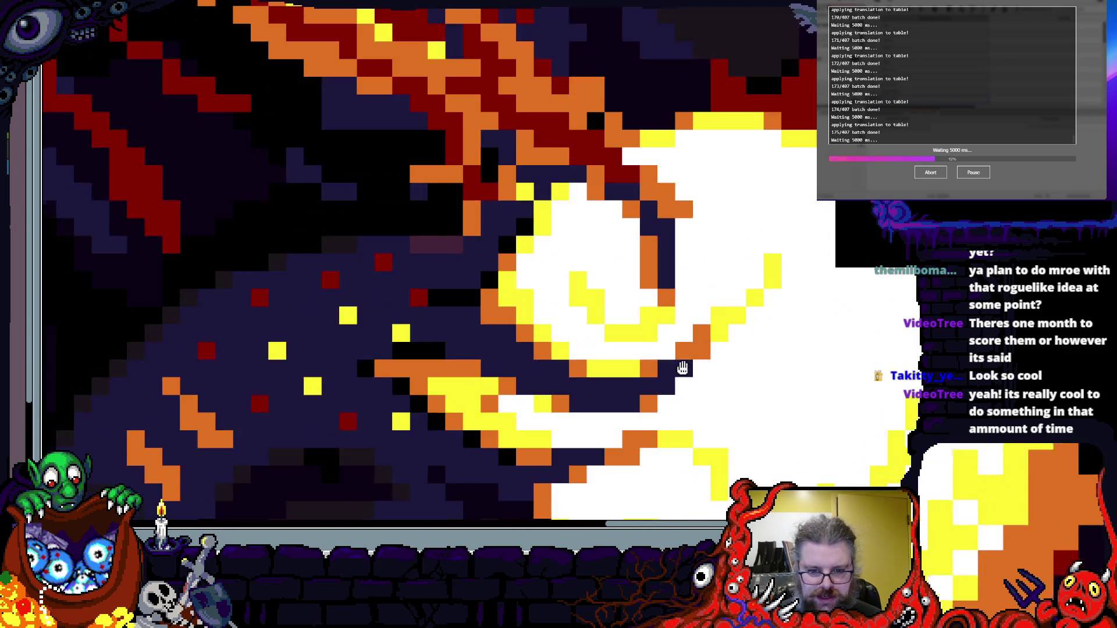
scroll(673, 349, up, 2)
scroll(722, 271, down, 2)
scroll(755, 257, up, 2)
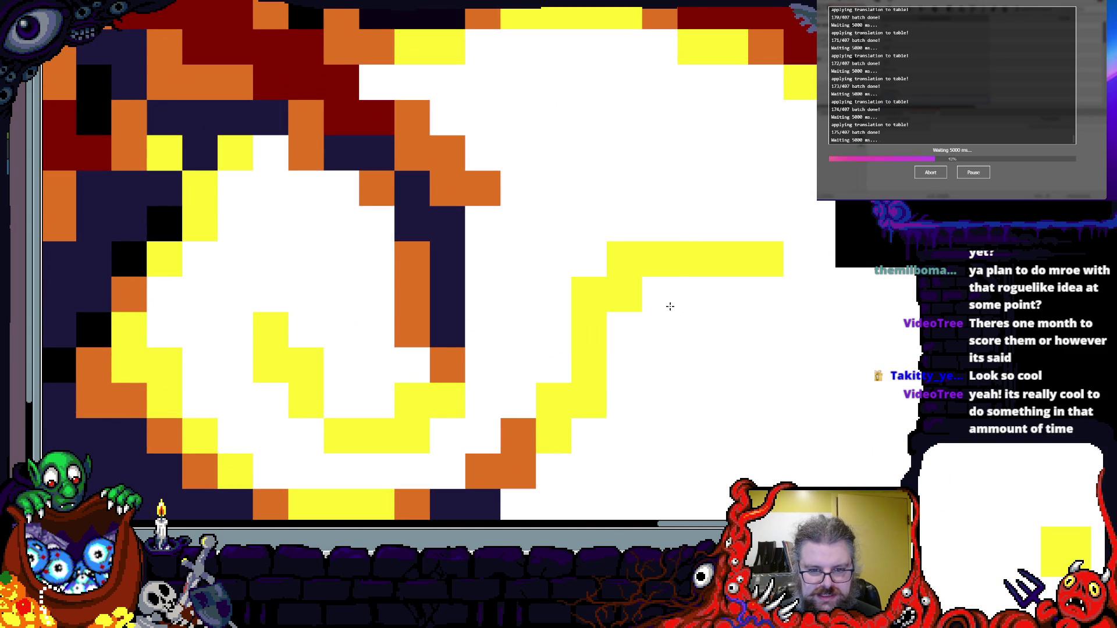
mouse_move(828, 269)
mouse_down()
mouse_move(760, 287)
mouse_move(773, 291)
mouse_move(776, 341)
mouse_up()
scroll(670, 349, down, 2)
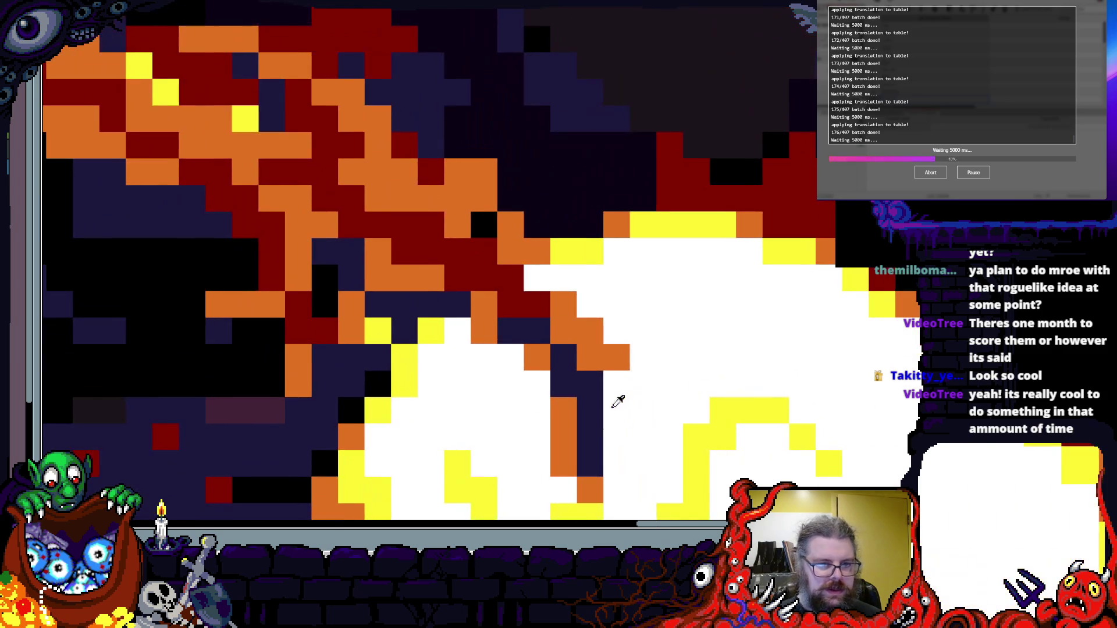
- Paint two dark red pixels beside the glowing orb
scroll(553, 323, up, 2)
scroll(553, 323, up, 2)
mouse_move(553, 323)
mouse_down()
mouse_move(568, 320)
mouse_move(598, 378)
mouse_up()
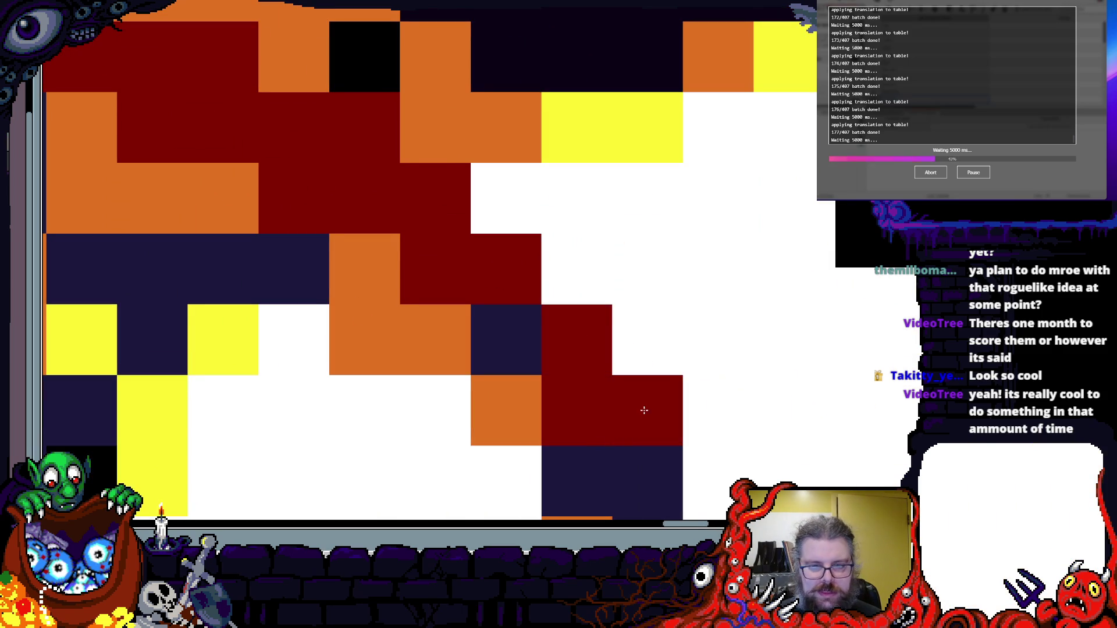
- Recolour the stray dark navy and dark red pixels along the fiery streak orange
scroll(643, 407, down, 2)
scroll(644, 406, left, 1)
scroll(673, 394, up, 3)
scroll(673, 394, left, 4)
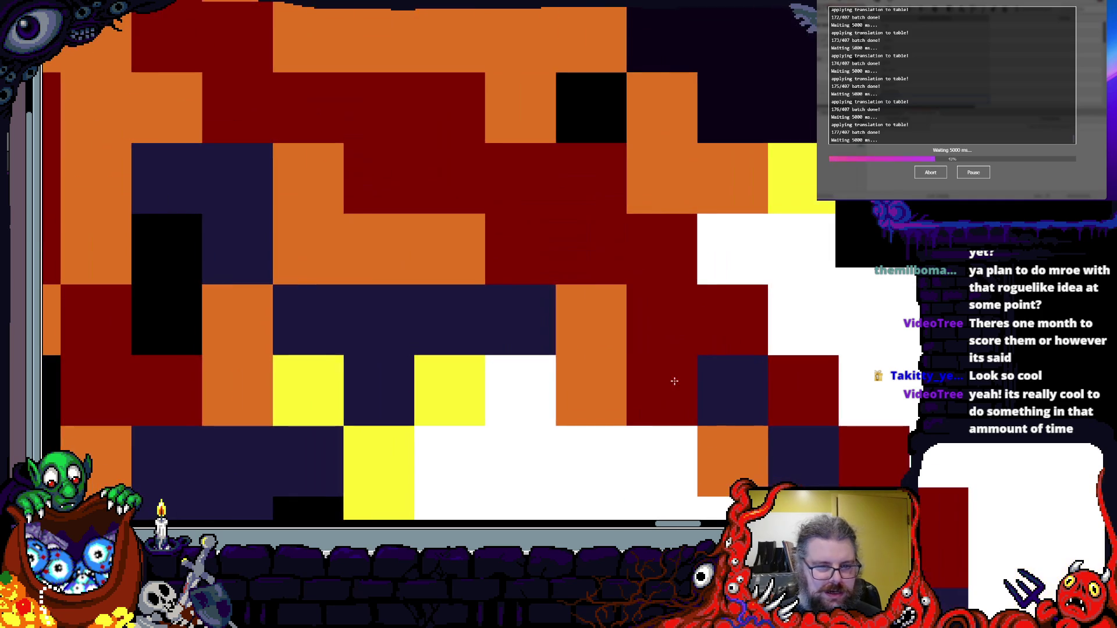
scroll(728, 339, up, 2)
scroll(728, 340, left, 6)
scroll(598, 250, down, 3)
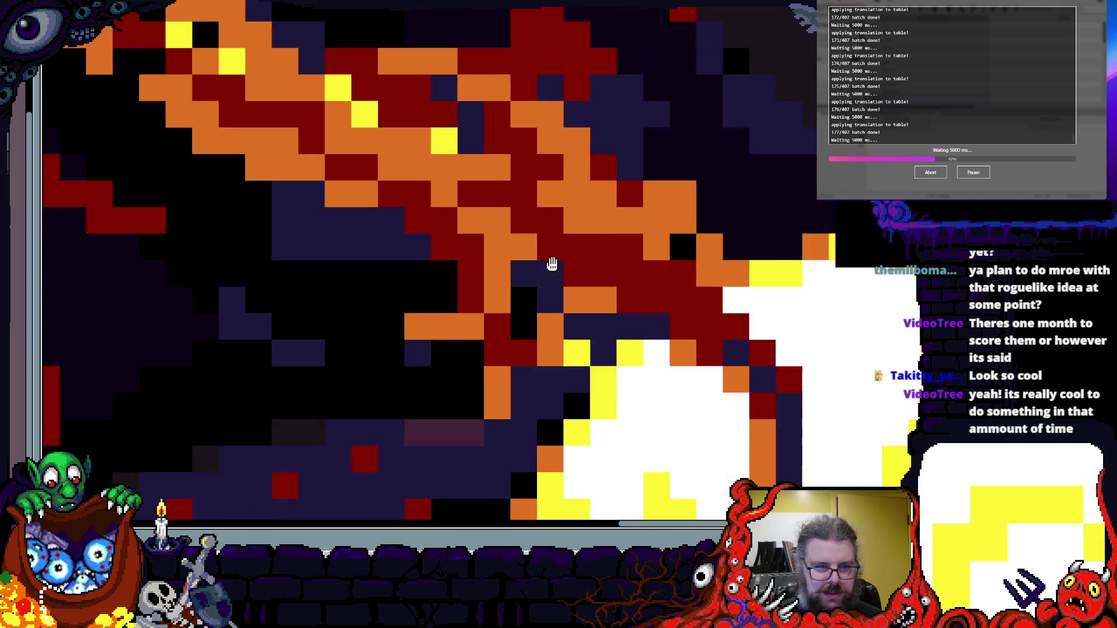
scroll(588, 307, up, 3)
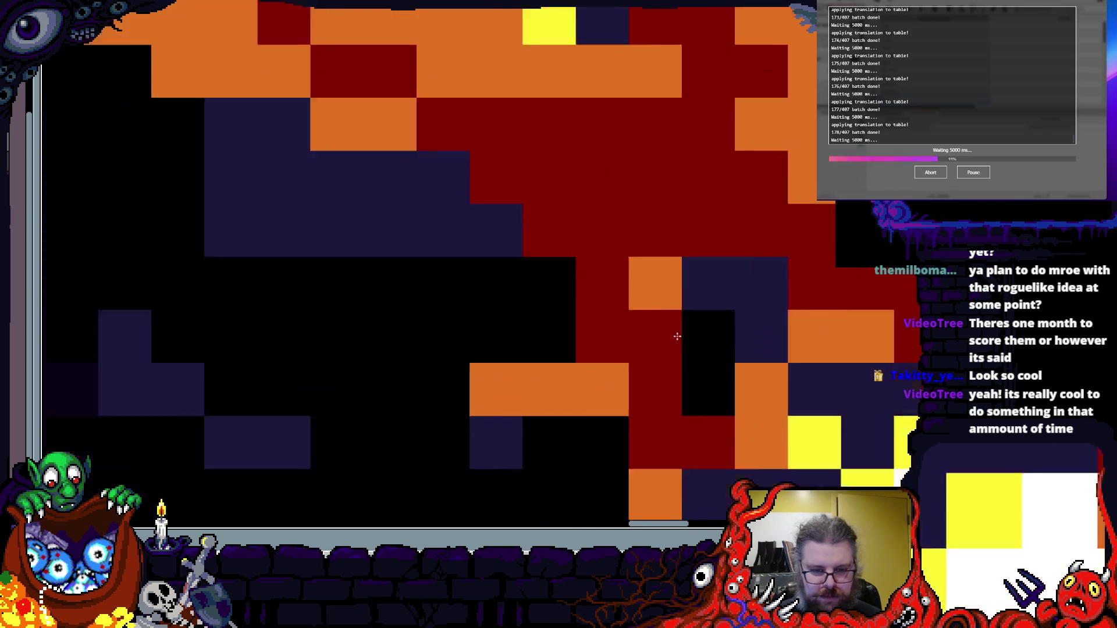
scroll(607, 224, down, 3)
scroll(582, 351, up, 2)
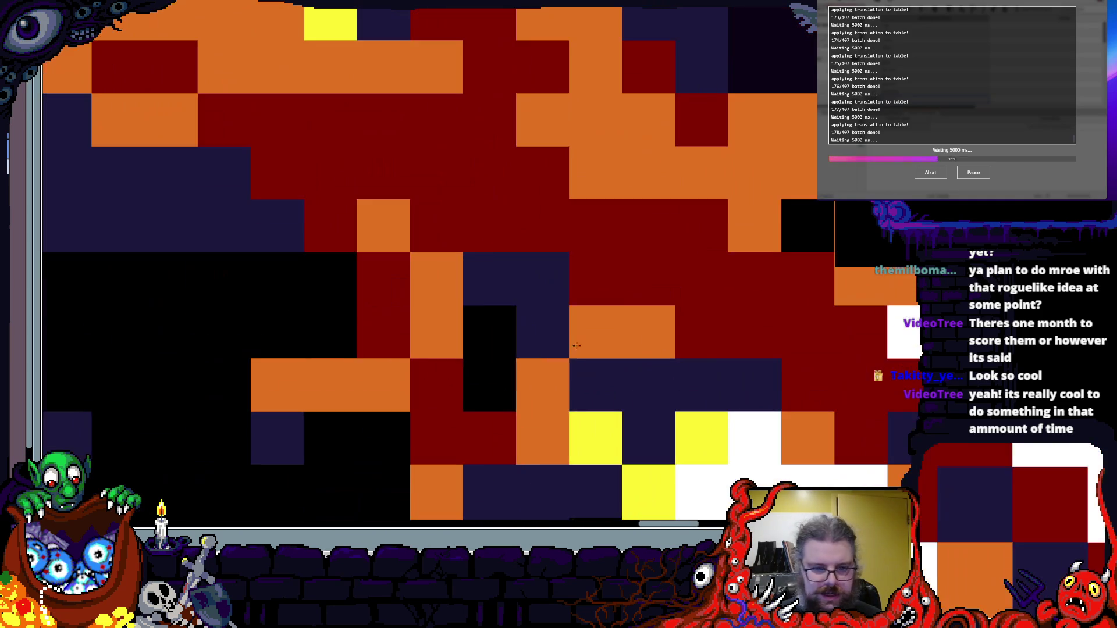
scroll(611, 291, down, 3)
scroll(550, 373, up, 3)
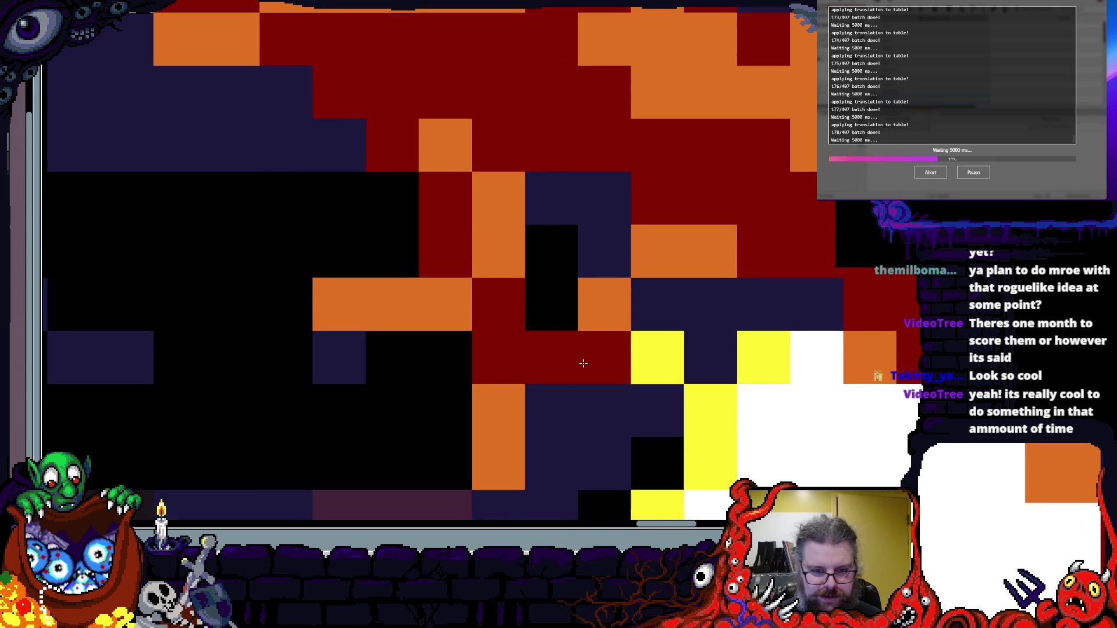
scroll(713, 263, down, 2)
scroll(630, 379, up, 2)
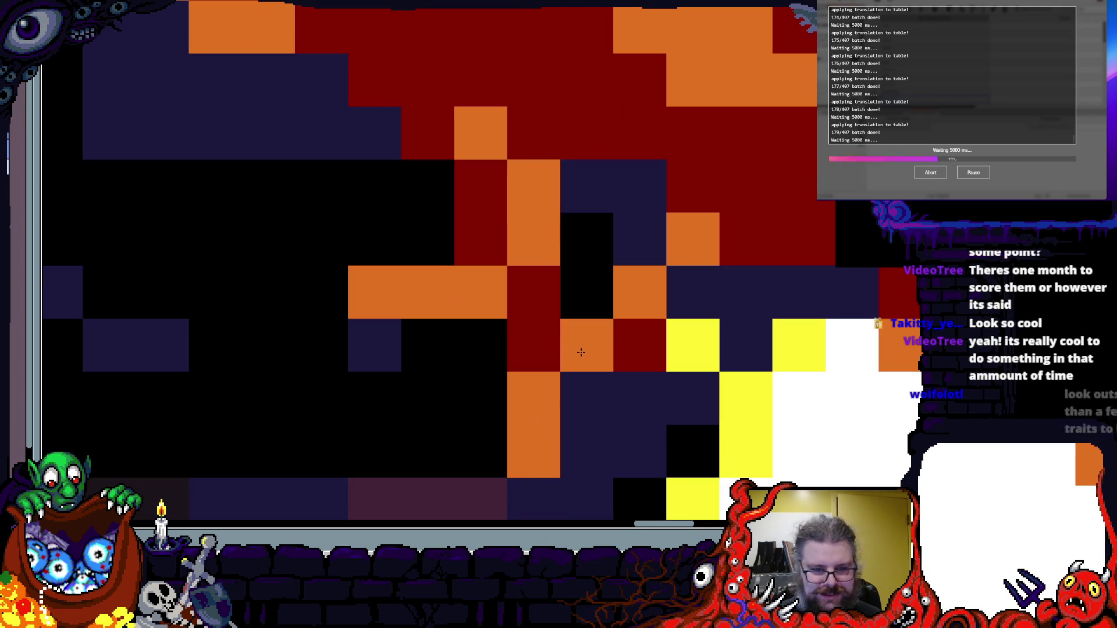
click(580, 385)
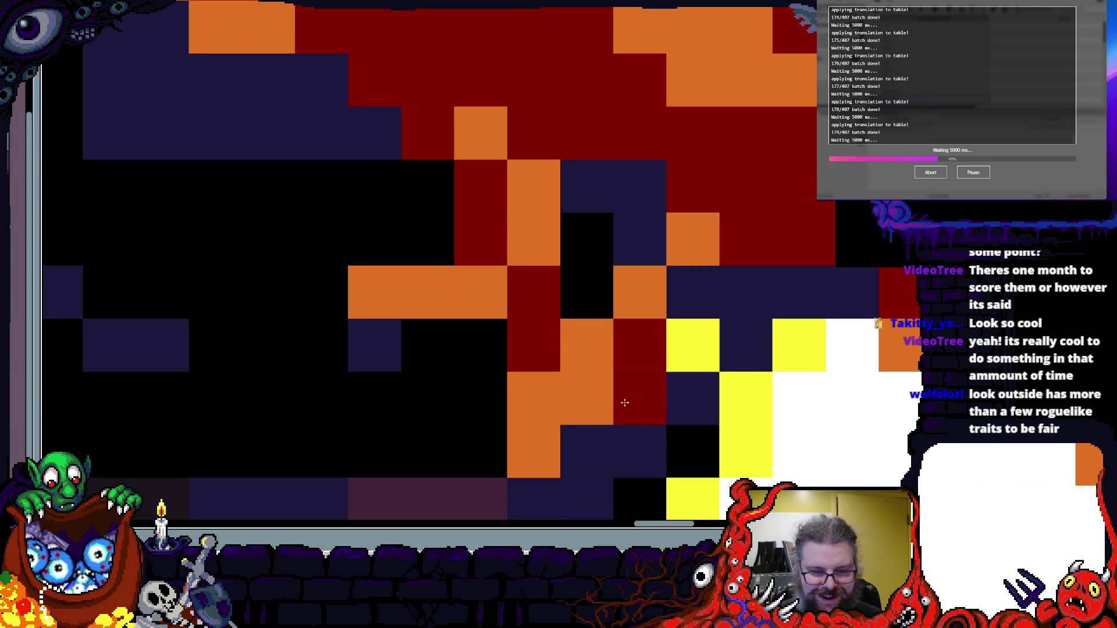
drag(522, 371, 683, 365)
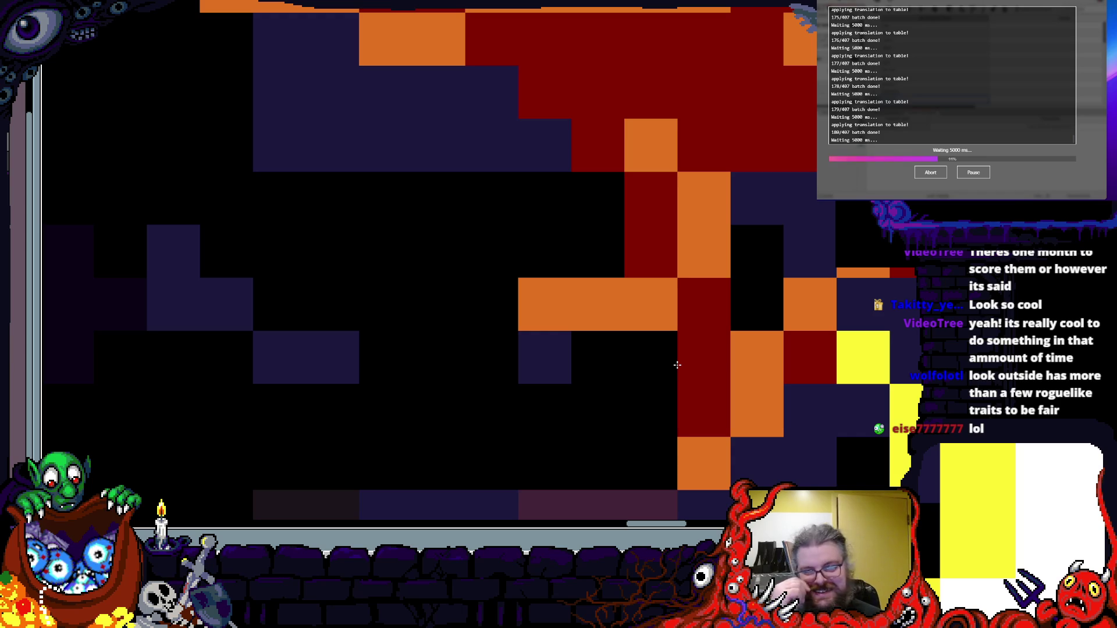
scroll(474, 392, down, 3)
scroll(580, 382, up, 4)
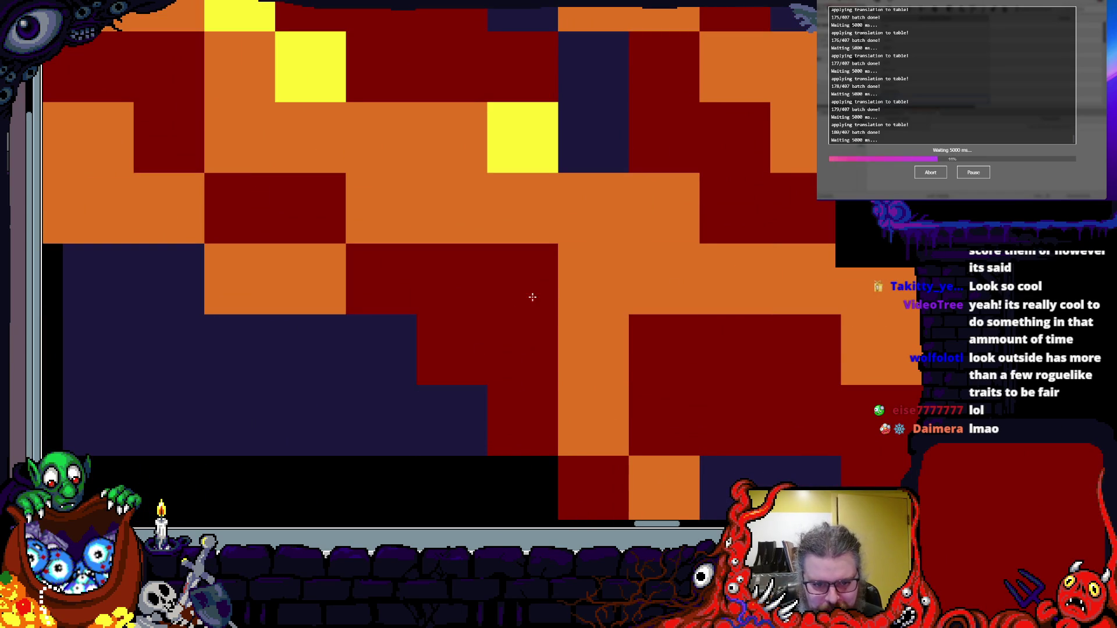
scroll(641, 324, down, 1)
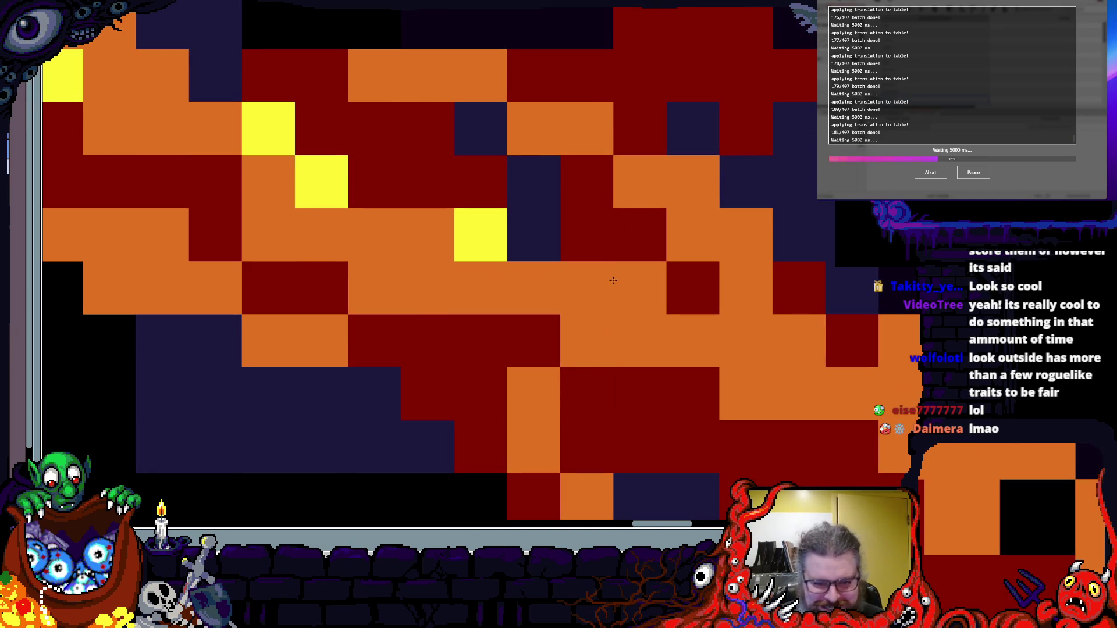
drag(444, 252, 624, 220)
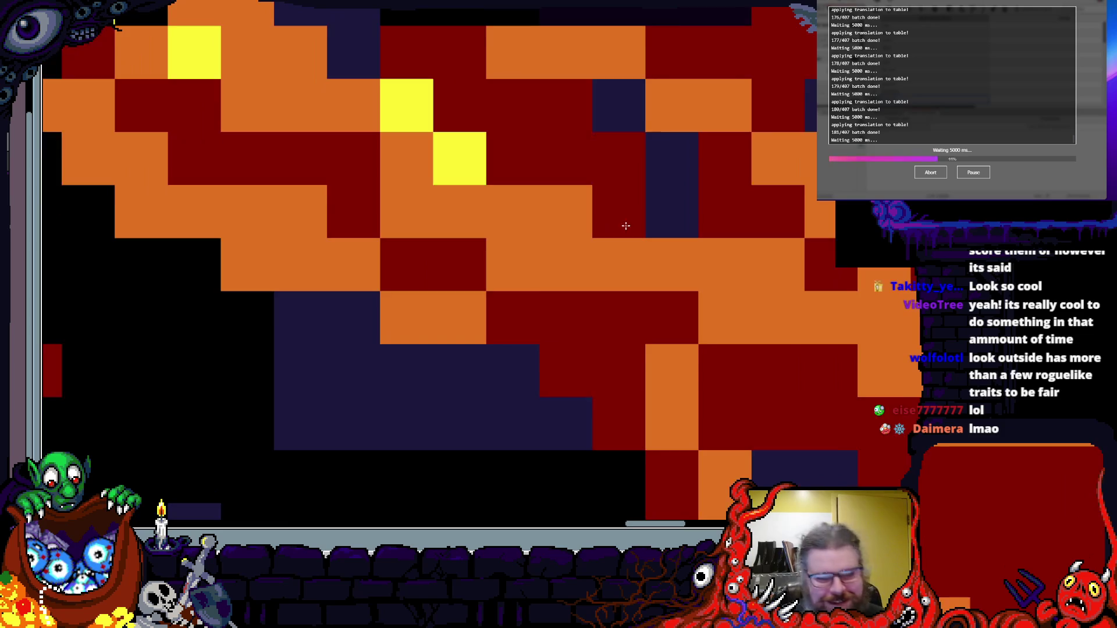
drag(582, 146, 600, 235)
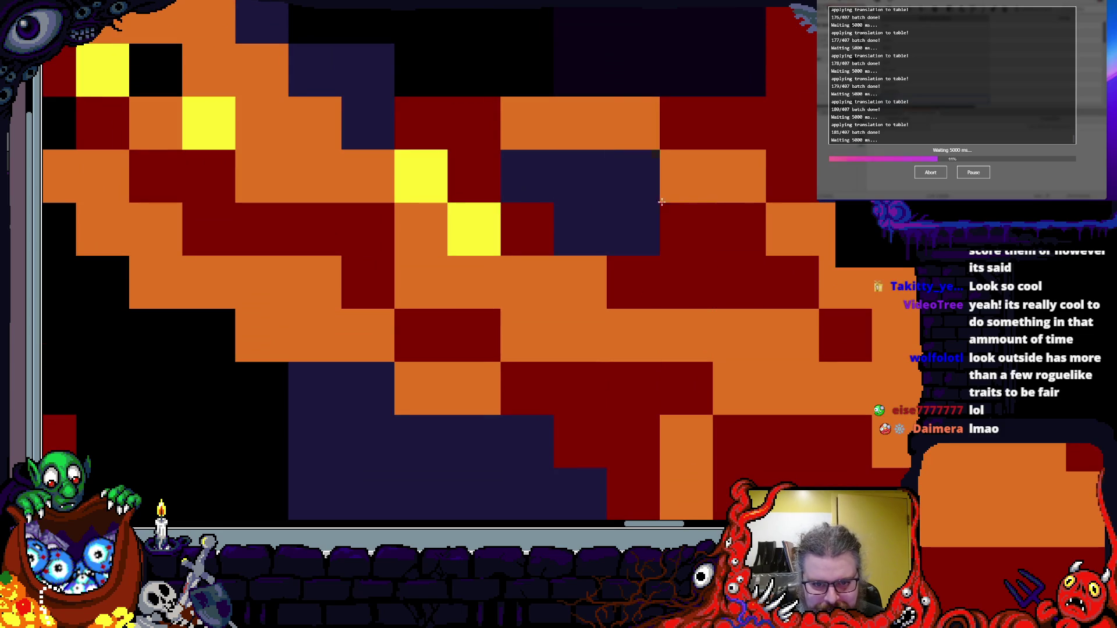
scroll(686, 251, down, 3)
scroll(687, 300, up, 3)
scroll(687, 299, down, 2)
scroll(505, 268, up, 2)
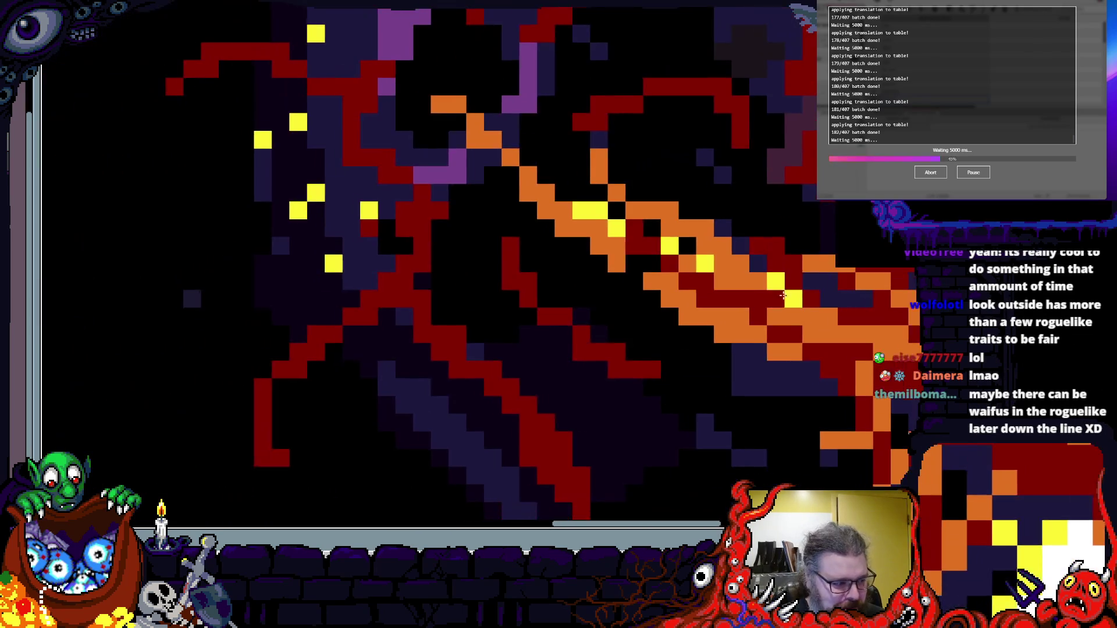
scroll(582, 303, up, 2)
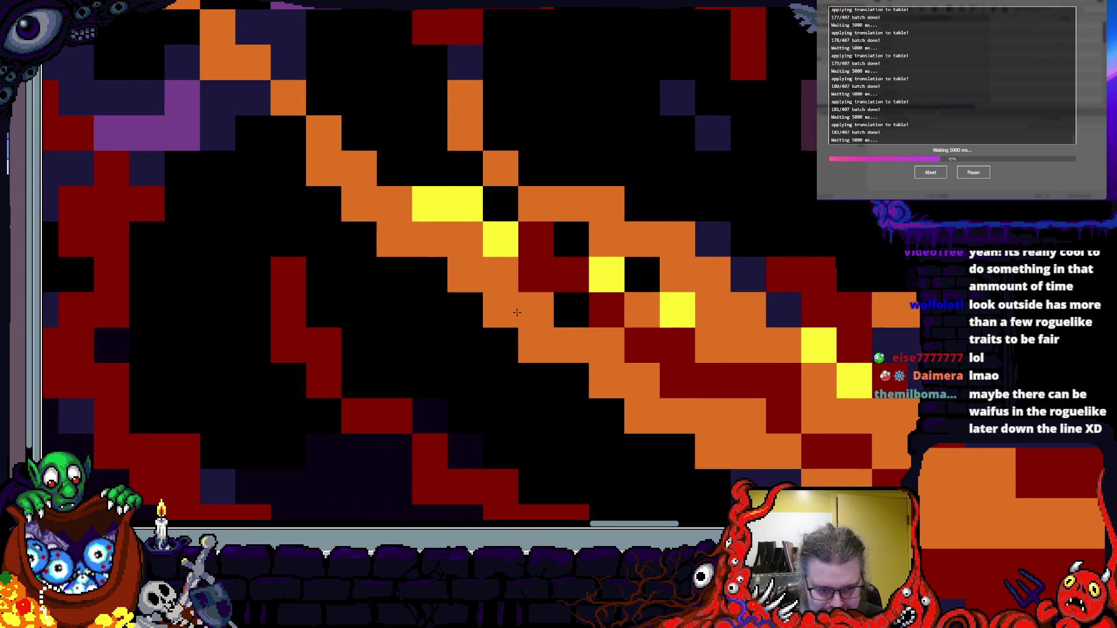
scroll(626, 353, down, 1)
scroll(564, 331, up, 1)
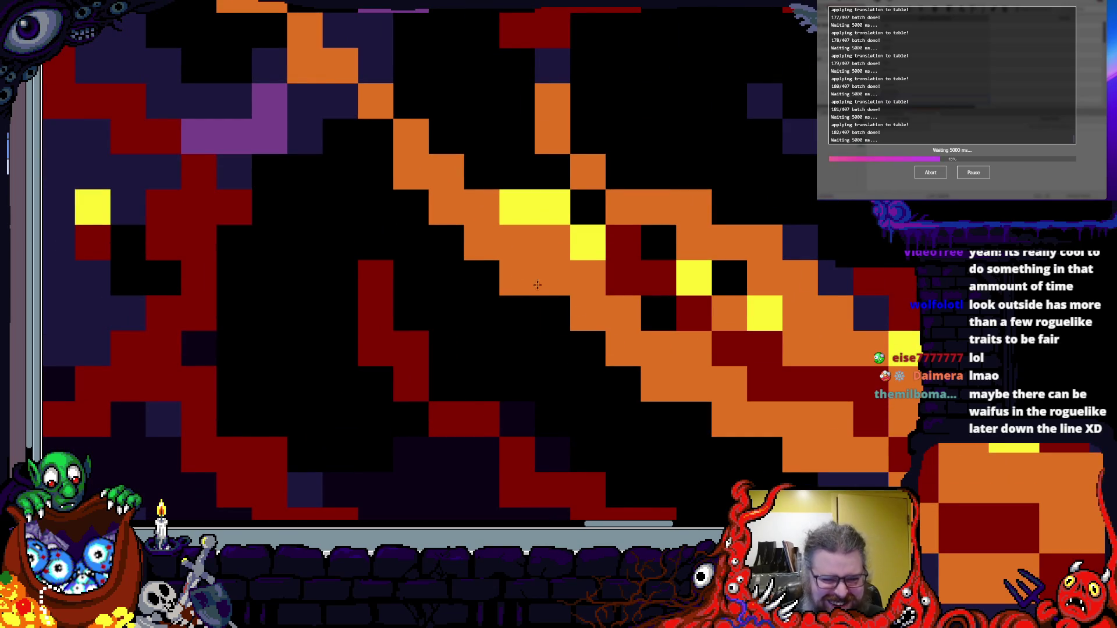
drag(829, 472, 562, 297)
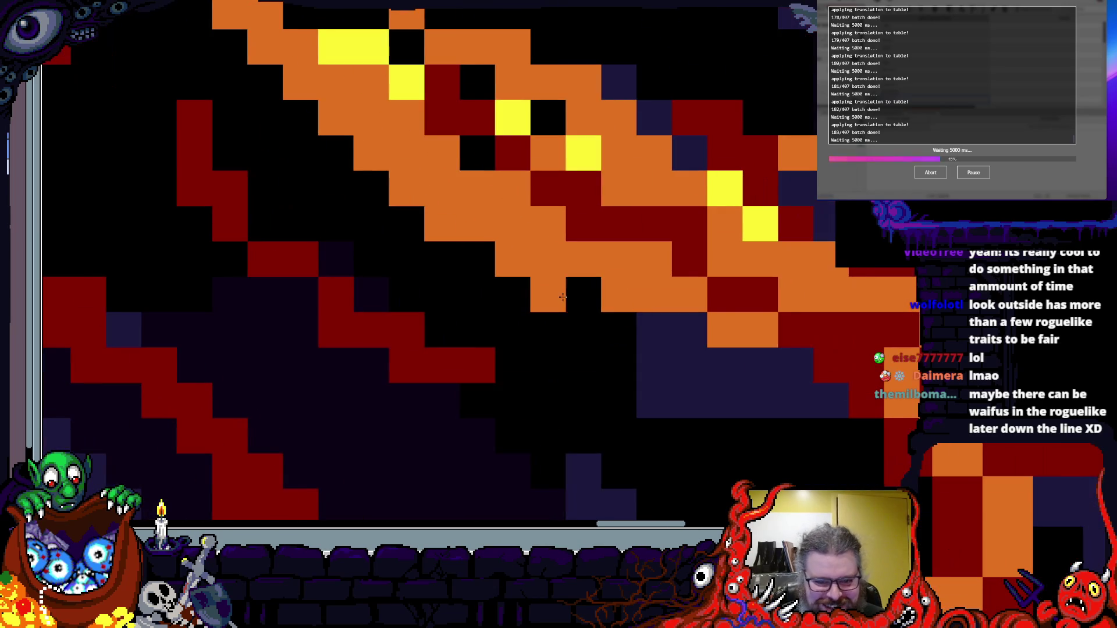
click(689, 317)
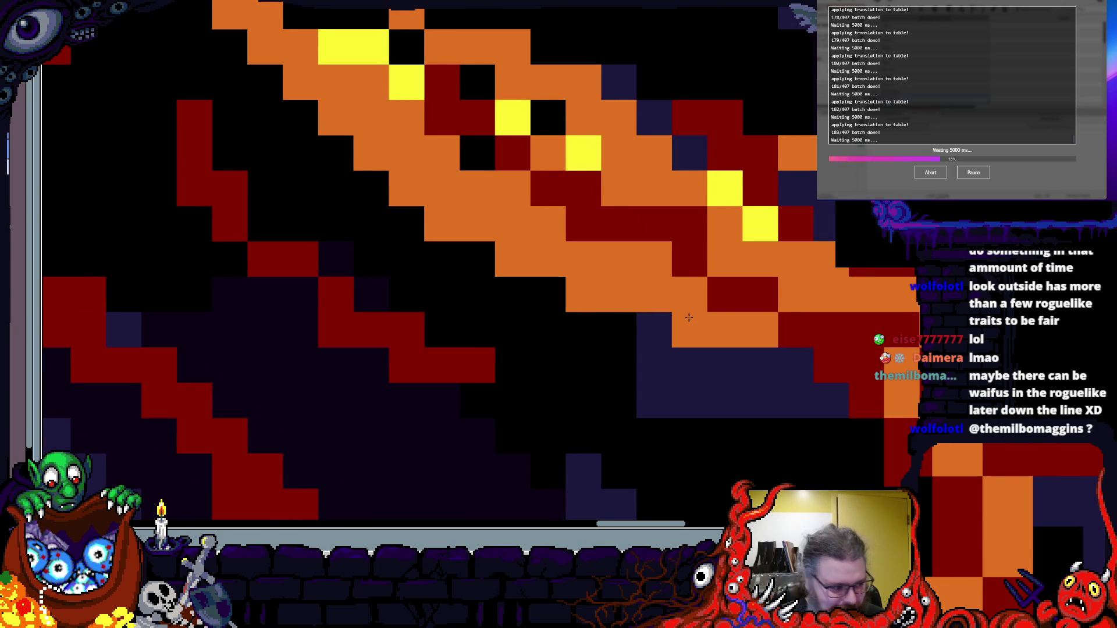
scroll(669, 385, down, 3)
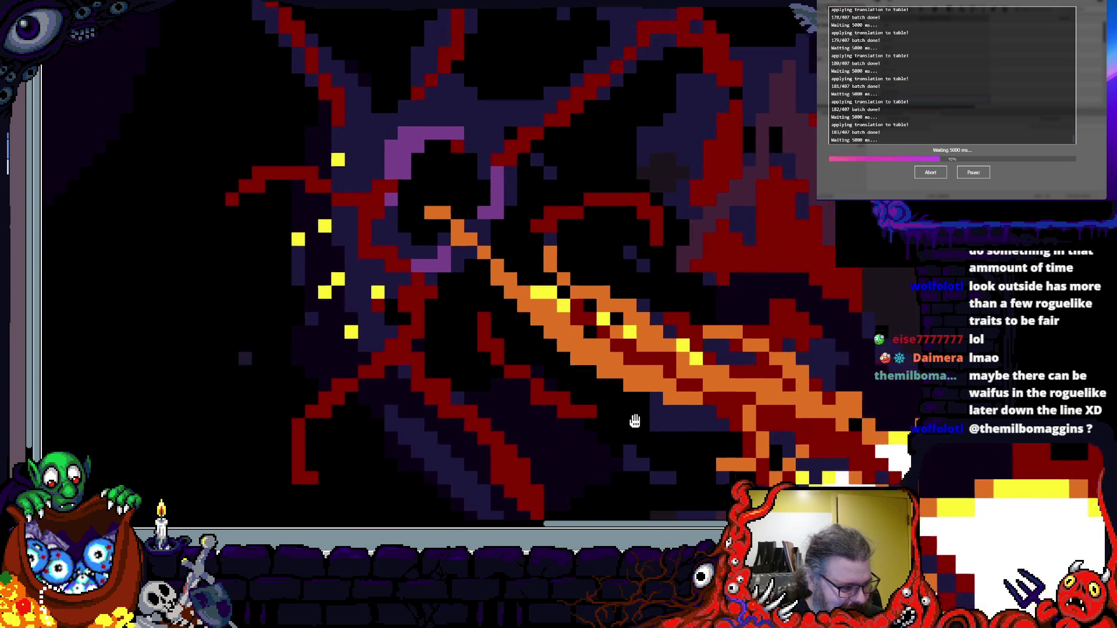
scroll(547, 172, up, 1)
scroll(547, 172, down, 3)
scroll(715, 277, up, 4)
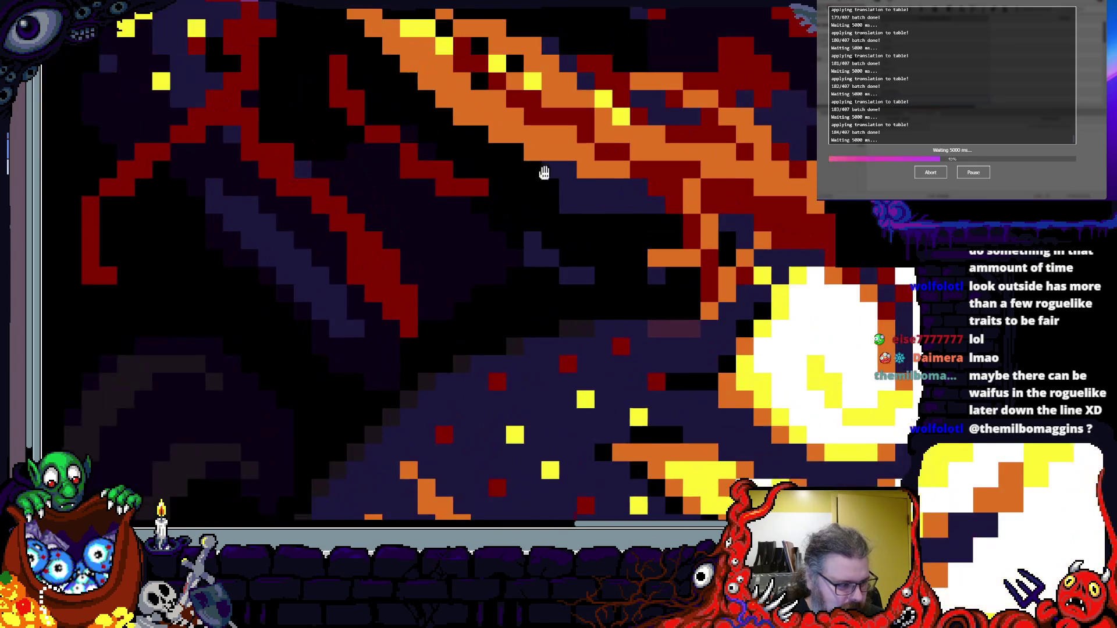
scroll(650, 294, up, 1)
scroll(644, 259, down, 2)
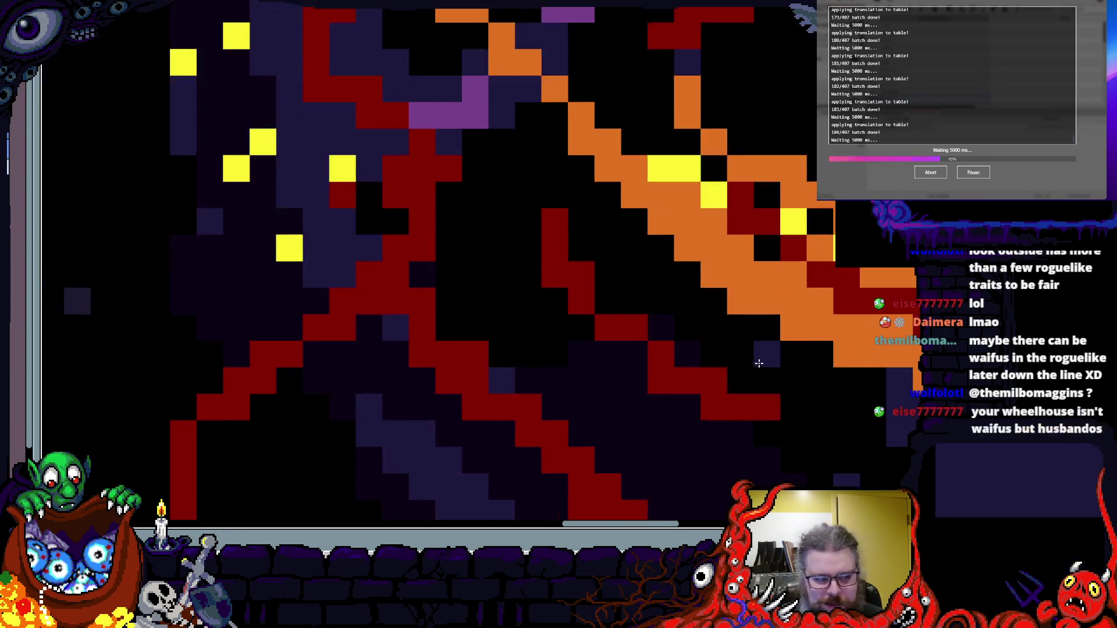
scroll(704, 356, up, 2)
scroll(646, 388, up, 1)
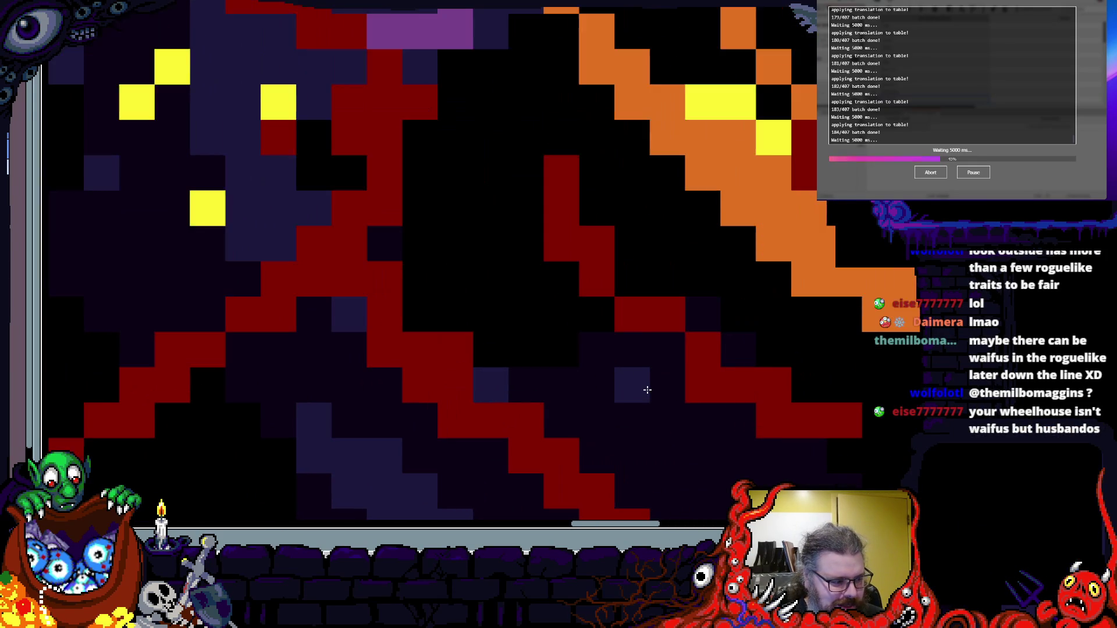
scroll(494, 180, down, 3)
scroll(639, 321, up, 2)
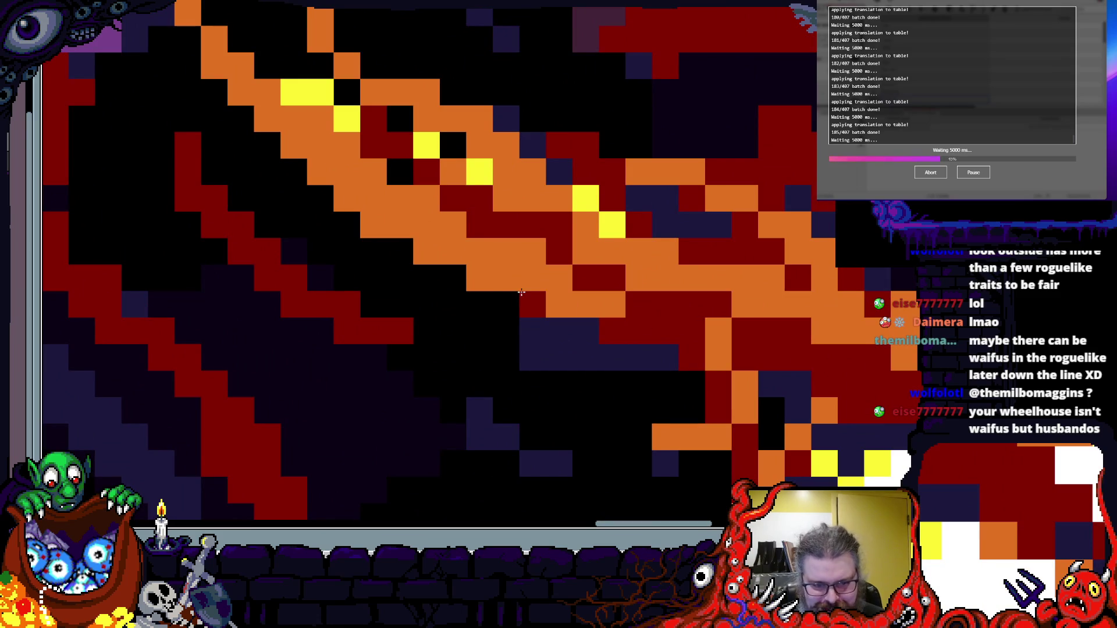
scroll(462, 277, down, 1)
scroll(469, 310, up, 2)
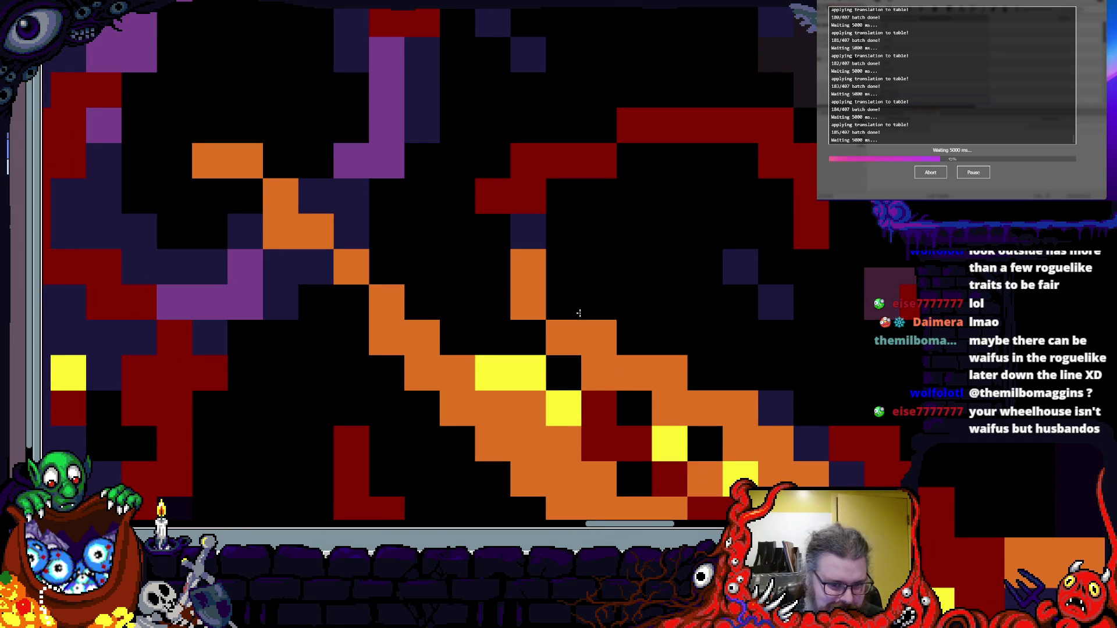
scroll(468, 310, down, 3)
scroll(614, 318, up, 4)
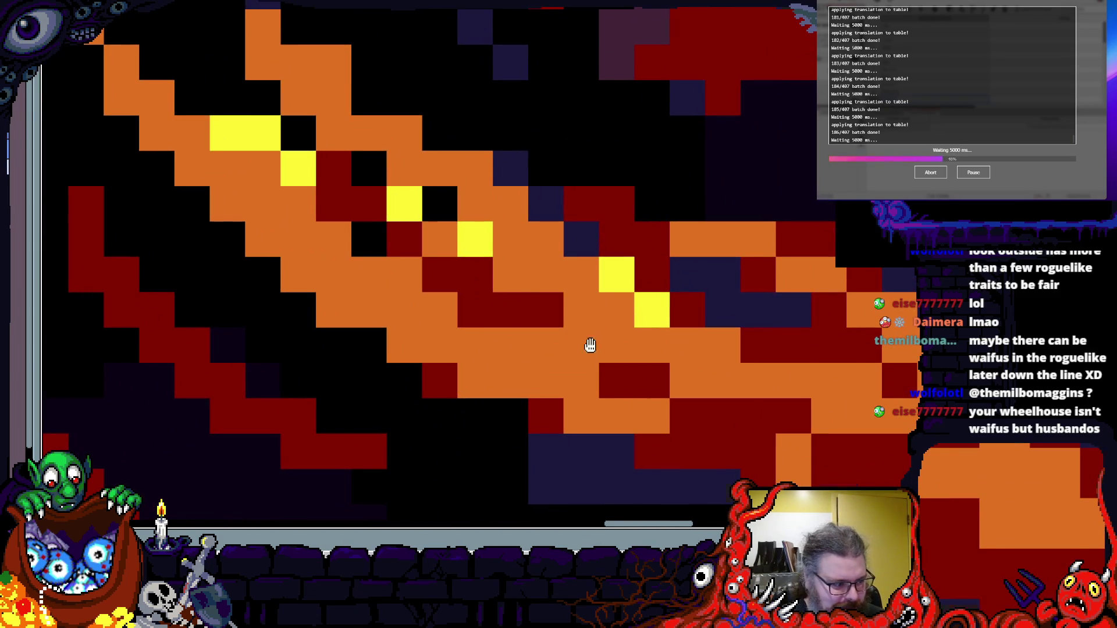
drag(591, 345, 462, 319)
drag(443, 239, 421, 266)
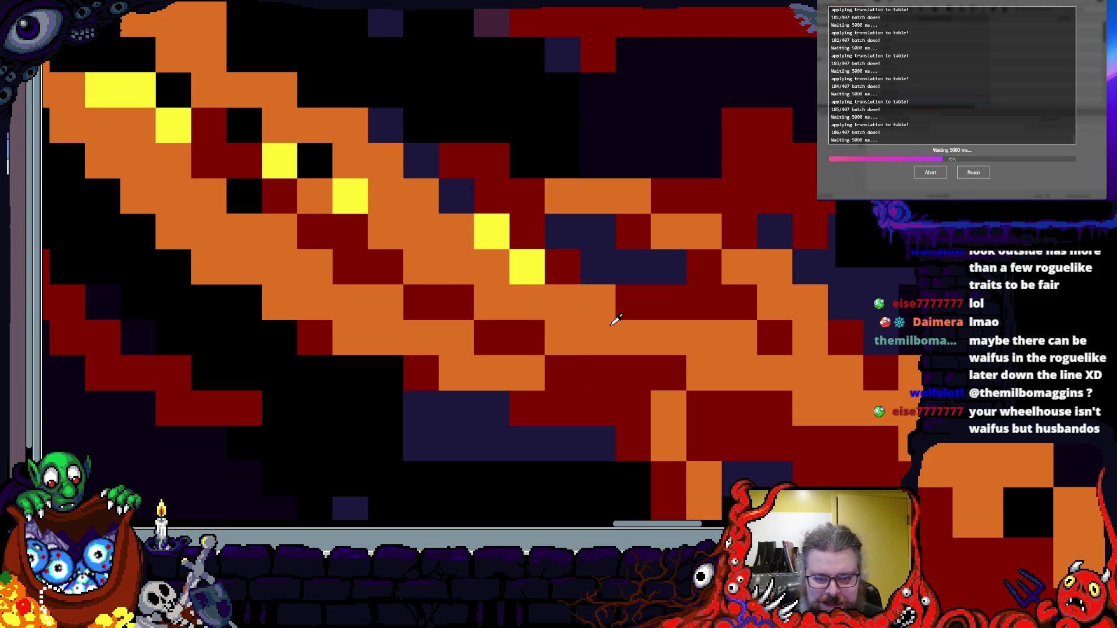
- Draw a yellow highlight line along the flame streak trailing from the orb
scroll(642, 308, down, 5)
scroll(574, 236, up, 4)
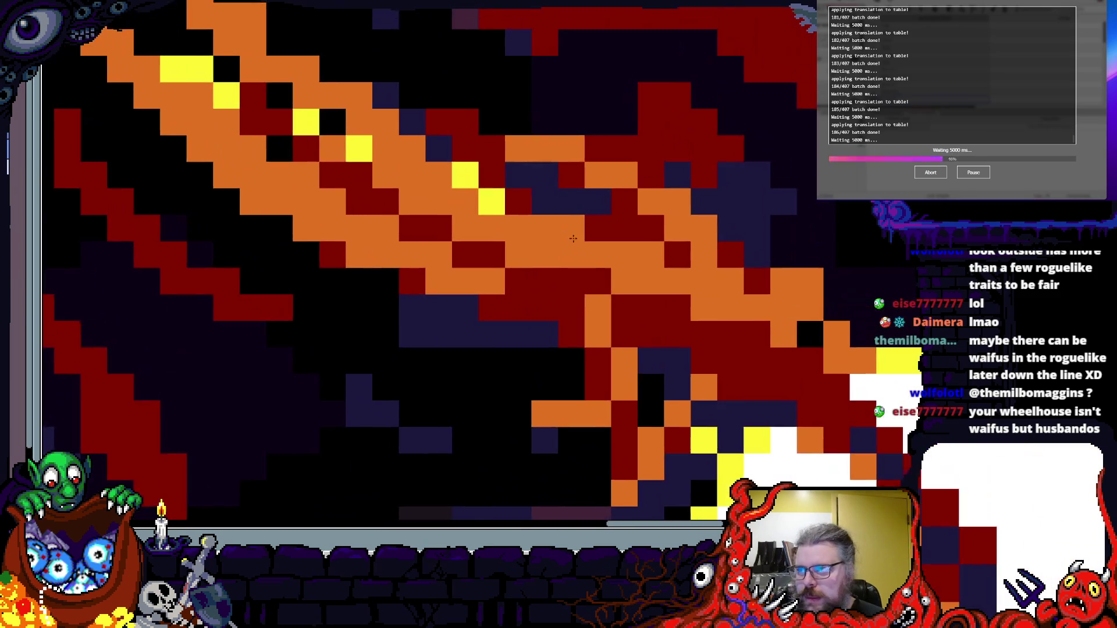
scroll(615, 279, up, 2)
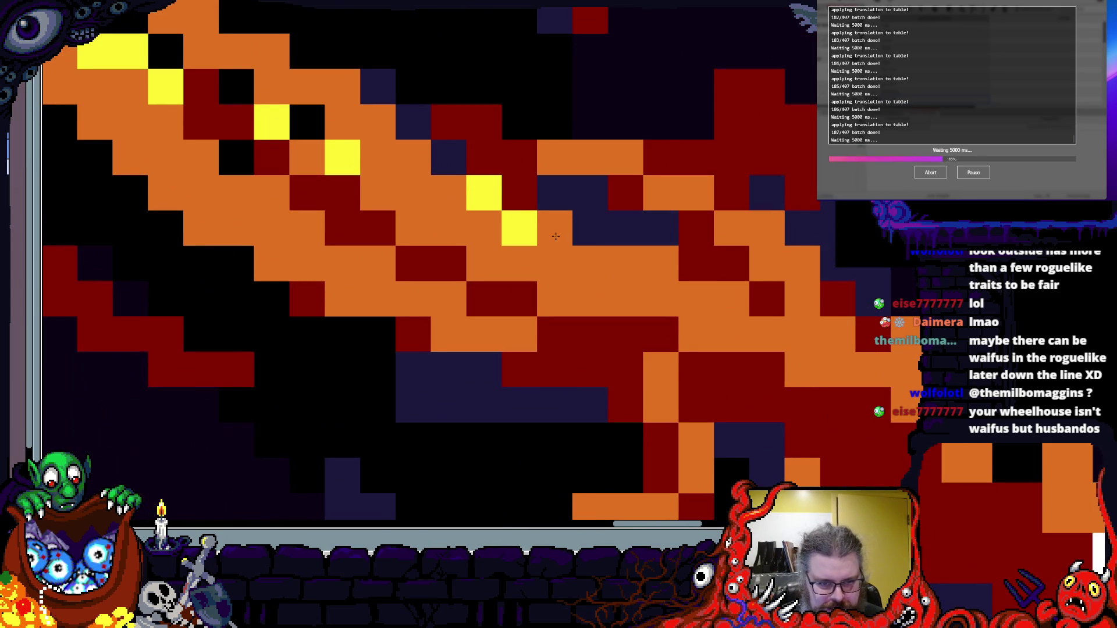
scroll(698, 348, down, 1)
scroll(697, 349, up, 3)
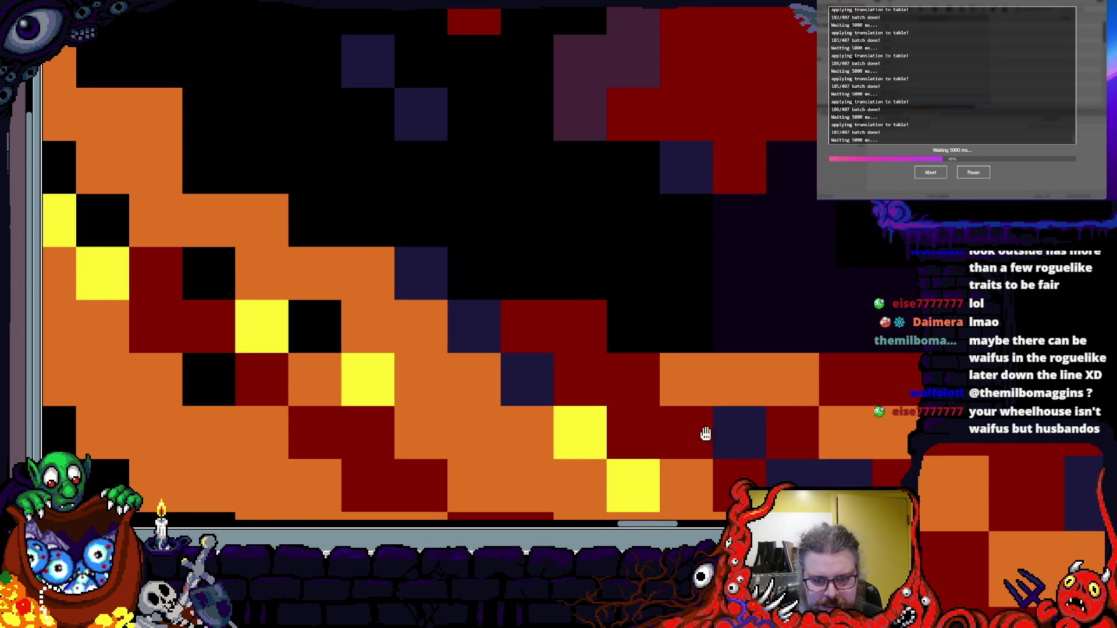
scroll(643, 319, down, 2)
scroll(913, 353, up, 2)
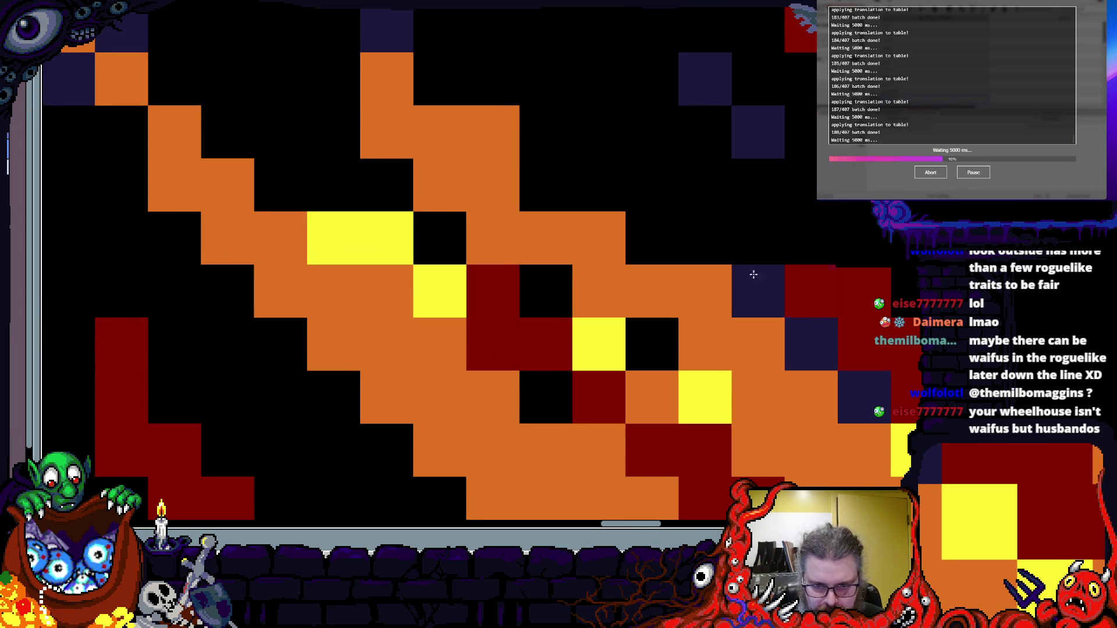
scroll(674, 245, up, 2)
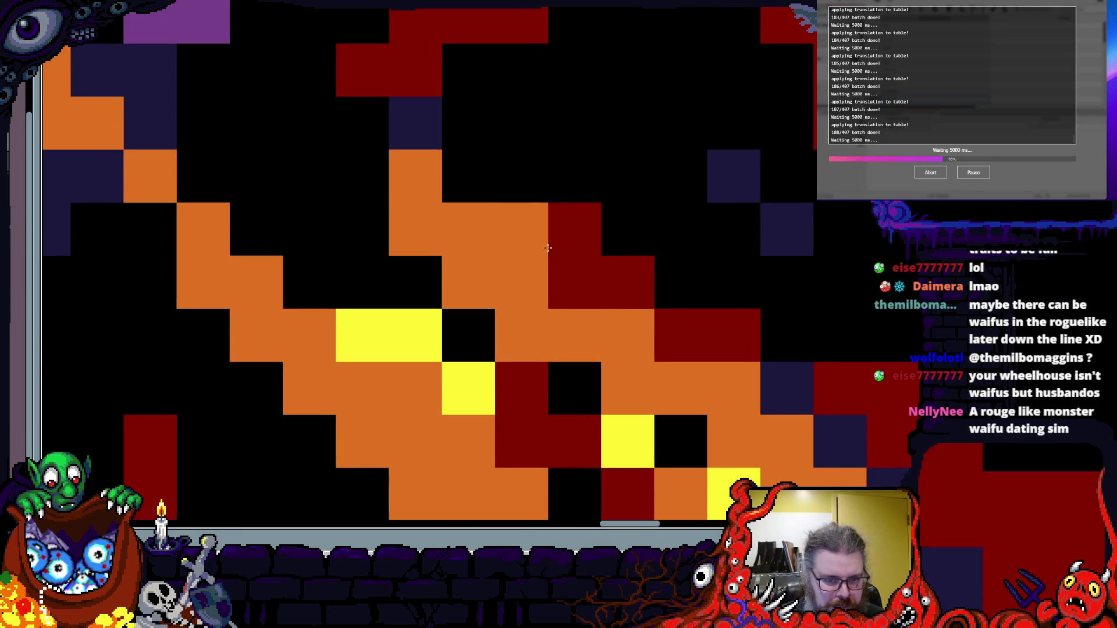
drag(397, 179, 702, 185)
scroll(702, 185, down, 3)
scroll(512, 248, up, 2)
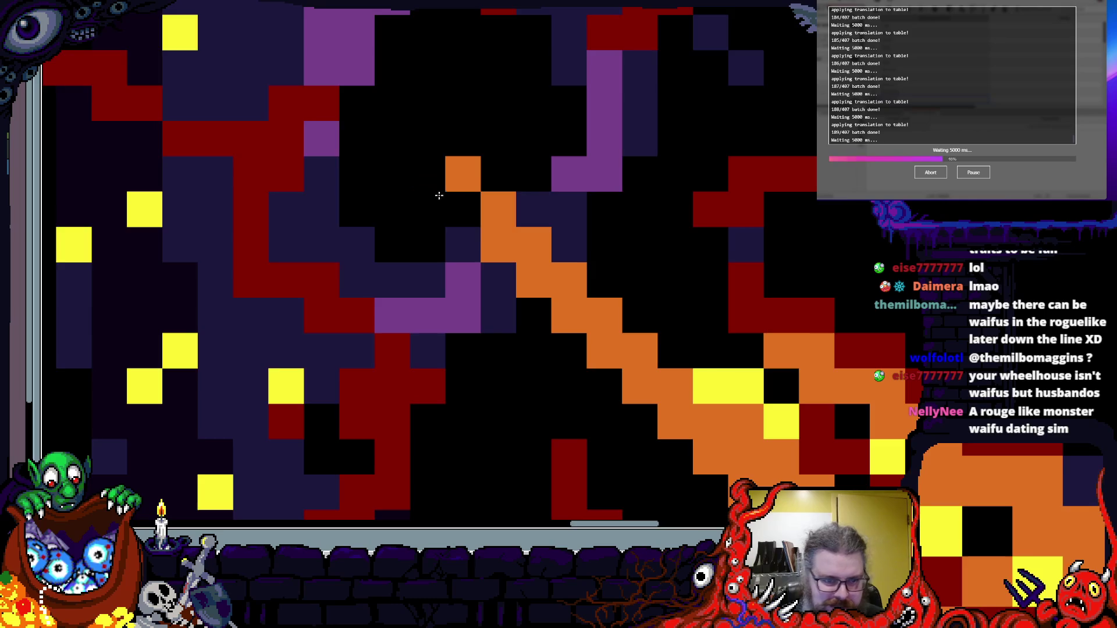
scroll(434, 193, down, 3)
scroll(564, 407, up, 3)
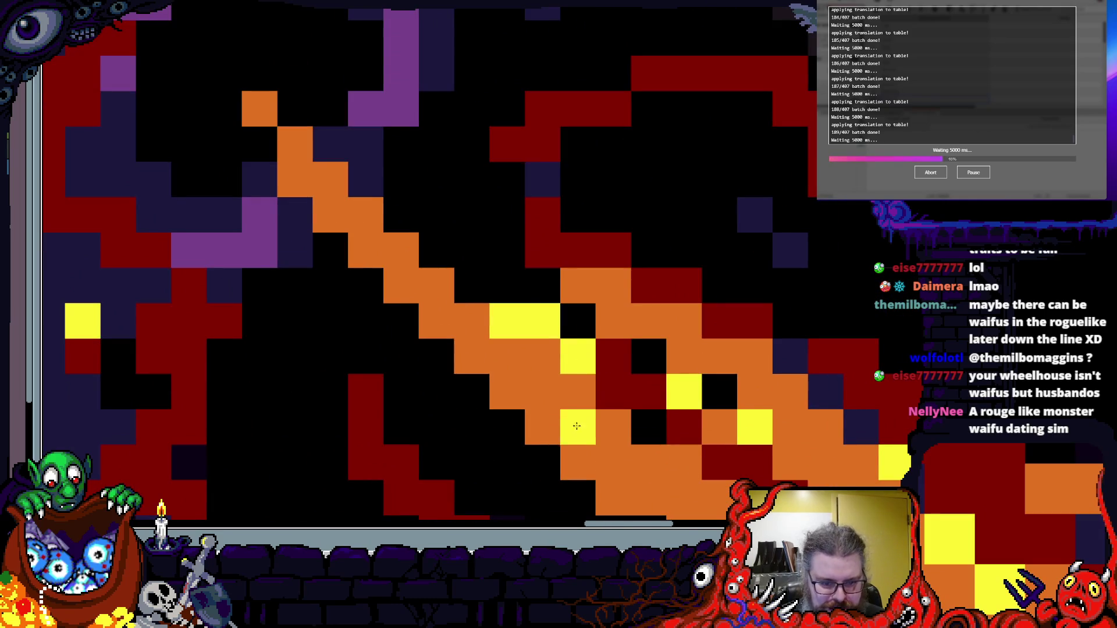
scroll(564, 407, down, 3)
scroll(465, 208, up, 3)
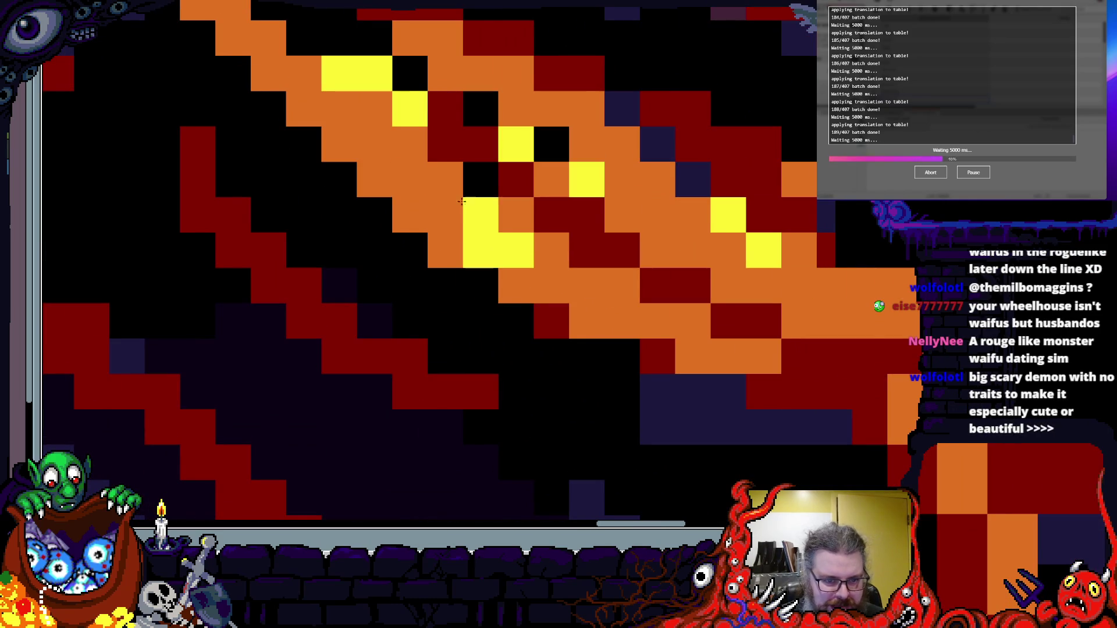
scroll(431, 225, down, 3)
scroll(518, 334, up, 3)
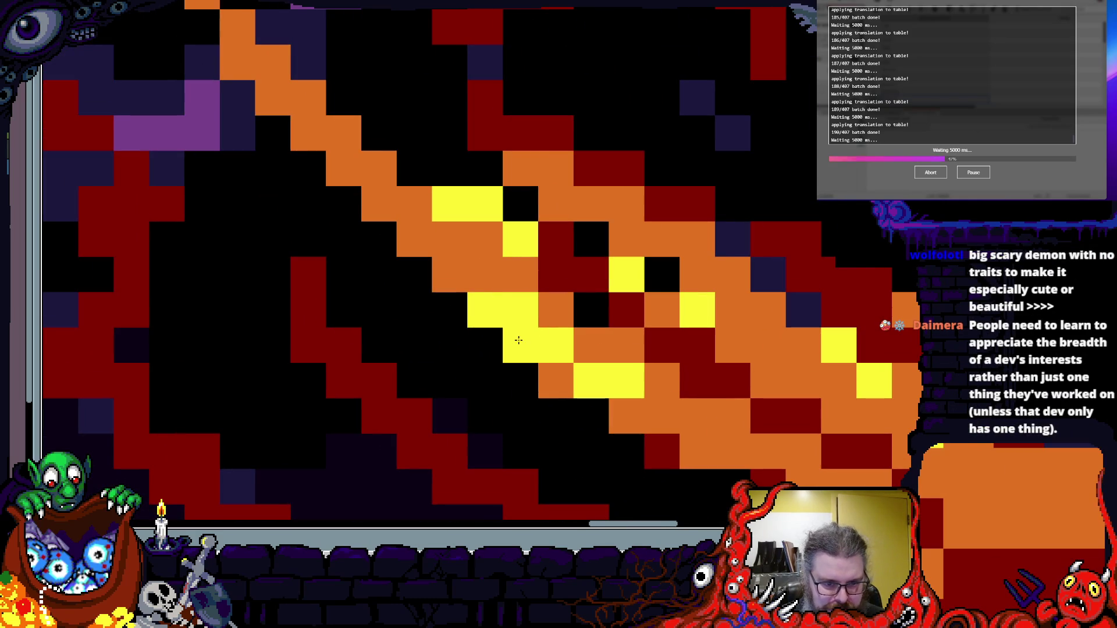
scroll(509, 258, up, 3)
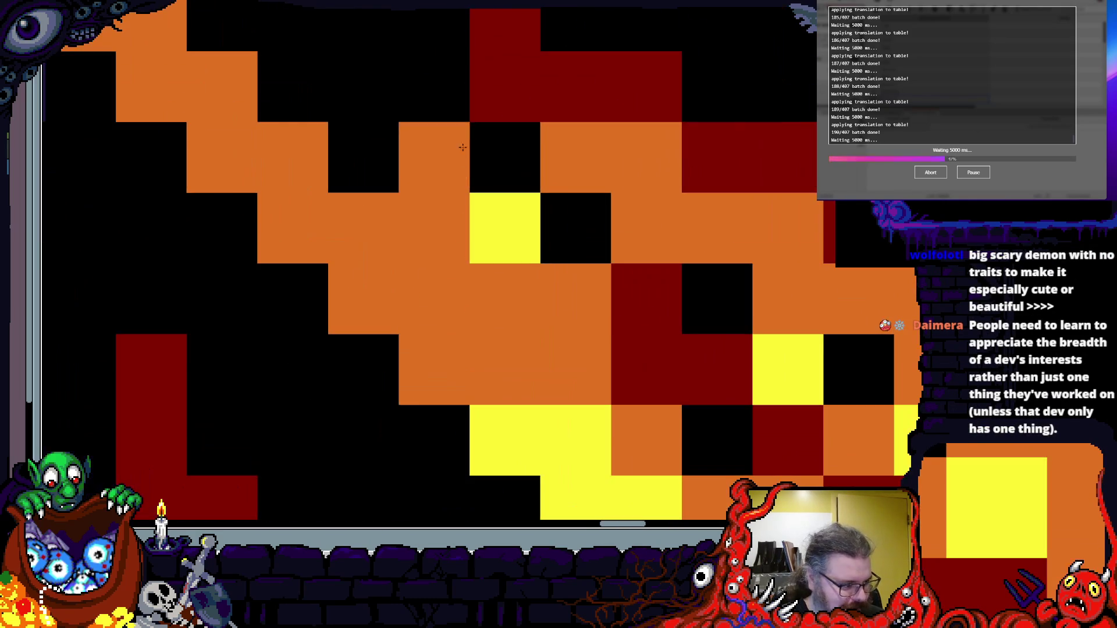
scroll(593, 294, down, 3)
scroll(591, 335, up, 3)
scroll(591, 335, down, 3)
scroll(446, 260, up, 3)
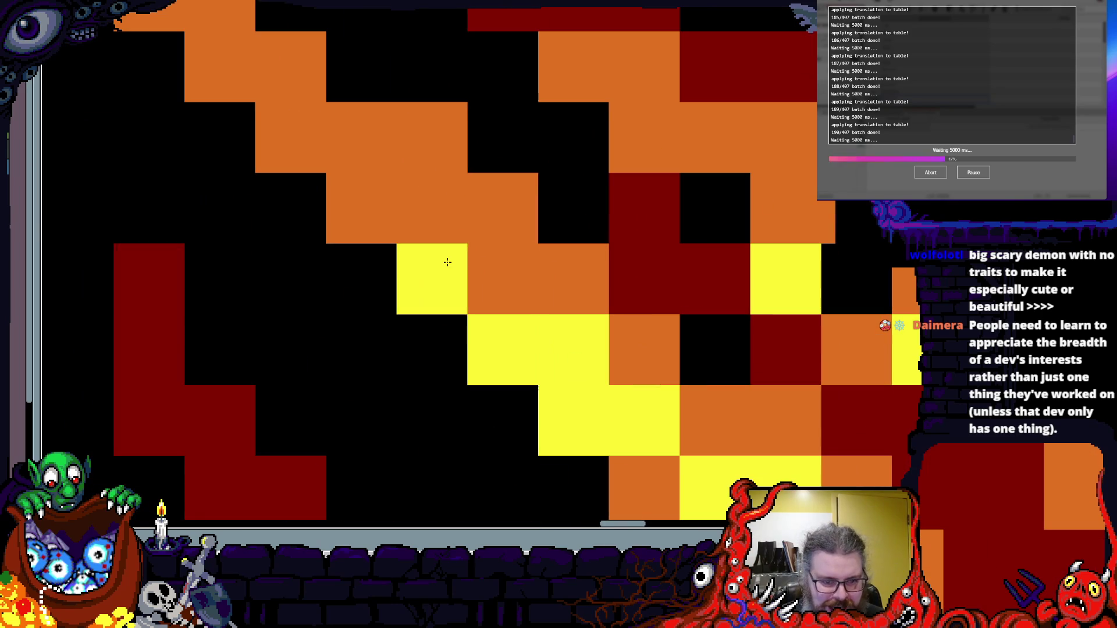
scroll(364, 210, down, 3)
scroll(484, 276, up, 3)
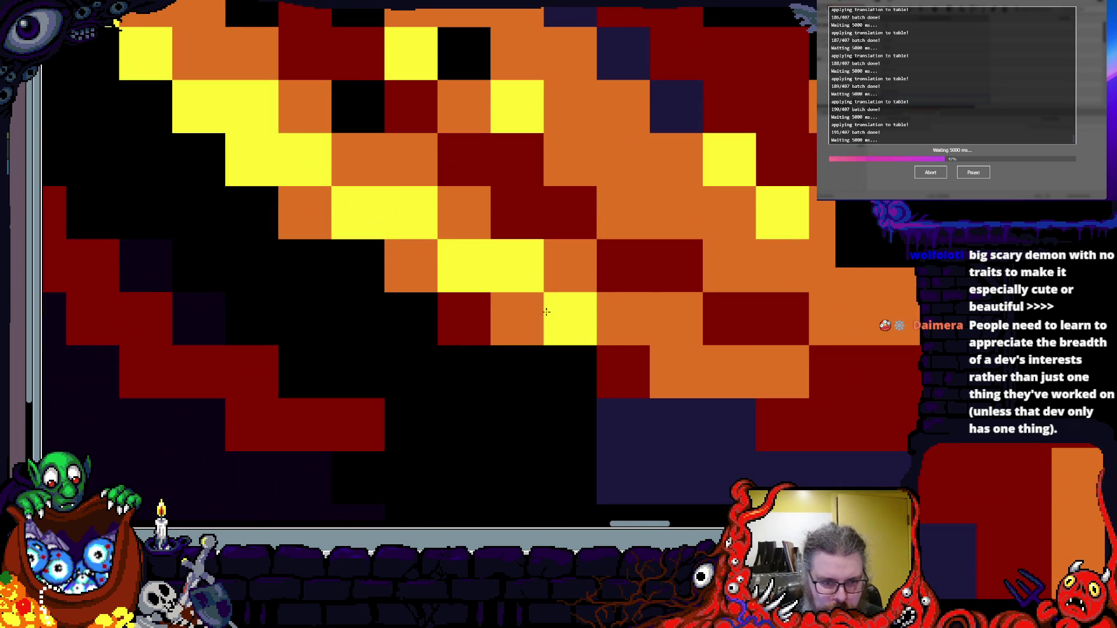
scroll(585, 323, down, 3)
scroll(504, 267, up, 3)
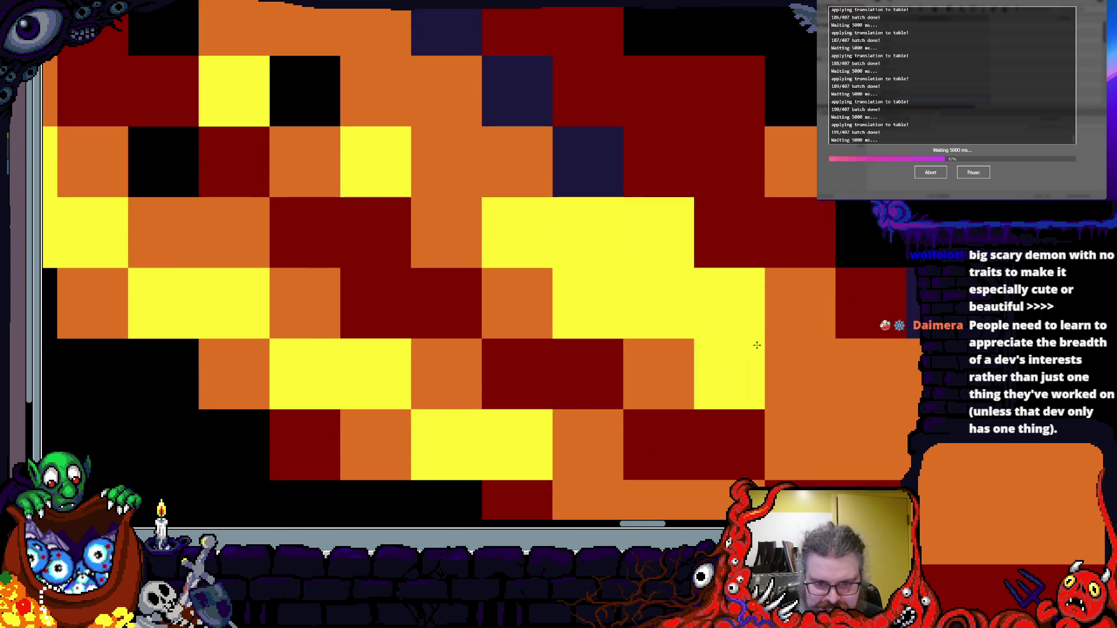
scroll(638, 334, down, 3)
scroll(638, 334, up, 3)
scroll(593, 320, down, 3)
scroll(553, 309, up, 3)
scroll(553, 309, down, 3)
scroll(633, 401, up, 3)
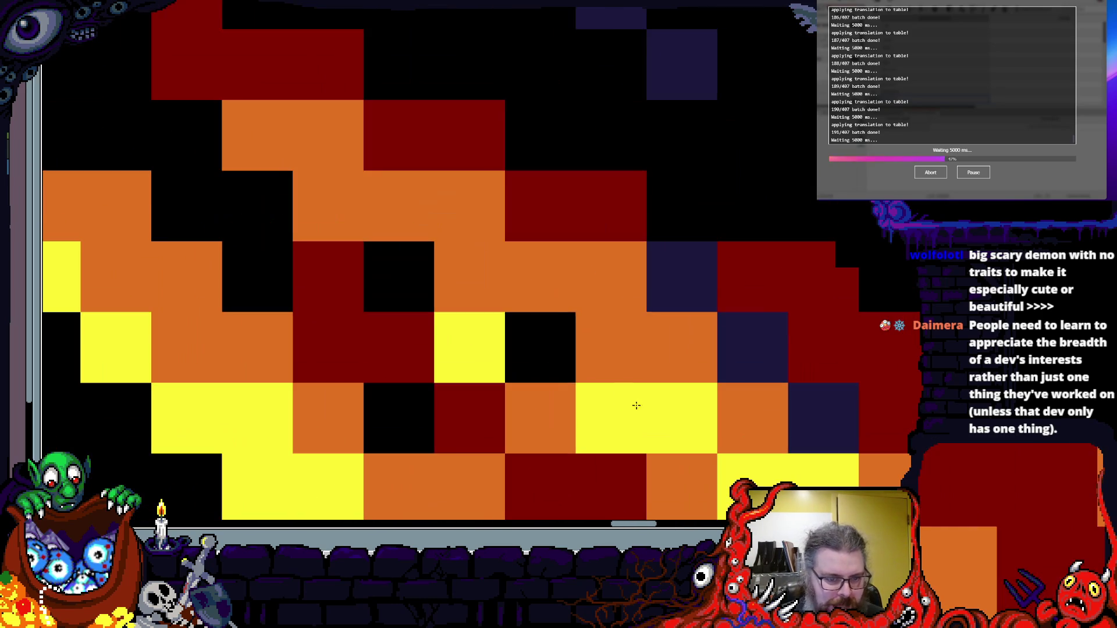
scroll(656, 404, down, 3)
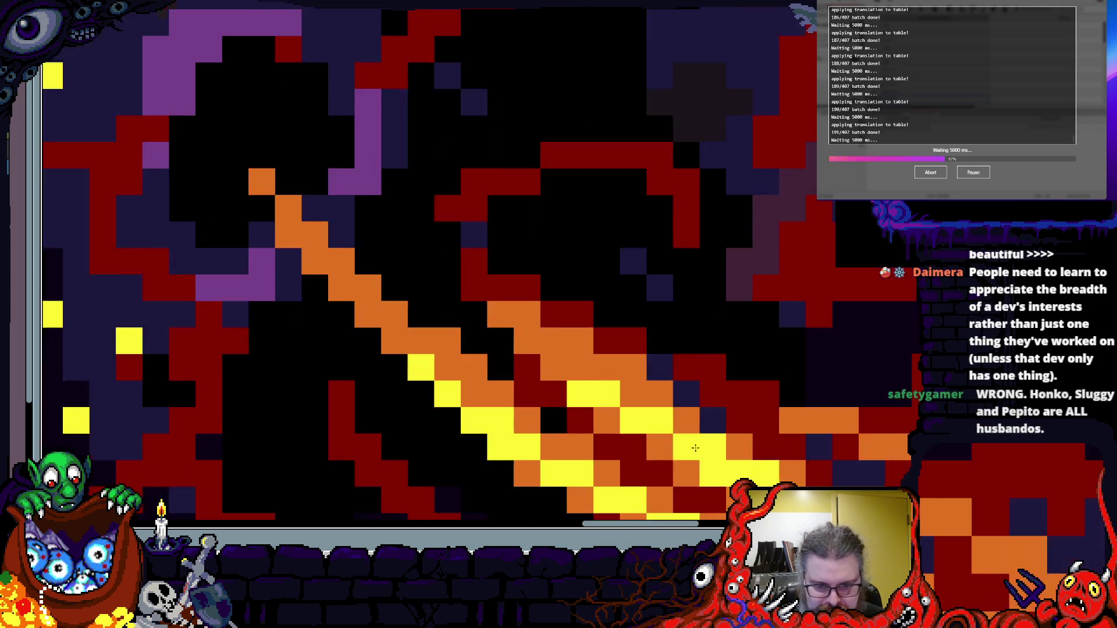
scroll(586, 349, up, 3)
mouse_move(464, 232)
mouse_down()
mouse_move(594, 274)
mouse_move(731, 344)
mouse_up()
scroll(564, 267, down, 2)
scroll(593, 319, down, 3)
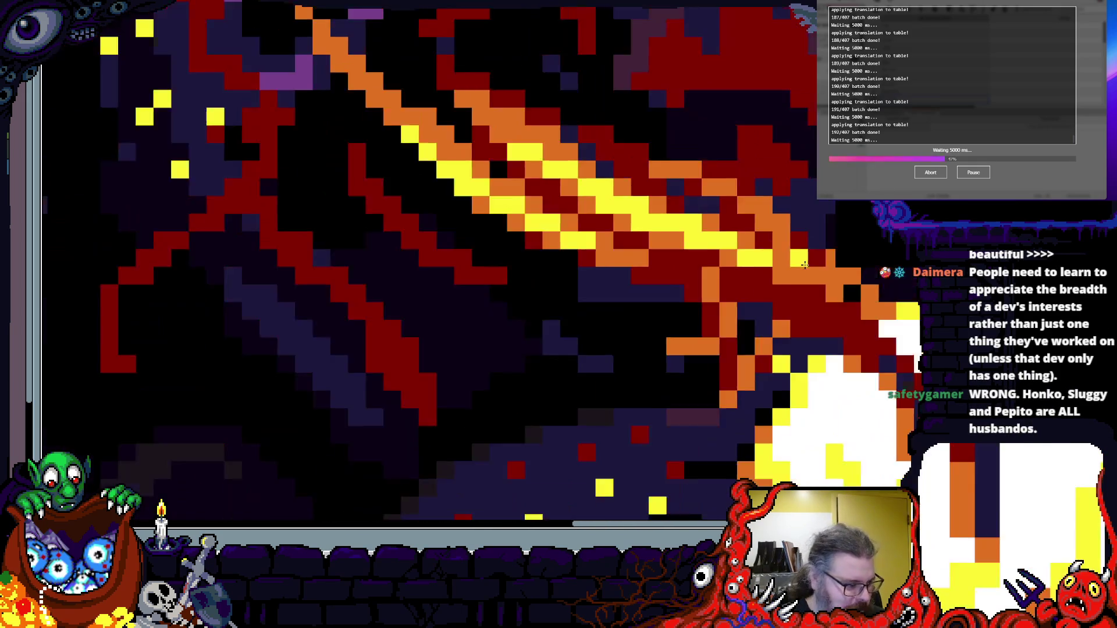
scroll(594, 319, up, 3)
scroll(595, 331, down, 2)
scroll(596, 331, up, 4)
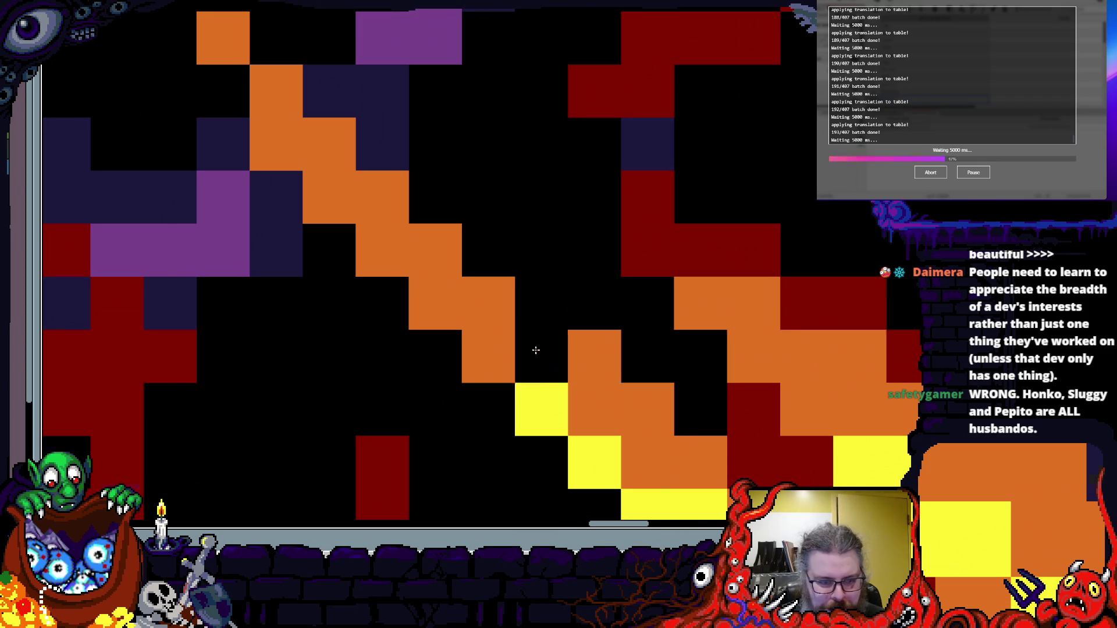
scroll(595, 331, down, 3)
scroll(592, 238, up, 2)
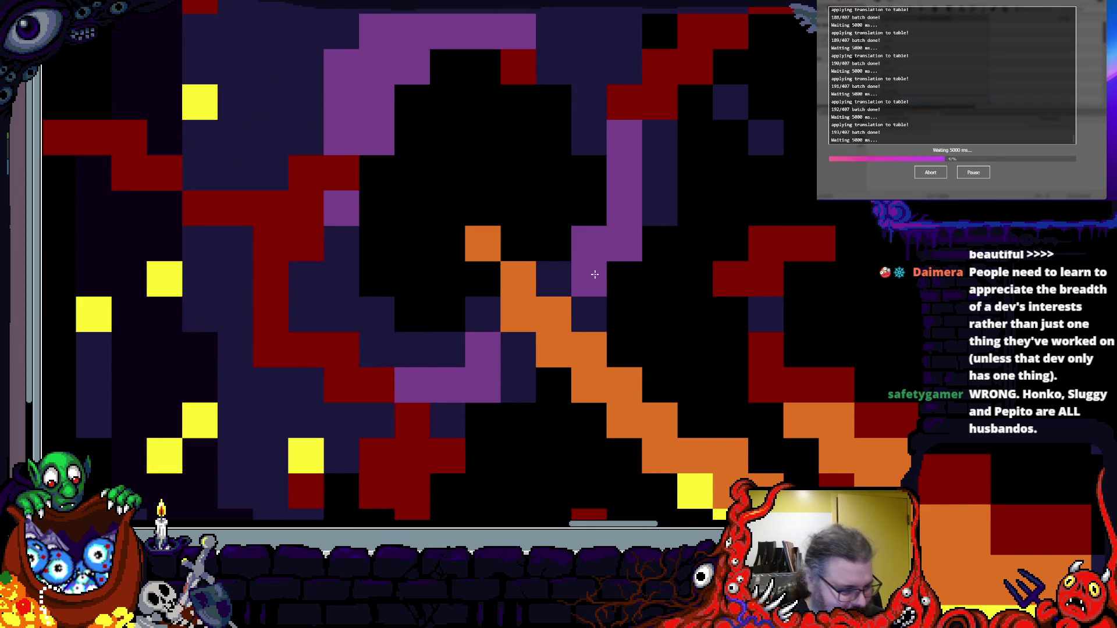
scroll(595, 274, down, 3)
scroll(621, 329, up, 4)
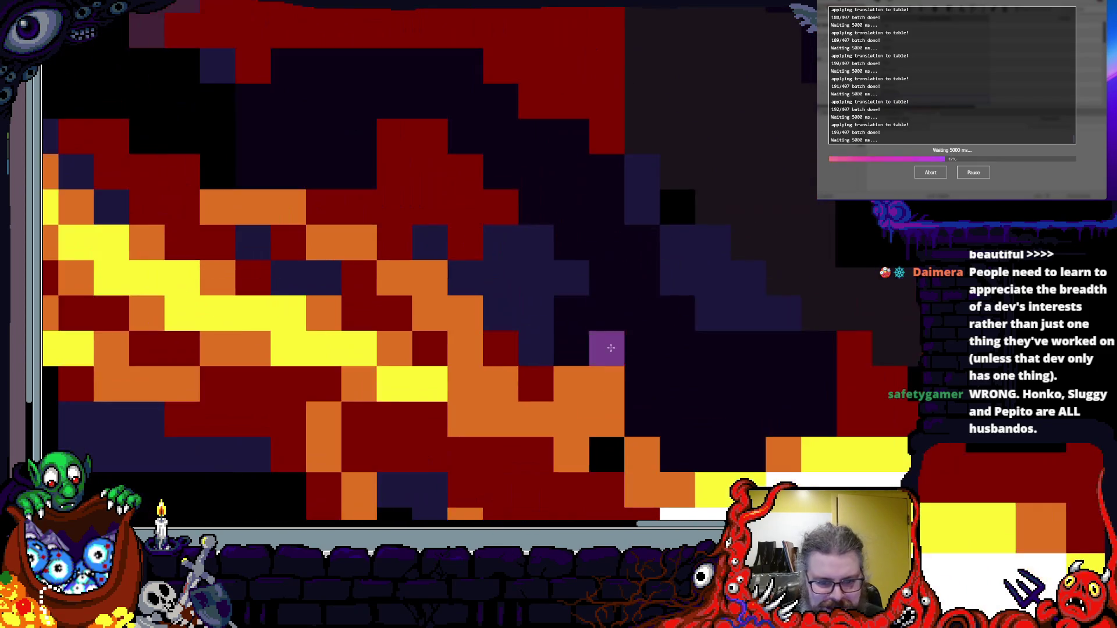
scroll(621, 329, down, 2)
scroll(698, 401, up, 2)
scroll(698, 402, up, 2)
mouse_move(698, 401)
mouse_down()
mouse_move(790, 224)
mouse_move(821, 229)
mouse_up()
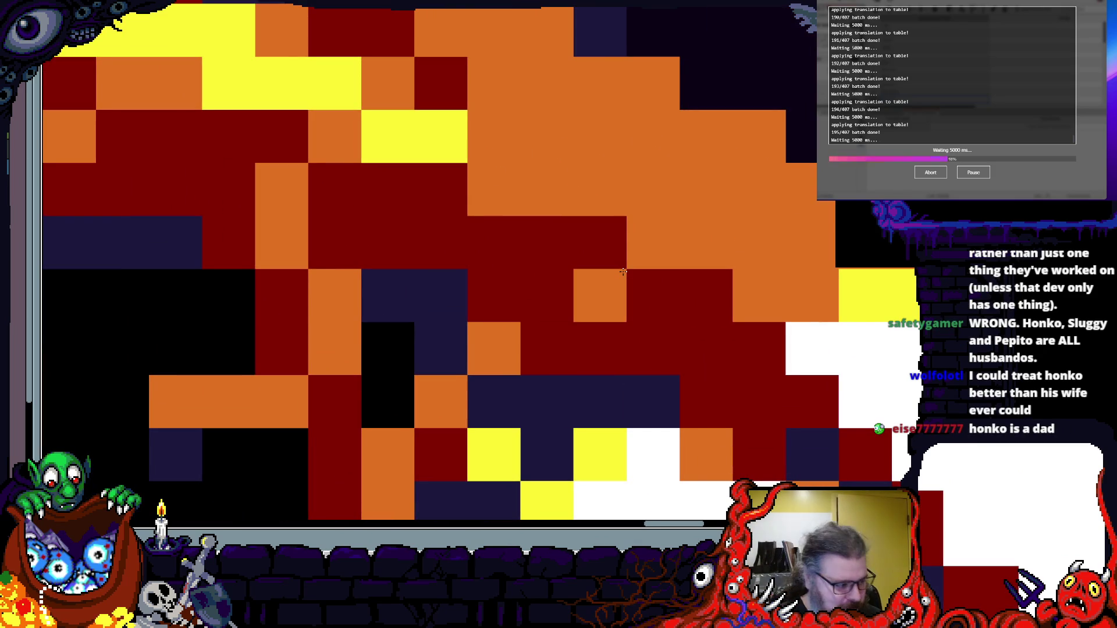
scroll(623, 272, down, 5)
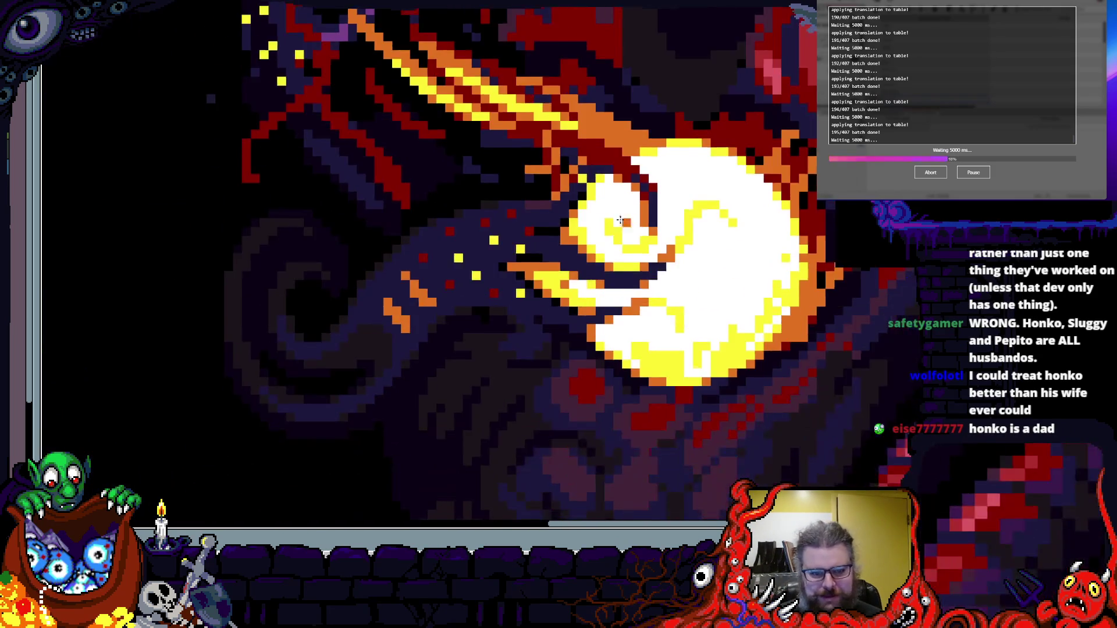
scroll(509, 247, up, 3)
scroll(548, 253, up, 2)
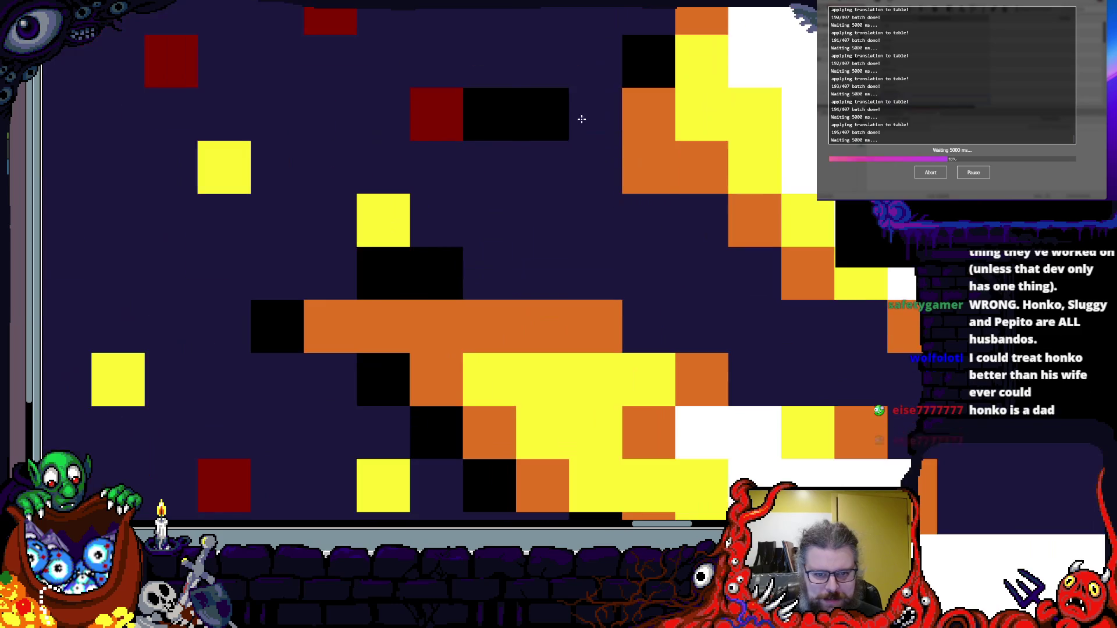
scroll(625, 259, down, 3)
scroll(625, 260, up, 4)
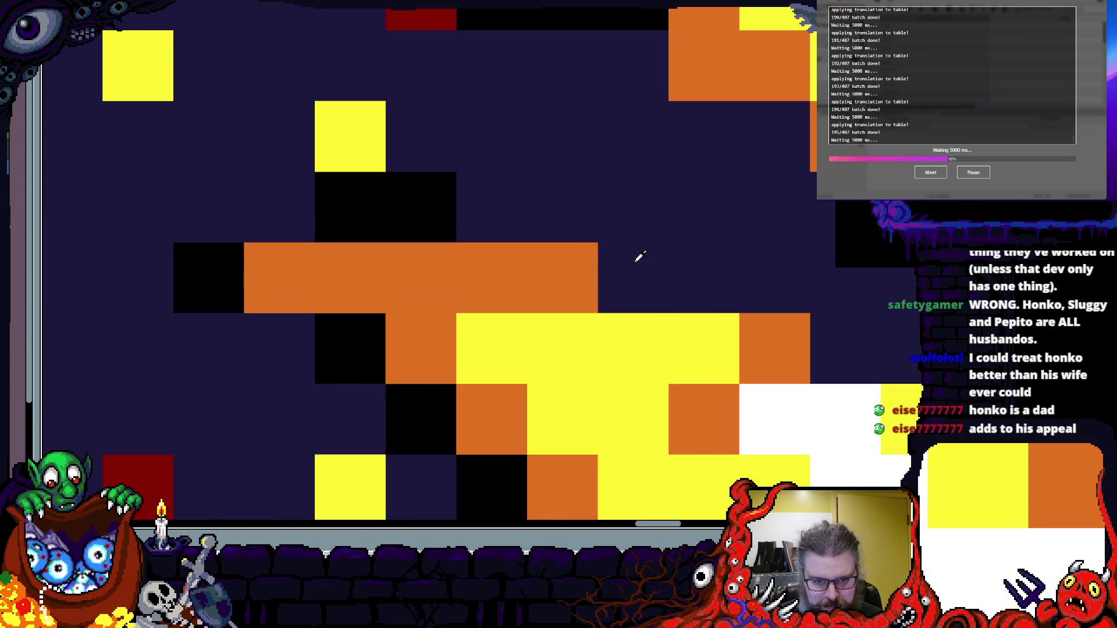
scroll(766, 363, down, 3)
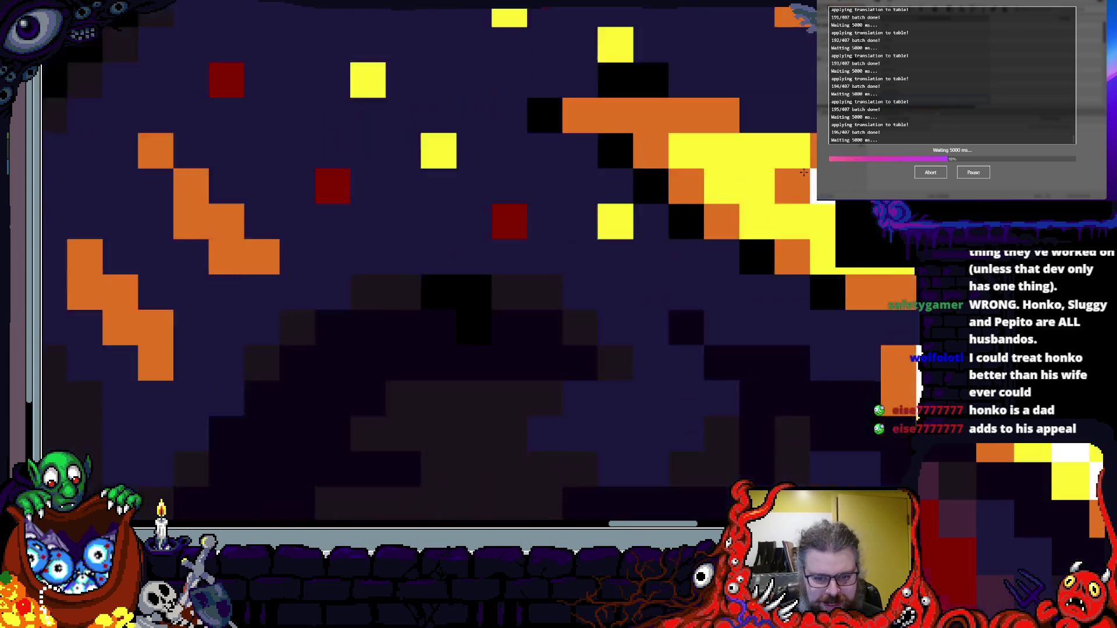
scroll(687, 291, up, 3)
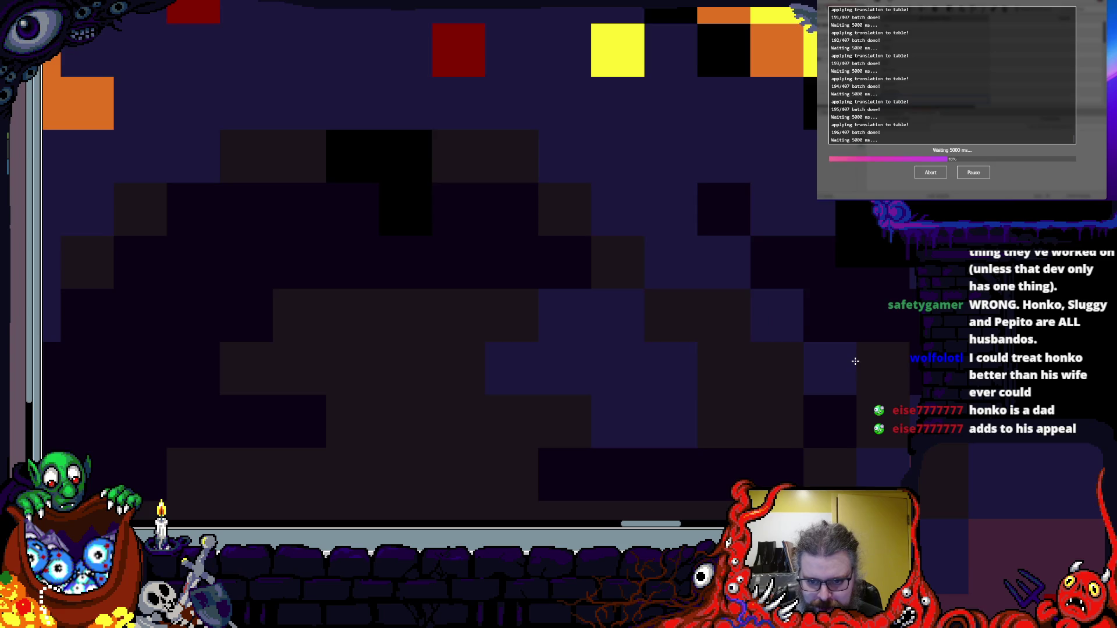
scroll(838, 352, down, 2)
scroll(763, 245, up, 2)
scroll(704, 237, down, 2)
scroll(678, 364, up, 2)
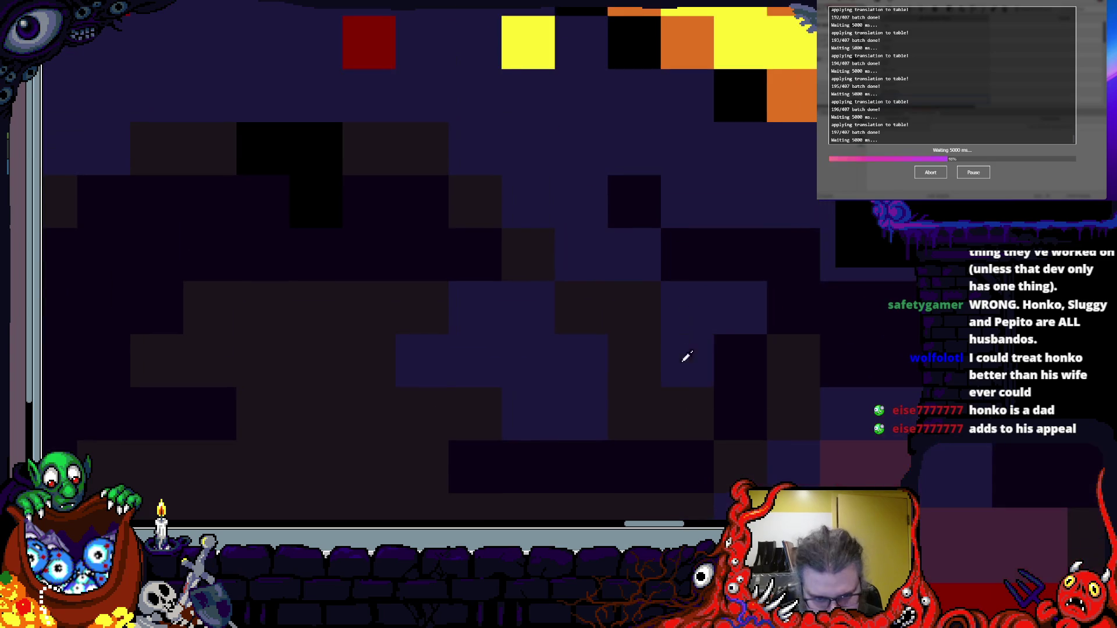
scroll(785, 242, down, 2)
scroll(828, 329, up, 2)
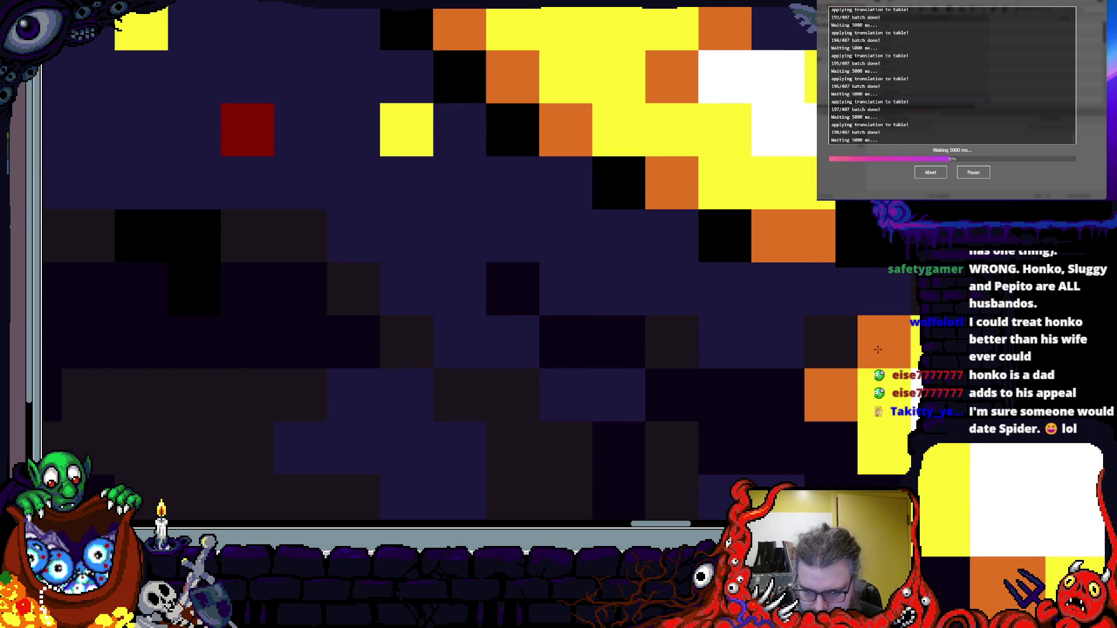
scroll(782, 309, down, 3)
scroll(783, 310, up, 3)
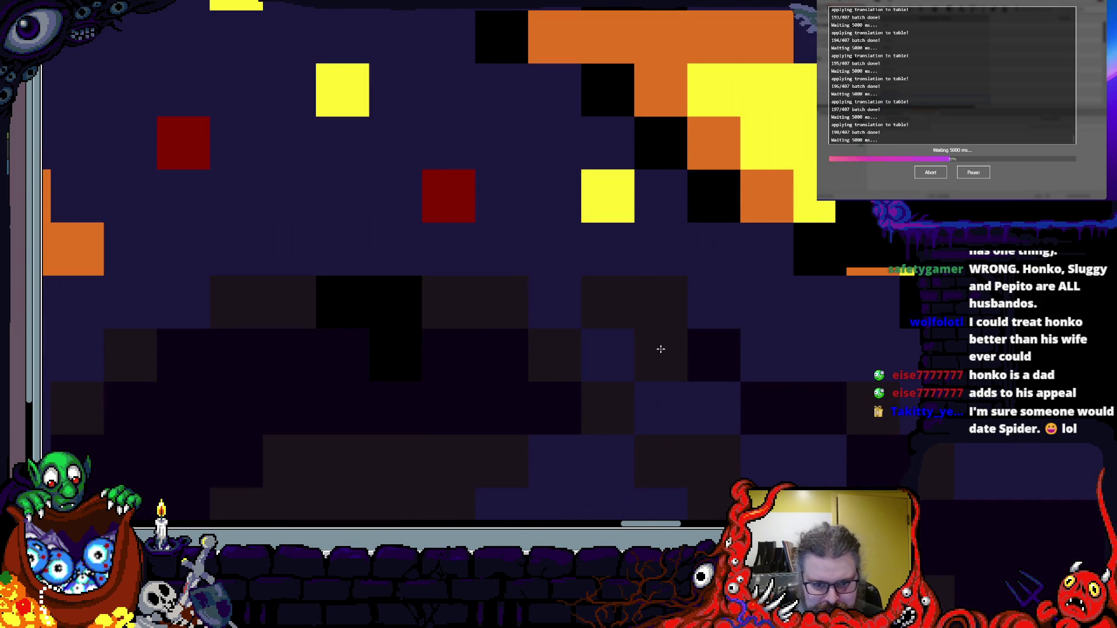
scroll(748, 349, down, 2)
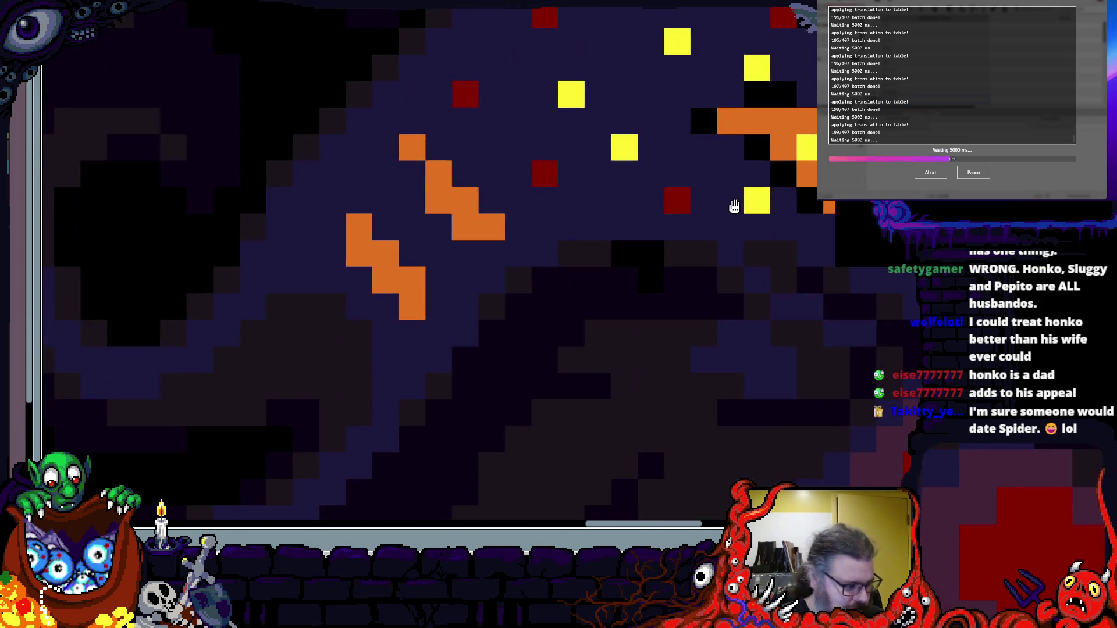
drag(733, 204, 717, 231)
scroll(717, 231, down, 2)
scroll(773, 240, up, 2)
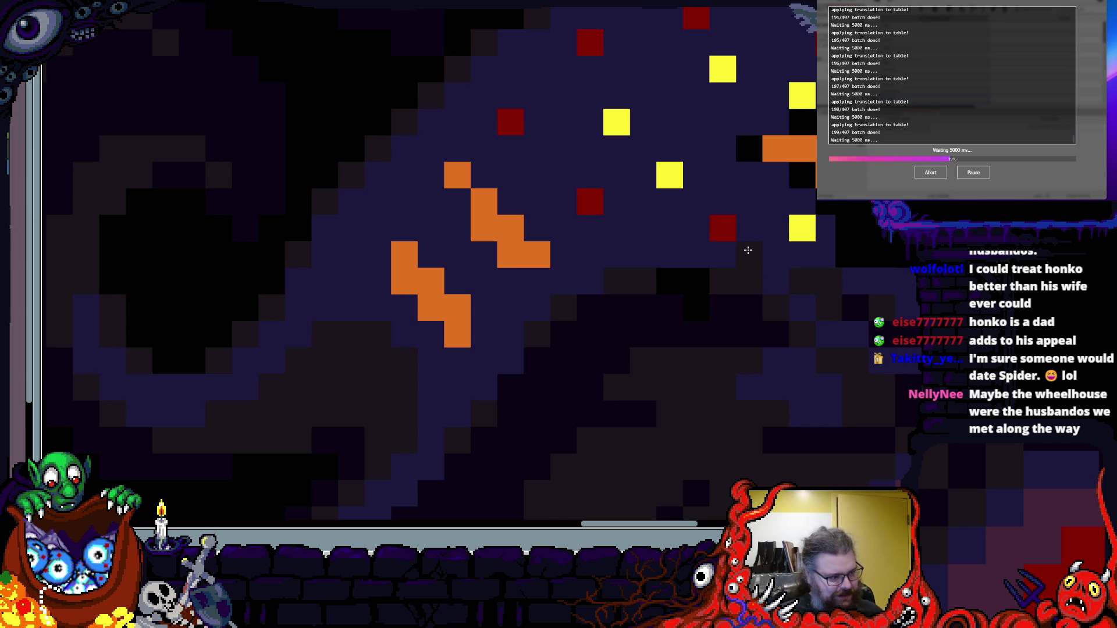
scroll(747, 250, down, 2)
scroll(629, 277, up, 1)
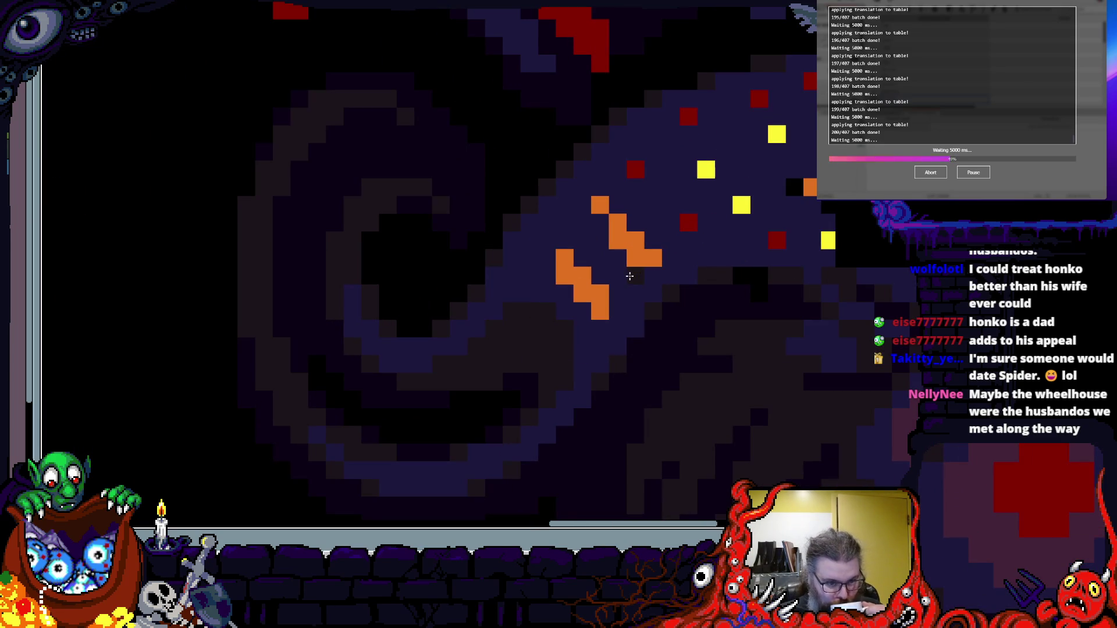
scroll(552, 310, down, 3)
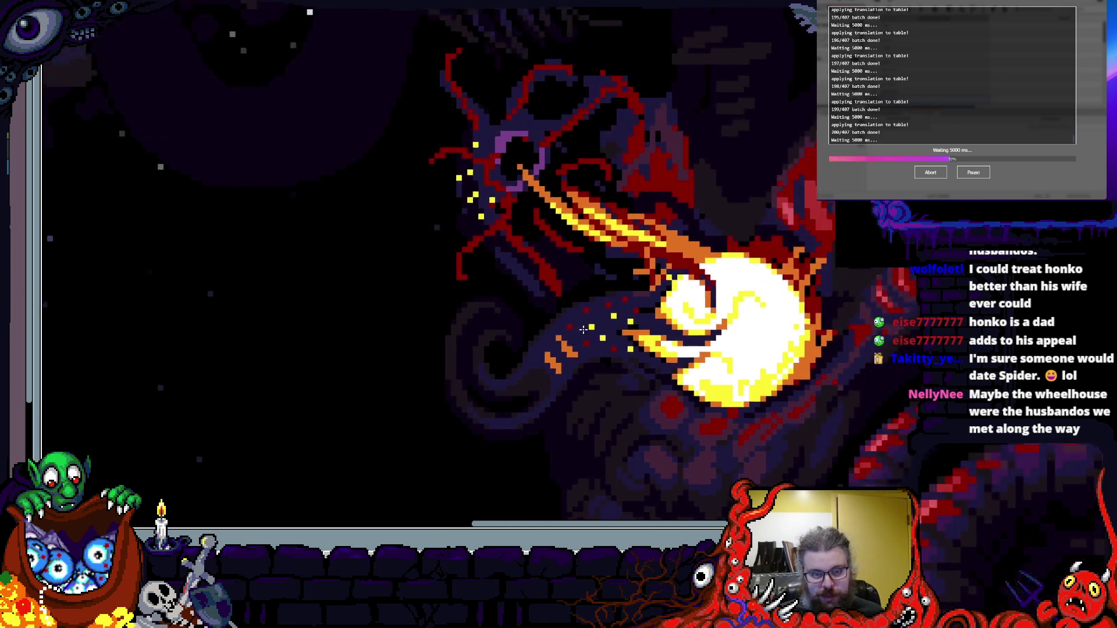
- Erase two stray red pixels from the tentacle outline
scroll(601, 313, up, 3)
scroll(600, 313, up, 4)
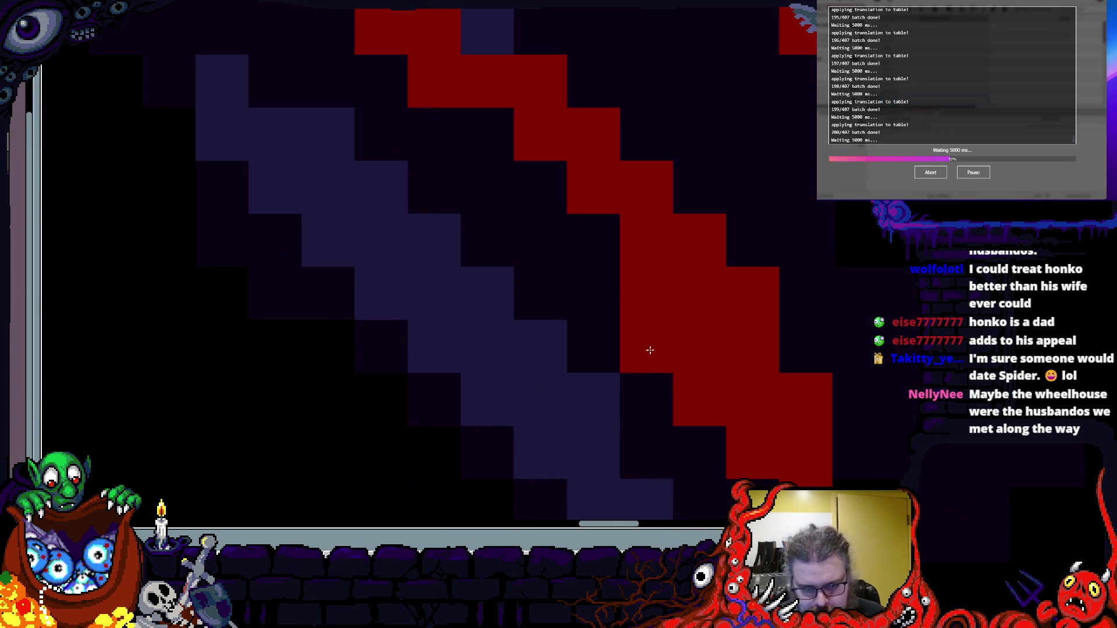
scroll(651, 403, down, 3)
scroll(462, 319, up, 2)
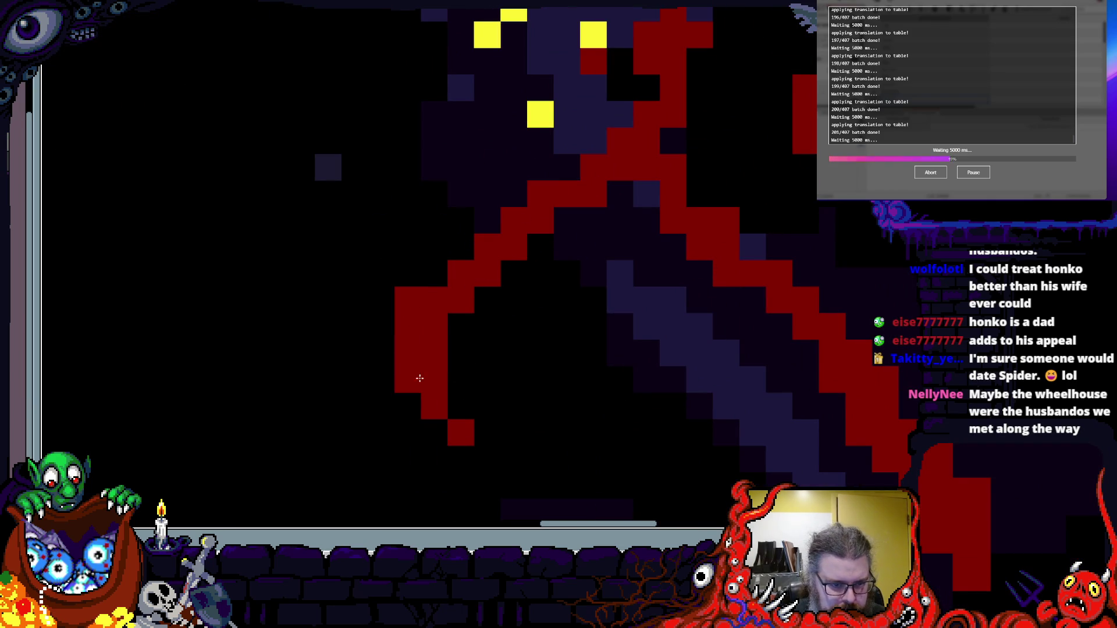
drag(416, 331, 414, 304)
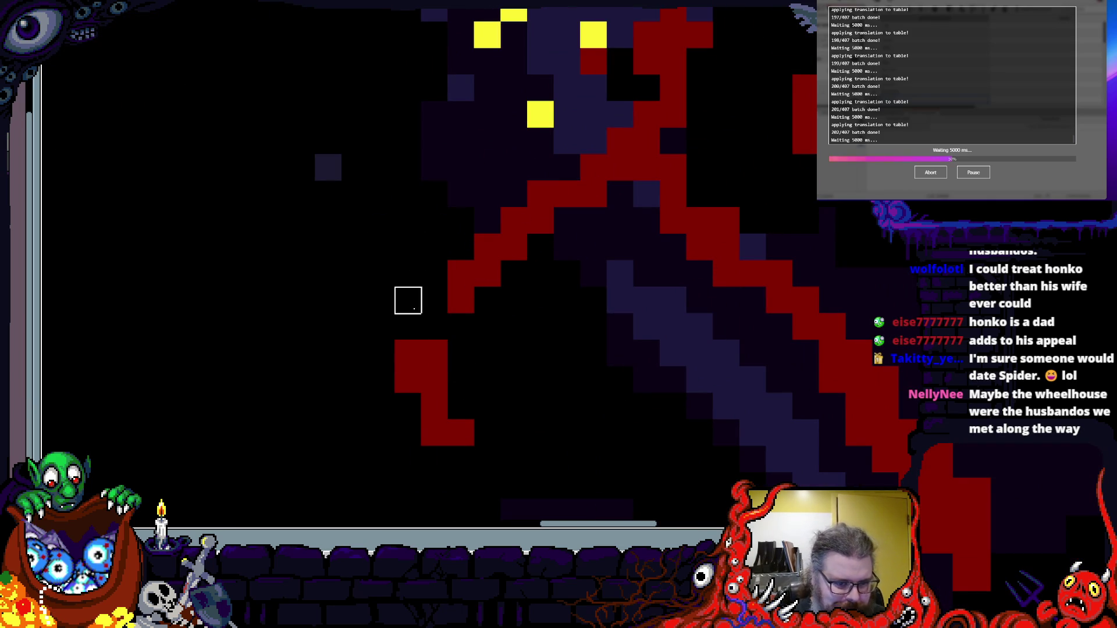
- Paint dark red pixels to reshape and extend the curved tentacle stroke
scroll(416, 409, down, 1)
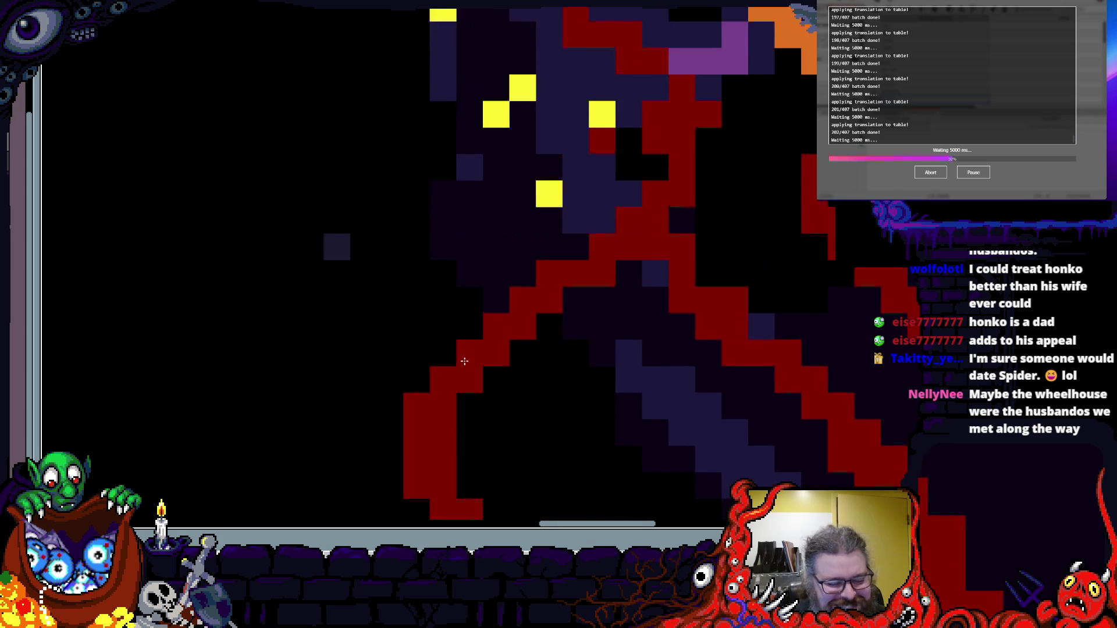
scroll(461, 359, up, 2)
drag(448, 349, 549, 269)
scroll(447, 385, down, 2)
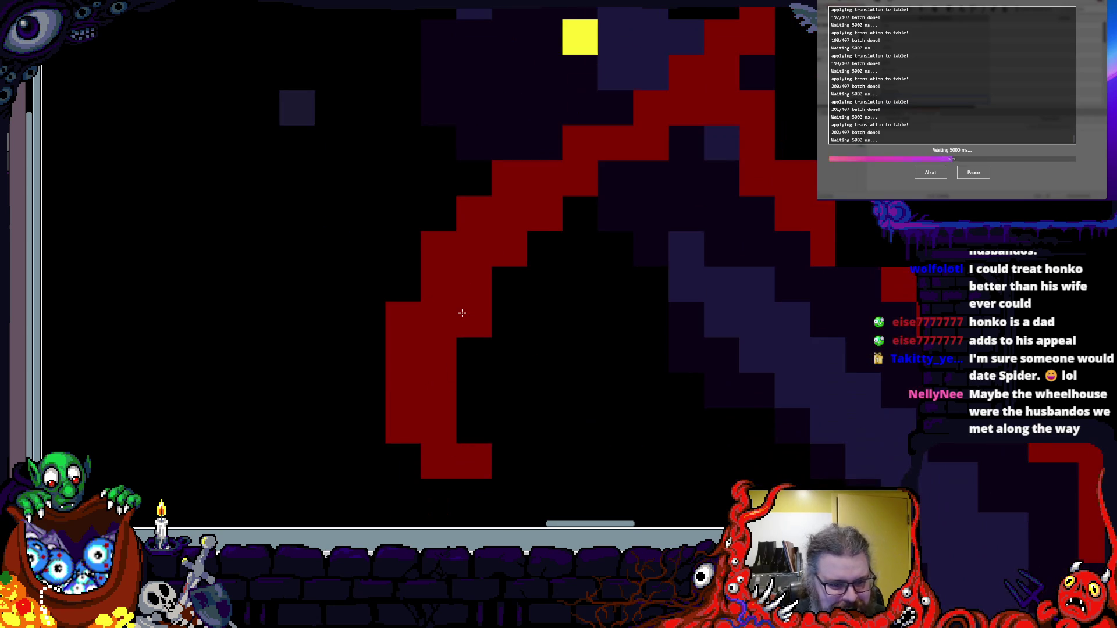
scroll(462, 313, up, 3)
mouse_move(454, 364)
mouse_down()
mouse_move(482, 375)
mouse_move(665, 246)
mouse_up()
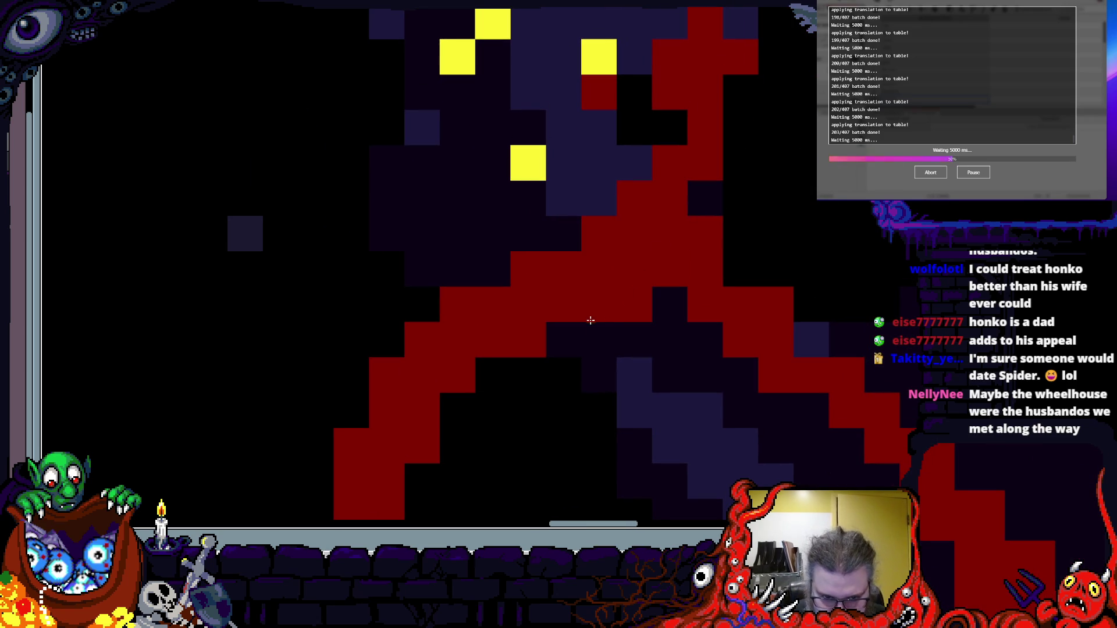
- Add a dark red row of pixels extending the tentacle further
scroll(509, 243, down, 1)
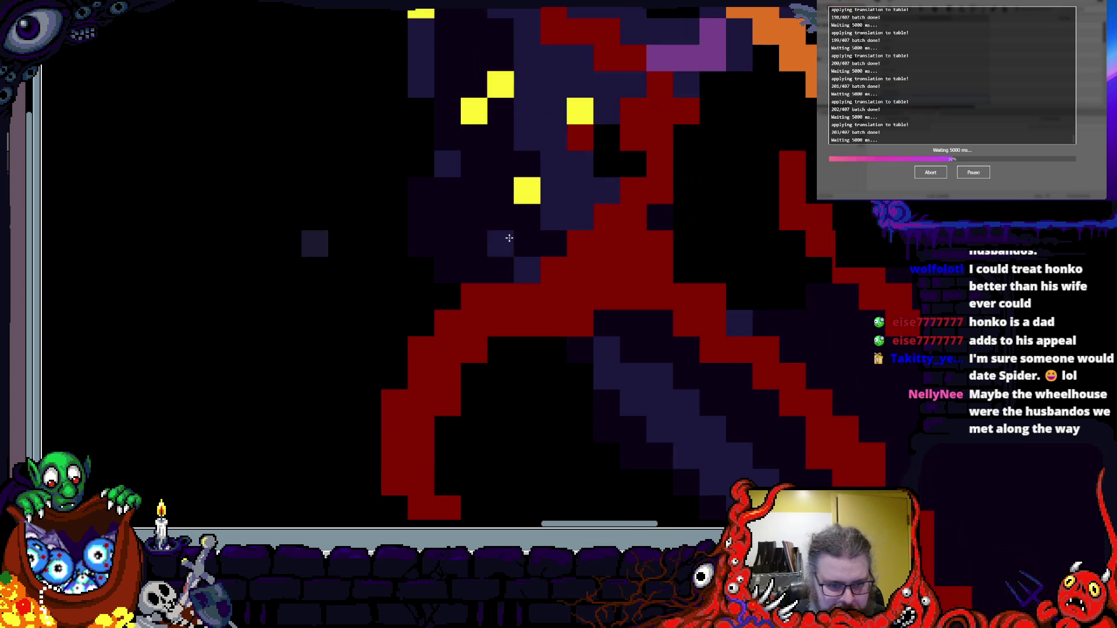
scroll(482, 287, down, 2)
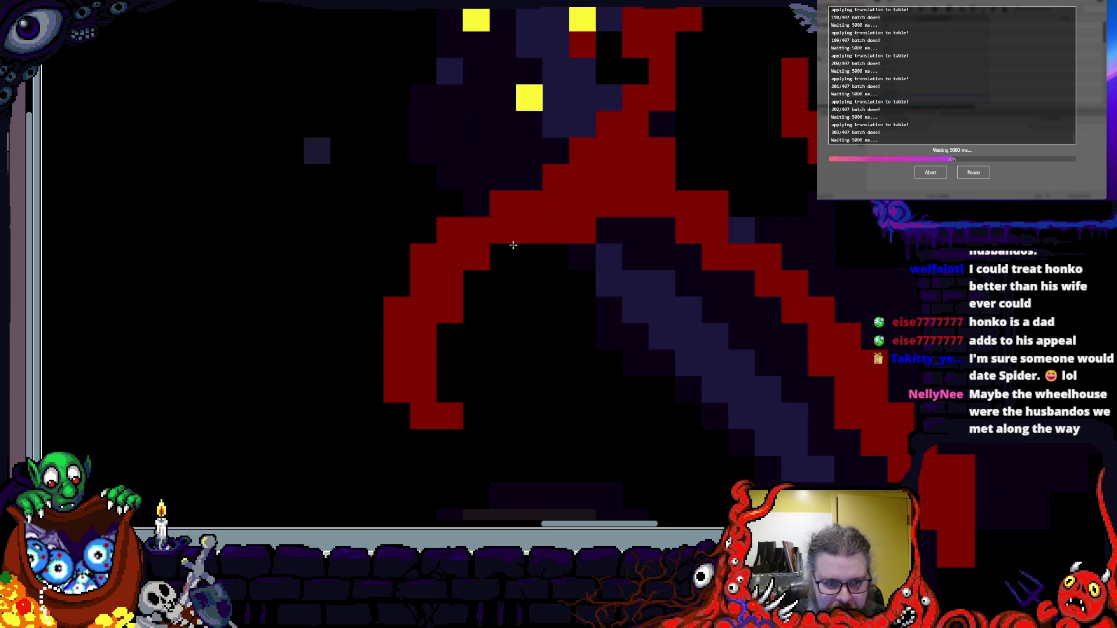
scroll(503, 258, up, 2)
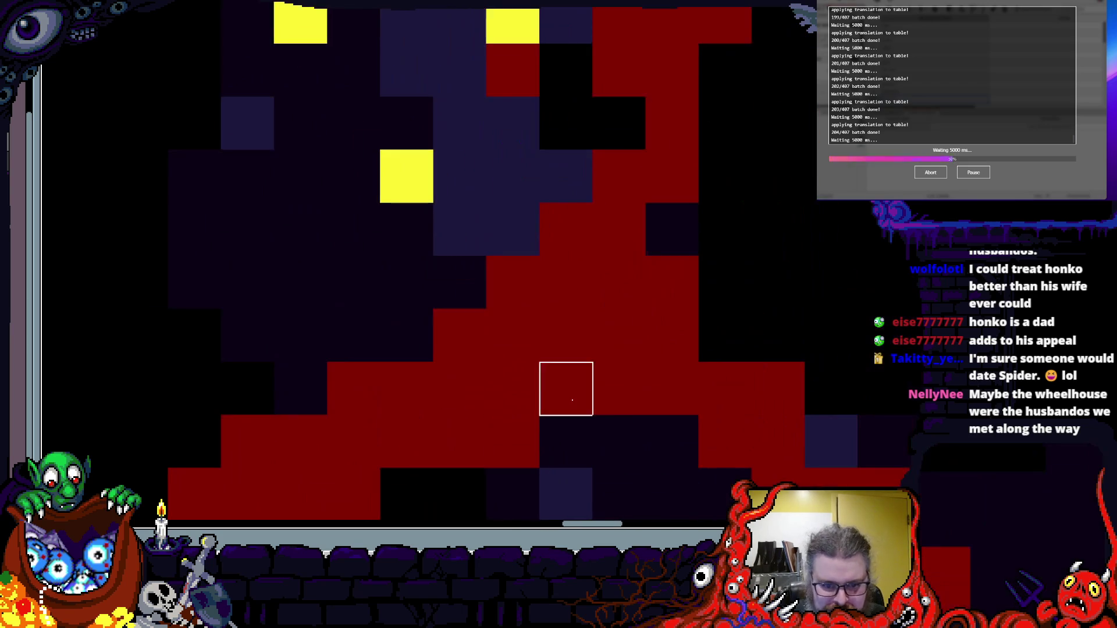
scroll(622, 384, down, 1)
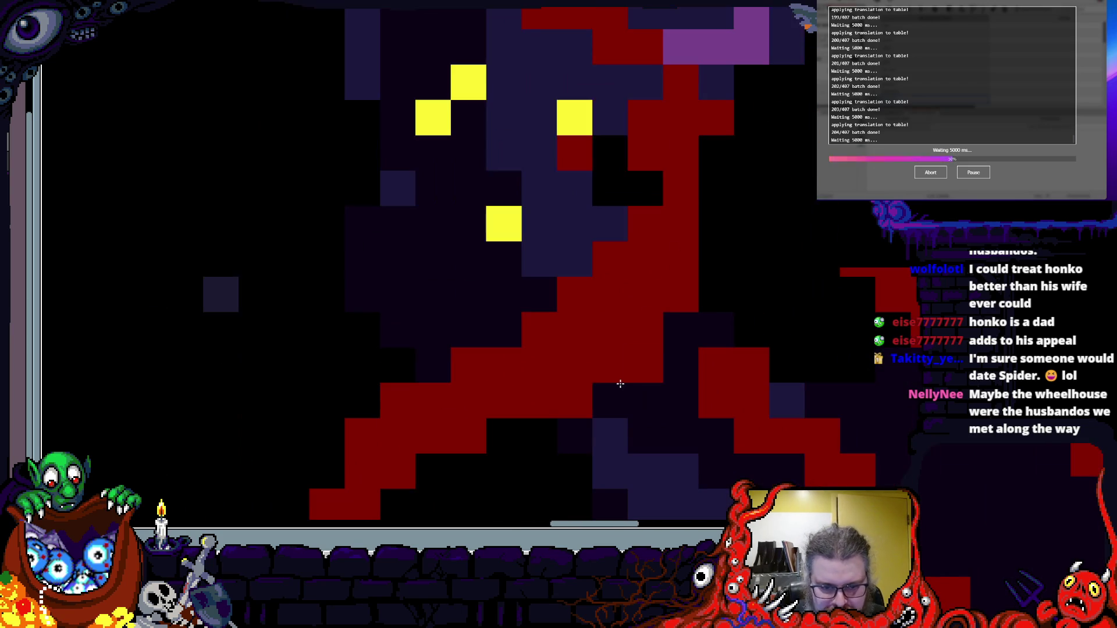
scroll(643, 304, down, 2)
scroll(544, 350, up, 2)
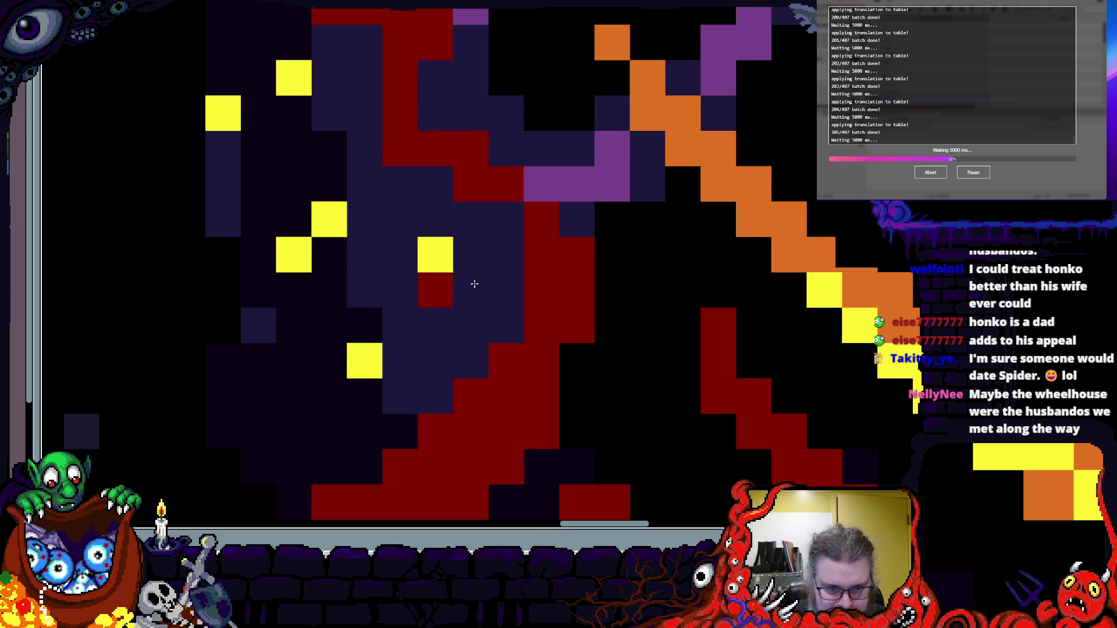
scroll(500, 273, down, 2)
scroll(518, 279, up, 2)
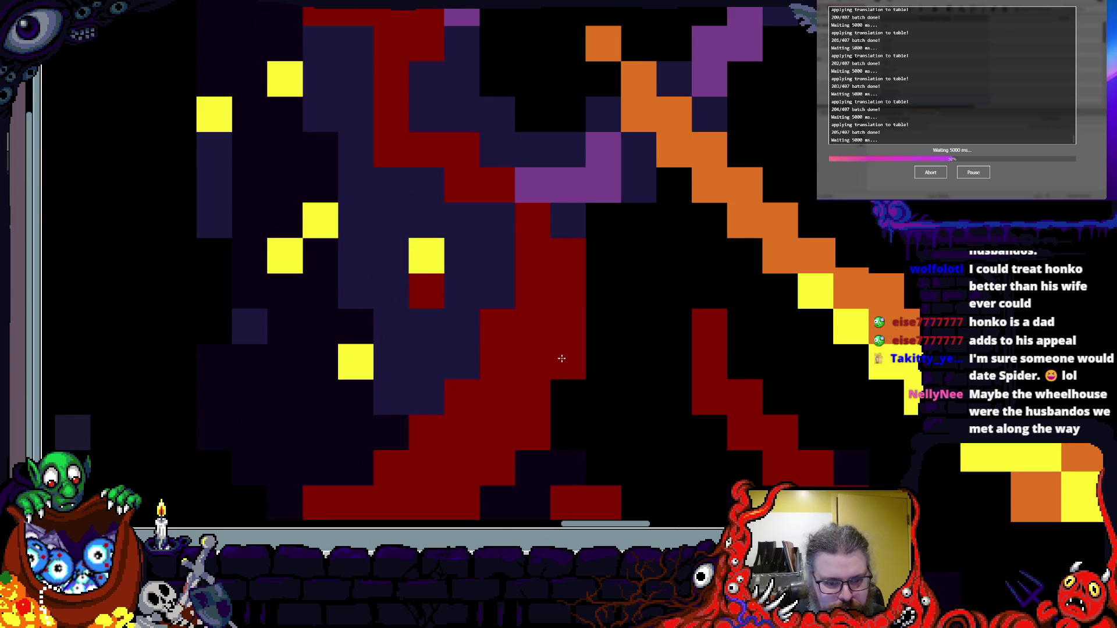
scroll(491, 281, down, 3)
scroll(490, 253, up, 3)
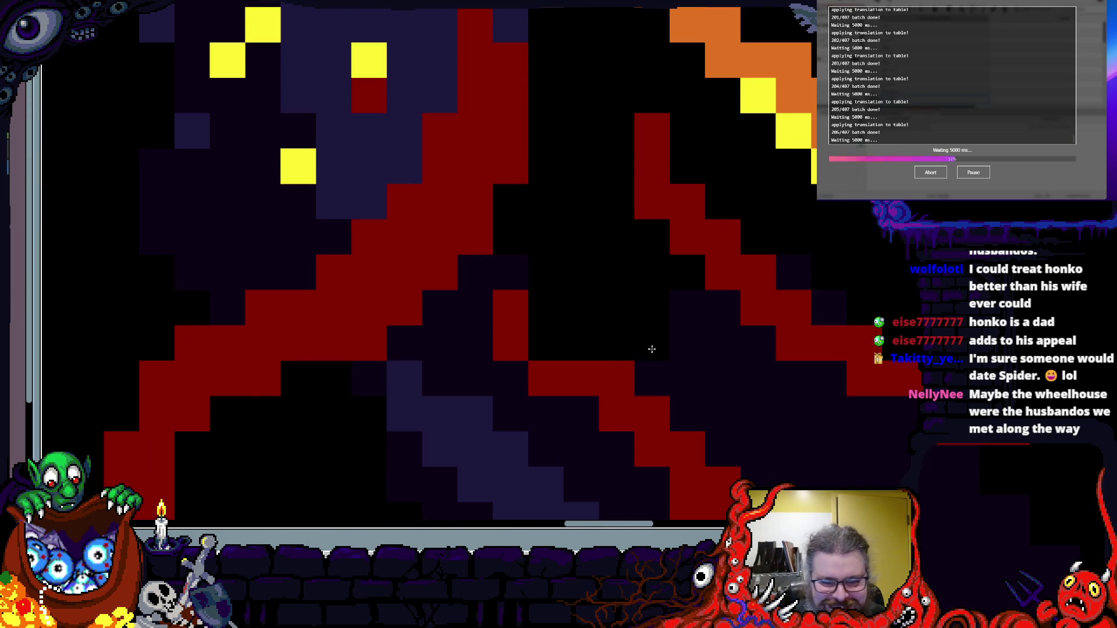
scroll(501, 233, down, 3)
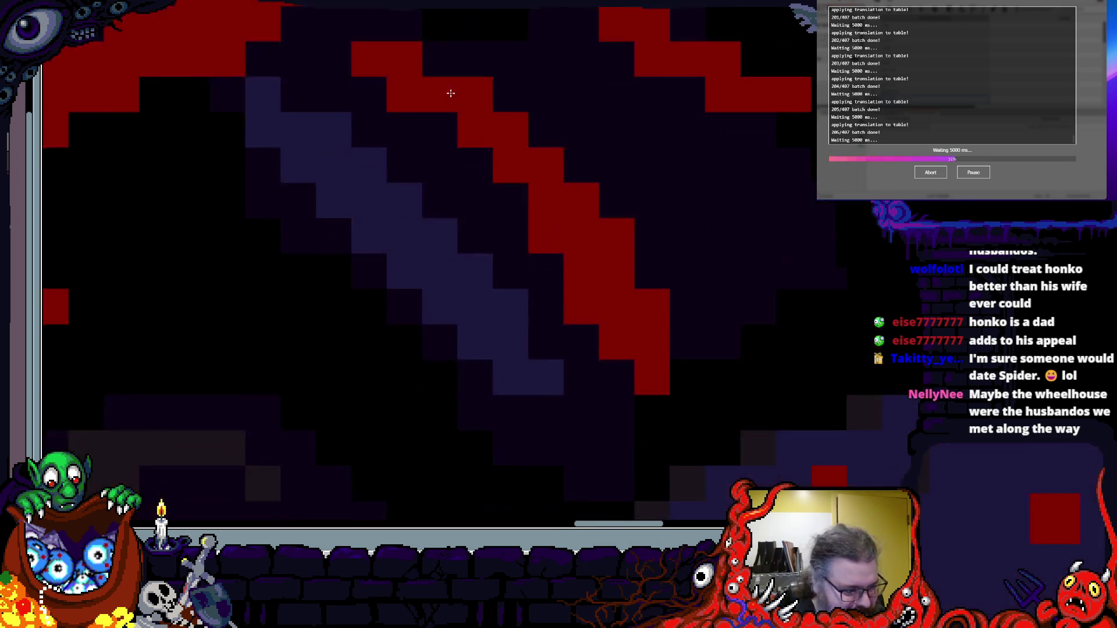
scroll(500, 291, up, 3)
scroll(589, 327, down, 2)
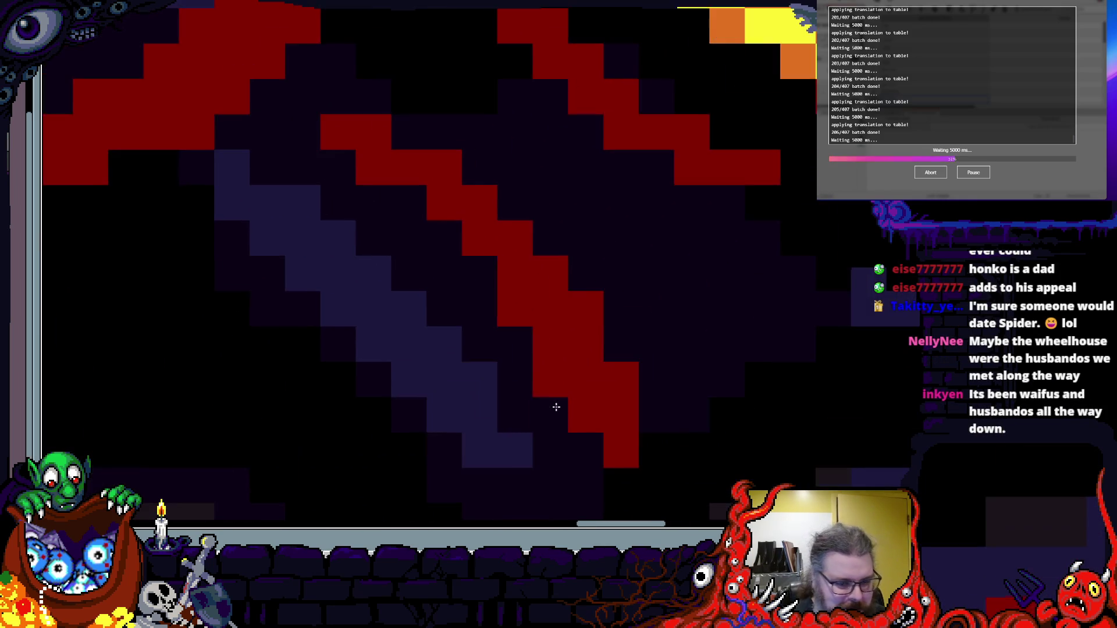
scroll(500, 267, down, 2)
scroll(495, 262, up, 2)
scroll(495, 263, up, 1)
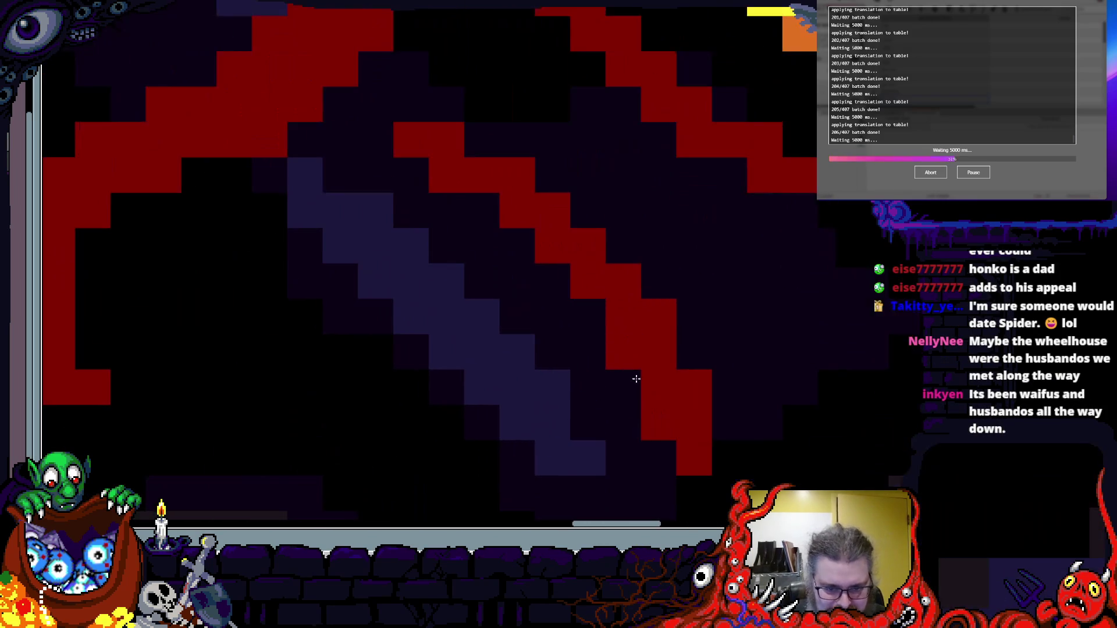
scroll(593, 367, down, 1)
scroll(504, 317, up, 2)
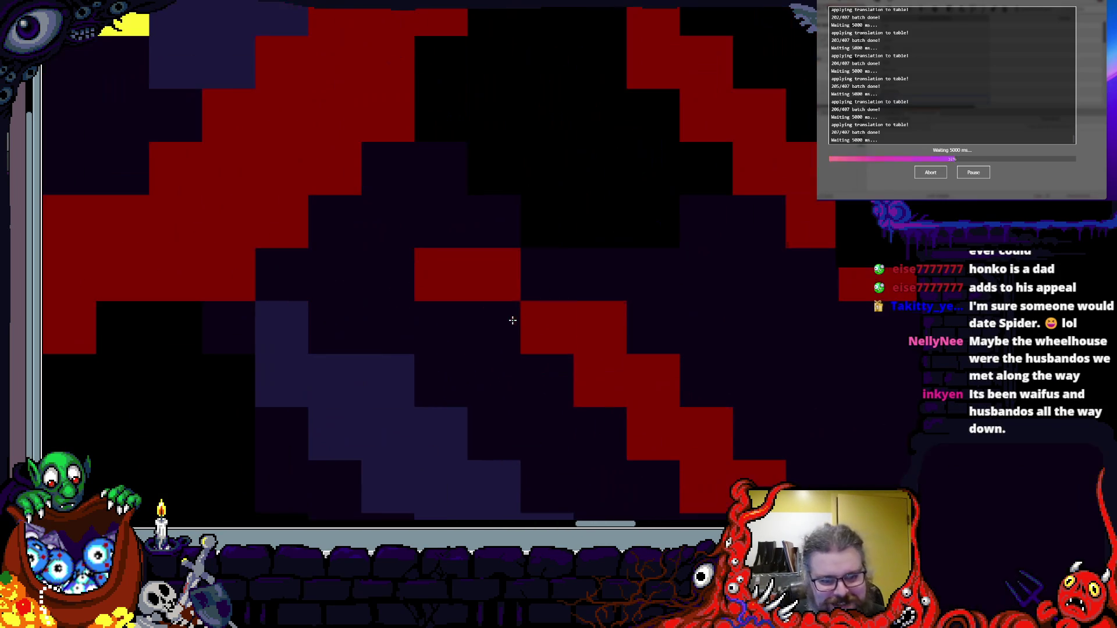
scroll(564, 319, down, 2)
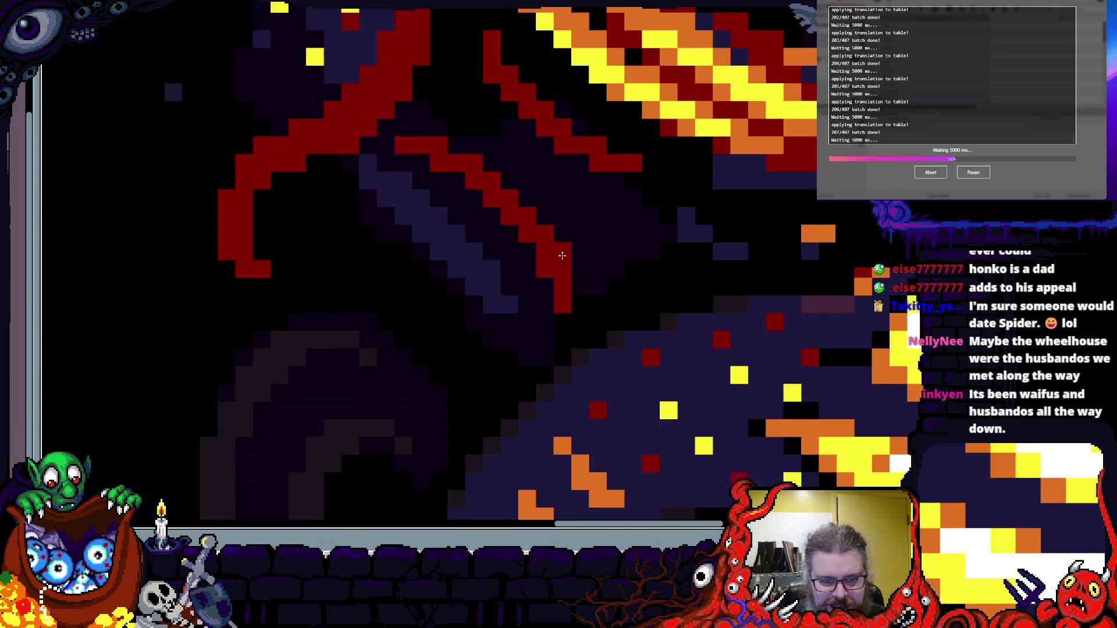
scroll(575, 358, up, 1)
scroll(580, 312, down, 1)
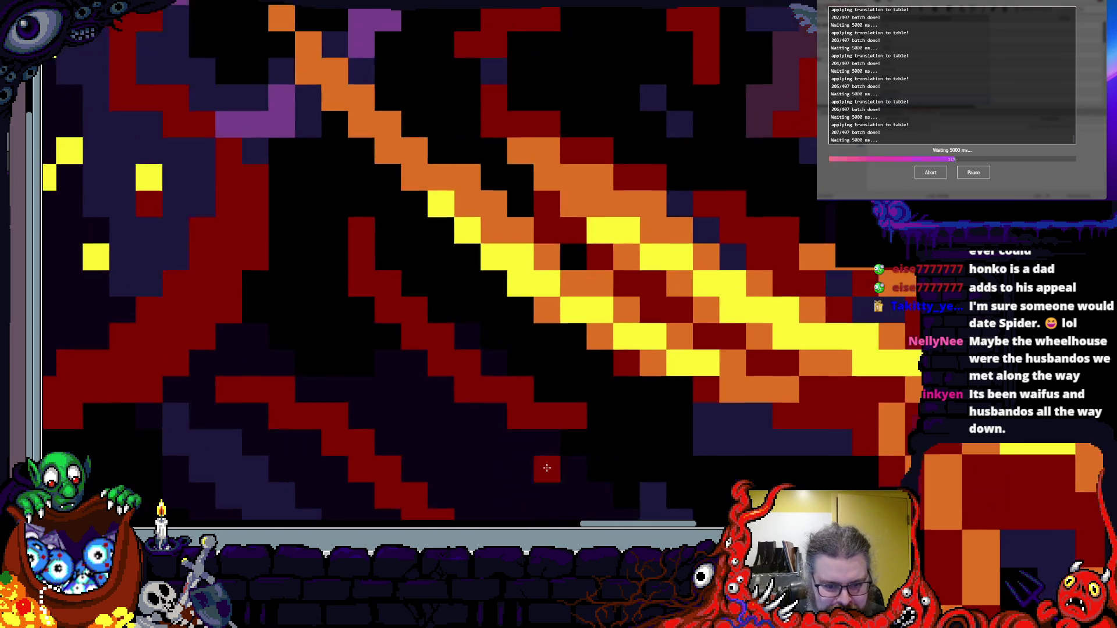
scroll(591, 357, up, 2)
scroll(411, 306, down, 1)
drag(410, 306, 509, 330)
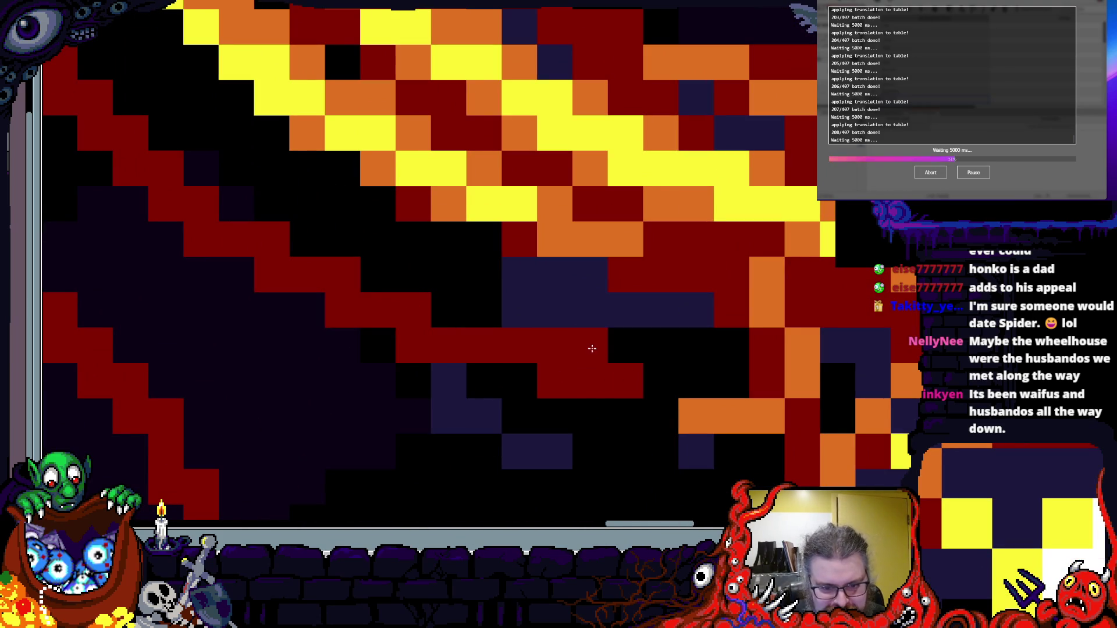
- Add five dark red pixels extending the bottom end of the red tentacle curl
drag(661, 416, 885, 361)
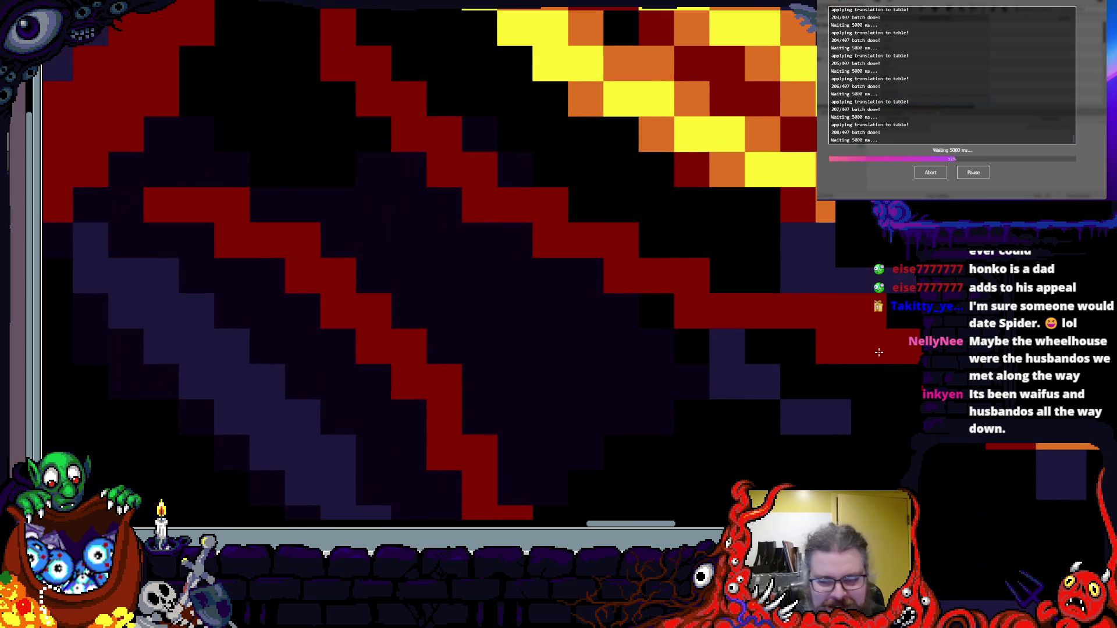
drag(745, 279, 666, 367)
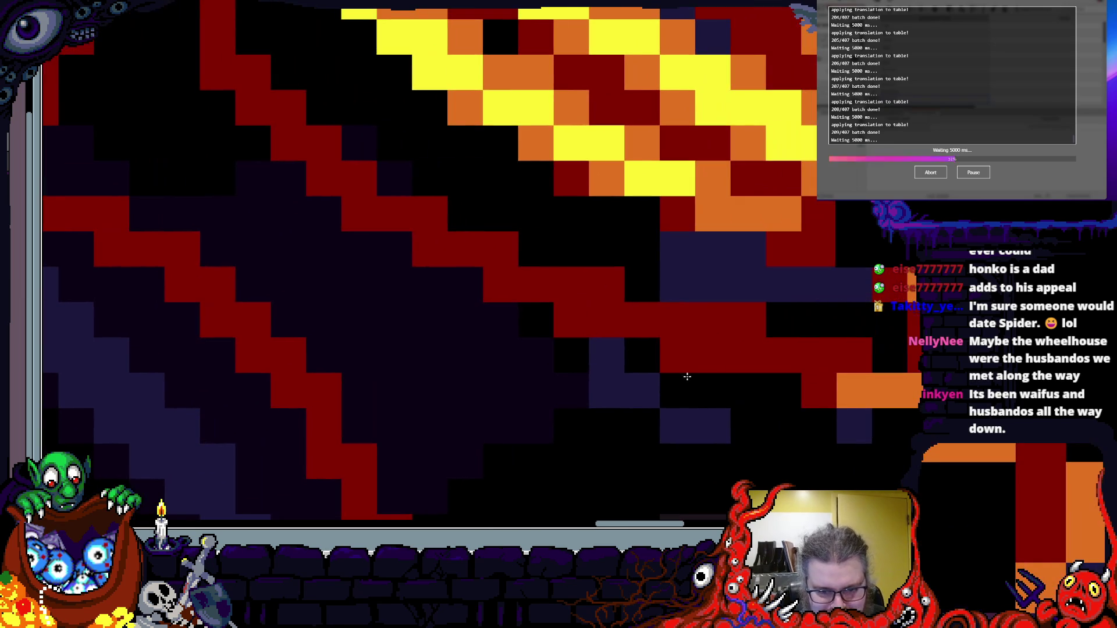
scroll(589, 320, down, 3)
scroll(578, 317, up, 2)
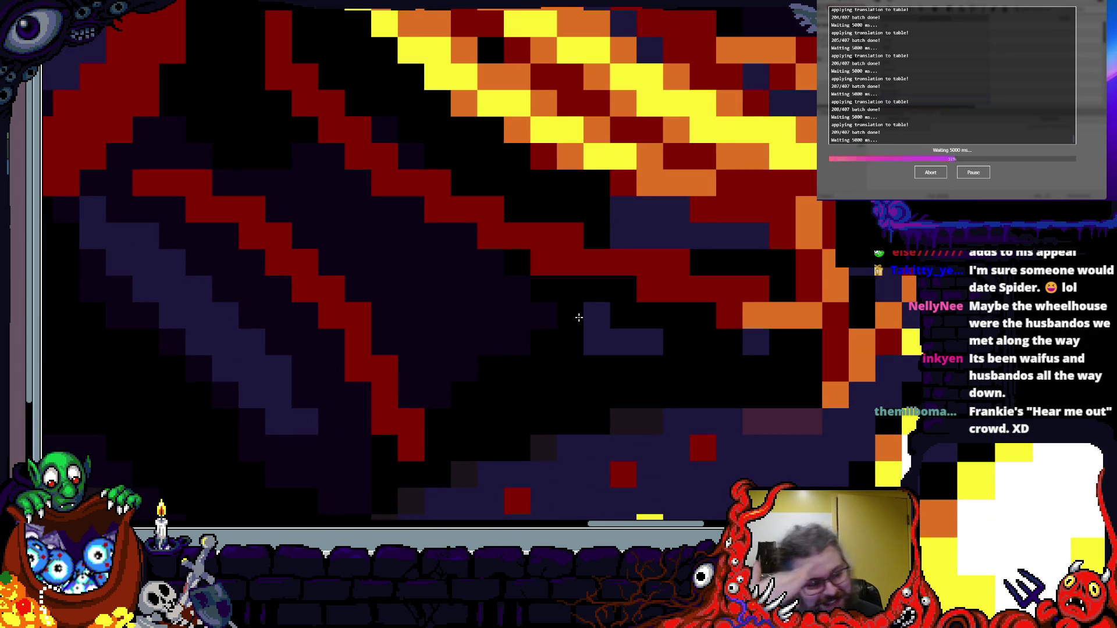
scroll(578, 317, down, 2)
scroll(605, 352, up, 3)
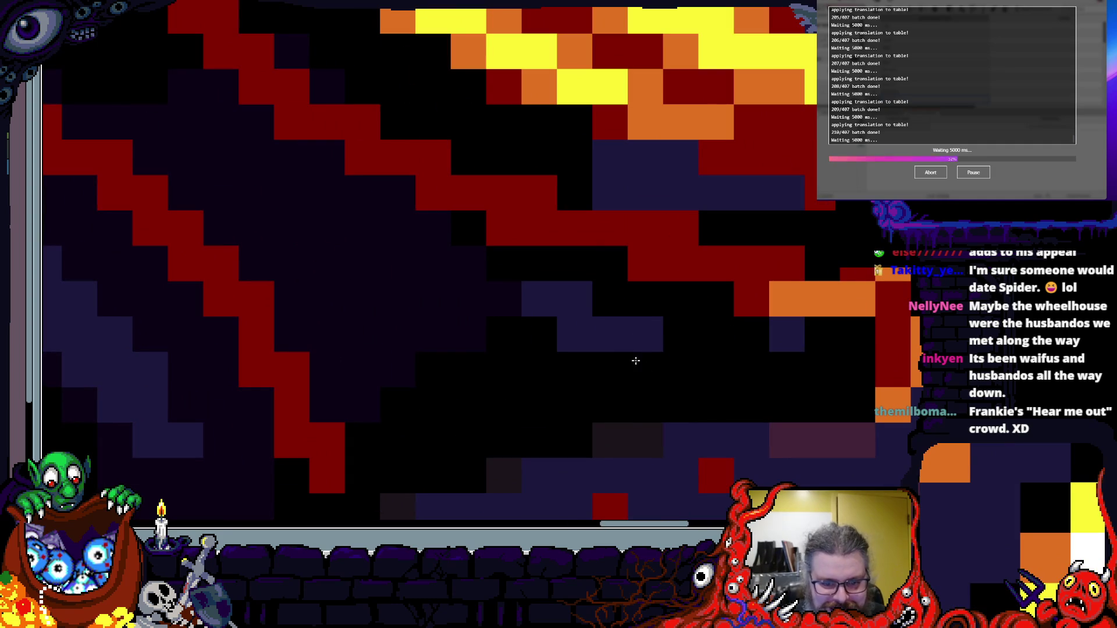
scroll(649, 337, down, 3)
scroll(628, 337, up, 2)
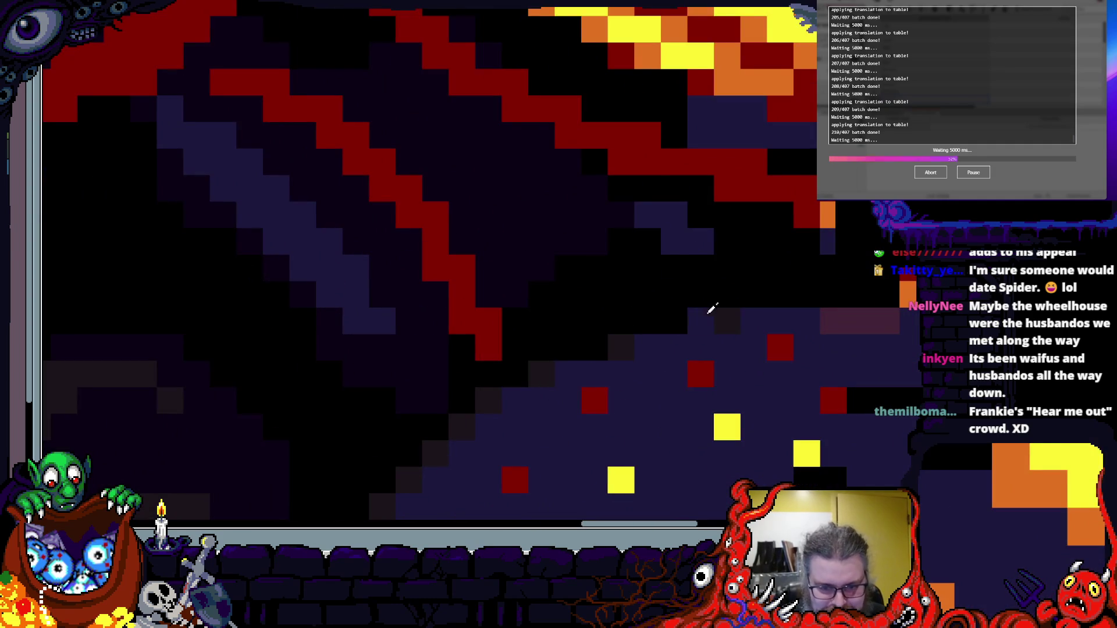
scroll(706, 314, down, 2)
scroll(642, 374, up, 3)
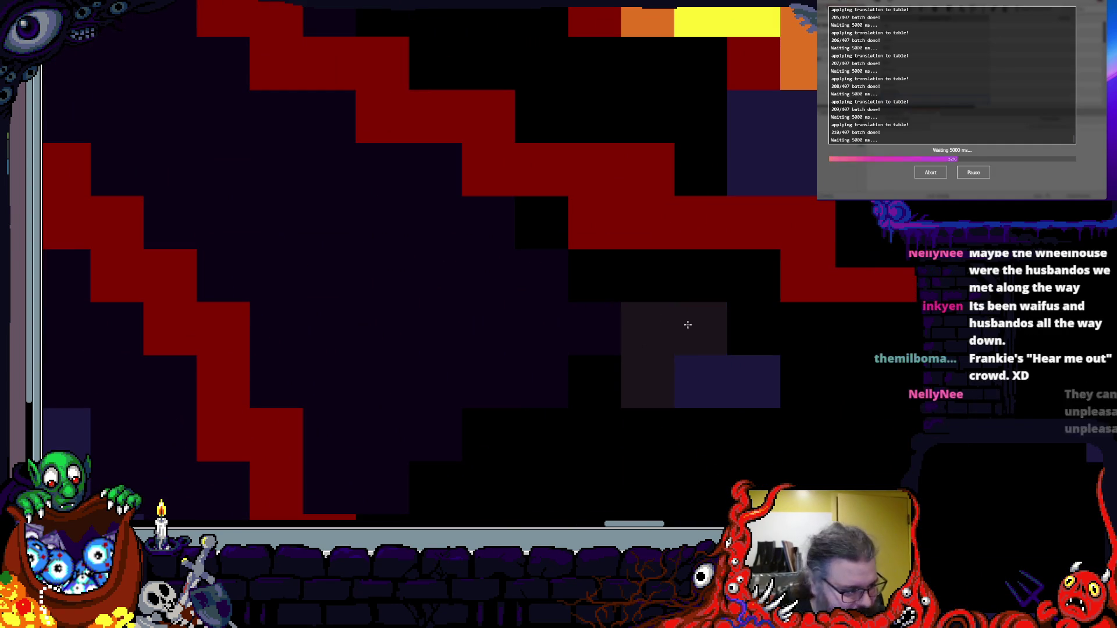
scroll(686, 324, down, 3)
scroll(586, 392, up, 2)
scroll(734, 351, up, 2)
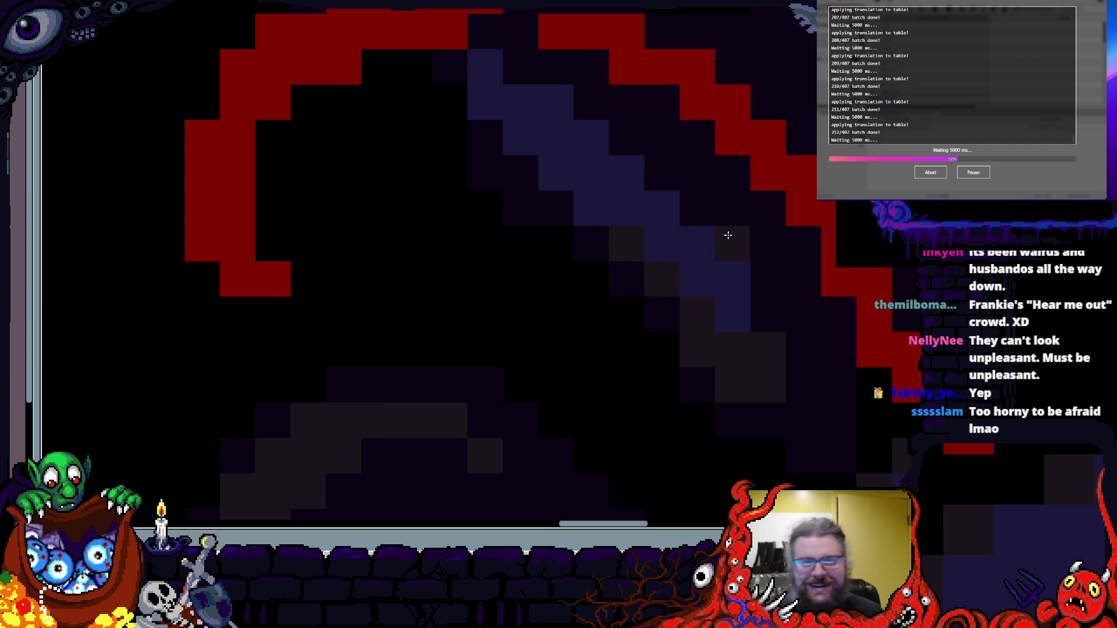
scroll(656, 243, down, 2)
scroll(636, 332, up, 1)
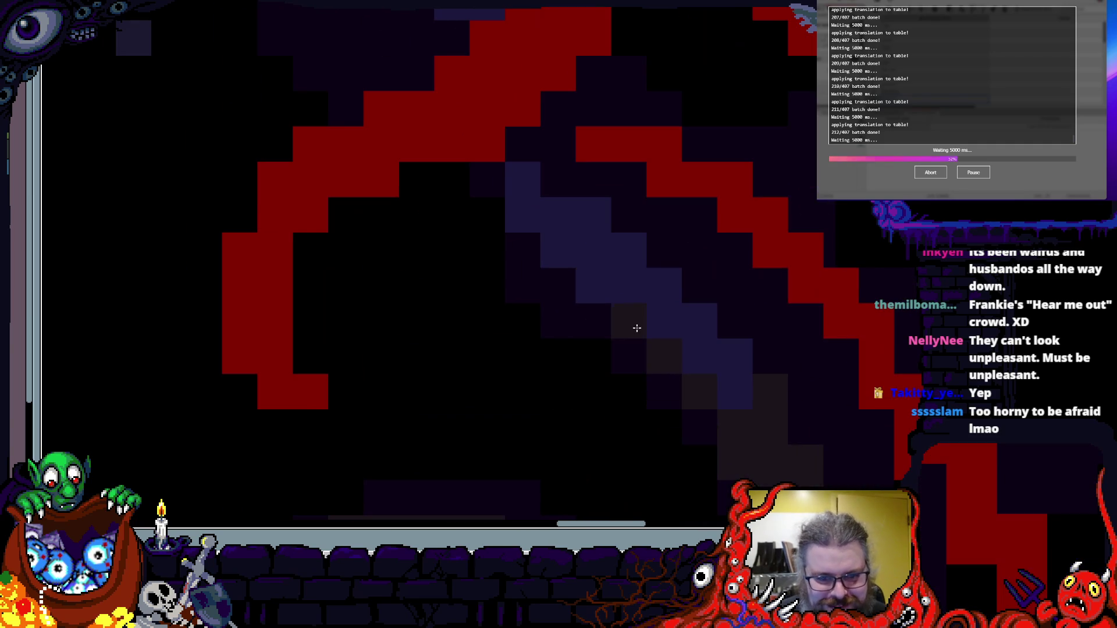
scroll(509, 203, down, 2)
scroll(543, 249, up, 2)
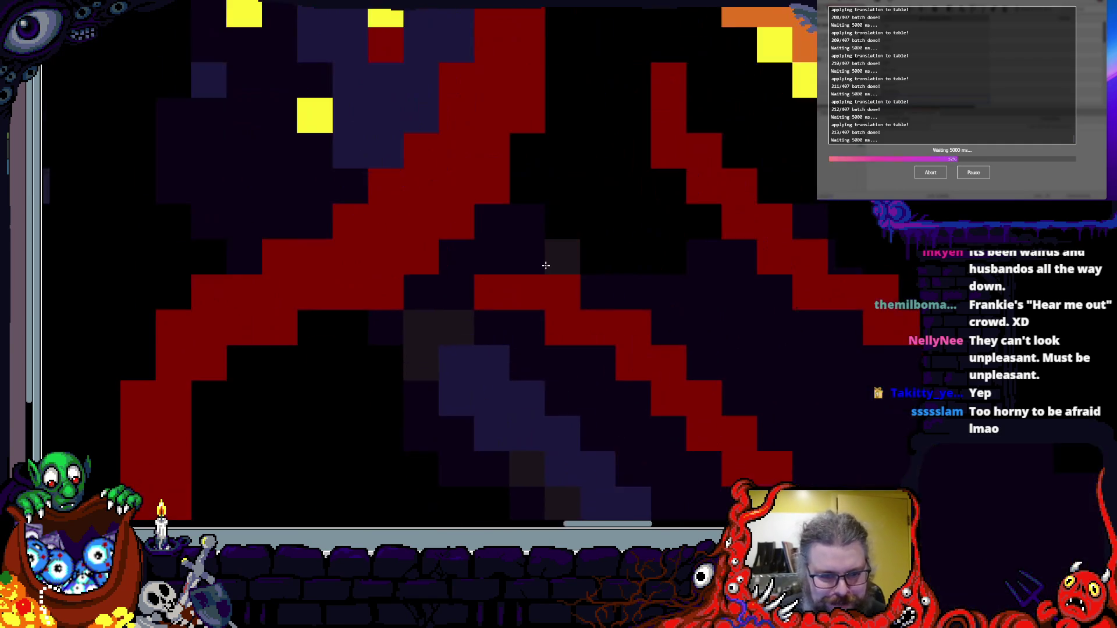
scroll(541, 249, down, 2)
drag(541, 249, 736, 407)
drag(626, 397, 697, 598)
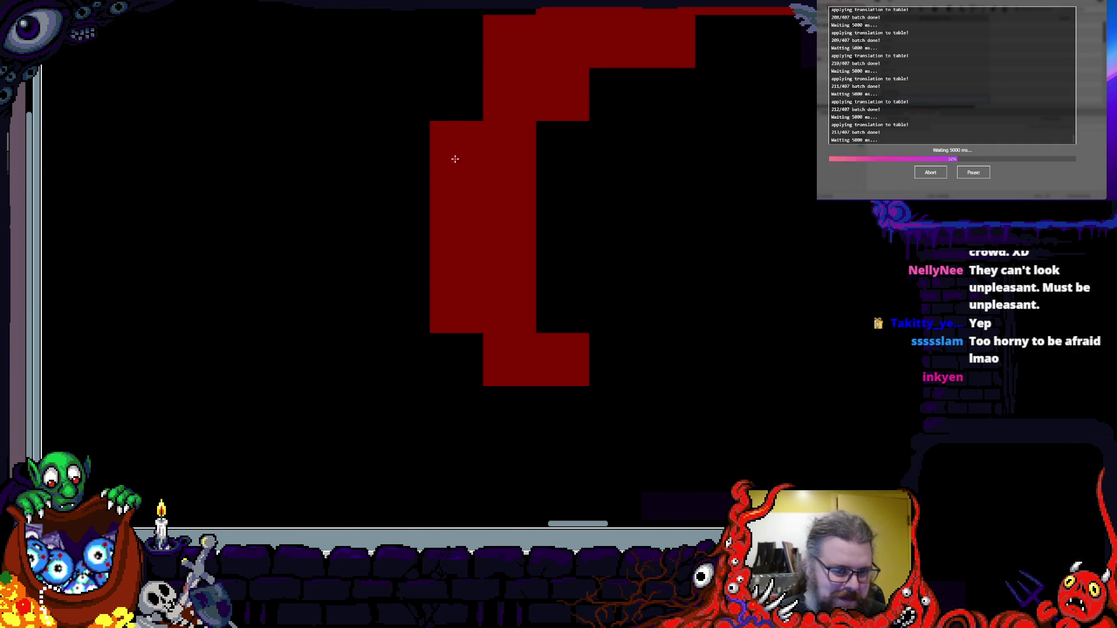
click(456, 94)
click(615, 413)
click(563, 413)
click(669, 413)
click(726, 375)
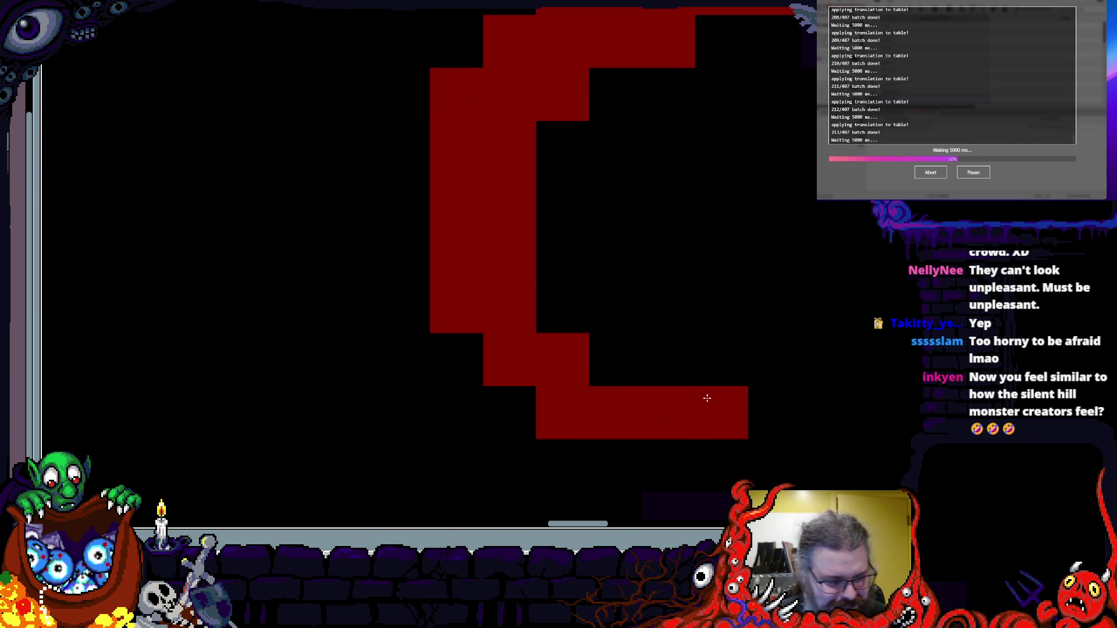
scroll(774, 360, down, 3)
drag(792, 352, 530, 314)
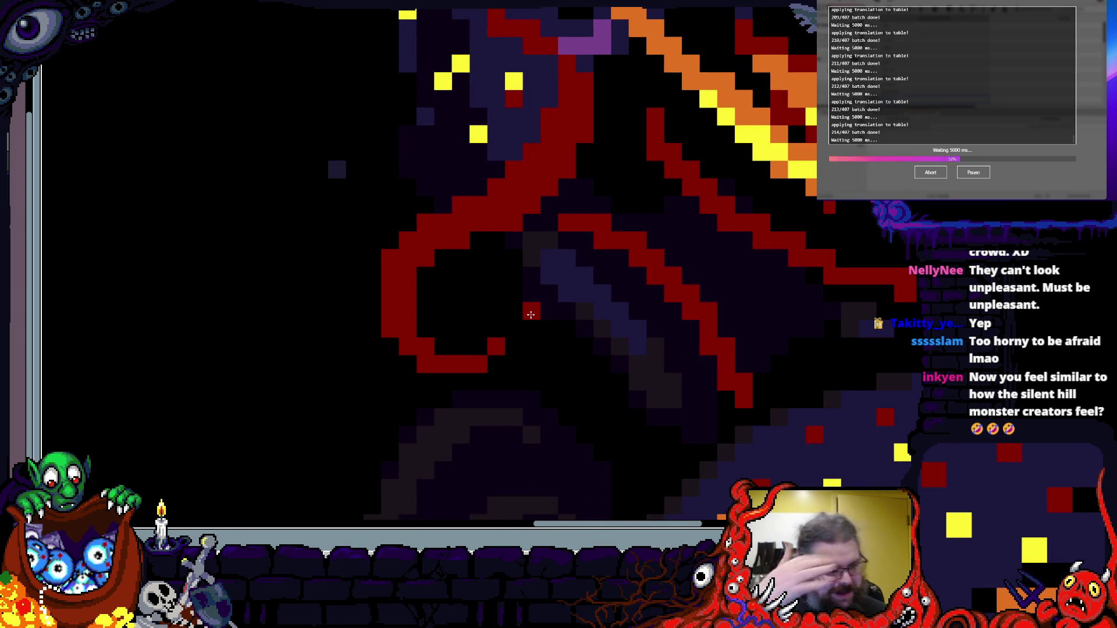
scroll(591, 235, down, 2)
- Paint dark-red outline pixels along the tentacle beside the flame, undoing stray red and navy pixels
scroll(506, 262, up, 3)
scroll(379, 219, up, 1)
drag(378, 219, 567, 322)
drag(530, 247, 535, 323)
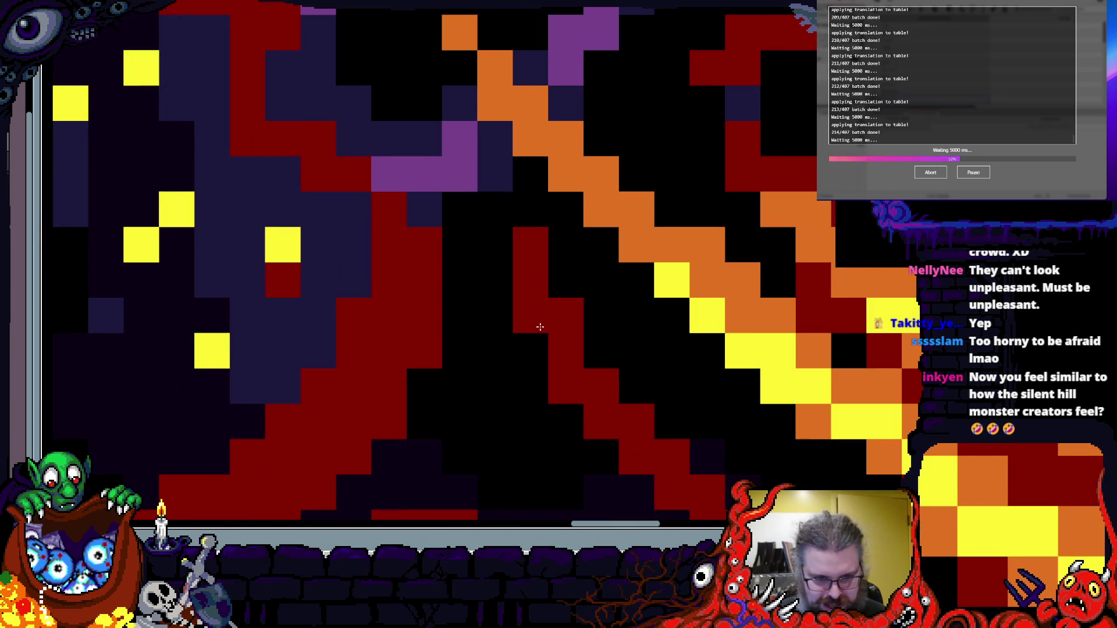
click(498, 223)
scroll(499, 241, down, 2)
scroll(494, 279, up, 2)
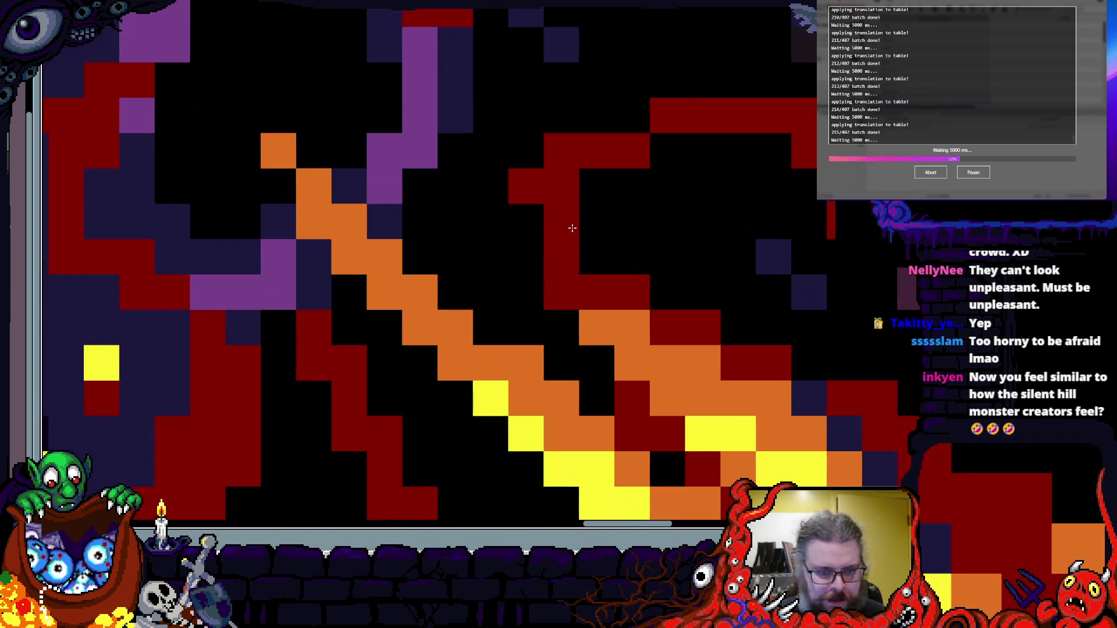
key(ctrl+z)
click(525, 256)
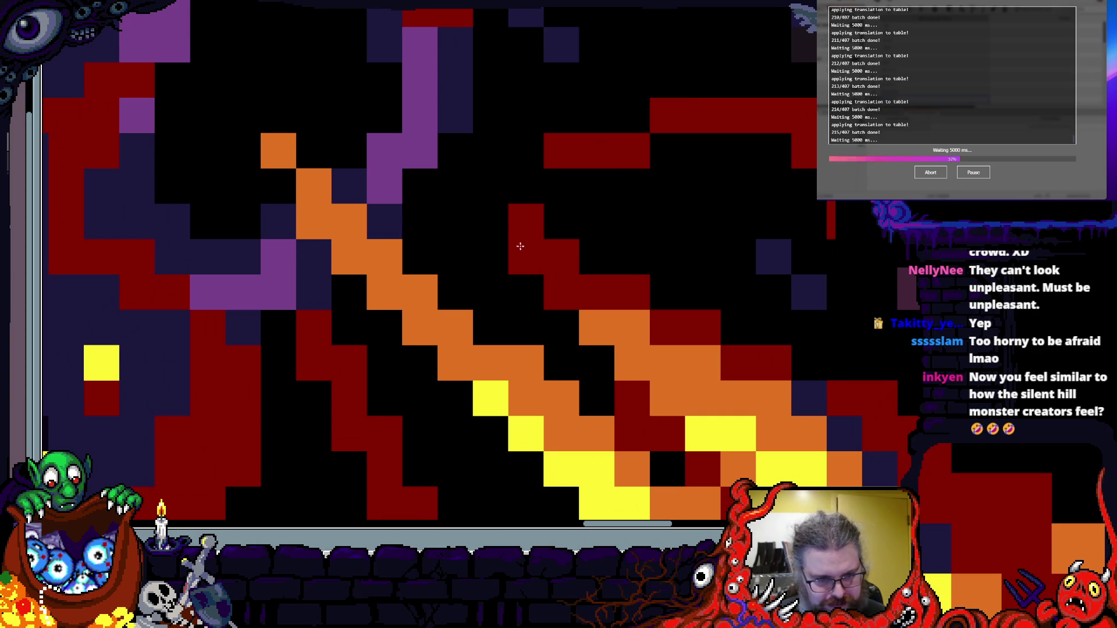
click(491, 220)
scroll(487, 194, down, 2)
scroll(492, 205, up, 2)
mouse_move(521, 291)
mouse_down()
mouse_move(460, 223)
mouse_move(469, 222)
mouse_up()
scroll(413, 181, down, 2)
scroll(504, 265, up, 2)
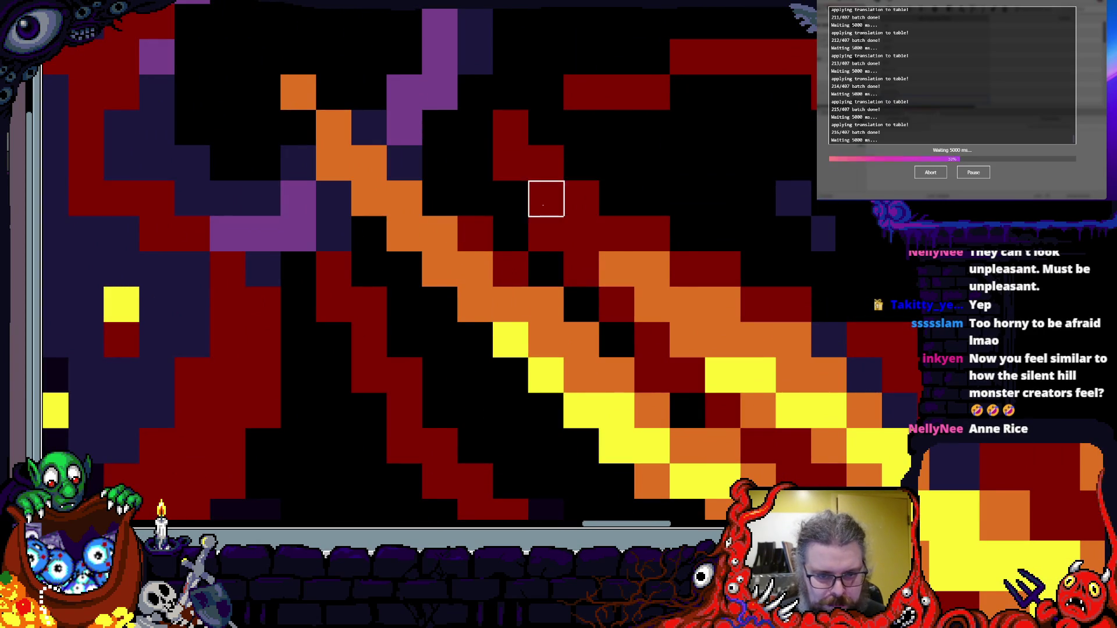
scroll(546, 195, down, 2)
scroll(627, 287, up, 2)
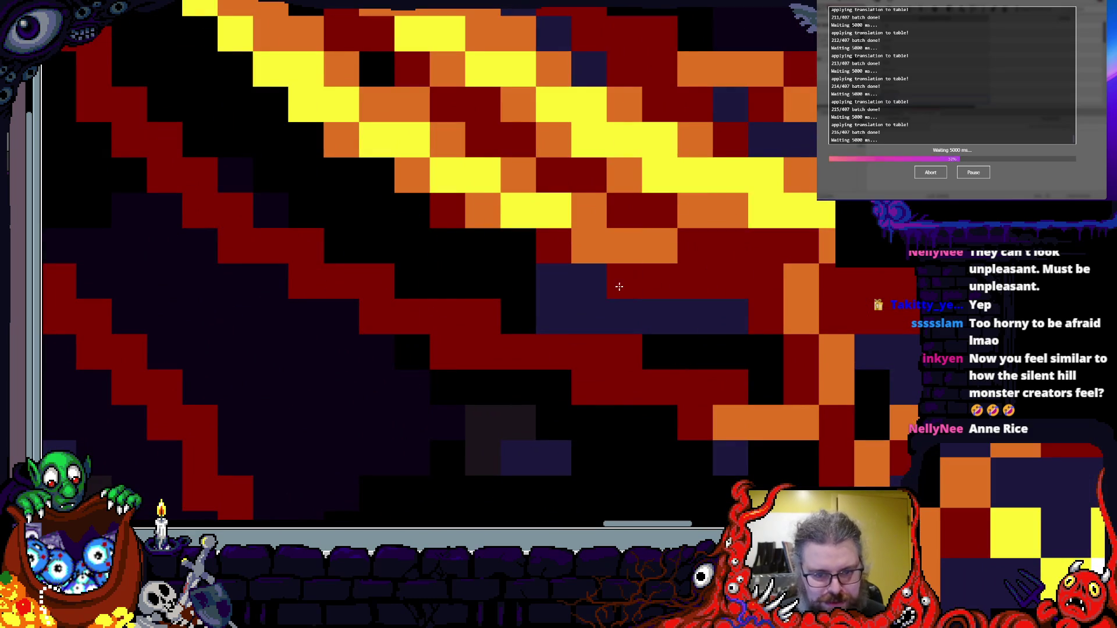
click(521, 259)
scroll(582, 238, down, 2)
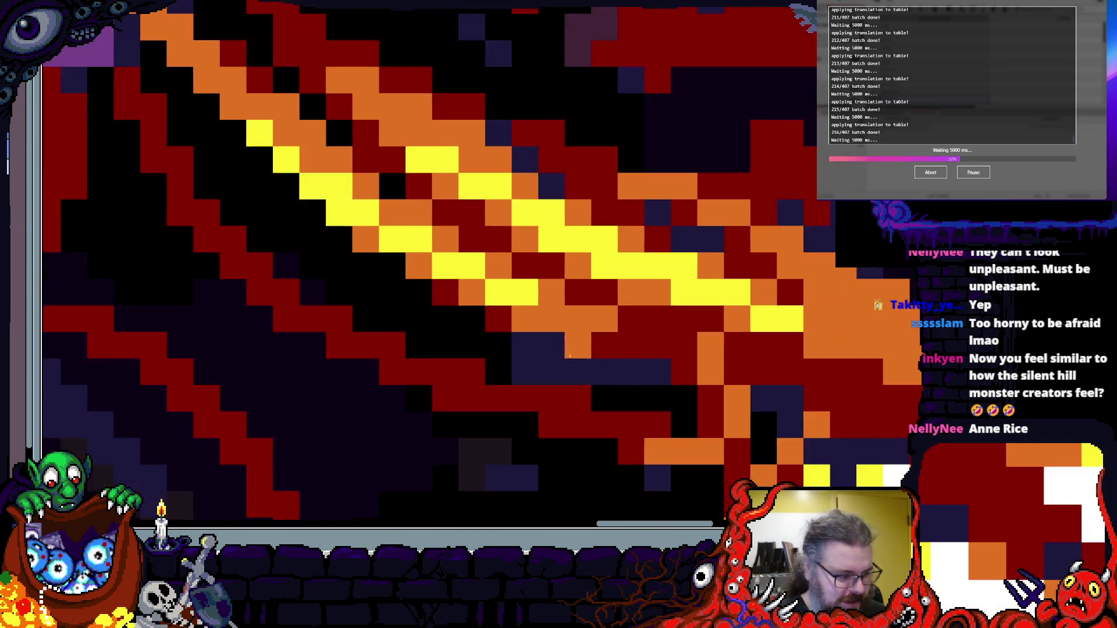
scroll(533, 333, up, 2)
- Paint rows of orange pixels along the fiery streak
mouse_move(533, 334)
mouse_down()
mouse_move(636, 336)
mouse_move(777, 372)
mouse_up()
scroll(777, 372, down, 2)
scroll(553, 200, up, 2)
scroll(552, 200, up, 1)
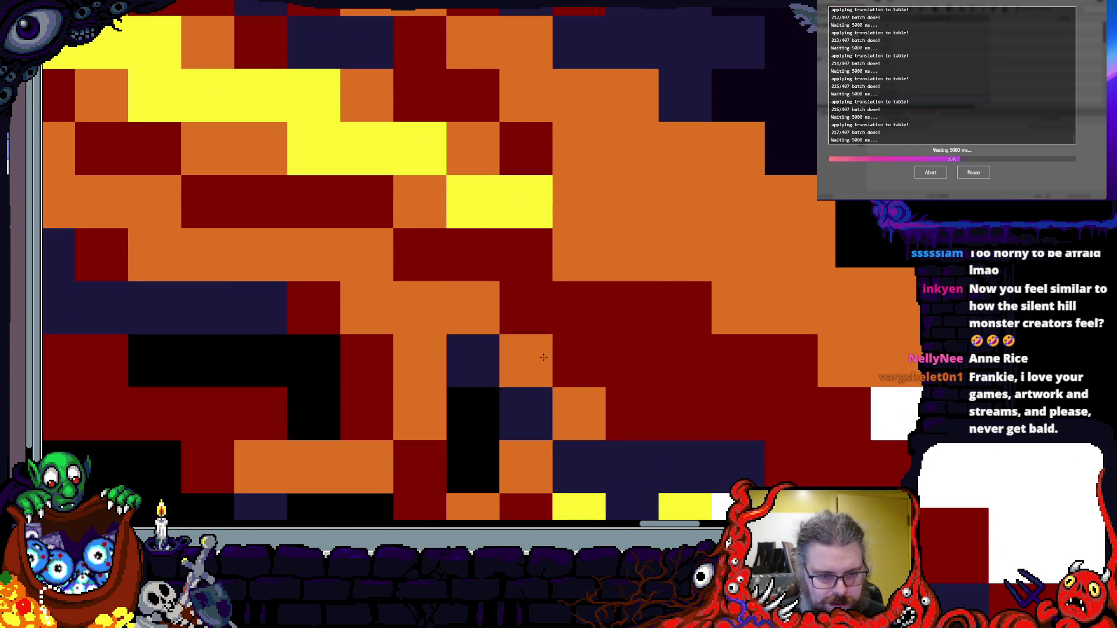
scroll(459, 303, up, 1)
drag(344, 217, 401, 336)
scroll(401, 336, down, 1)
scroll(402, 337, up, 1)
mouse_move(512, 274)
mouse_down()
mouse_move(547, 290)
mouse_move(593, 239)
mouse_move(529, 264)
mouse_up()
scroll(634, 394, down, 3)
scroll(634, 394, up, 1)
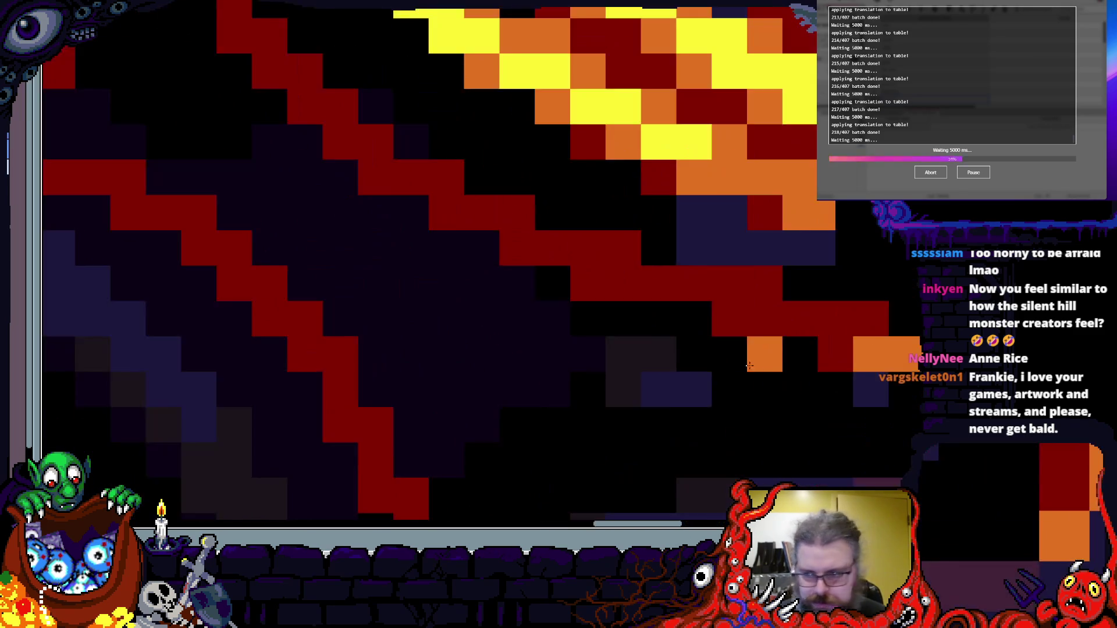
scroll(510, 394, down, 3)
scroll(551, 302, up, 3)
scroll(552, 302, up, 1)
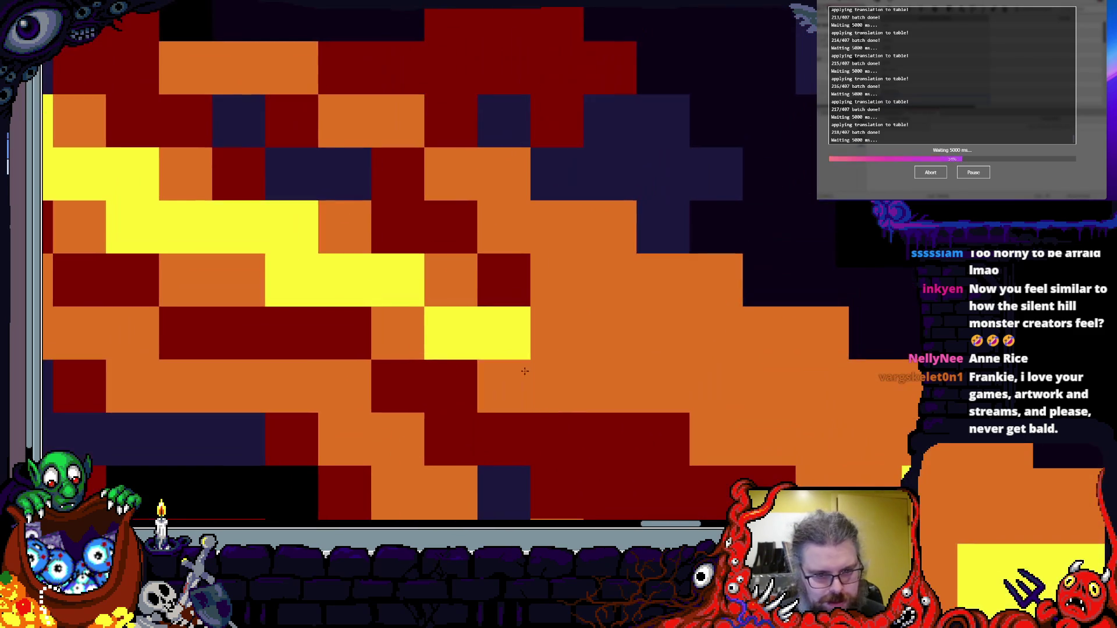
- Add yellow highlights to the flame, recolouring a few cells between orange and yellow
drag(547, 331, 611, 332)
drag(768, 384, 716, 384)
mouse_move(817, 376)
mouse_down()
mouse_move(706, 297)
mouse_move(605, 255)
mouse_move(551, 252)
mouse_up()
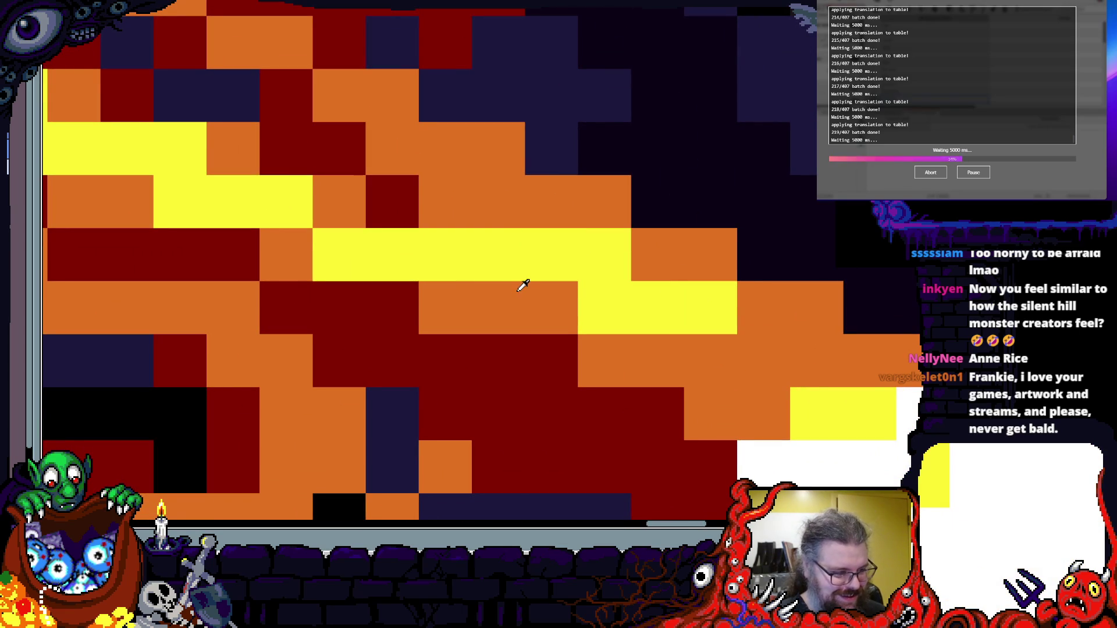
right_click(585, 242)
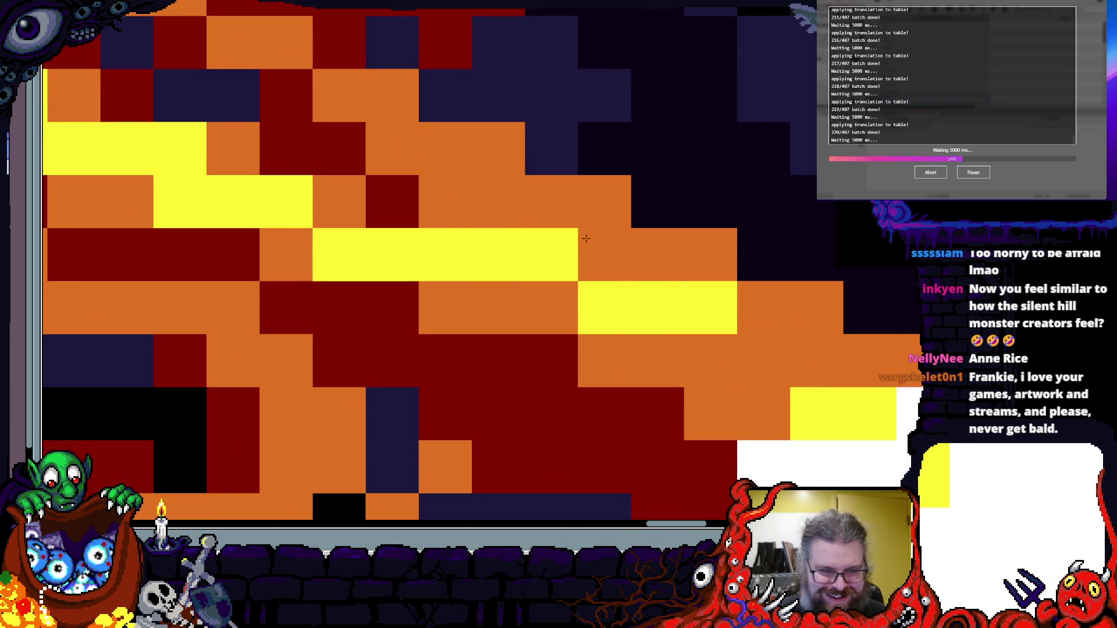
right_click(555, 248)
click(771, 342)
click(724, 343)
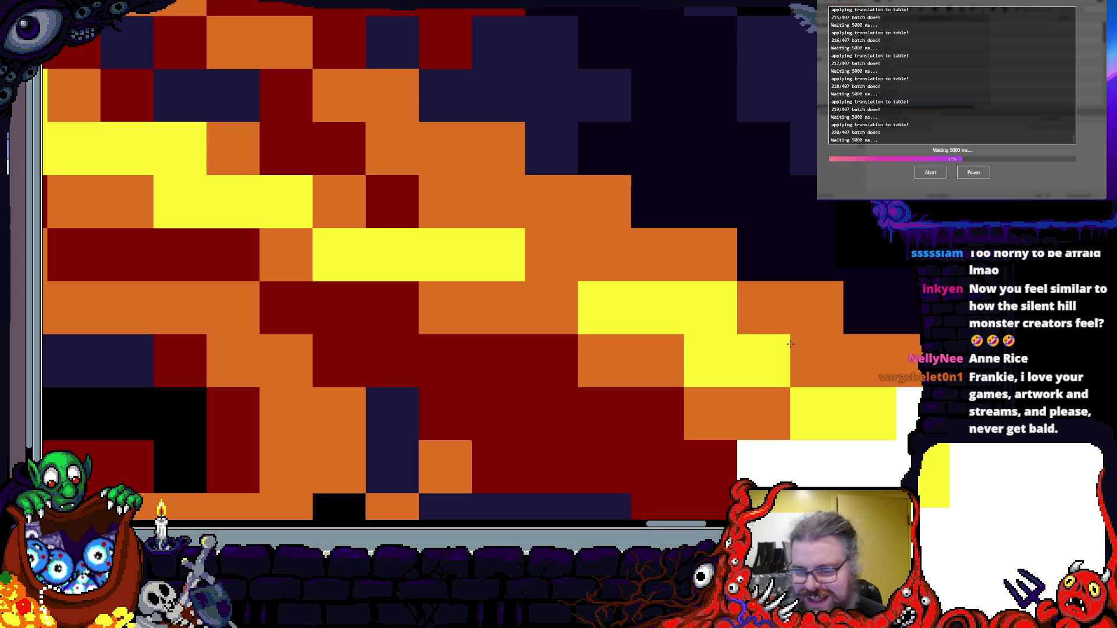
drag(586, 297, 543, 262)
scroll(582, 291, down, 3)
scroll(595, 338, up, 2)
scroll(595, 338, down, 3)
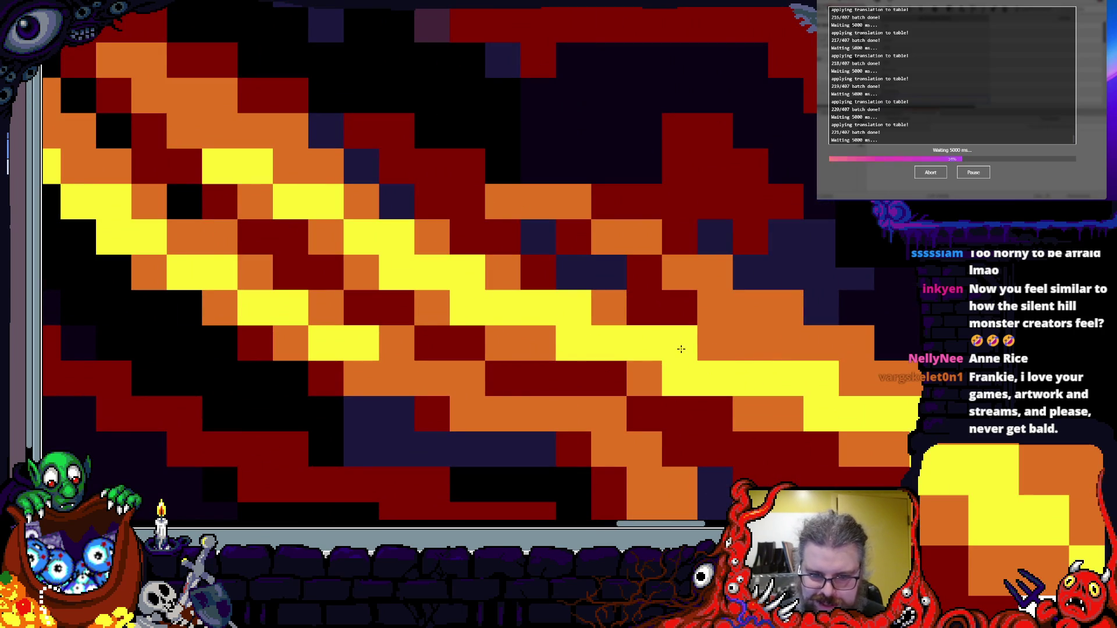
scroll(673, 356, up, 2)
scroll(642, 356, up, 4)
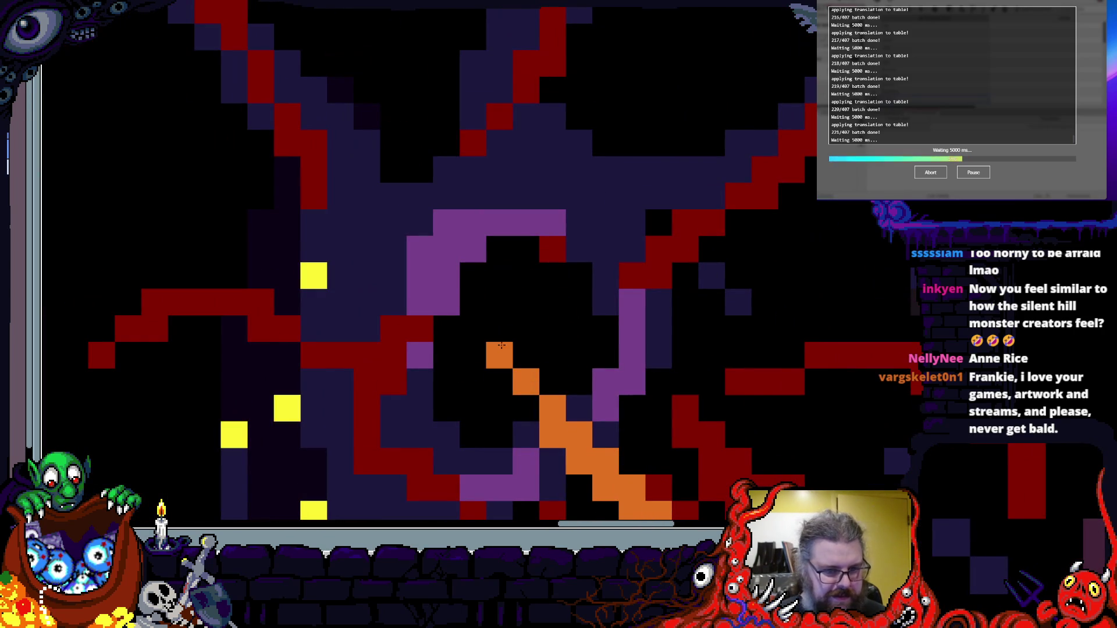
- Repaint one orange flame cell dark red and add dark-red pixels to the tentacle
click(500, 347)
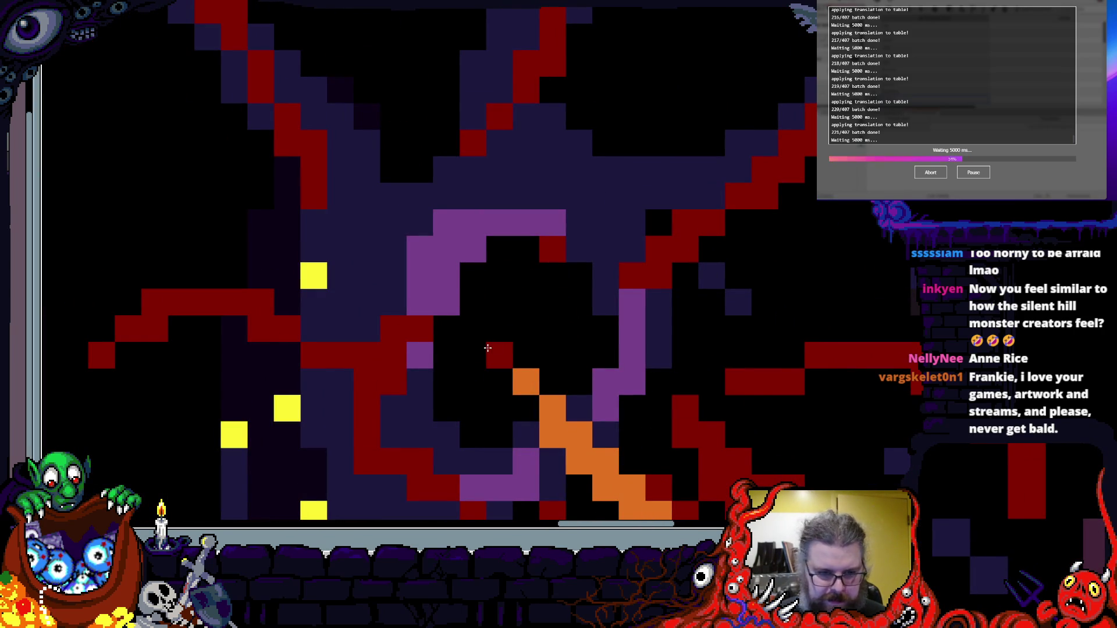
scroll(487, 348, down, 2)
scroll(554, 265, up, 2)
click(555, 265)
scroll(554, 265, down, 1)
scroll(541, 378, up, 1)
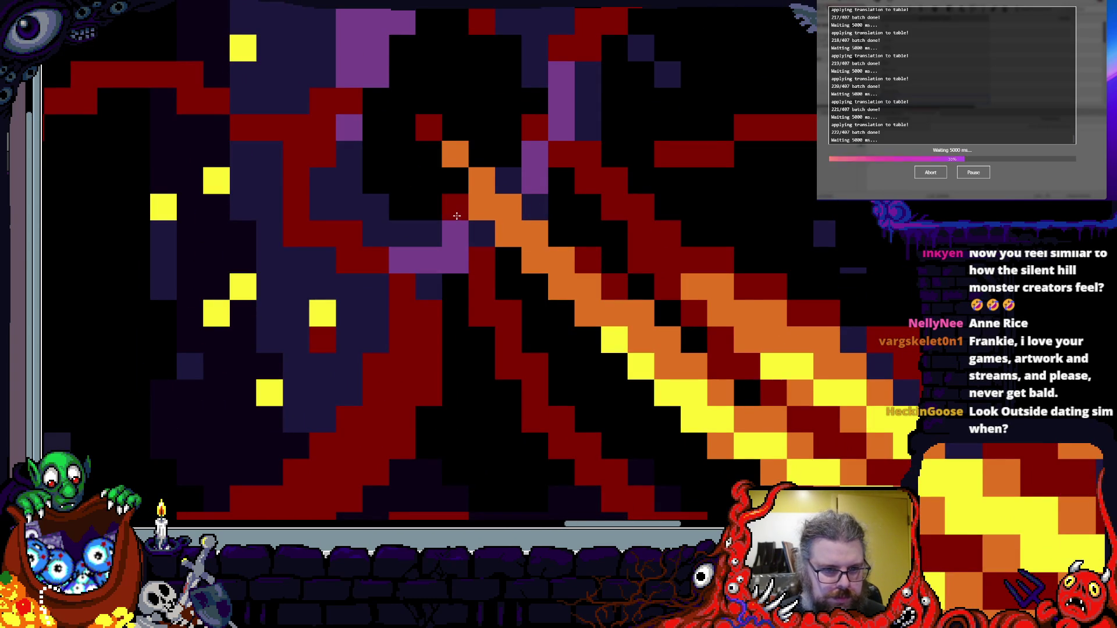
scroll(456, 262, down, 2)
scroll(469, 260, up, 2)
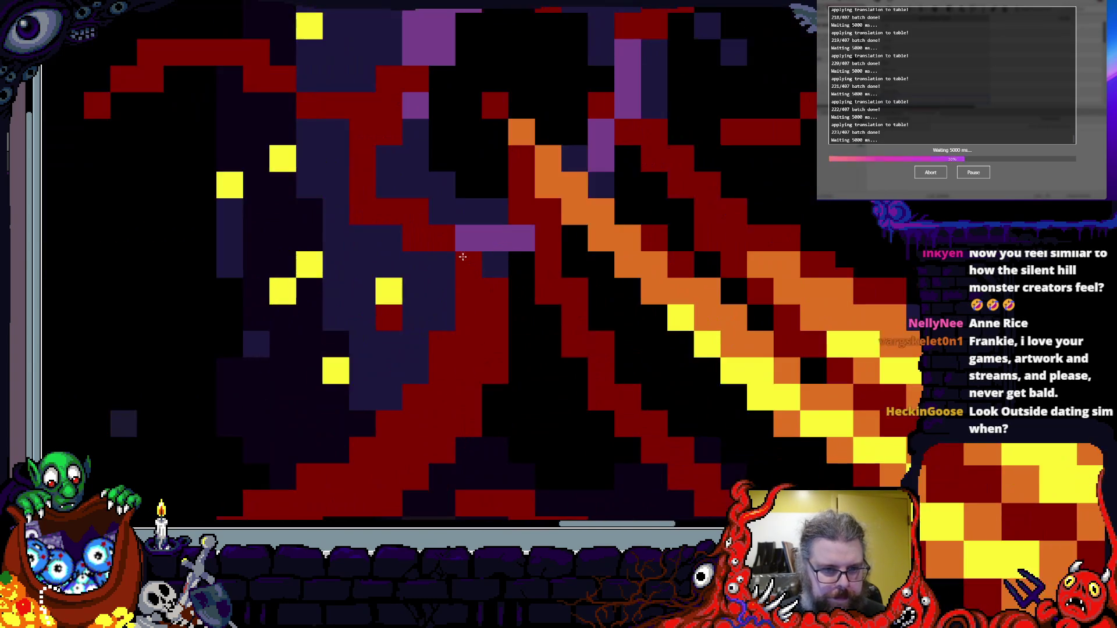
scroll(460, 262, down, 2)
scroll(483, 403, up, 2)
scroll(482, 403, down, 2)
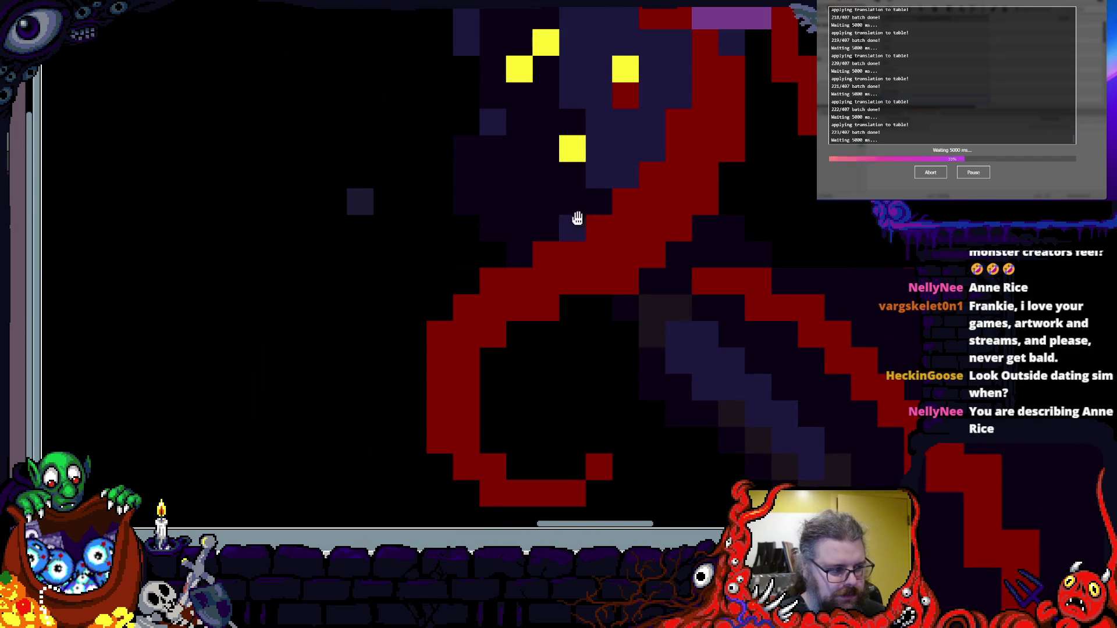
scroll(510, 349, up, 1)
scroll(451, 255, up, 1)
scroll(458, 259, up, 1)
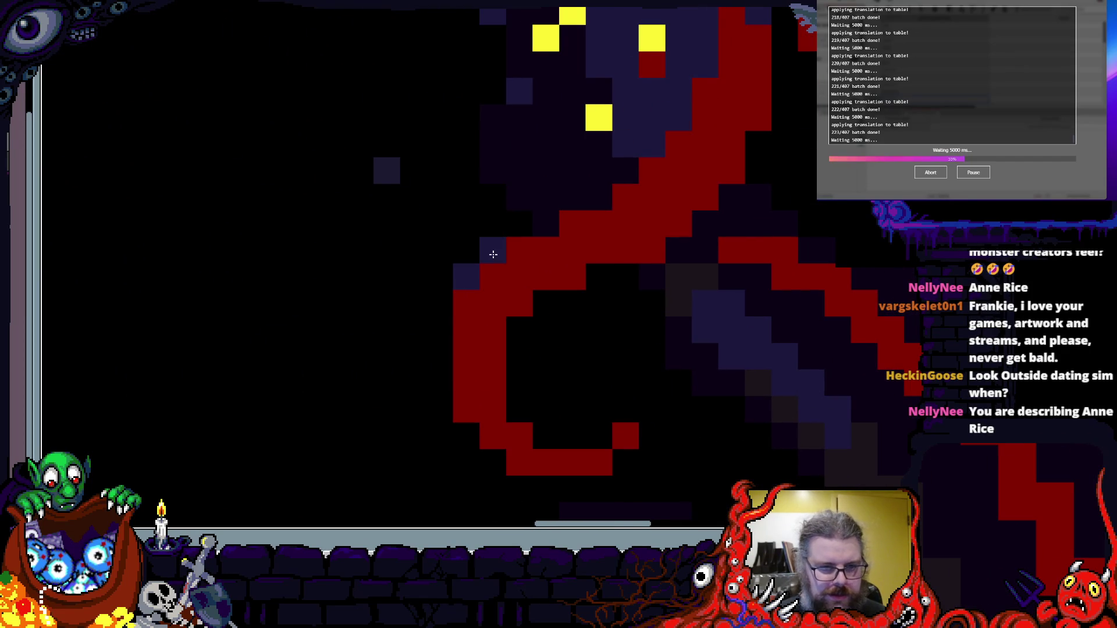
- Shade the curl's left side and bottom with navy pixels
click(519, 224)
mouse_move(441, 315)
mouse_down()
mouse_move(538, 409)
mouse_move(549, 436)
mouse_move(591, 434)
mouse_up()
drag(661, 400, 538, 386)
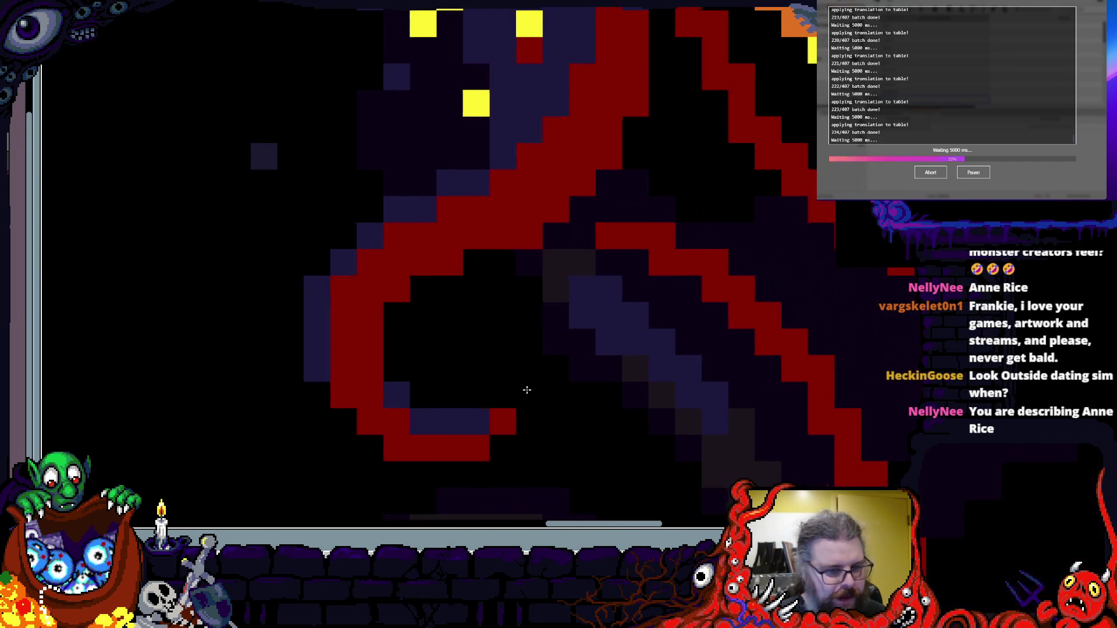
click(501, 397)
- Fill a gap in the red tentacle outline and extend the red curve by two pixels
scroll(500, 397, down, 3)
scroll(623, 316, up, 2)
scroll(521, 267, down, 1)
drag(631, 220, 603, 345)
scroll(604, 346, up, 2)
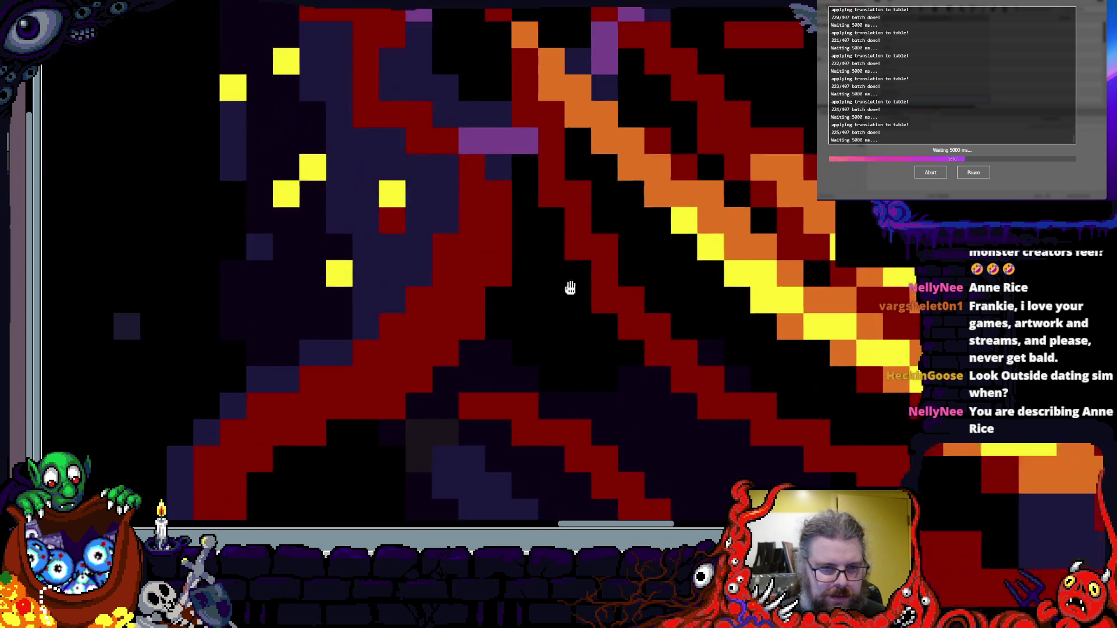
scroll(559, 262, down, 3)
scroll(559, 381, up, 3)
scroll(559, 381, down, 1)
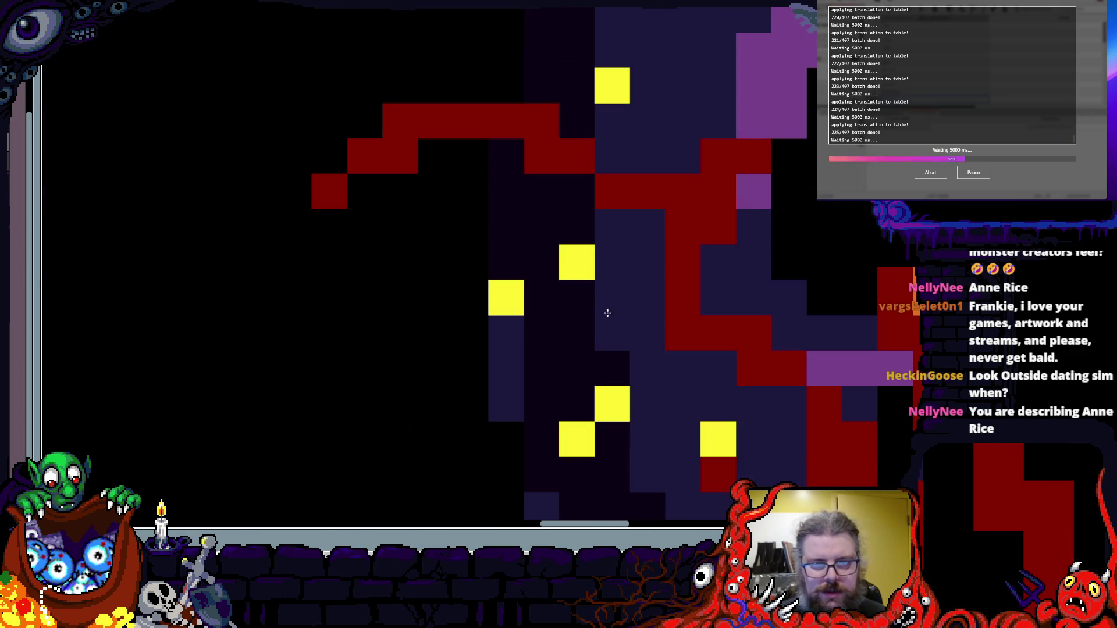
scroll(611, 324, up, 1)
mouse_move(506, 326)
mouse_down()
mouse_move(626, 457)
mouse_move(689, 430)
mouse_up()
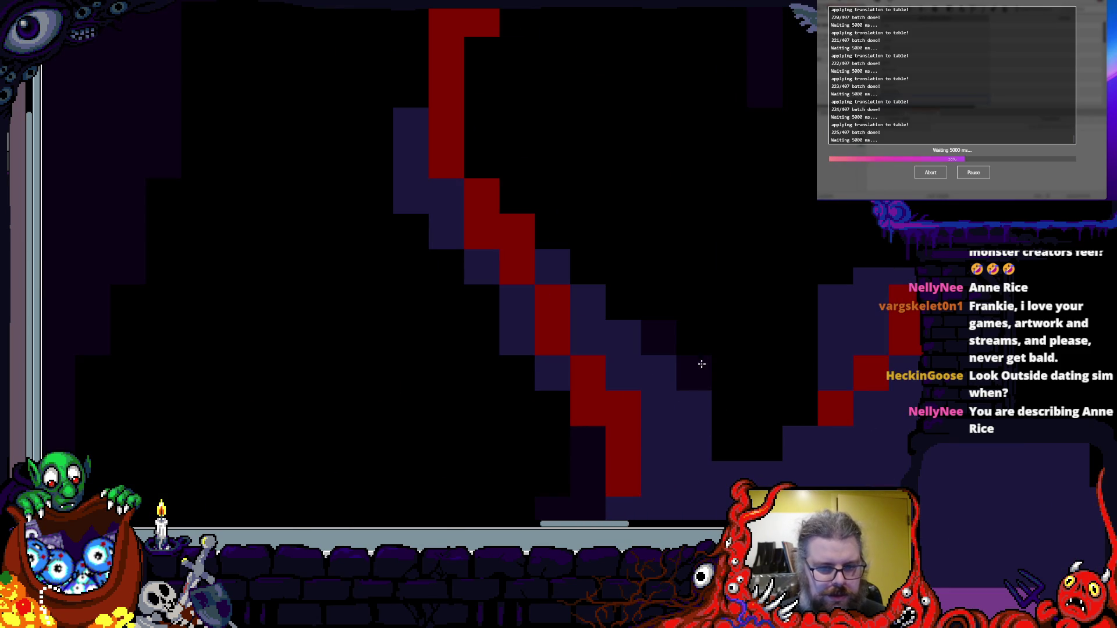
drag(584, 408, 607, 443)
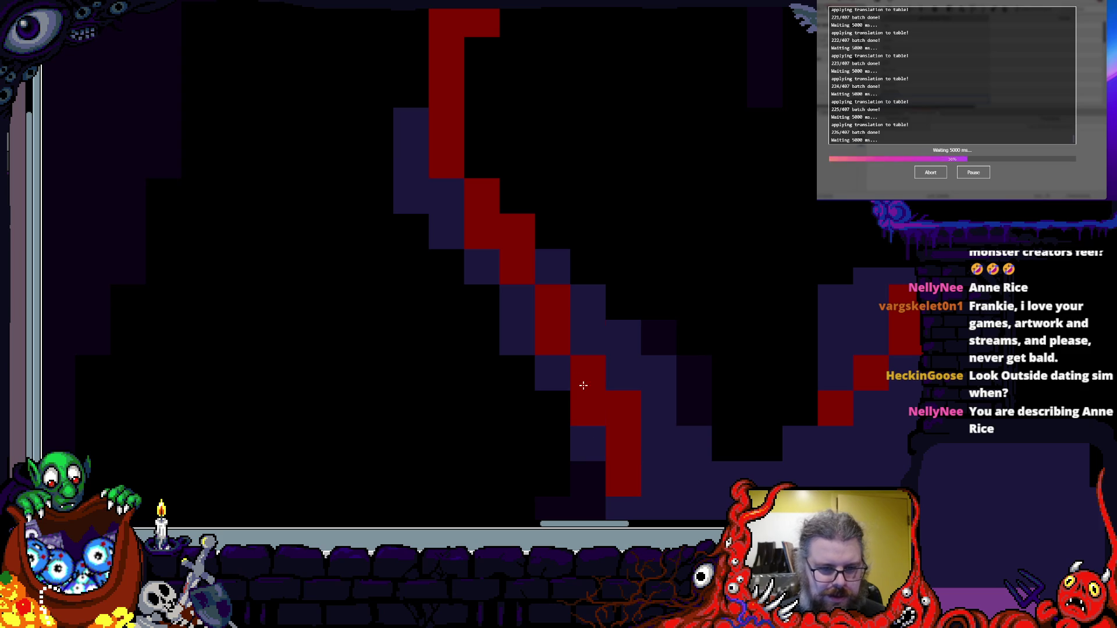
scroll(512, 366, down, 1)
scroll(475, 251, up, 1)
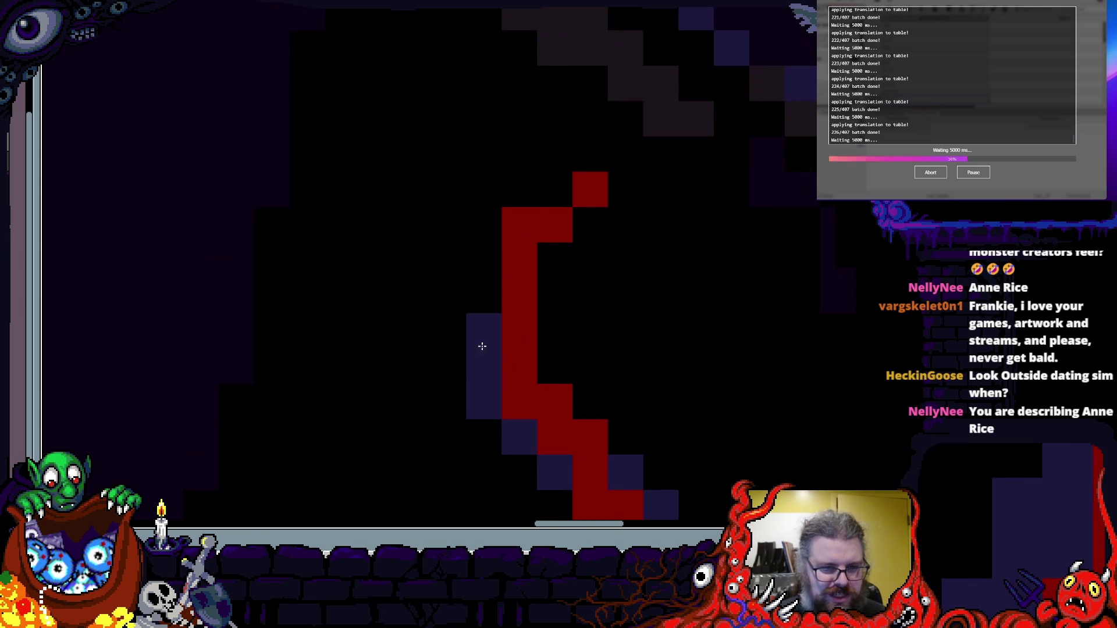
drag(536, 211, 548, 202)
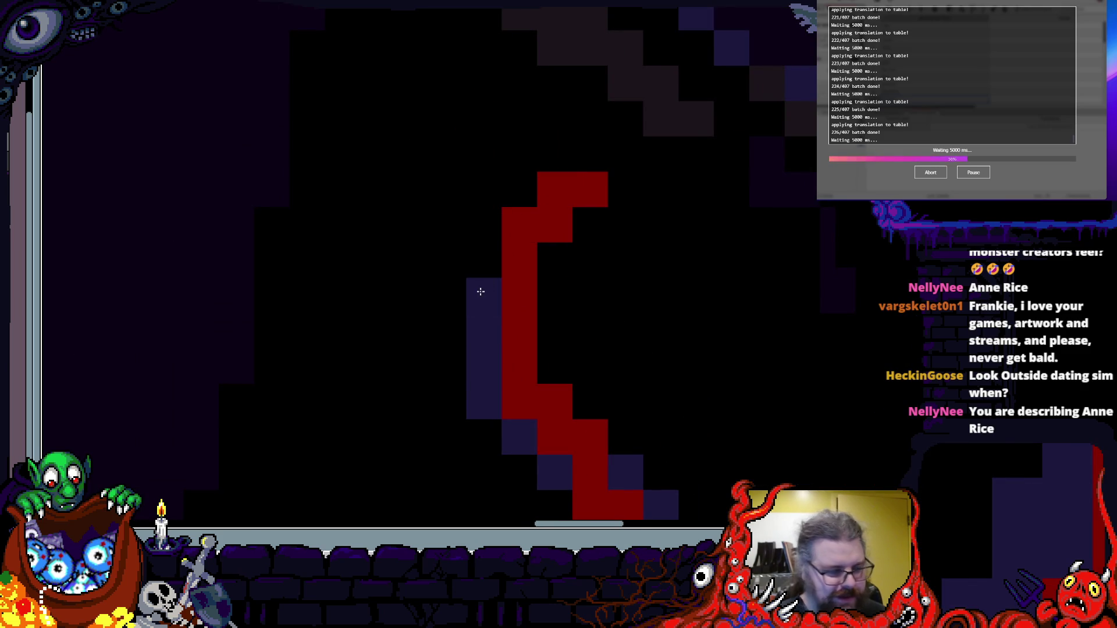
- Paint red pixels along the tentacle's stepped edge
scroll(648, 389, down, 2)
scroll(591, 386, up, 2)
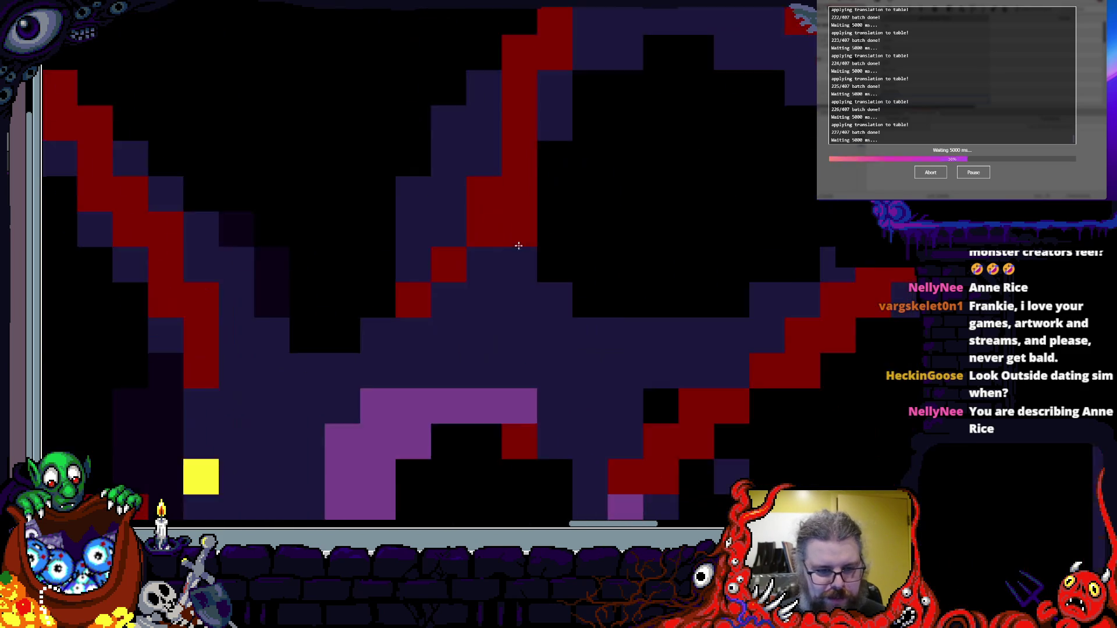
scroll(519, 246, down, 2)
scroll(431, 343, up, 3)
mouse_move(431, 343)
mouse_down()
mouse_move(507, 254)
mouse_move(536, 253)
mouse_up()
scroll(595, 317, down, 2)
scroll(596, 316, up, 3)
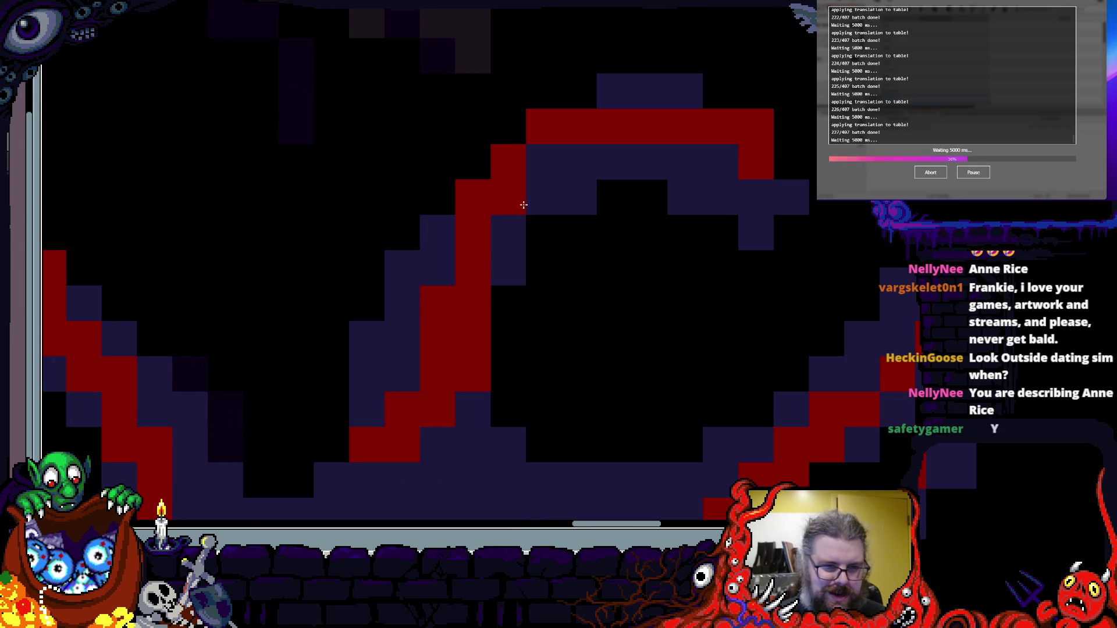
- Erase two stray pixels near the arch, then shade inside the curl and extend its red outline down the side
click(756, 127)
click(791, 197)
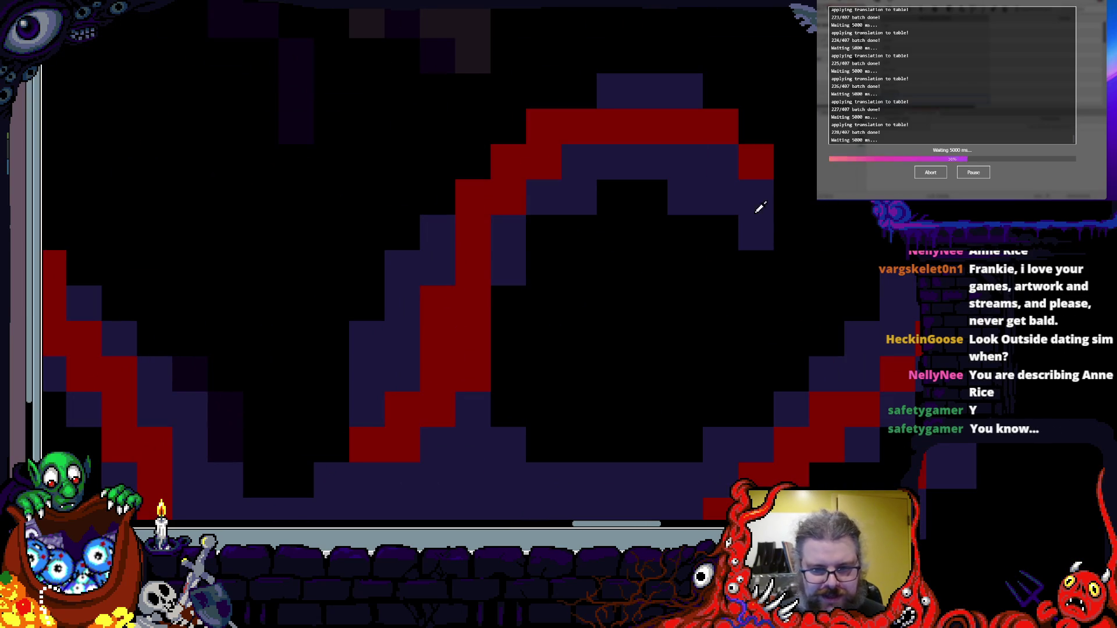
drag(747, 223, 646, 349)
mouse_move(724, 294)
mouse_down()
mouse_move(713, 211)
mouse_move(757, 241)
mouse_up()
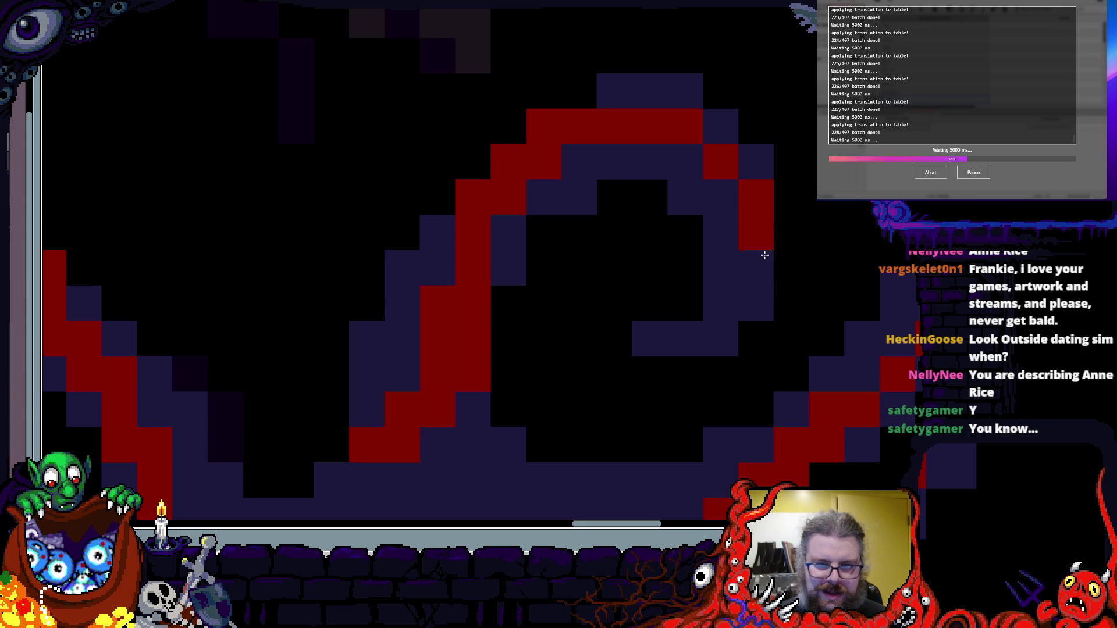
scroll(716, 314, down, 2)
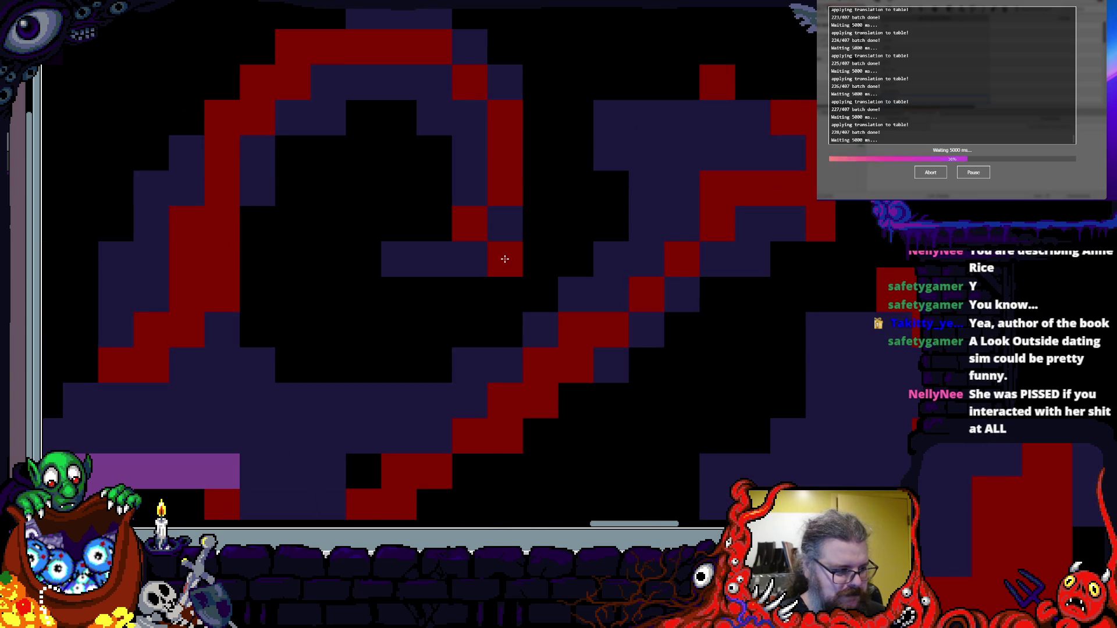
- Erase the stray red pixel above the curl and undo the purple recolouring strokes
scroll(509, 263, up, 3)
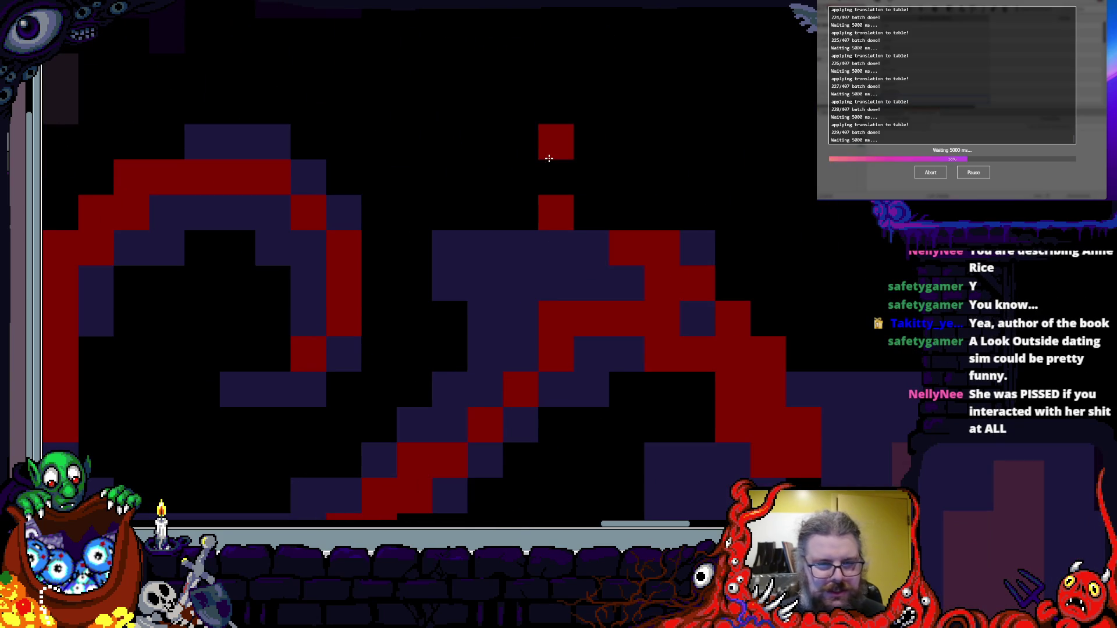
click(548, 158)
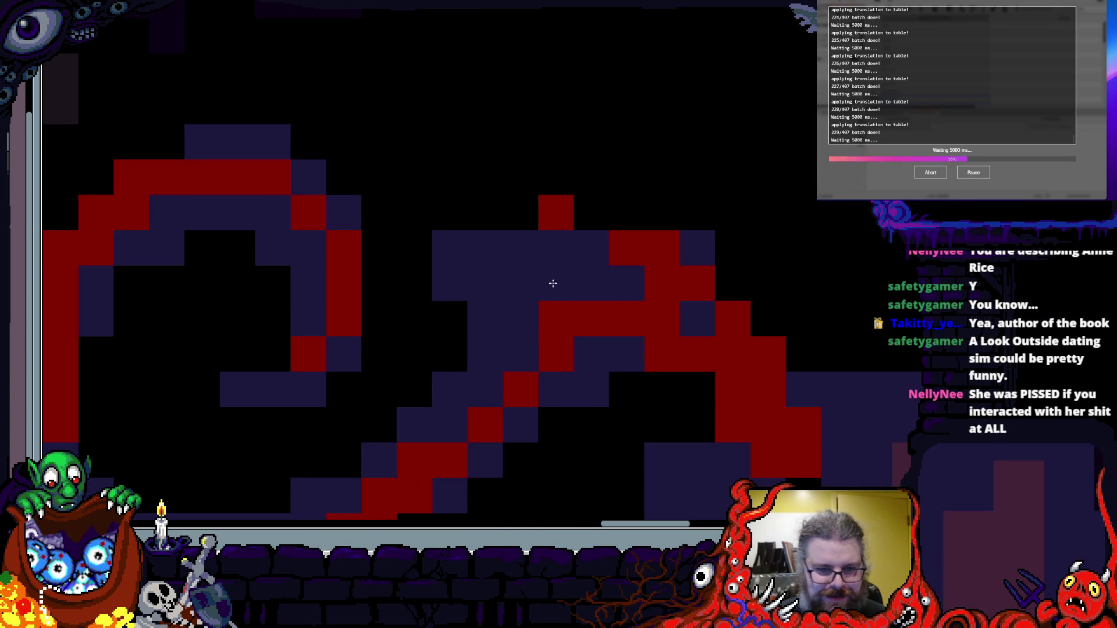
drag(669, 284, 604, 271)
mouse_move(591, 354)
mouse_down()
mouse_move(678, 312)
mouse_move(563, 321)
mouse_up()
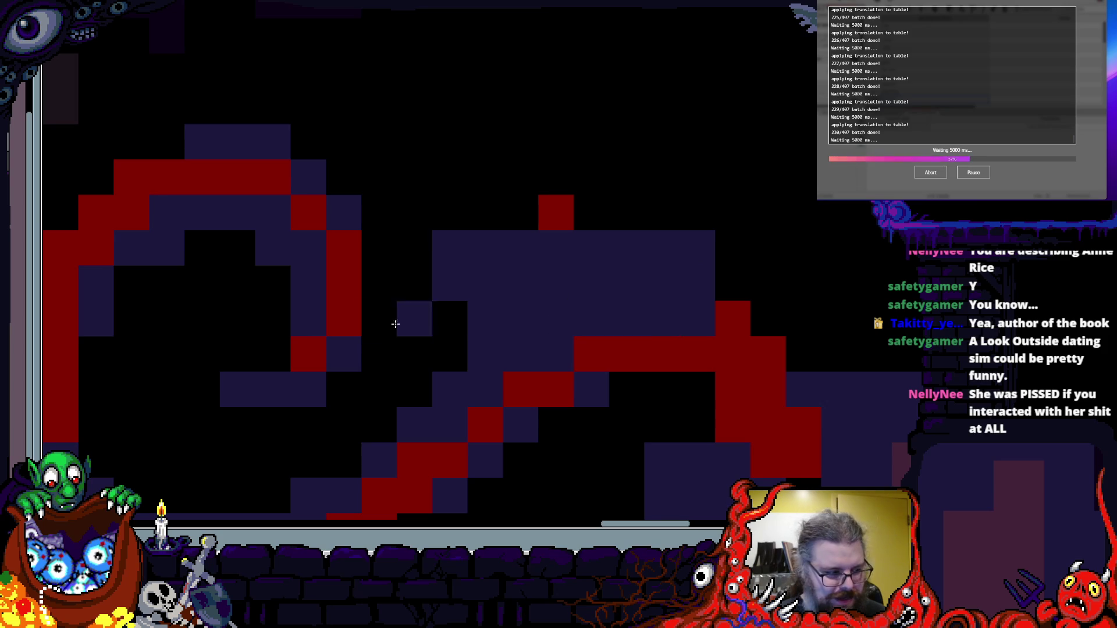
key(ctrl+z)
key(ctrl+z)
key(ctrl+z)
key(ctrl+z)
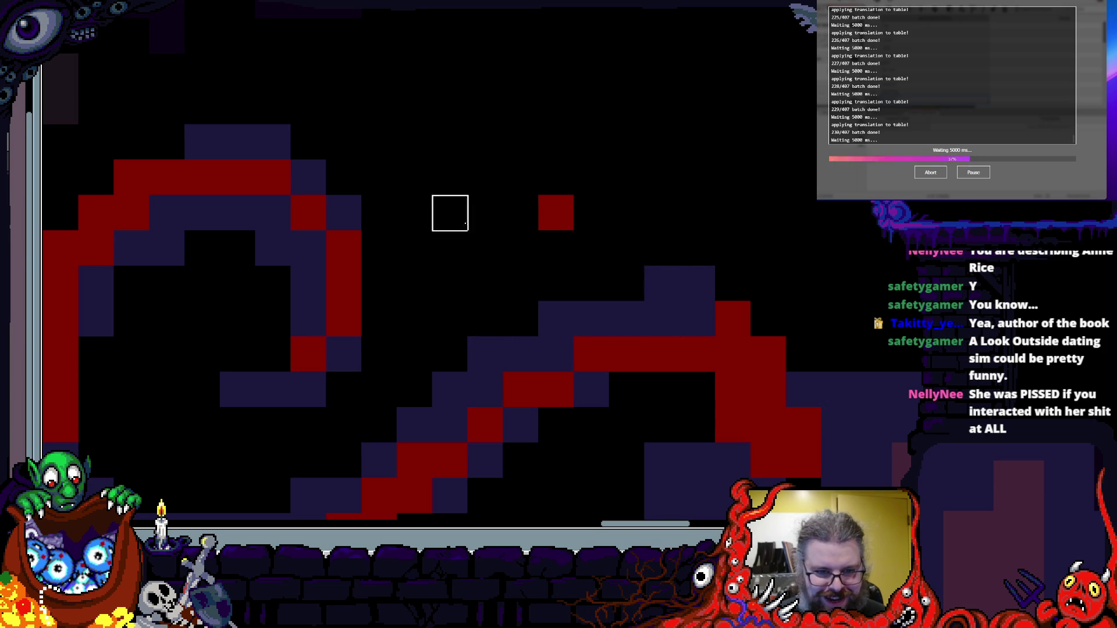
scroll(450, 283, down, 3)
scroll(636, 267, up, 3)
key(ctrl+z)
key(ctrl+z)
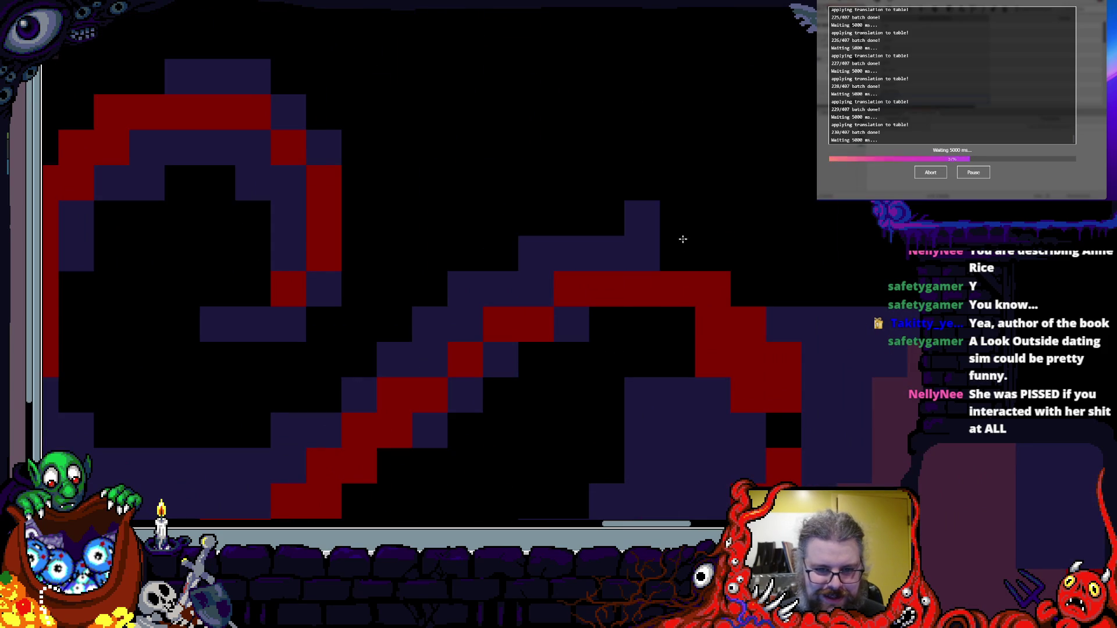
- Clear the navy shading along the curl to black, keeping one short navy column
drag(589, 327, 683, 332)
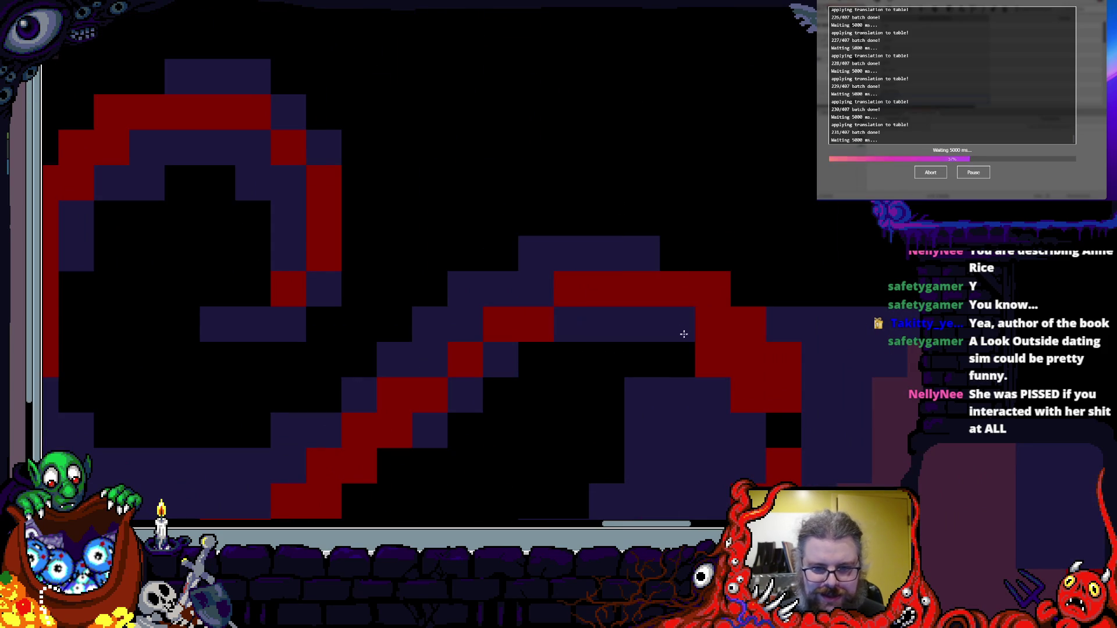
scroll(772, 461, down, 3)
scroll(640, 198, up, 3)
drag(674, 156, 692, 171)
mouse_move(615, 172)
mouse_down()
mouse_move(578, 242)
mouse_move(616, 173)
mouse_up()
scroll(616, 172, down, 3)
scroll(561, 150, up, 3)
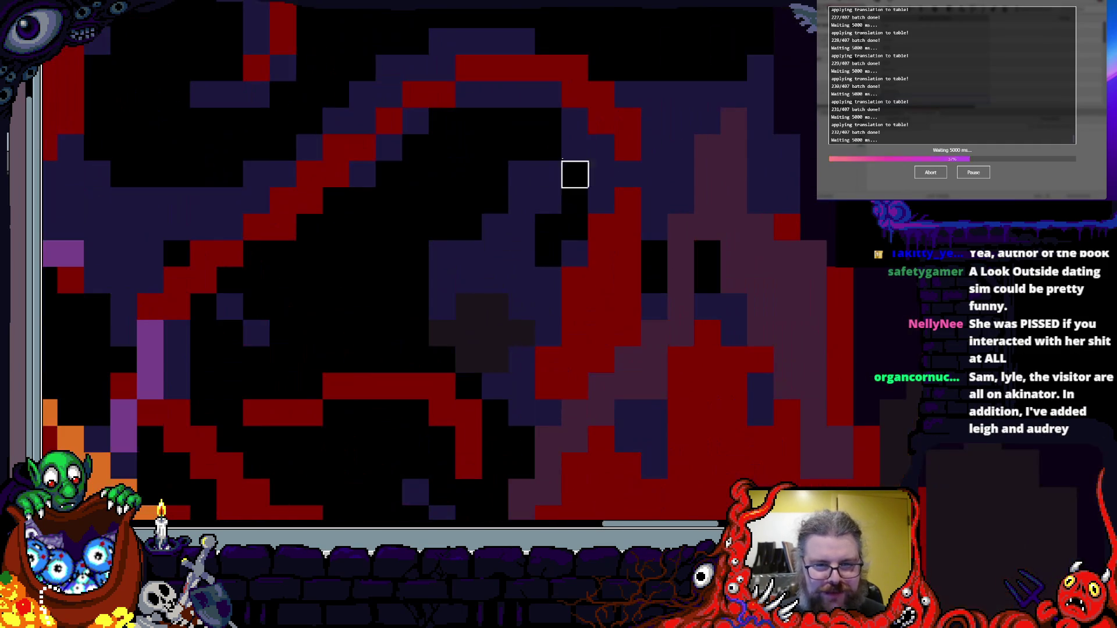
drag(654, 227, 657, 66)
mouse_move(677, 167)
mouse_down()
mouse_move(667, 271)
mouse_move(550, 389)
mouse_move(570, 239)
mouse_move(594, 205)
mouse_up()
drag(659, 267, 649, 247)
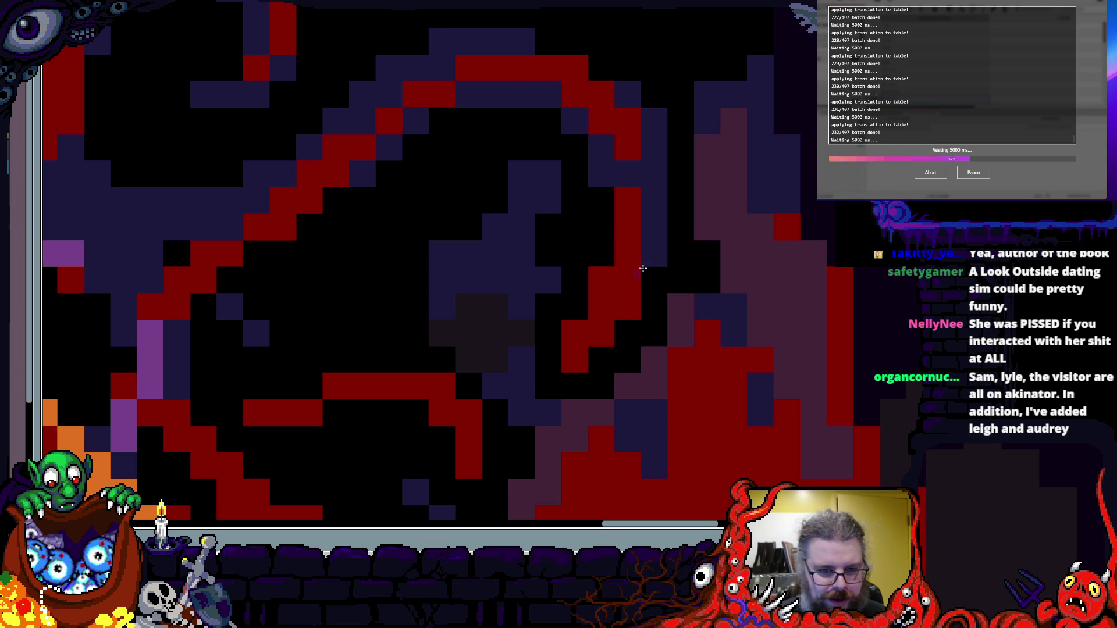
- Touch up the curl's red and navy pixels and extend its red top edge
scroll(598, 301, up, 2)
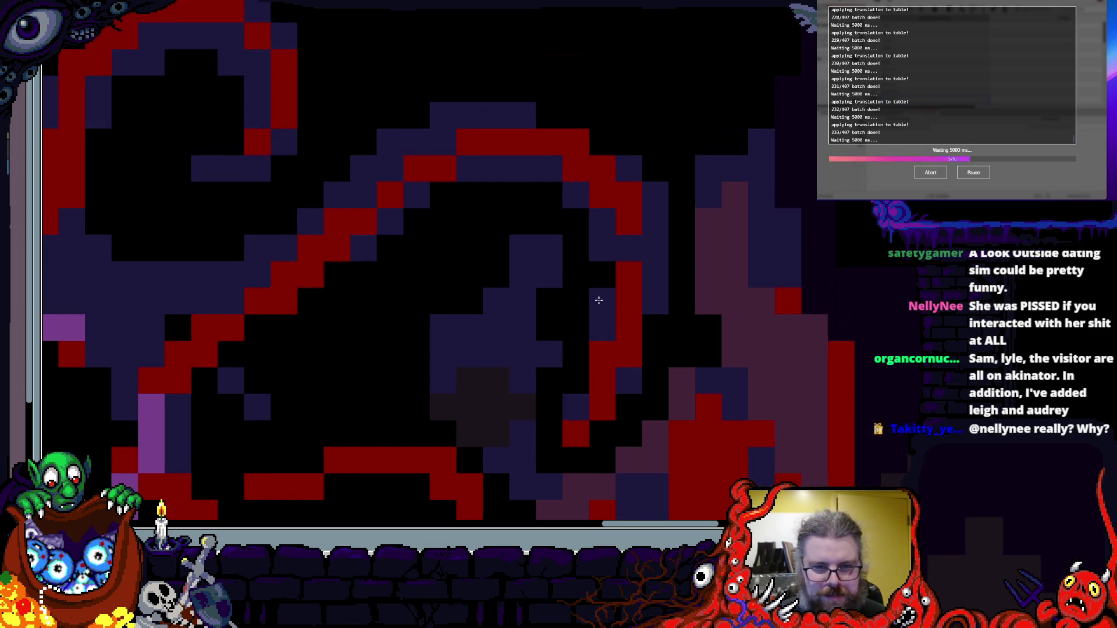
drag(613, 197, 594, 126)
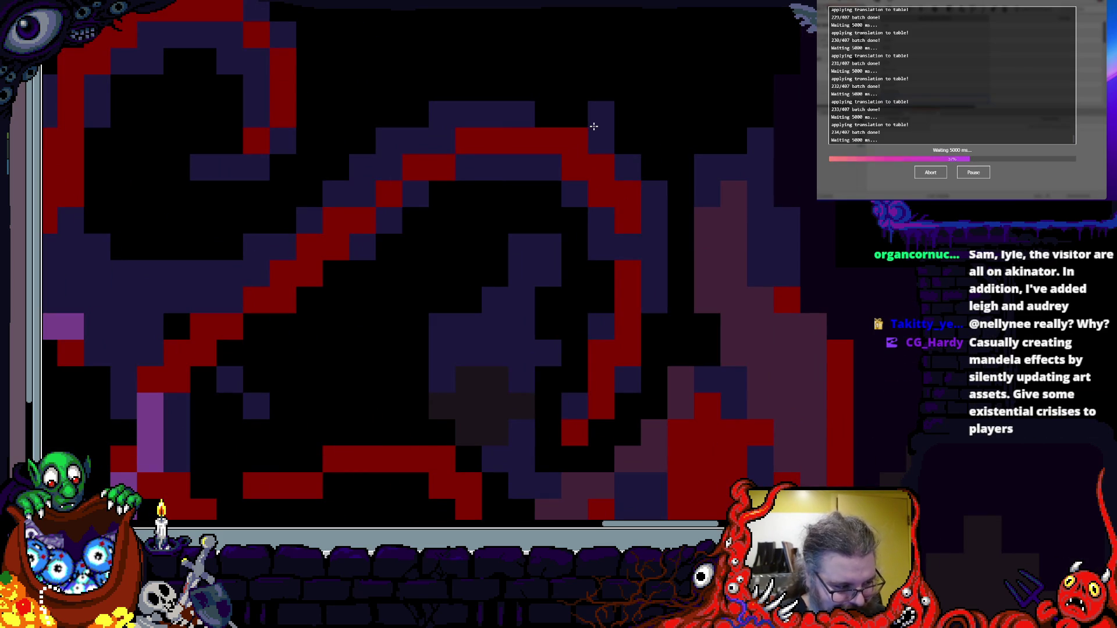
scroll(619, 142, up, 1)
mouse_move(501, 186)
mouse_down()
mouse_move(619, 230)
mouse_move(655, 209)
mouse_up()
click(381, 169)
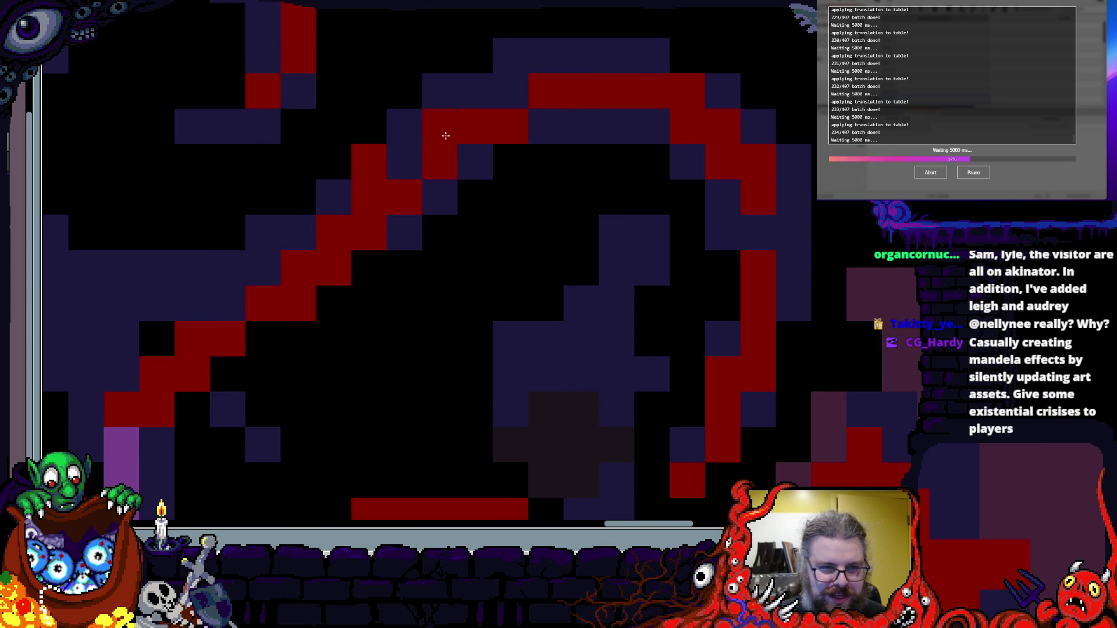
drag(394, 204, 431, 150)
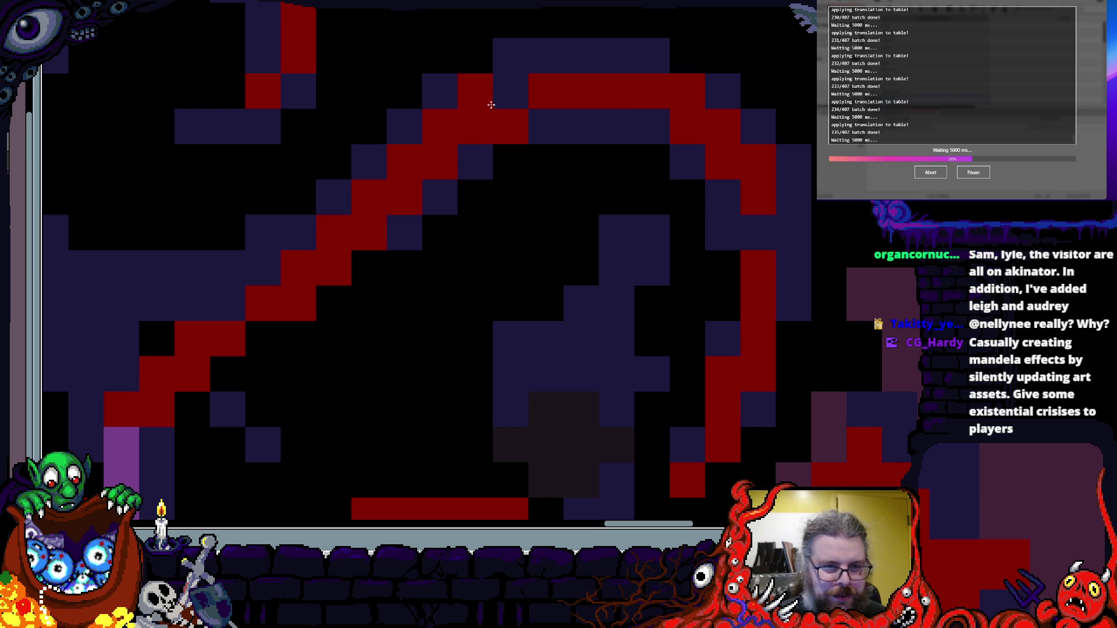
- Fill the black gap in the red outline, erase nearby navy pixels, and thicken the outline
scroll(399, 269, down, 3)
scroll(521, 266, up, 4)
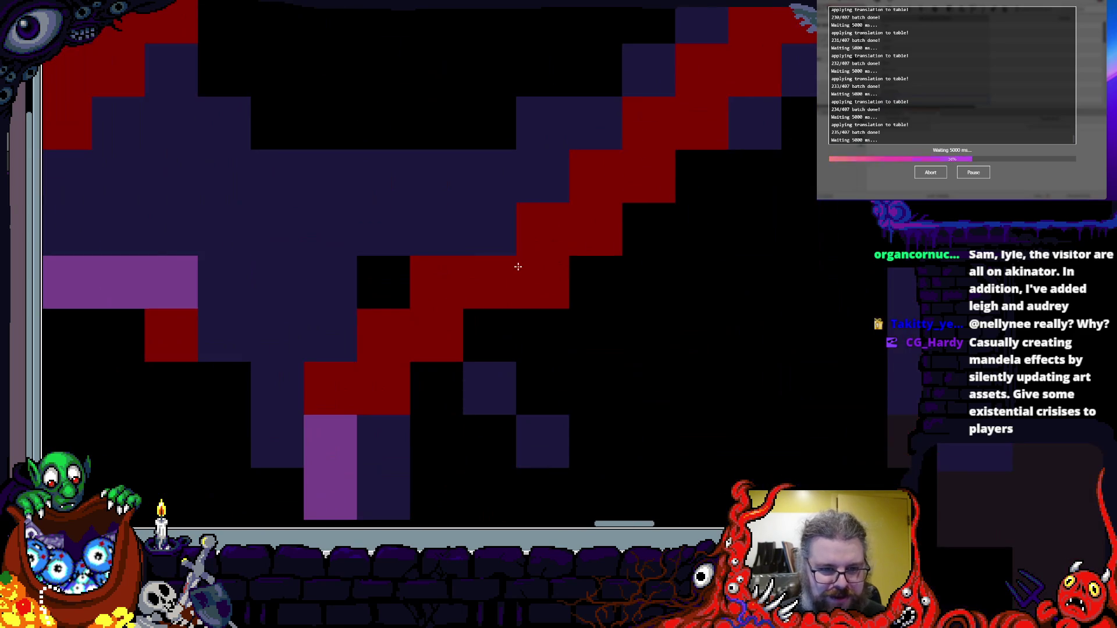
click(386, 282)
scroll(523, 315, down, 2)
scroll(523, 315, left, 3)
right_click(687, 345)
right_click(633, 292)
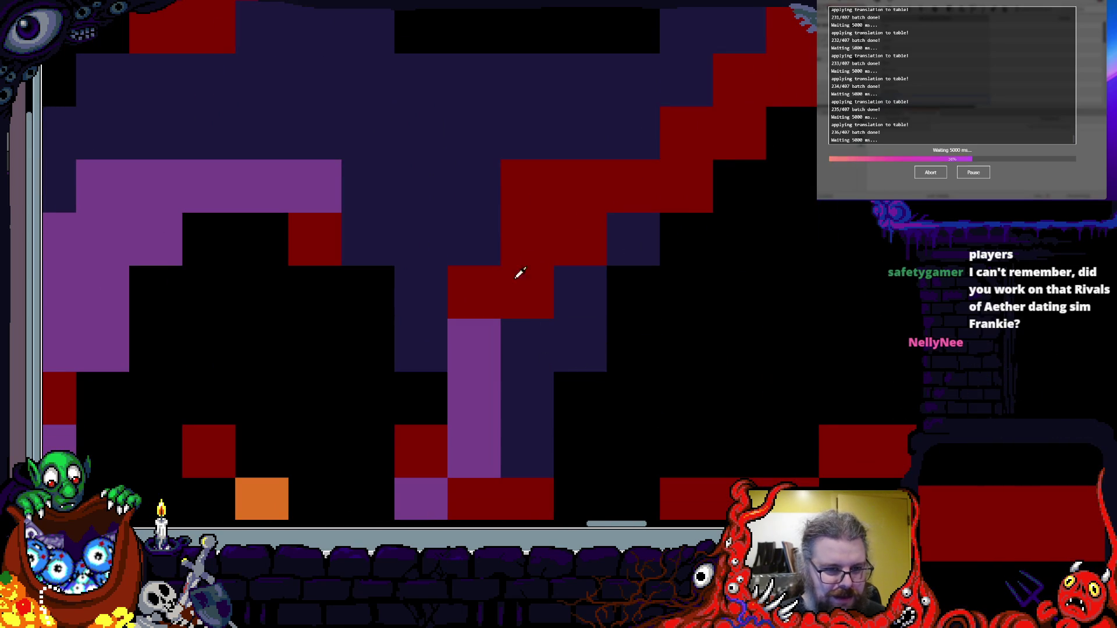
drag(526, 256, 364, 183)
scroll(353, 180, down, 4)
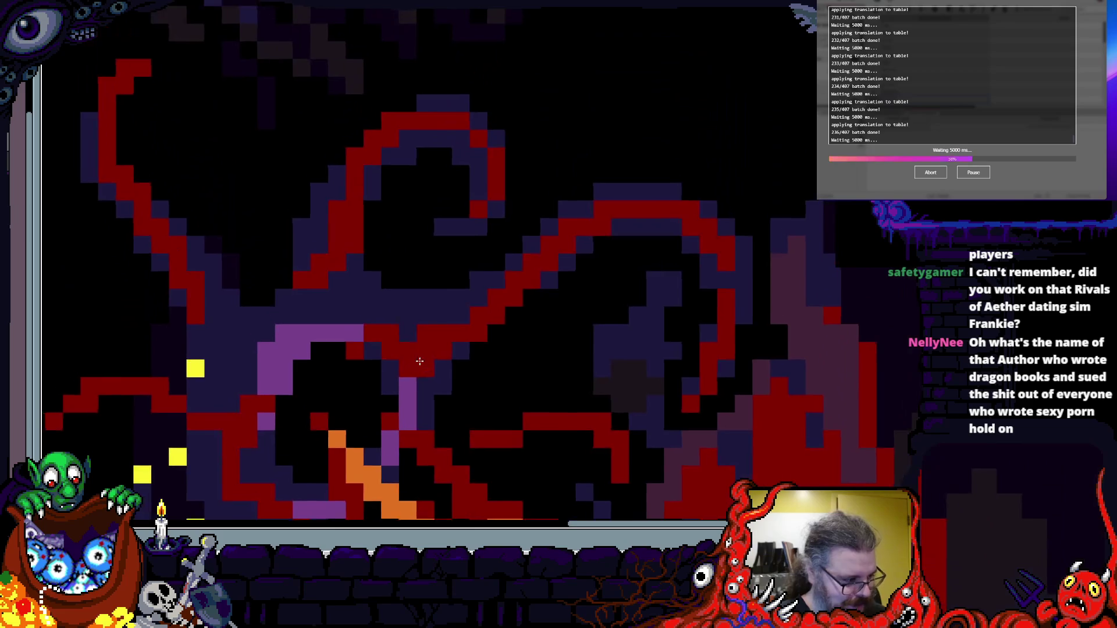
- Erase a stray red pixel and repaint navy and purple cells red to extend the tentacle
scroll(473, 263, up, 2)
scroll(473, 264, up, 1)
right_click(563, 205)
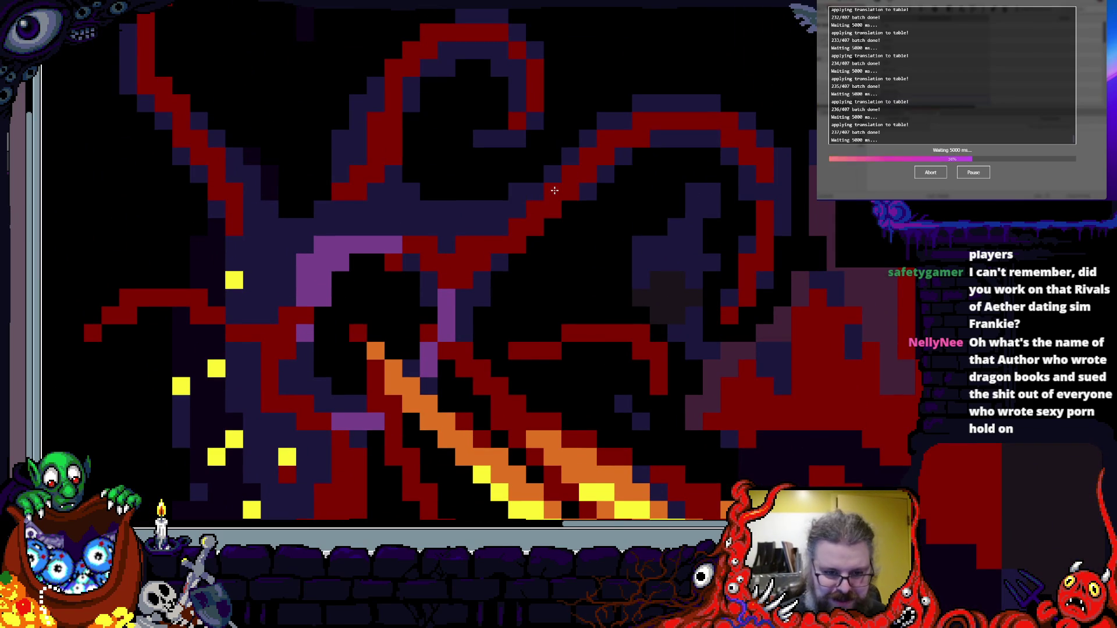
scroll(491, 224, up, 1)
drag(420, 264, 683, 173)
drag(353, 285, 352, 250)
click(524, 163)
drag(523, 154, 669, 141)
drag(567, 160, 571, 233)
- Add red pixels along the tentacle outline, removing one stray pixel beside it
scroll(574, 180, up, 2)
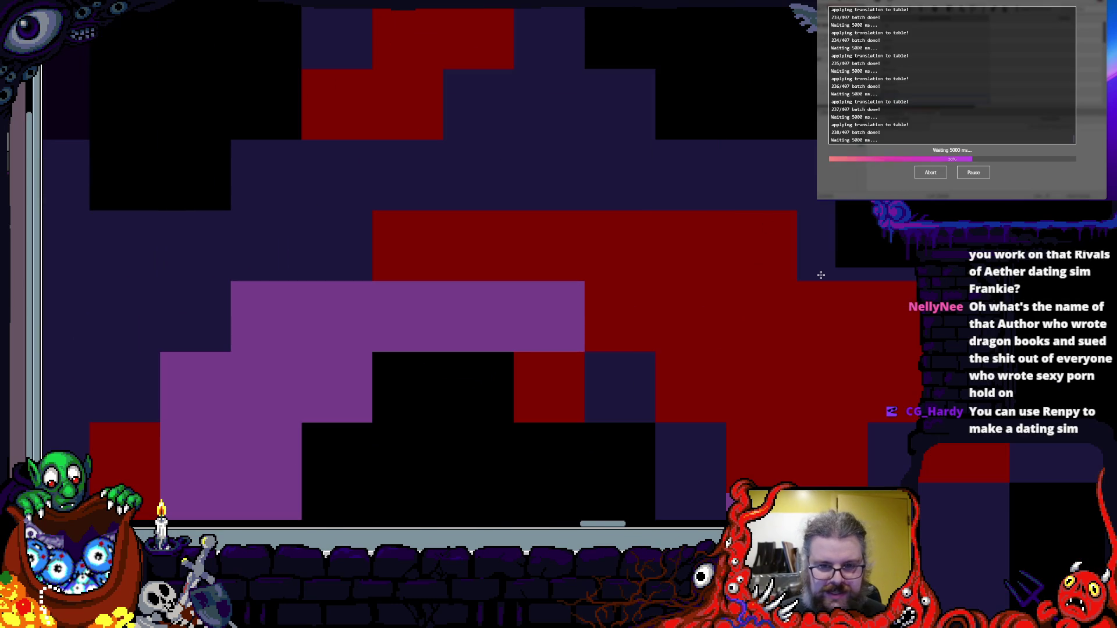
scroll(732, 227, down, 2)
scroll(598, 237, up, 1)
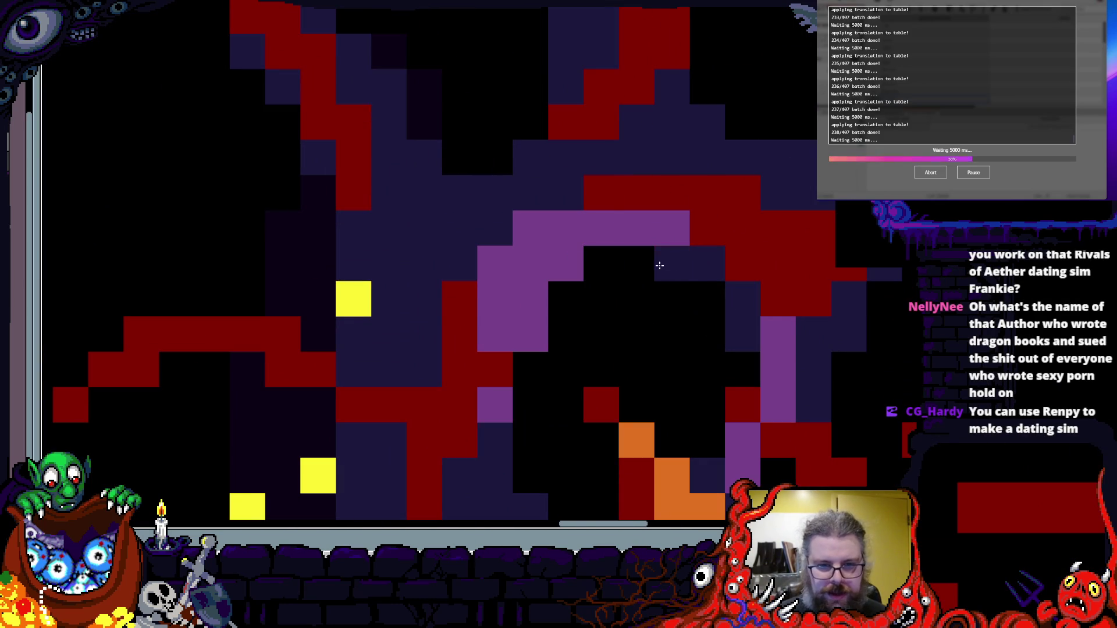
click(564, 299)
click(532, 334)
scroll(623, 154, down, 2)
mouse_move(524, 169)
mouse_down()
mouse_move(512, 255)
mouse_move(576, 308)
mouse_up()
scroll(576, 312, up, 2)
right_click(581, 304)
click(437, 360)
drag(521, 407, 486, 398)
drag(448, 454, 628, 169)
click(623, 204)
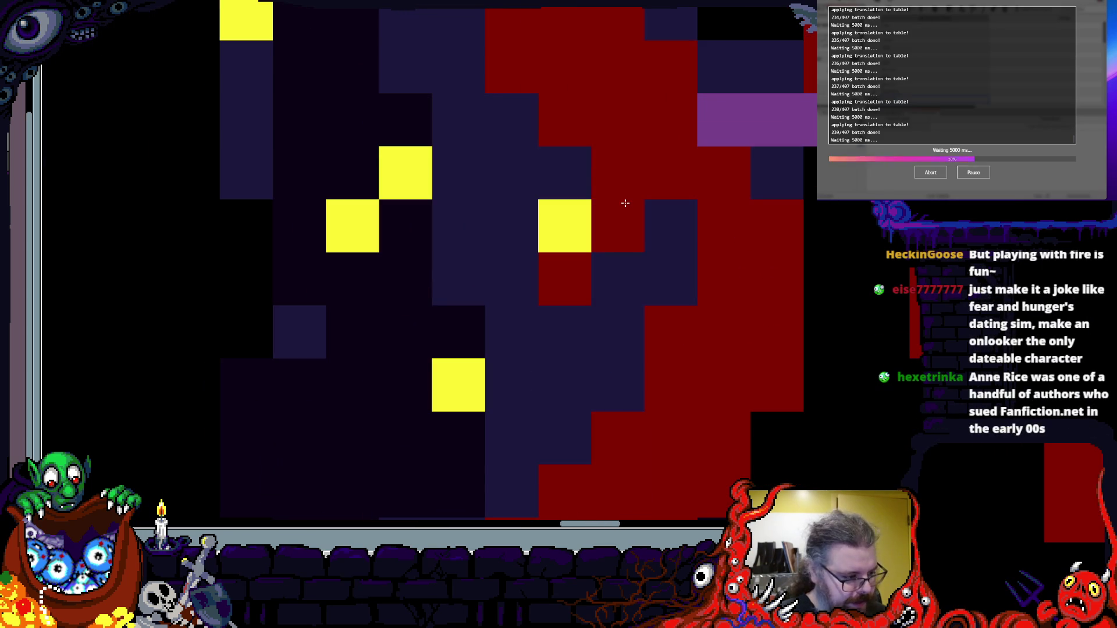
- Paint two cells red along the ring's edge and turn two upper-right arch cells purple
scroll(543, 332, down, 2)
scroll(546, 344, up, 1)
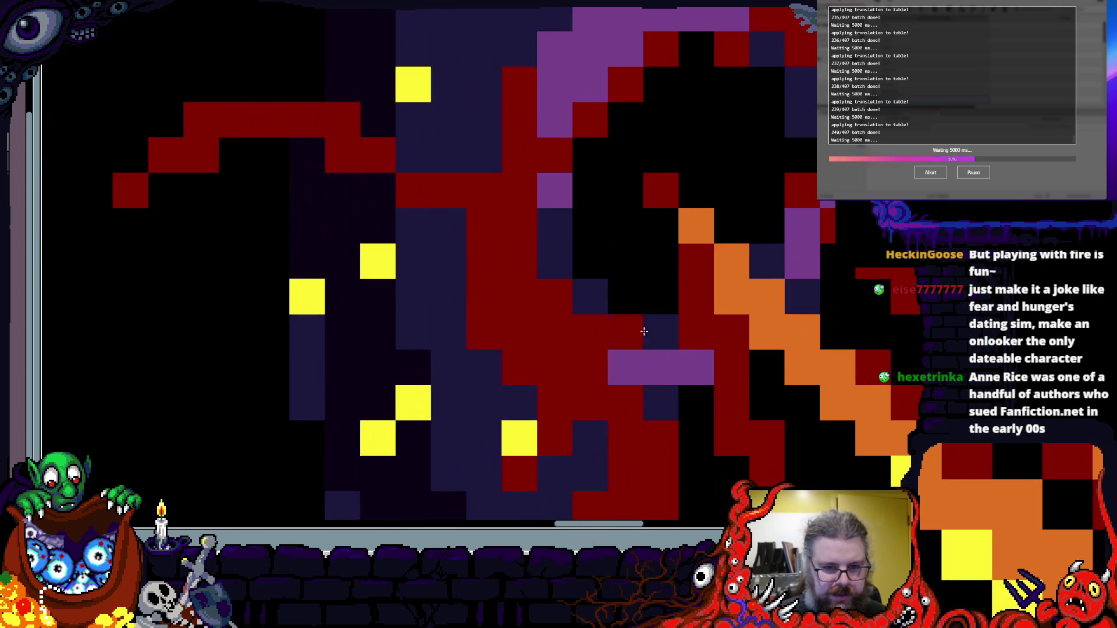
scroll(762, 293, down, 2)
scroll(628, 454, up, 2)
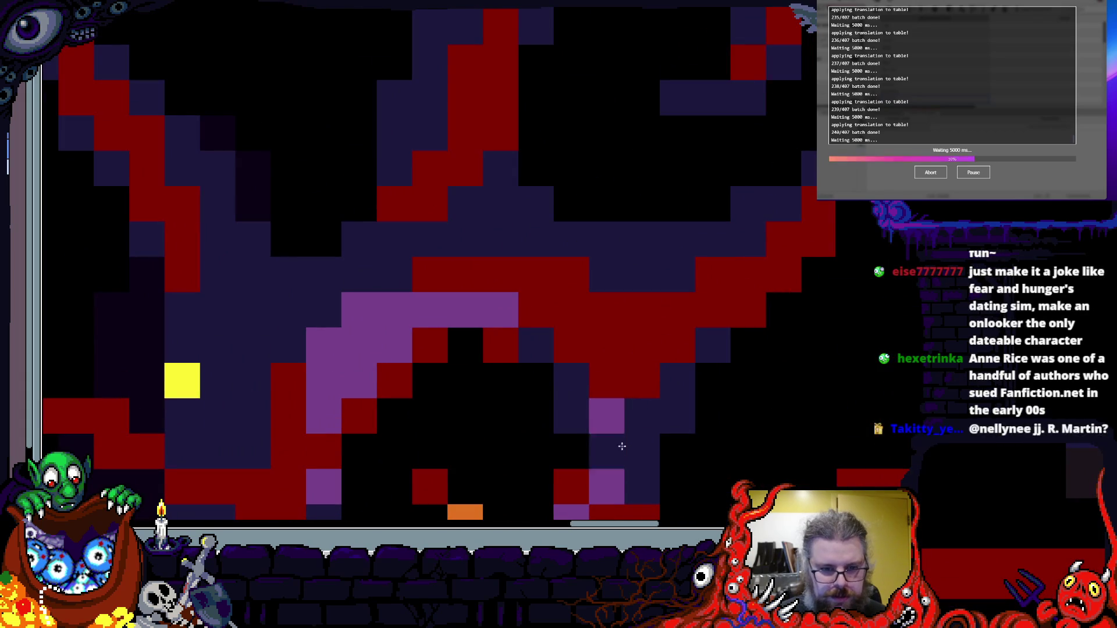
scroll(524, 310, down, 2)
scroll(463, 323, up, 2)
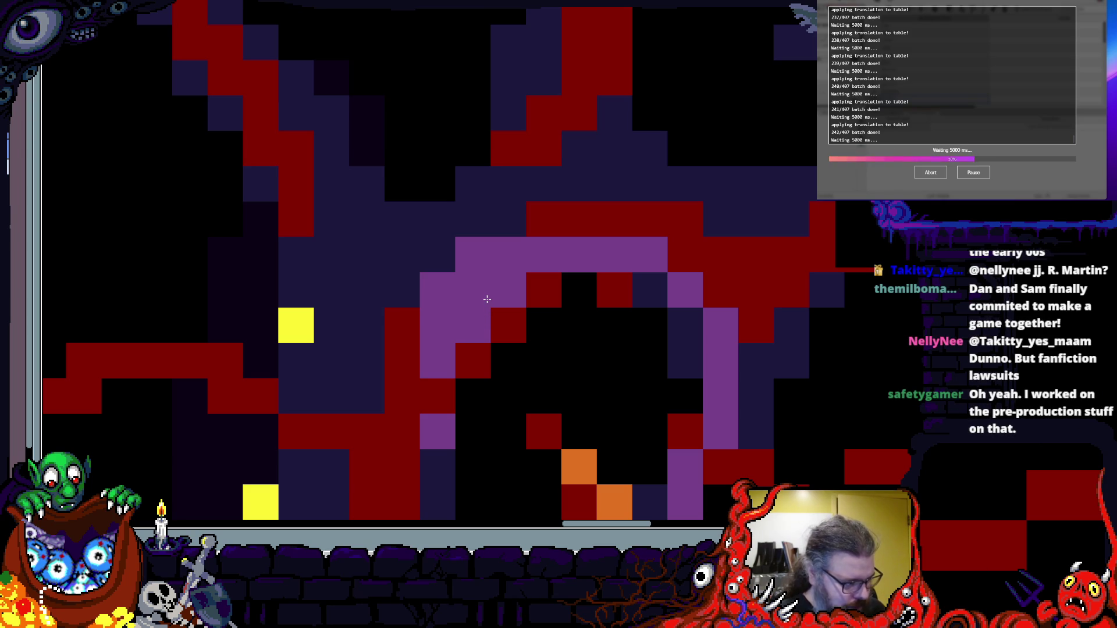
scroll(487, 289, down, 1)
mouse_move(523, 341)
mouse_down()
mouse_move(531, 308)
mouse_move(501, 301)
mouse_move(493, 287)
mouse_move(506, 344)
mouse_up()
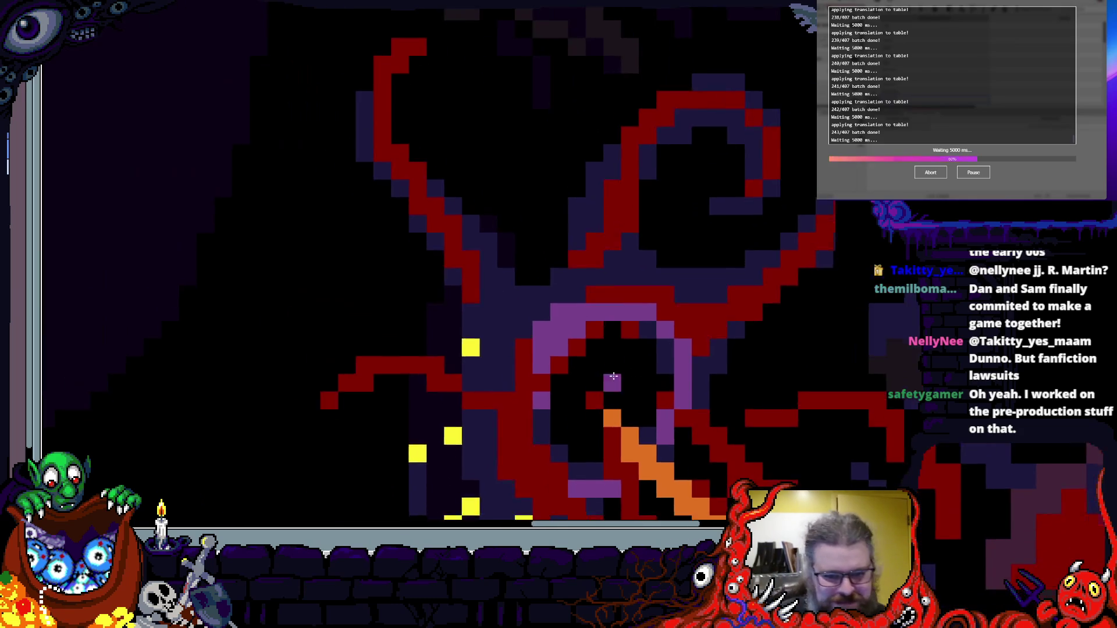
scroll(506, 343, up, 1)
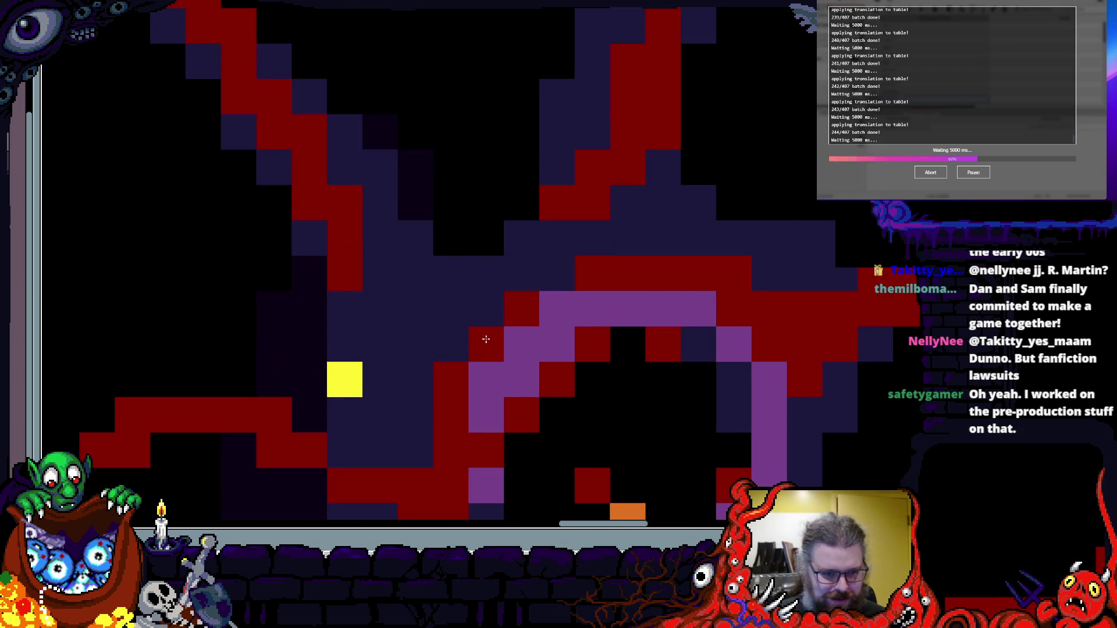
scroll(513, 179, down, 5)
scroll(513, 178, left, 2)
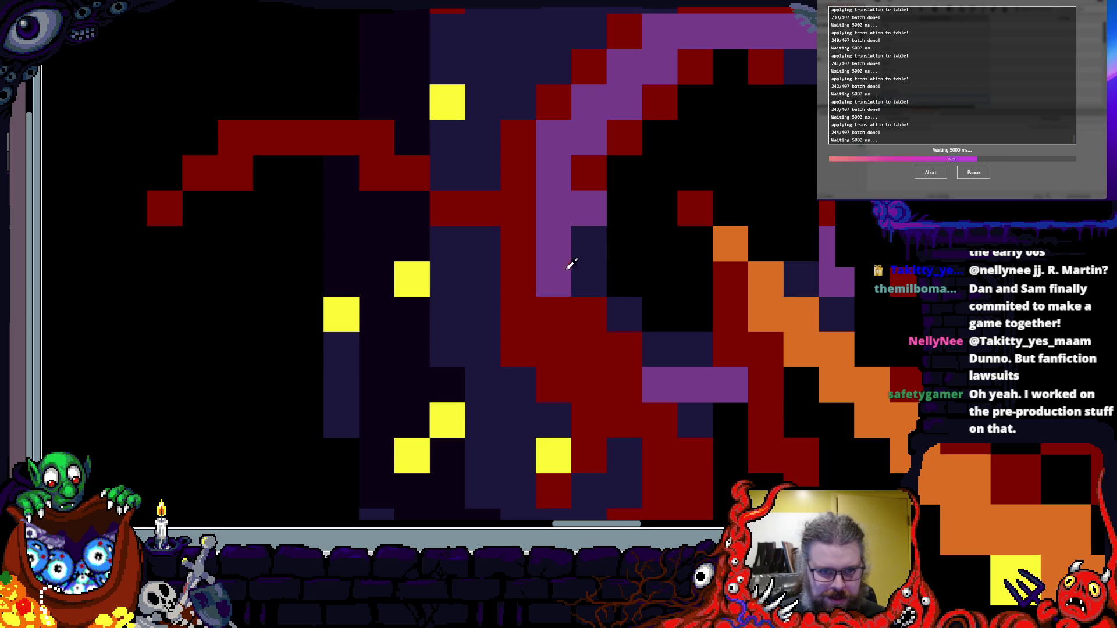
scroll(588, 174, up, 3)
scroll(588, 175, right, 3)
drag(578, 253, 573, 251)
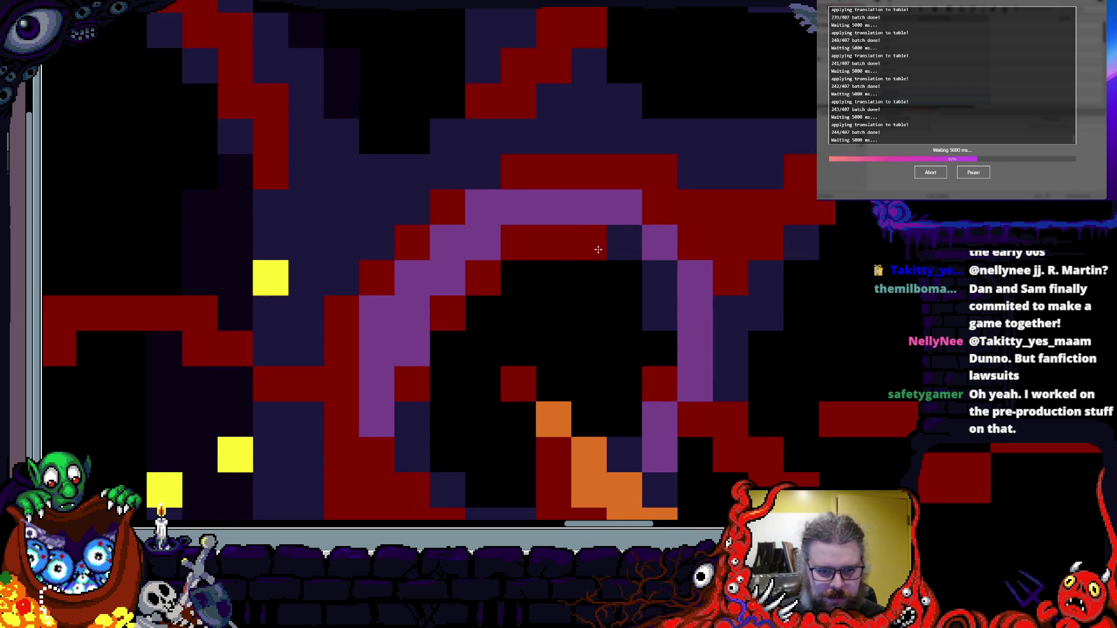
drag(679, 285, 634, 242)
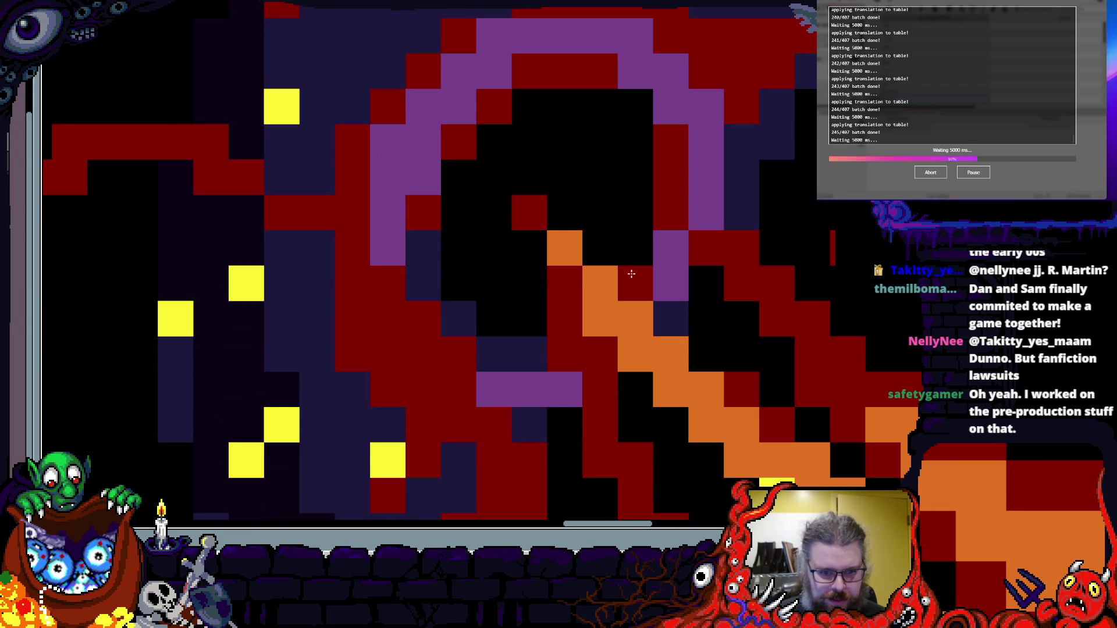
- Draw a purple curve along the ring's lower-left edge and repaint surrounding navy and purple cells red
click(500, 357)
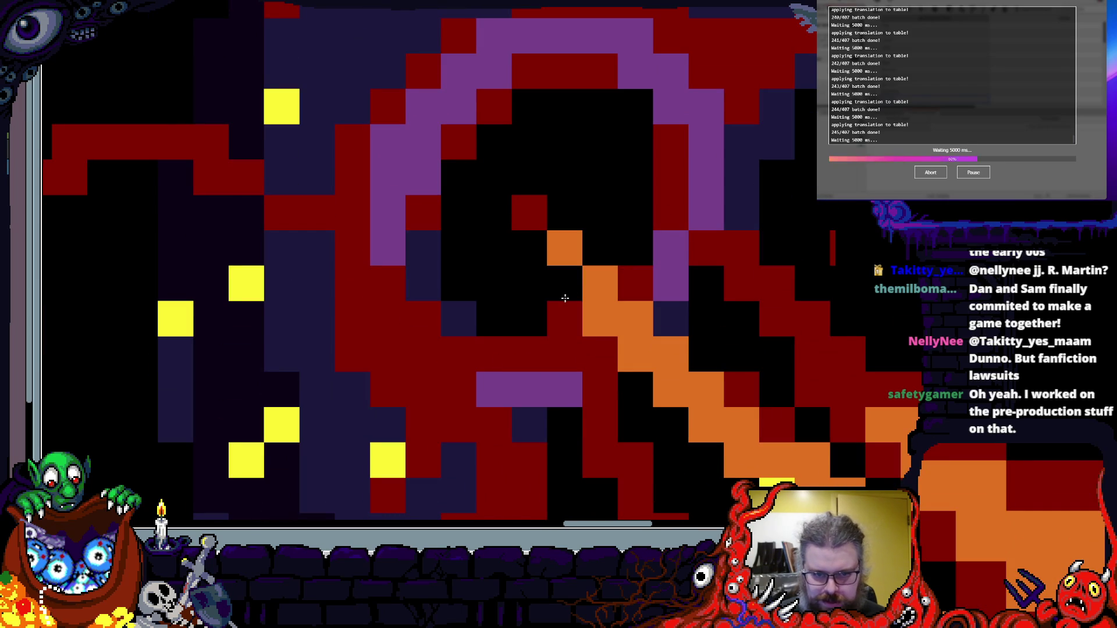
mouse_move(529, 353)
mouse_down()
mouse_move(422, 337)
mouse_move(389, 284)
mouse_up()
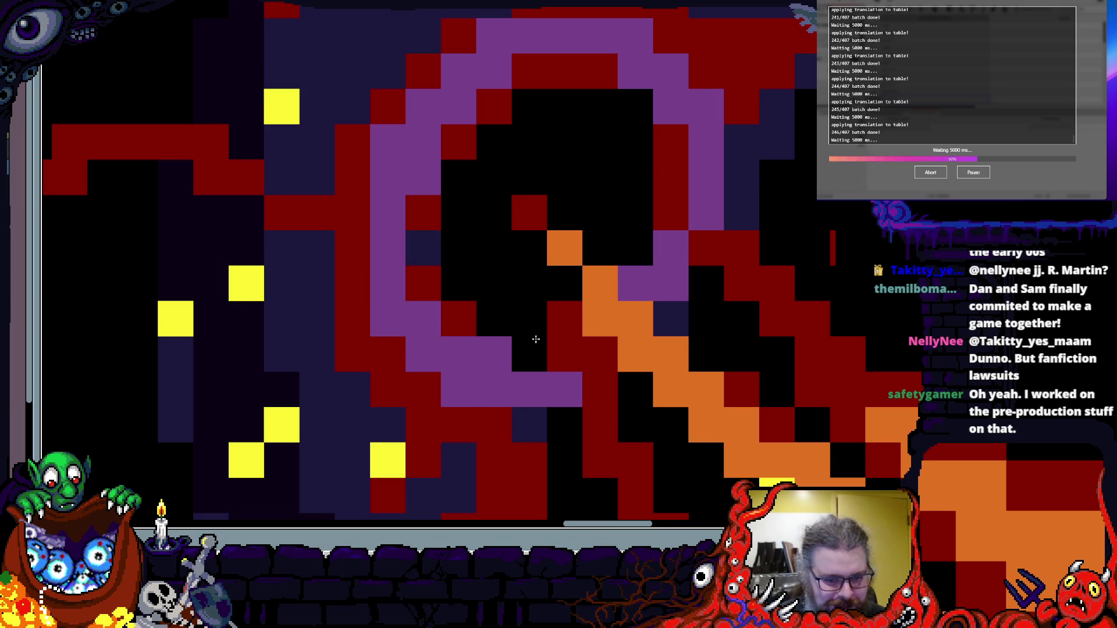
drag(576, 378, 478, 377)
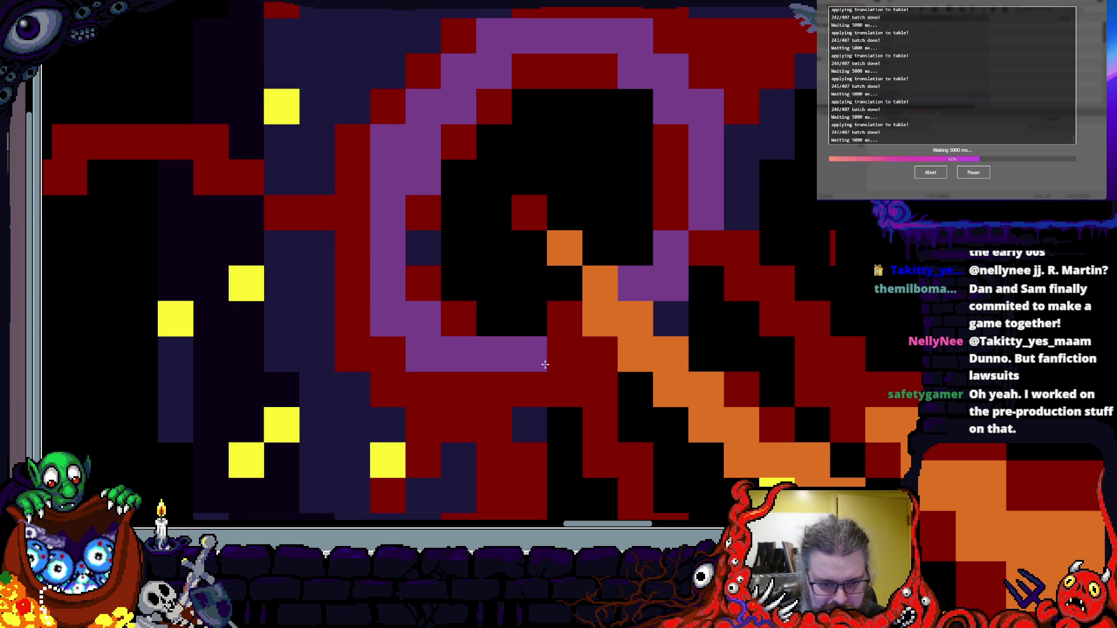
scroll(545, 364, down, 3)
scroll(576, 329, up, 5)
scroll(638, 272, down, 2)
- Paint a dark navy outline down the creature's left edge and darken one inner body cell
scroll(638, 271, down, 3)
scroll(643, 250, up, 4)
scroll(643, 251, down, 4)
scroll(552, 163, up, 1)
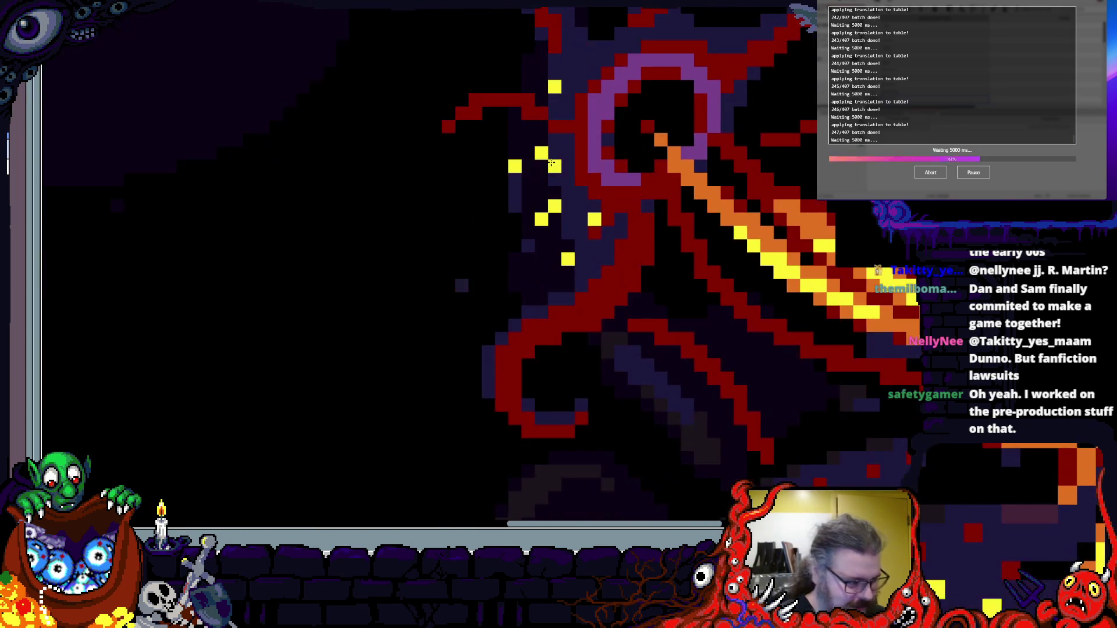
scroll(552, 163, up, 2)
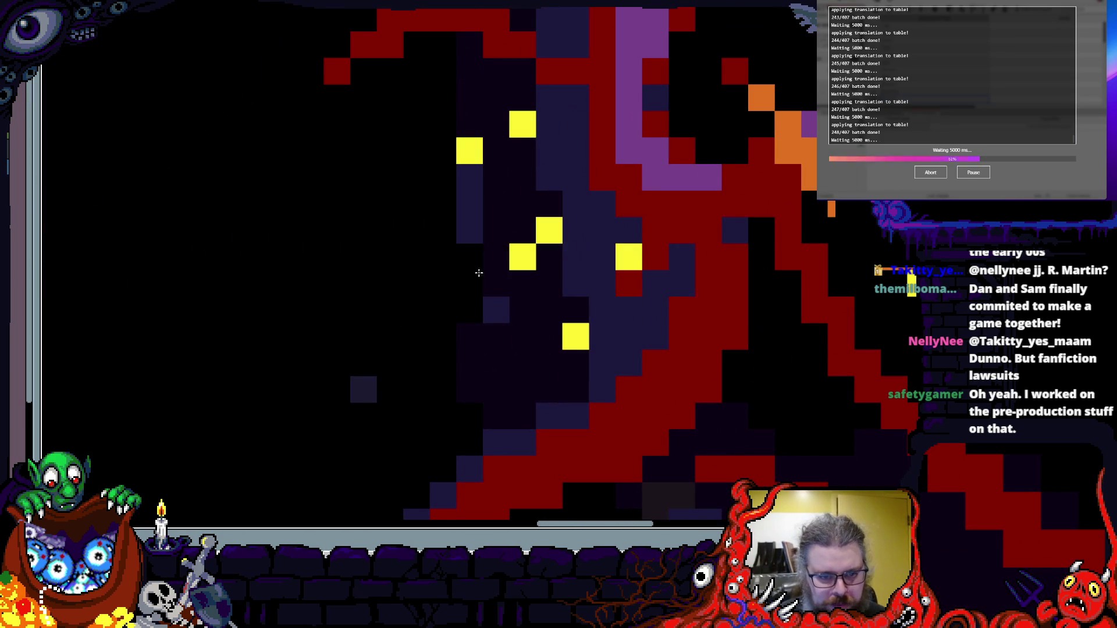
drag(448, 220, 439, 296)
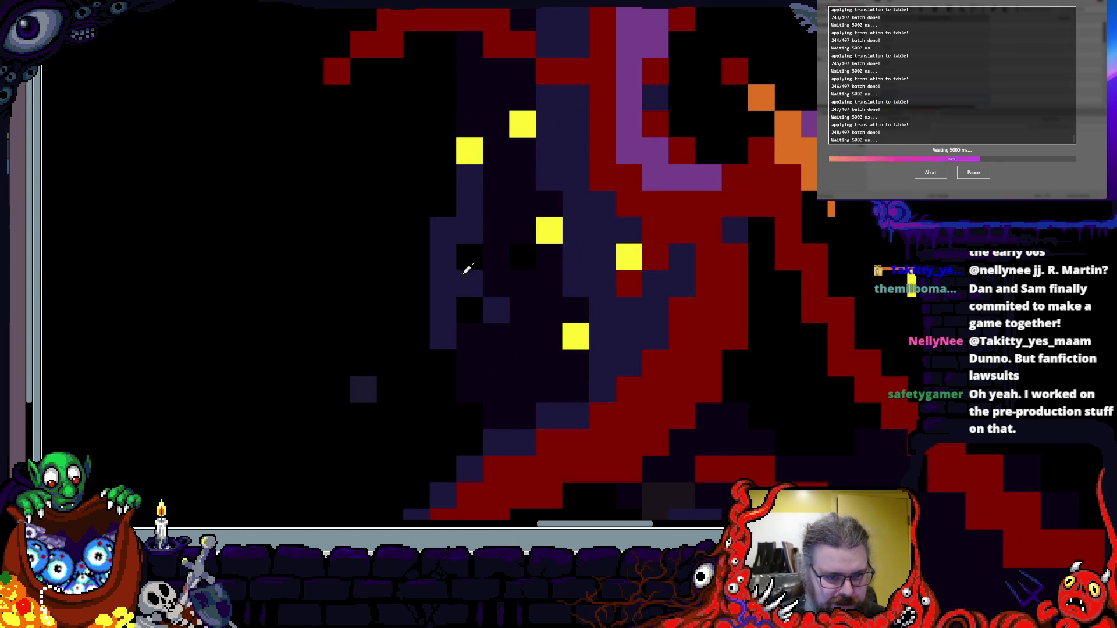
drag(415, 238, 389, 361)
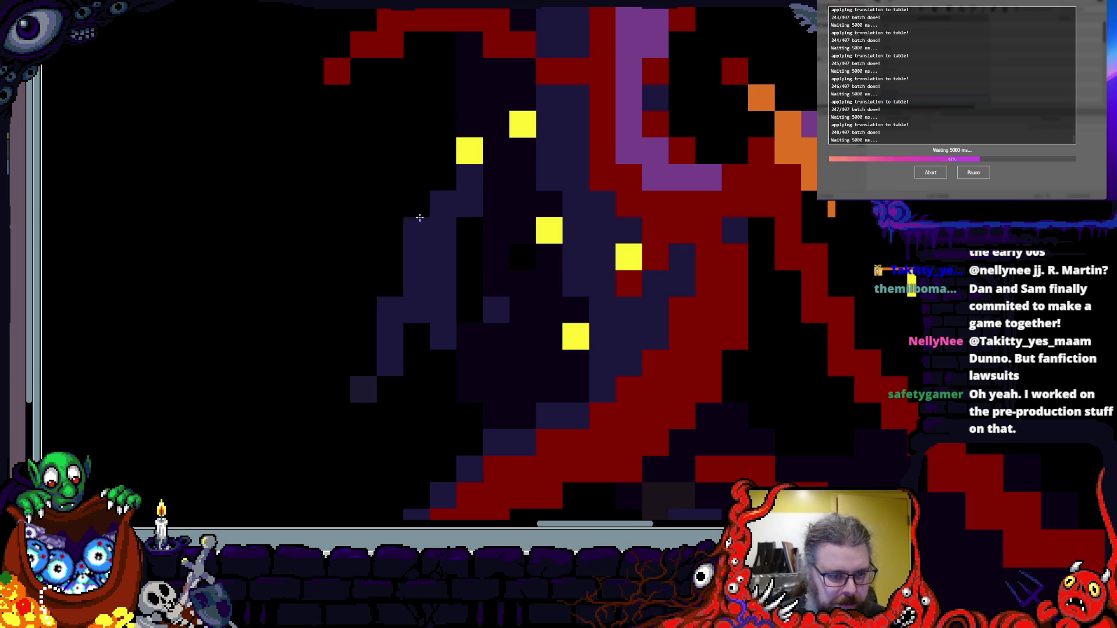
mouse_move(416, 231)
mouse_down()
mouse_move(390, 284)
mouse_move(417, 281)
mouse_move(416, 388)
mouse_move(470, 231)
mouse_up()
click(501, 309)
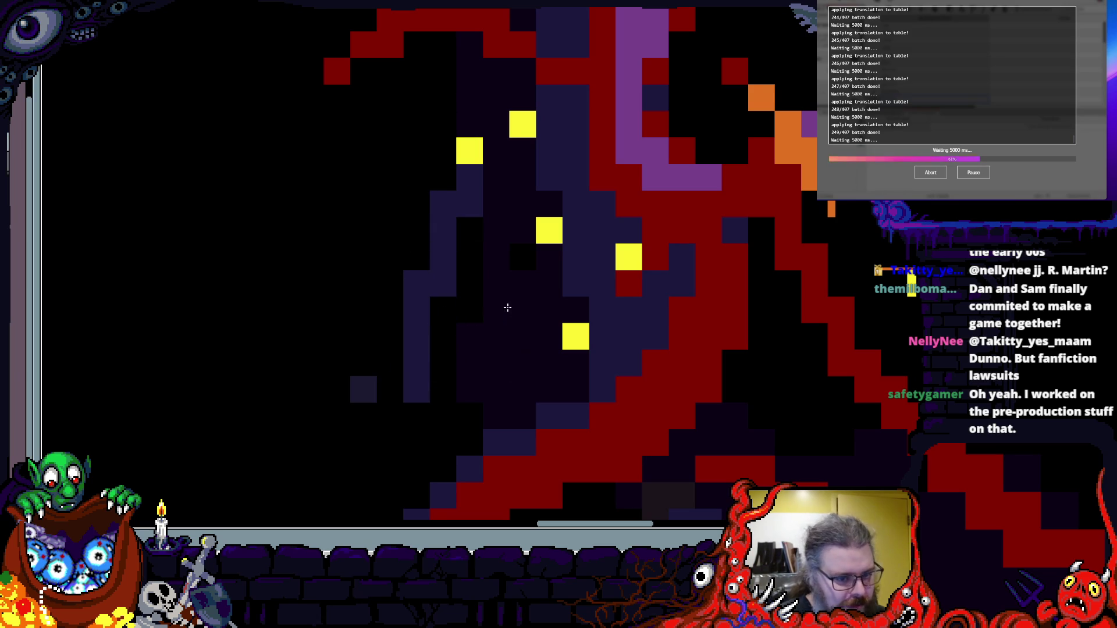
- Retone three body cells: two to dark navy and one to match its brown neighbours
scroll(504, 271, down, 3)
scroll(673, 335, up, 5)
scroll(673, 335, down, 2)
scroll(656, 332, up, 1)
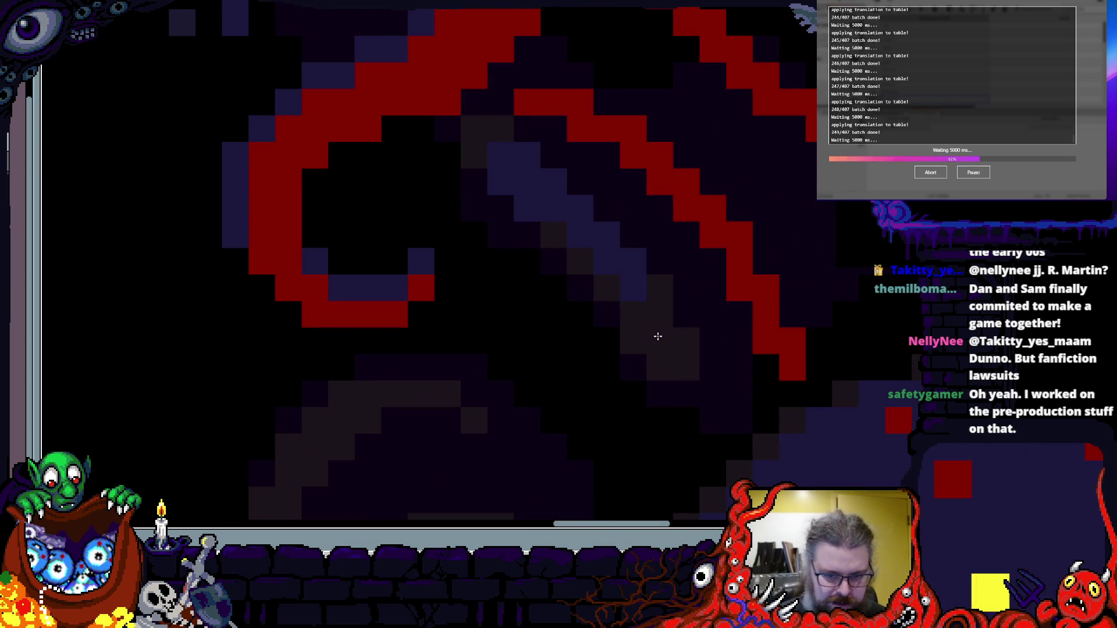
scroll(708, 395, down, 3)
scroll(572, 171, up, 5)
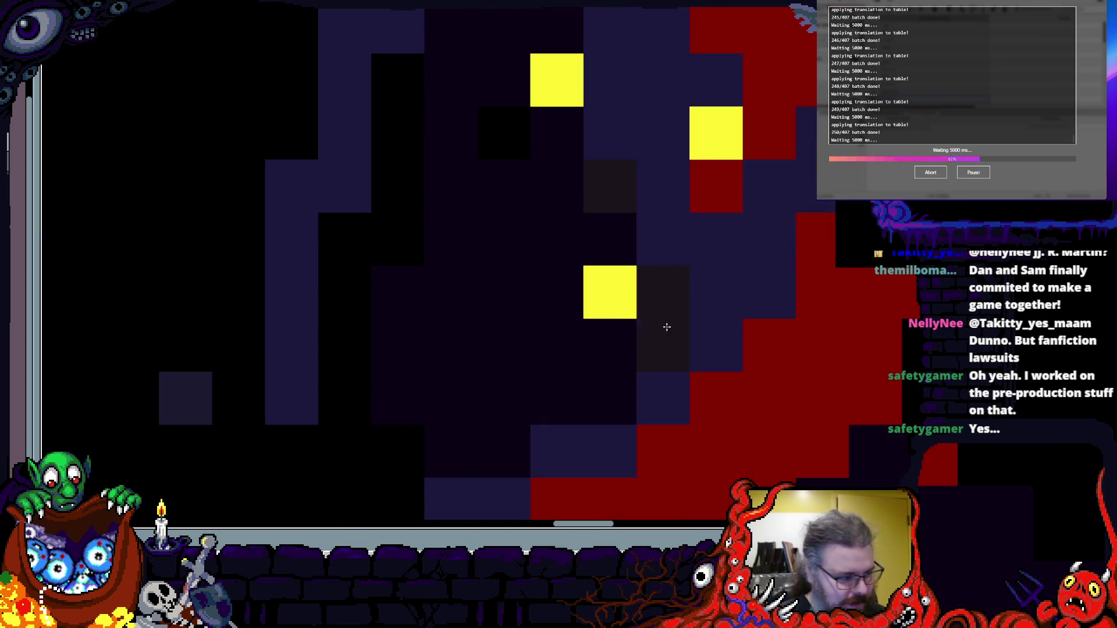
mouse_move(637, 173)
mouse_down()
mouse_move(623, 324)
mouse_move(580, 344)
mouse_move(554, 317)
mouse_move(575, 346)
mouse_up()
scroll(531, 252, down, 3)
scroll(535, 281, up, 3)
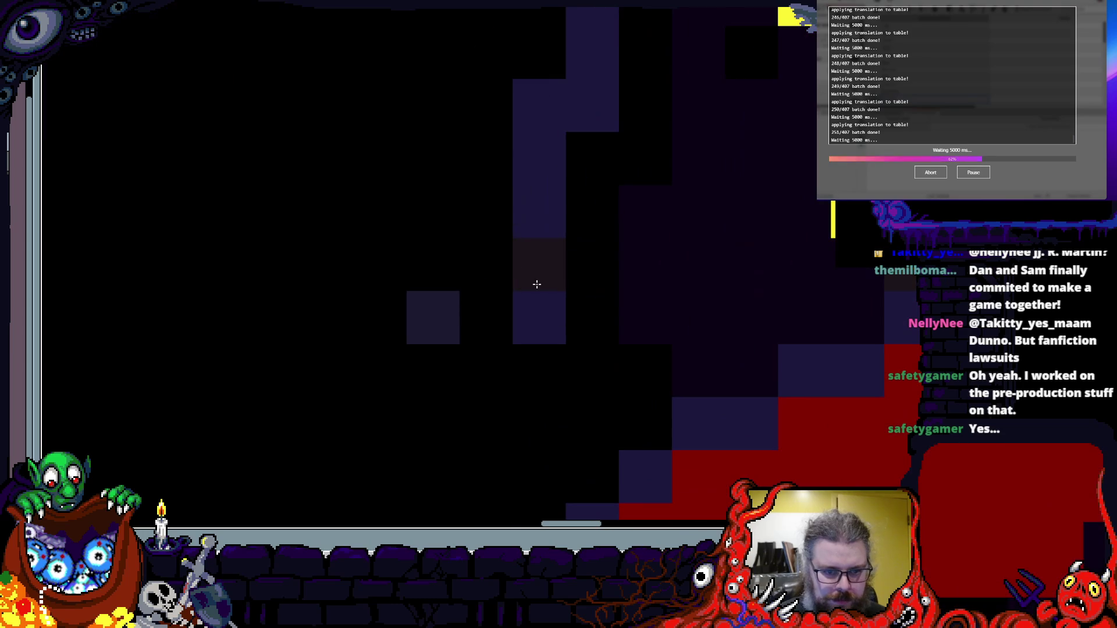
mouse_move(581, 326)
mouse_down()
mouse_move(571, 367)
mouse_move(447, 412)
mouse_up()
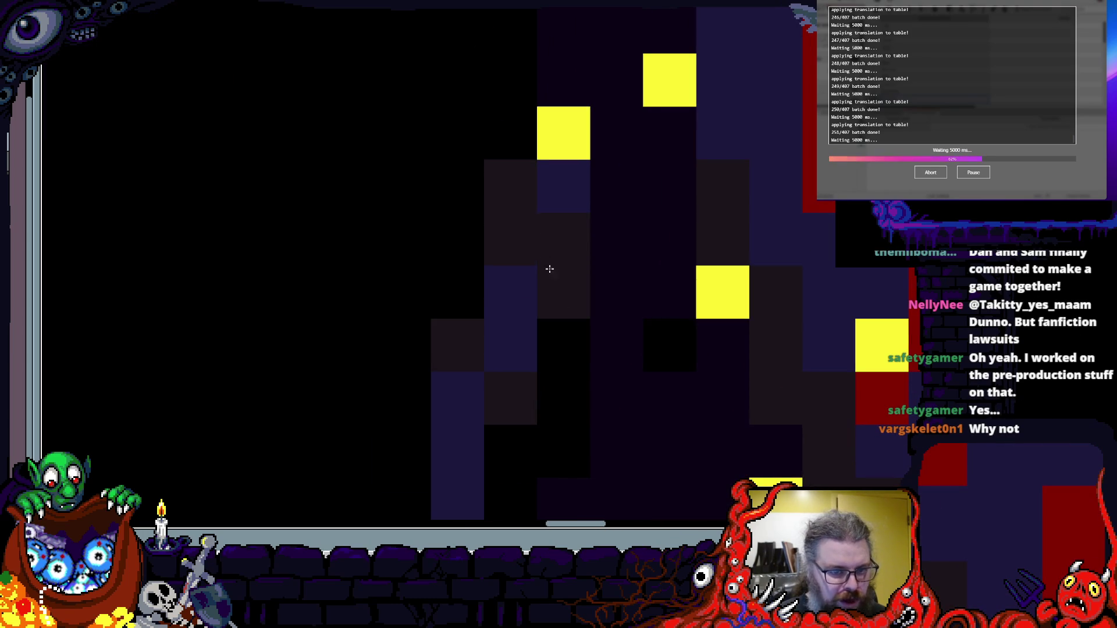
drag(562, 249, 531, 357)
scroll(531, 357, up, 1)
drag(581, 219, 581, 432)
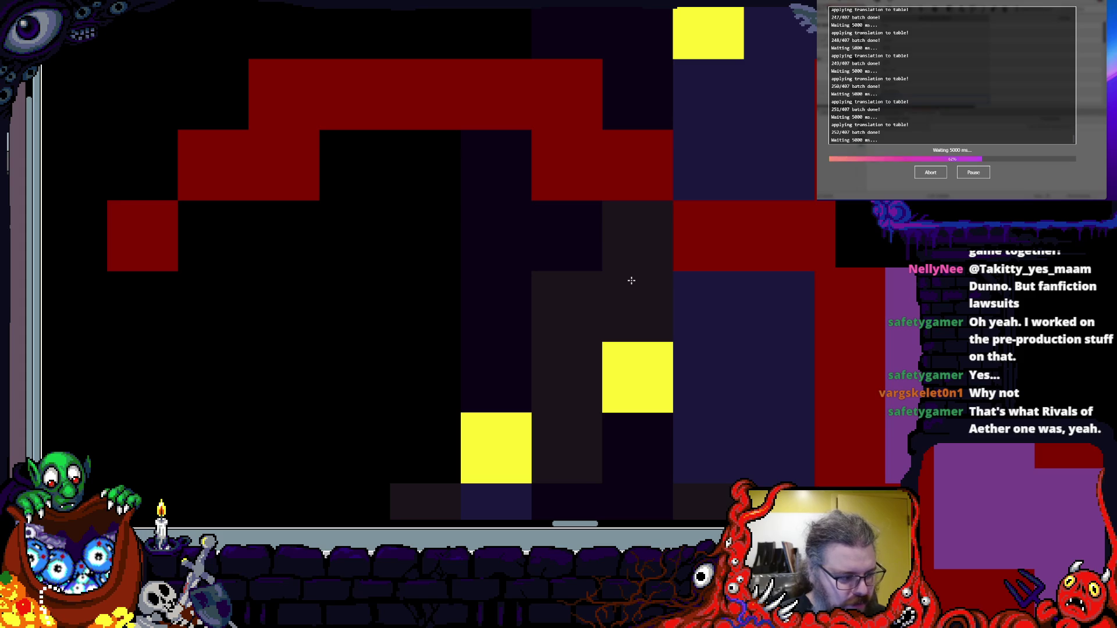
scroll(631, 280, down, 1)
scroll(574, 269, up, 1)
scroll(644, 200, down, 1)
drag(644, 200, 522, 298)
scroll(568, 363, down, 1)
scroll(398, 304, up, 2)
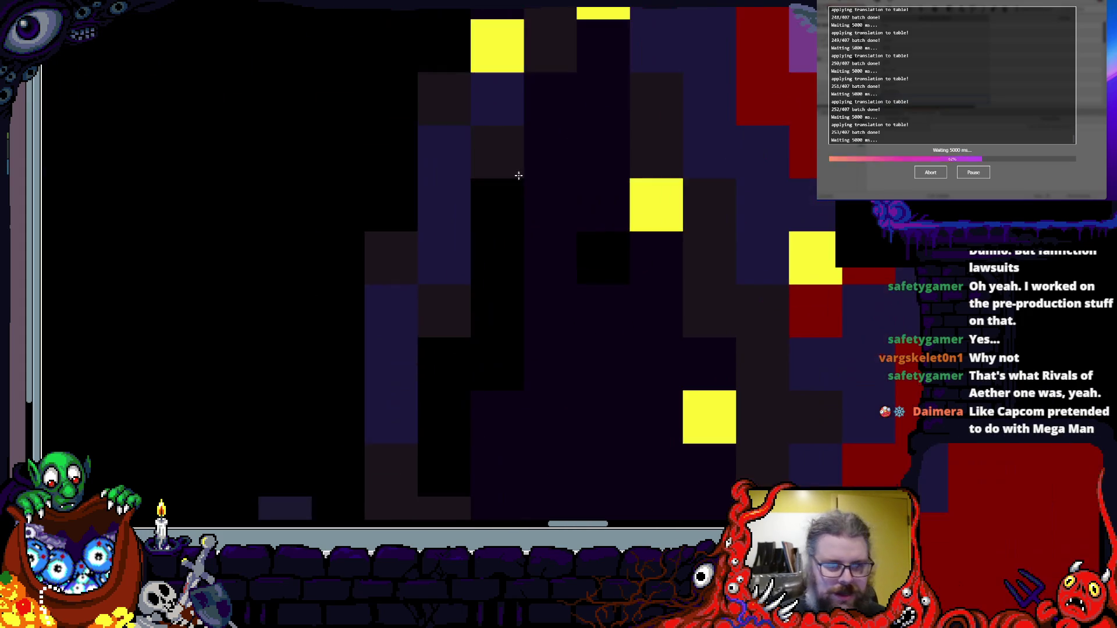
drag(519, 133, 492, 257)
mouse_move(489, 412)
mouse_down()
mouse_move(498, 232)
mouse_move(497, 321)
mouse_move(496, 305)
mouse_up()
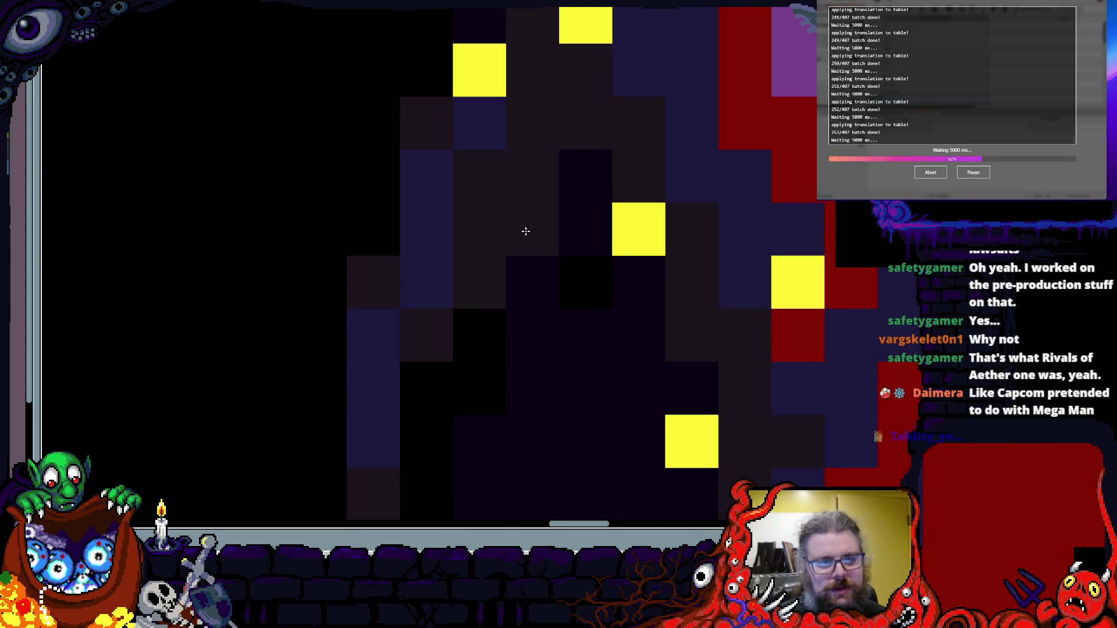
scroll(466, 326, down, 1)
scroll(486, 273, up, 1)
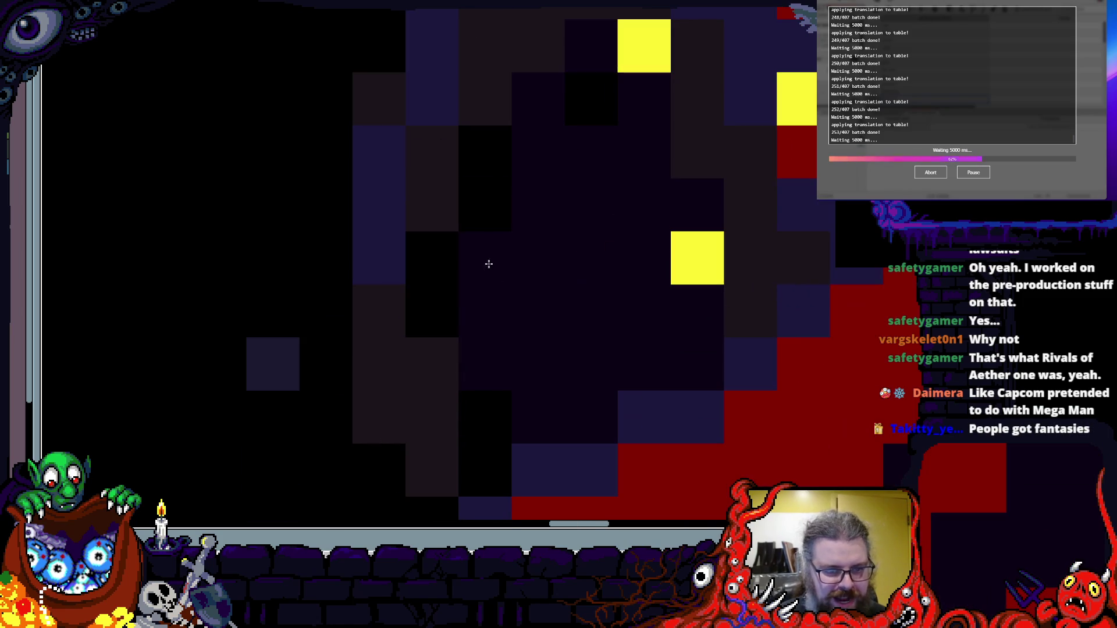
scroll(484, 245, down, 1)
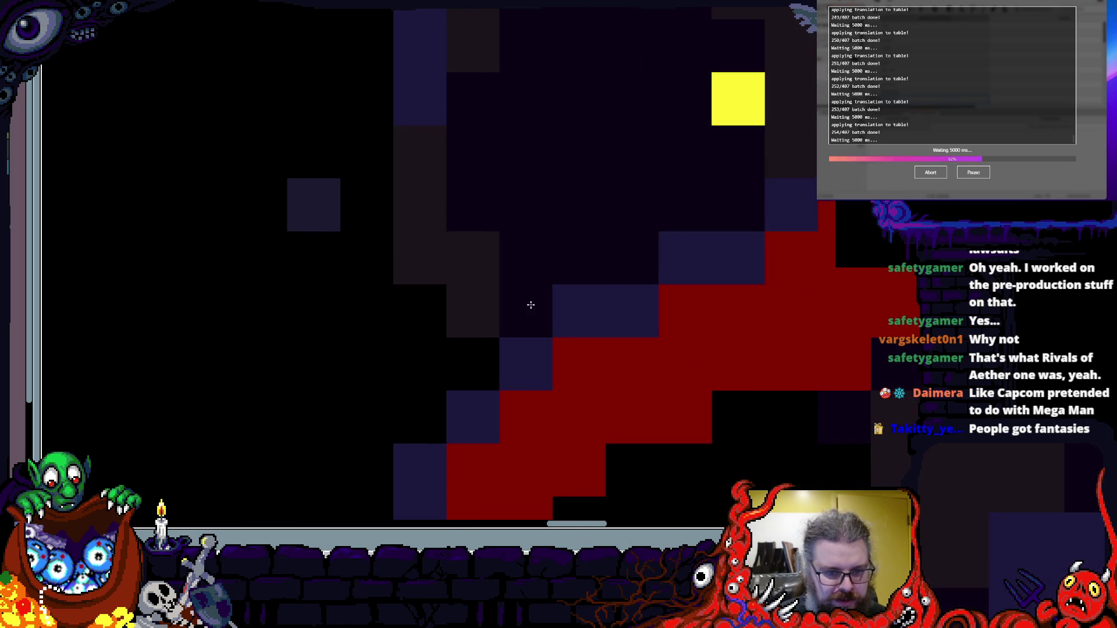
drag(528, 304, 495, 369)
scroll(495, 370, up, 1)
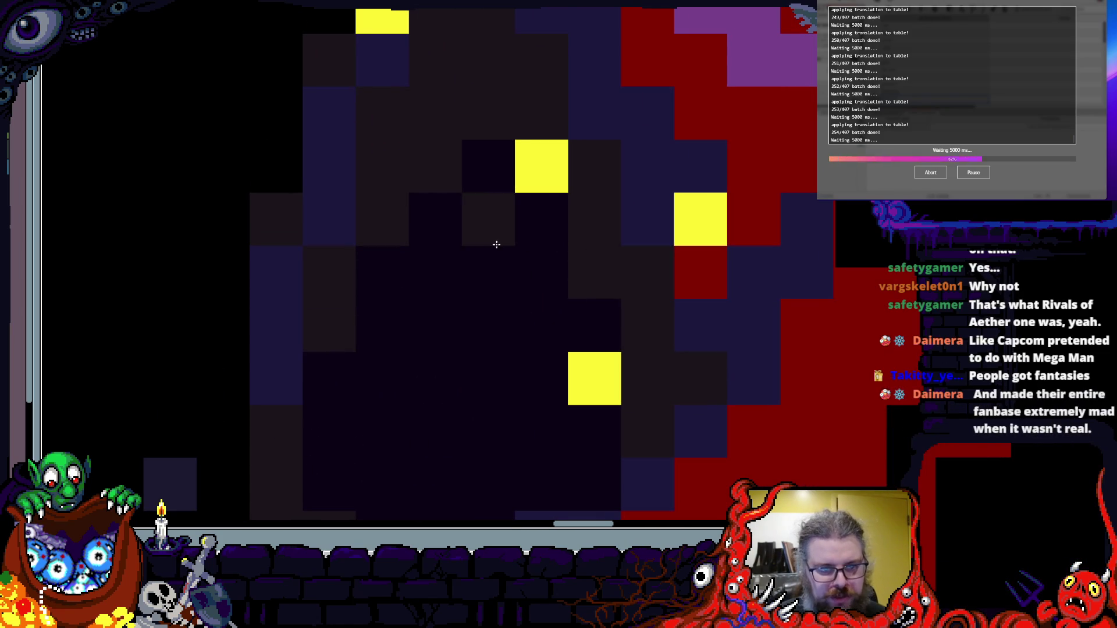
click(494, 219)
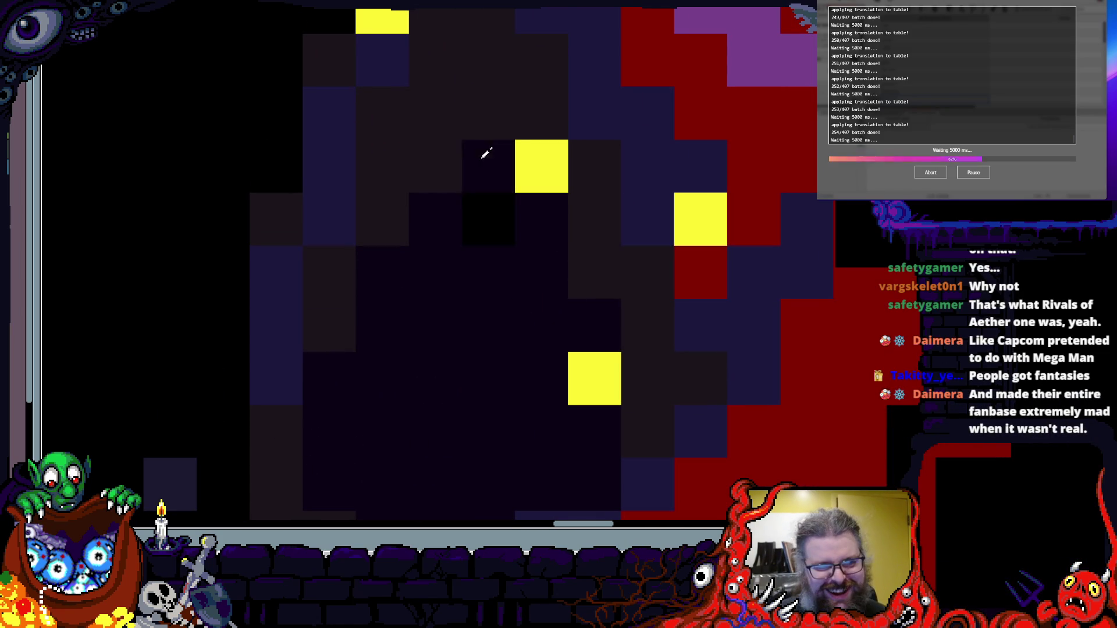
click(458, 186)
click(437, 149)
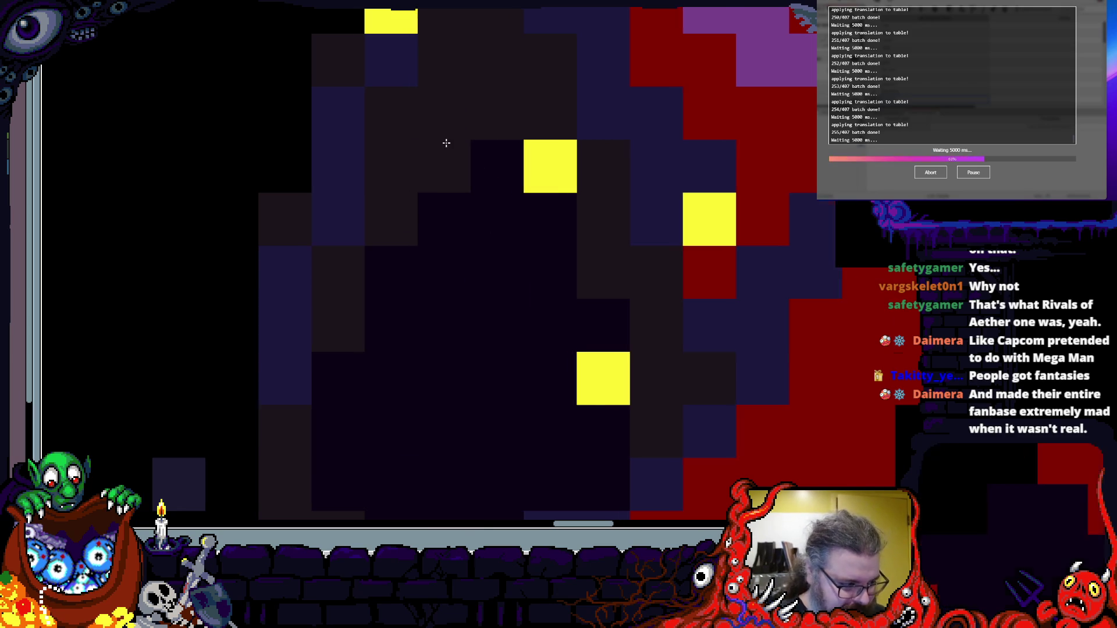
- Add a yellow speck to the creature's body
scroll(446, 153, down, 1)
drag(446, 155, 451, 262)
scroll(506, 232, up, 1)
click(506, 233)
scroll(581, 235, down, 1)
drag(598, 199, 593, 341)
scroll(594, 342, up, 1)
scroll(526, 258, down, 2)
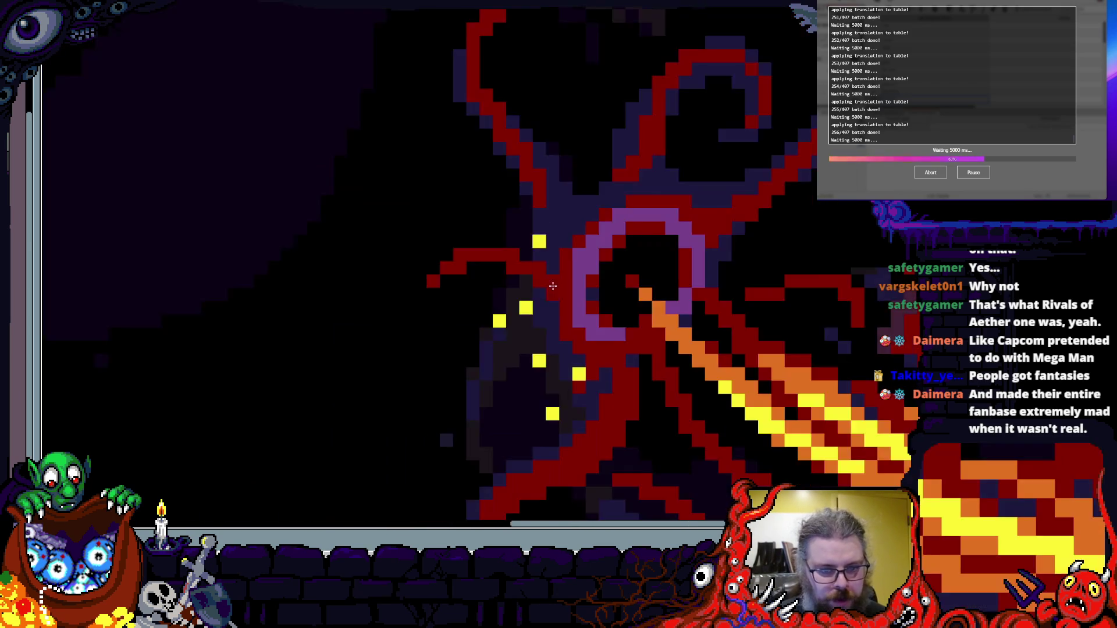
- Extend the red tentacle line up and to the right
scroll(467, 269, up, 1)
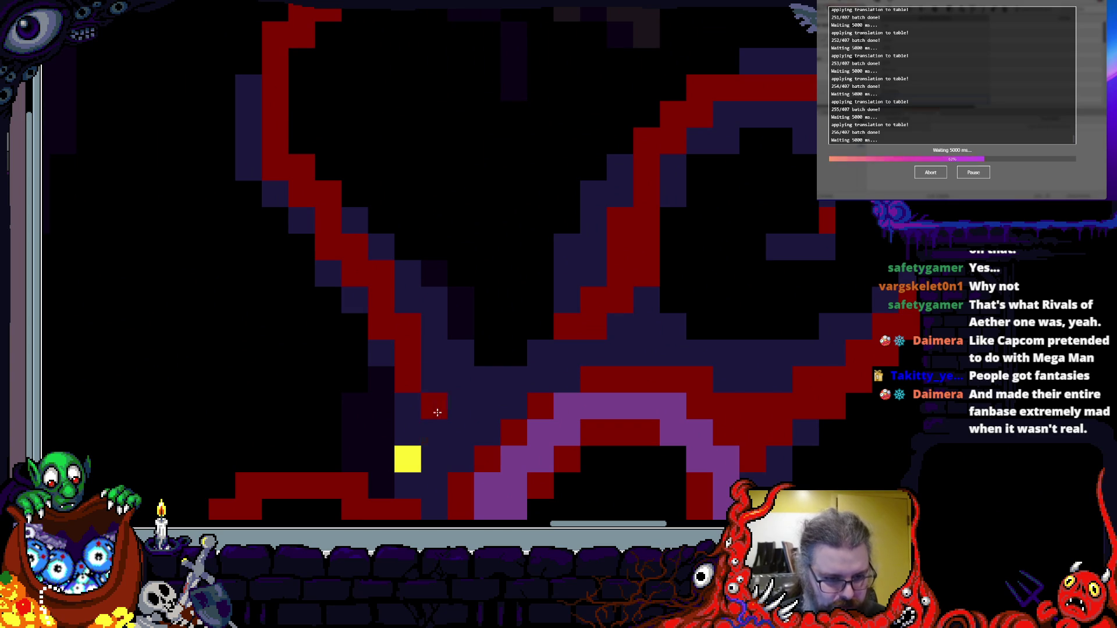
scroll(608, 351, up, 1)
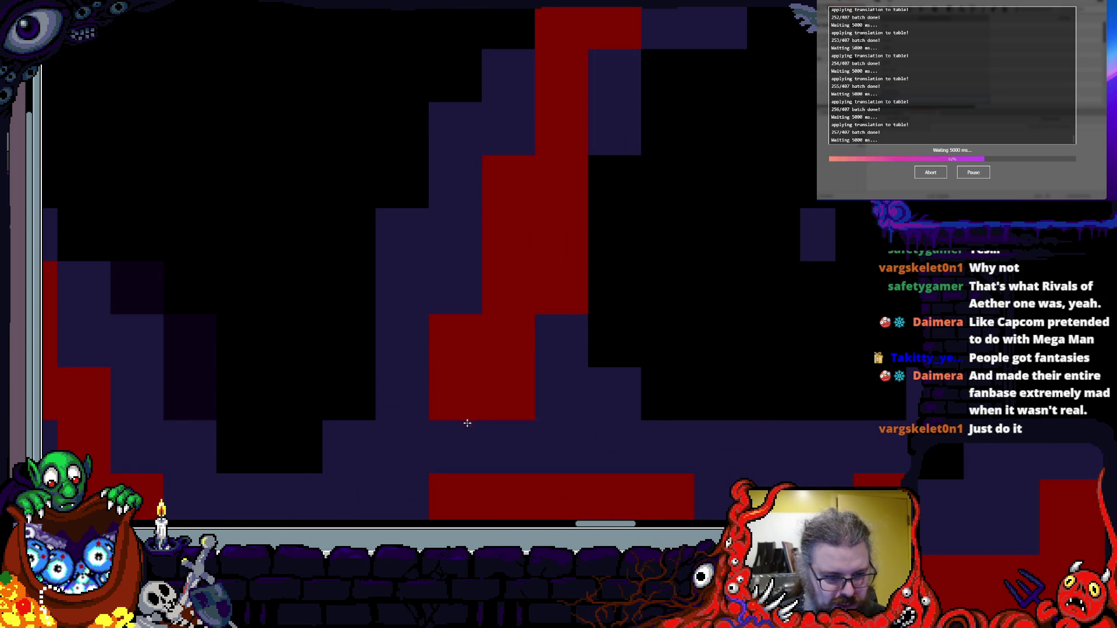
scroll(439, 304, down, 1)
scroll(439, 305, up, 1)
scroll(501, 274, down, 2)
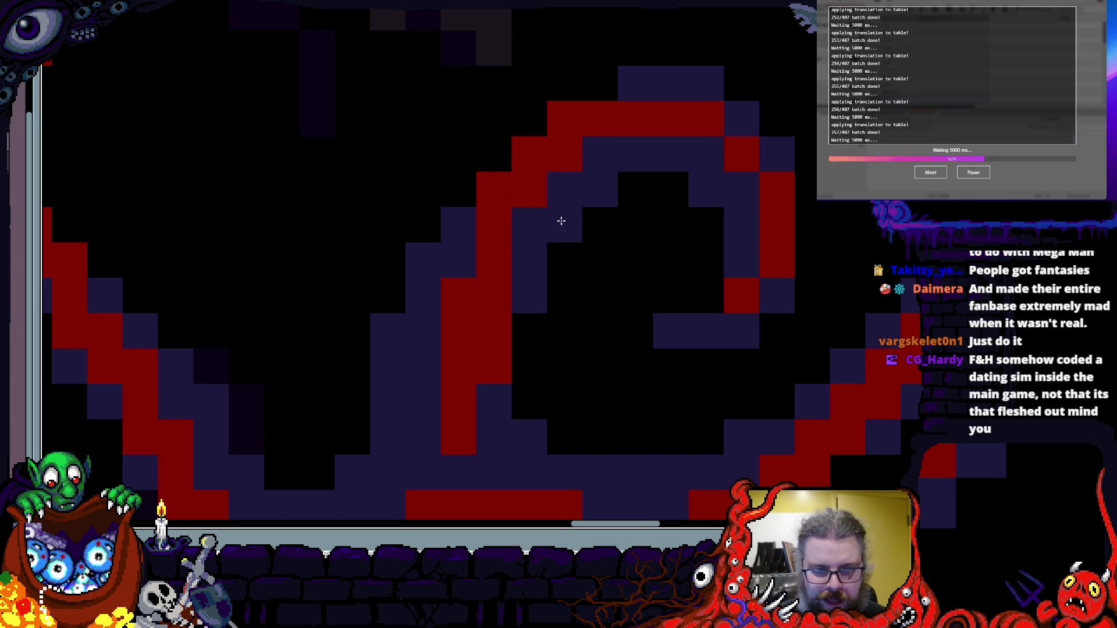
scroll(562, 221, up, 1)
mouse_move(490, 305)
mouse_down()
mouse_move(578, 202)
mouse_move(560, 109)
mouse_up()
drag(643, 103, 594, 320)
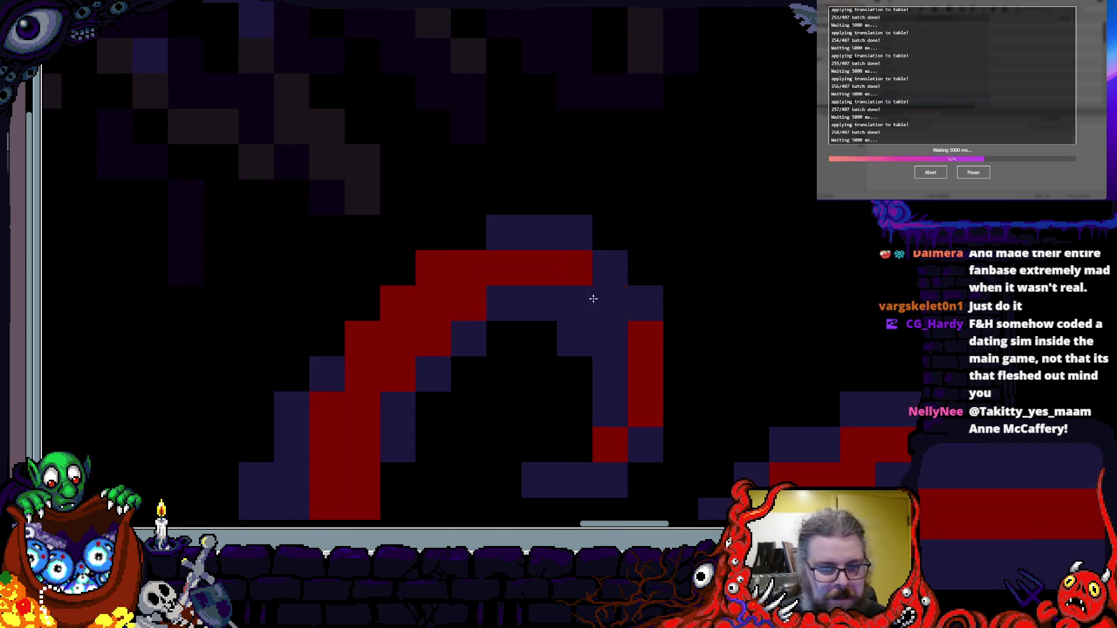
- Darken two tentacle cells to navy
scroll(564, 263, down, 4)
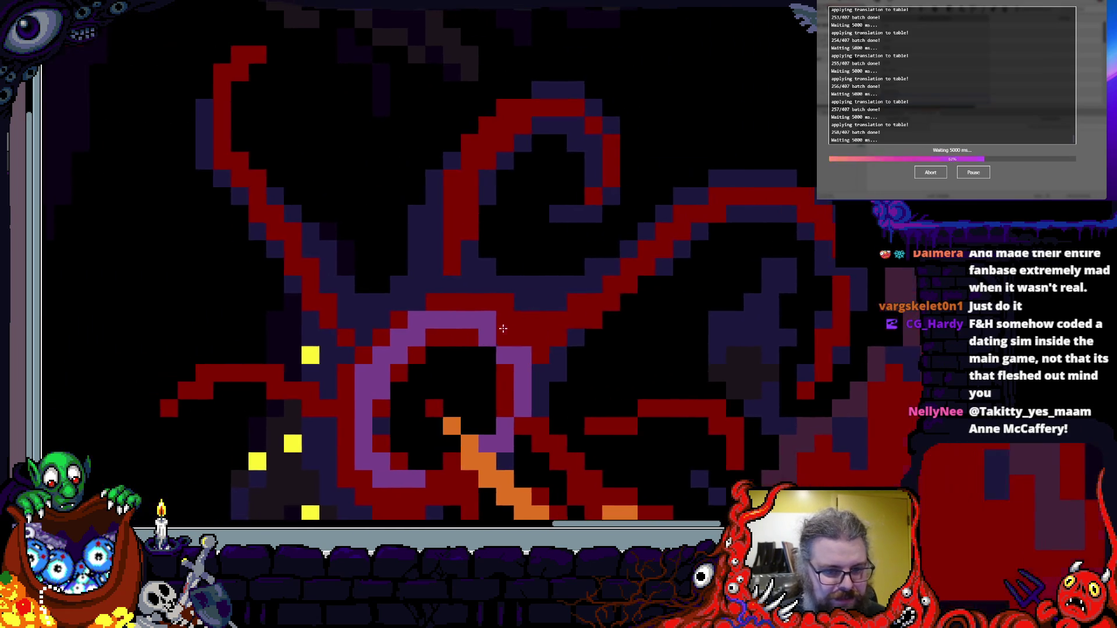
scroll(591, 313, up, 4)
drag(626, 362, 654, 337)
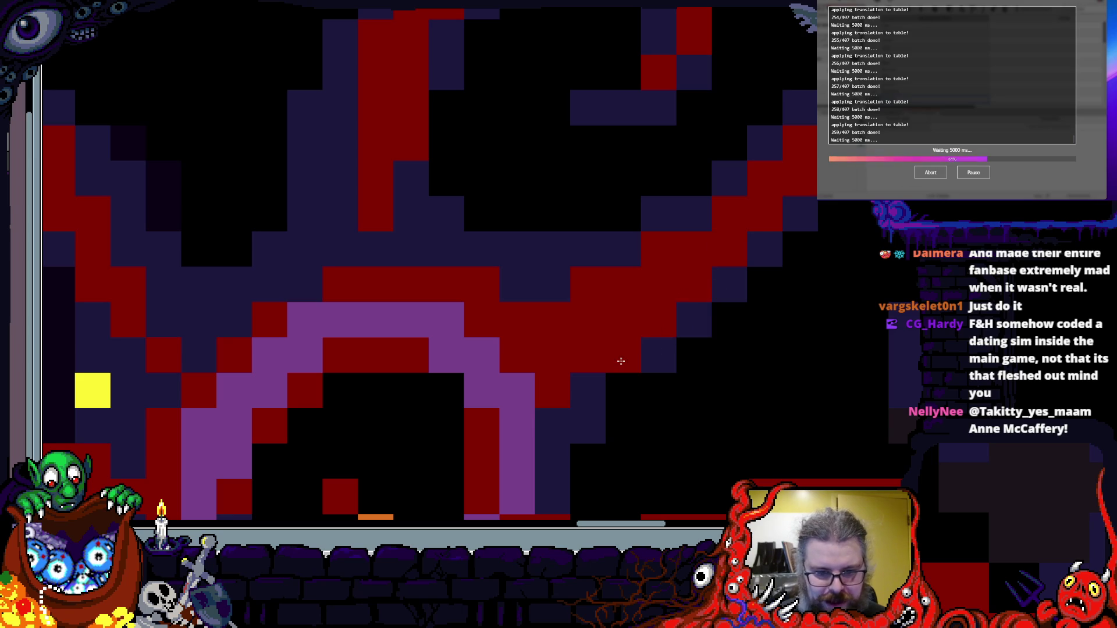
scroll(639, 250, down, 3)
scroll(588, 258, up, 2)
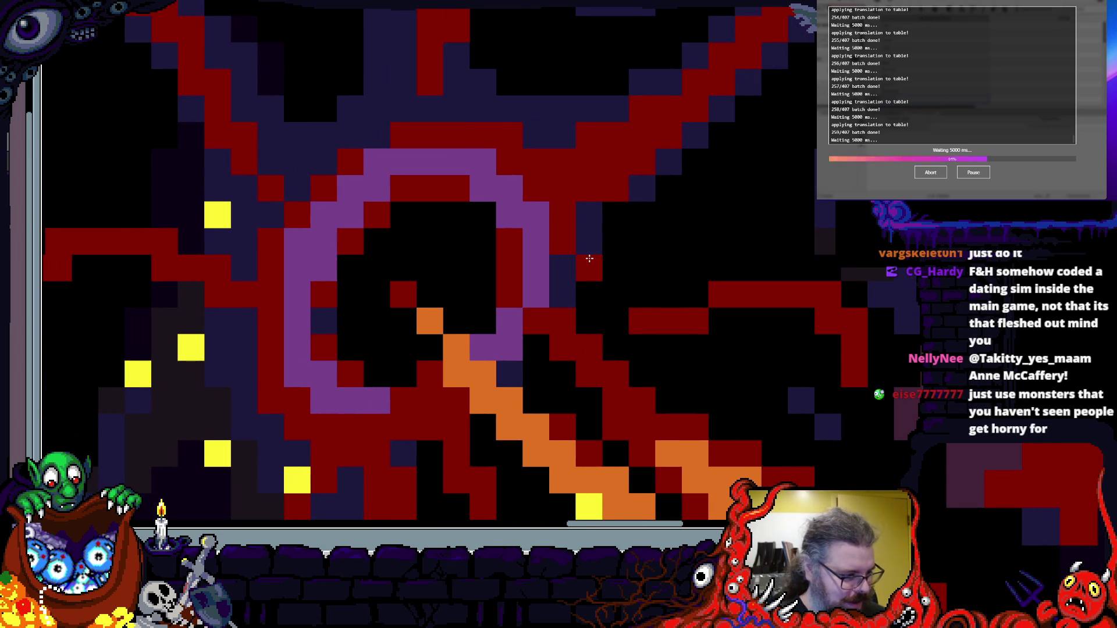
scroll(589, 262, down, 2)
scroll(589, 270, up, 4)
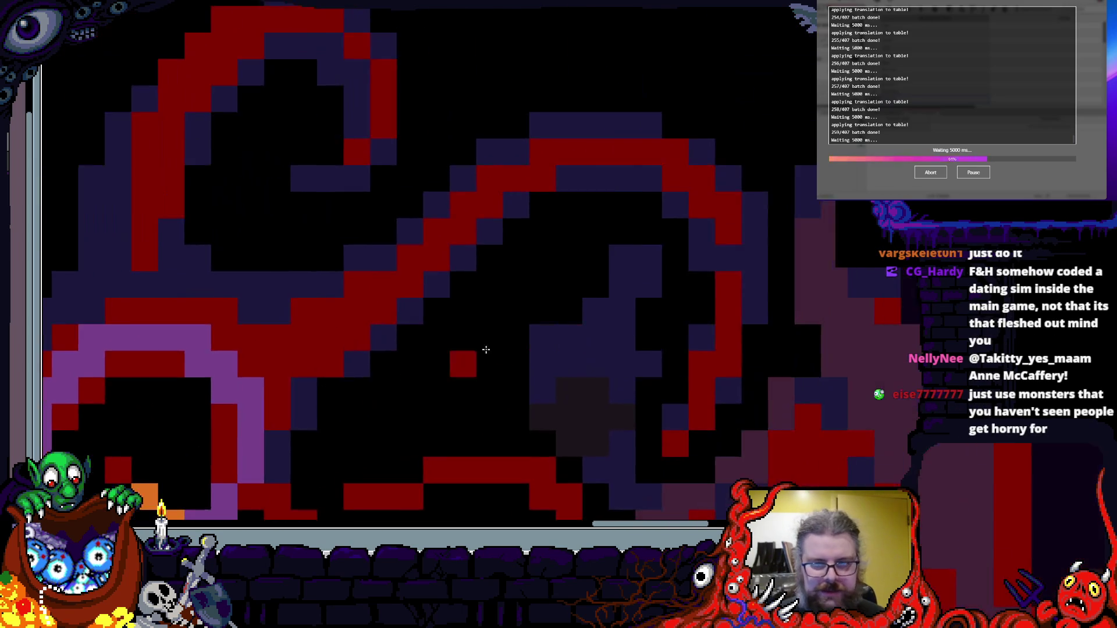
scroll(524, 326, down, 2)
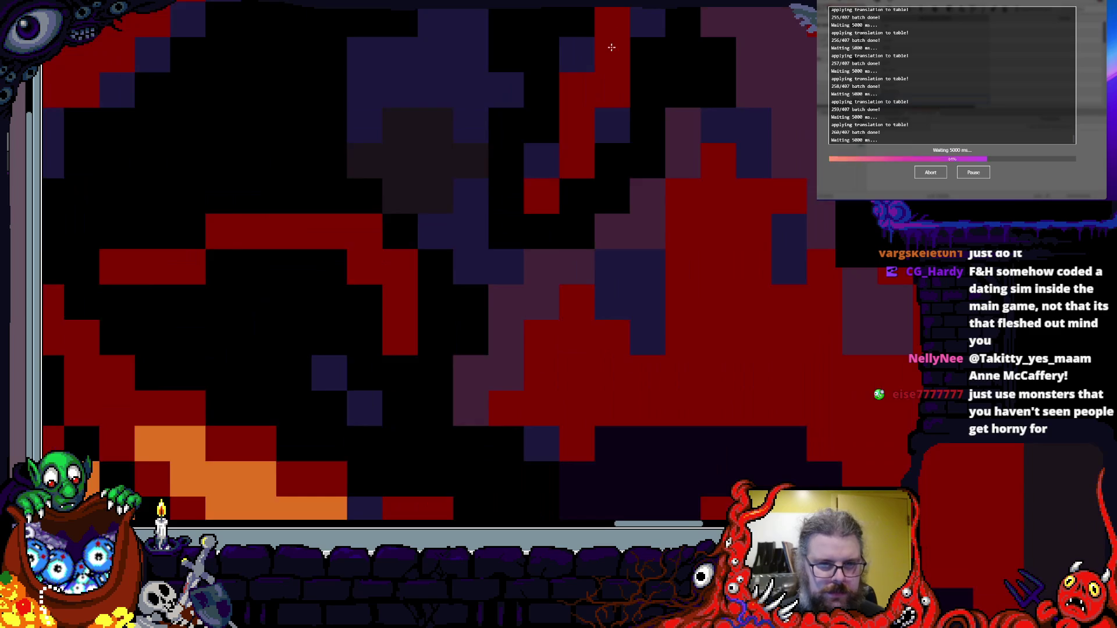
scroll(623, 207, up, 2)
- Paint a vertical run of tentacle cells red, darkening two cells and turning the top one black
drag(624, 352, 621, 239)
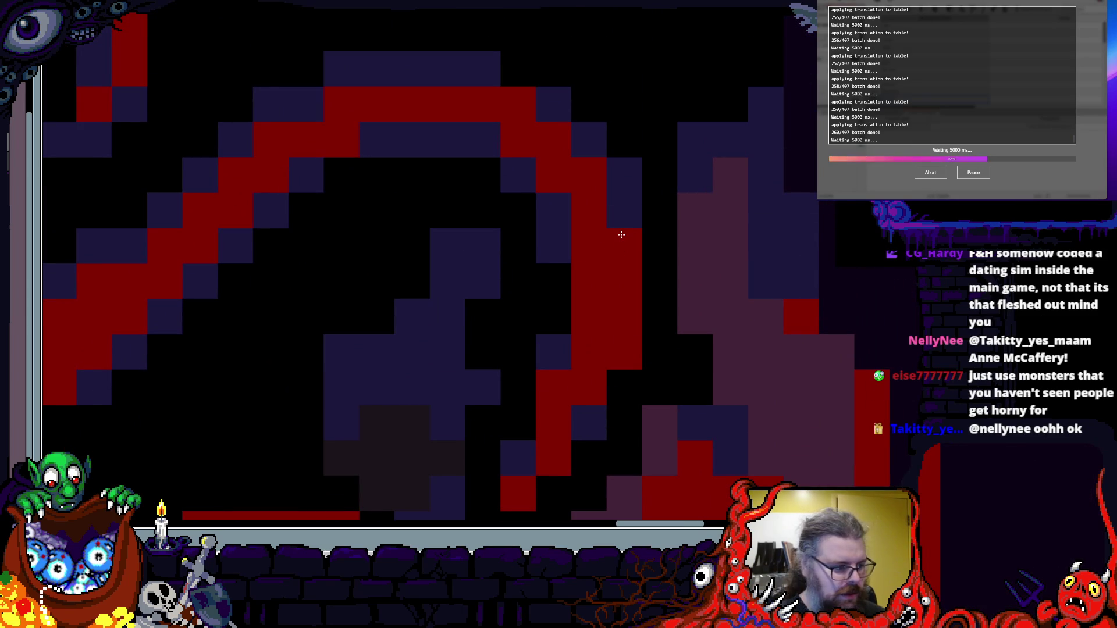
right_click(627, 201)
right_click(628, 351)
right_click(633, 170)
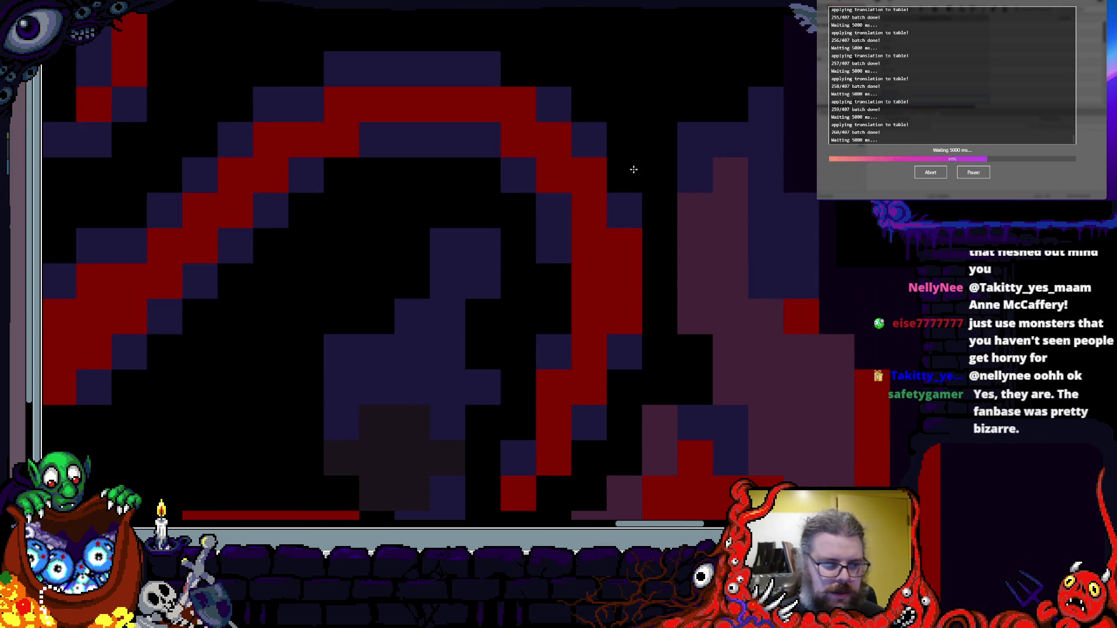
scroll(516, 224, down, 2)
scroll(616, 117, up, 2)
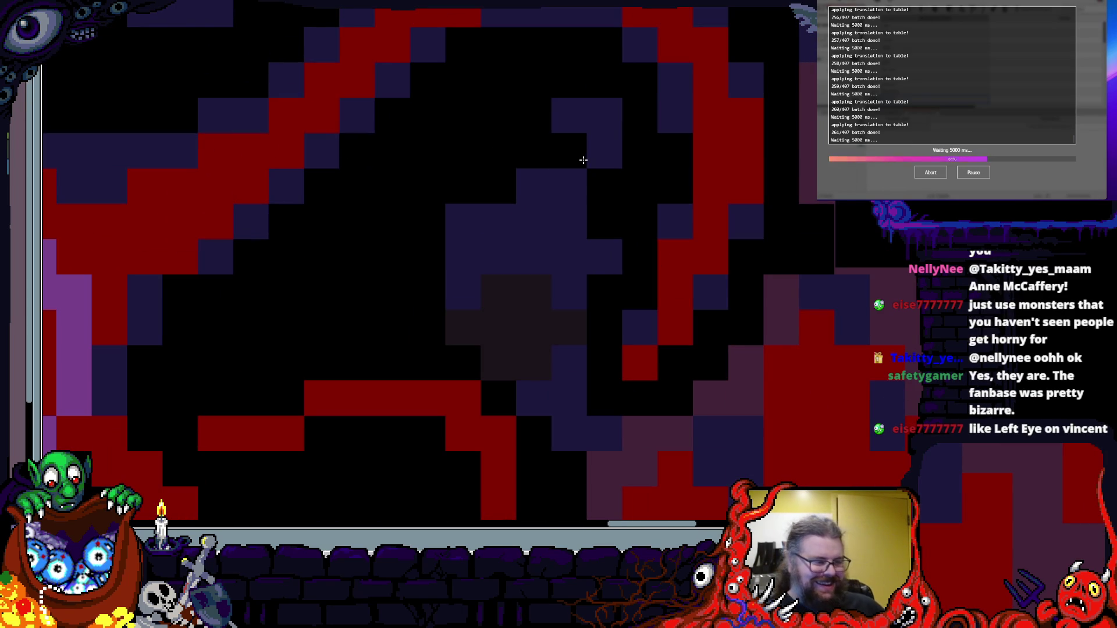
scroll(582, 159, down, 2)
scroll(582, 186, up, 3)
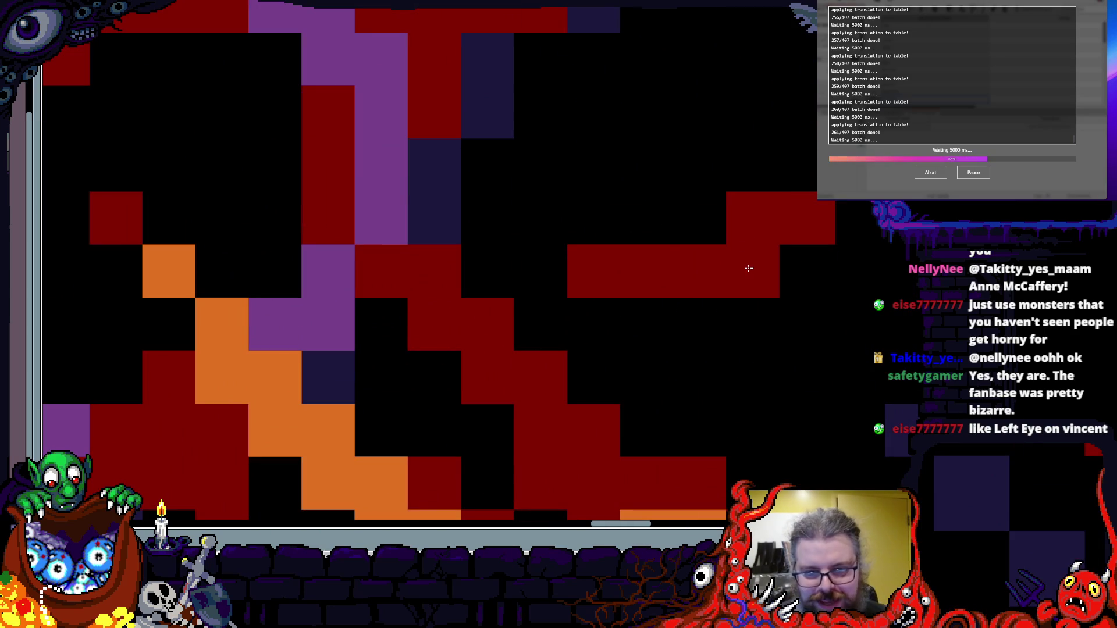
- Thicken the tentacle with a dark red cell, a red row and a dark red row
click(698, 220)
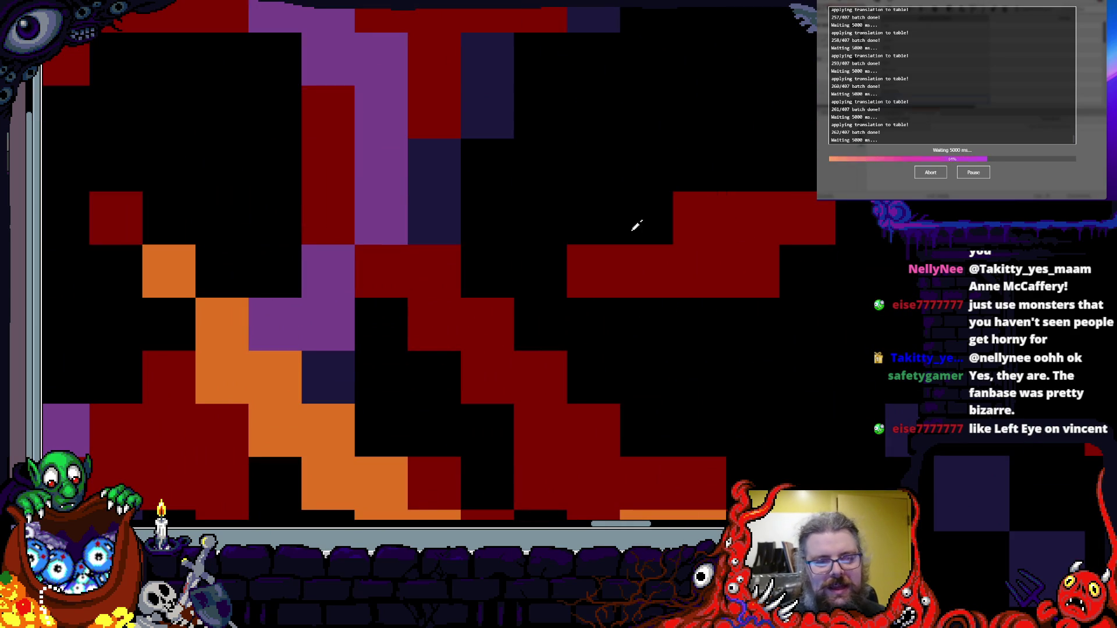
scroll(574, 275, down, 3)
scroll(523, 326, up, 3)
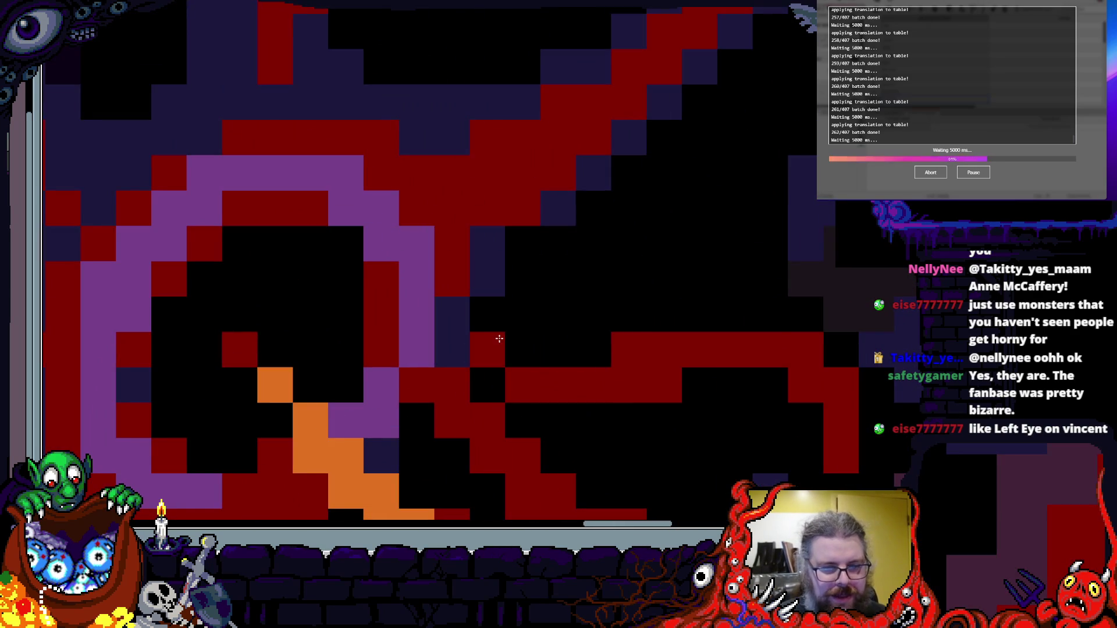
drag(501, 349, 596, 342)
mouse_move(706, 314)
mouse_down()
mouse_move(736, 314)
mouse_move(628, 317)
mouse_up()
scroll(670, 319, down, 3)
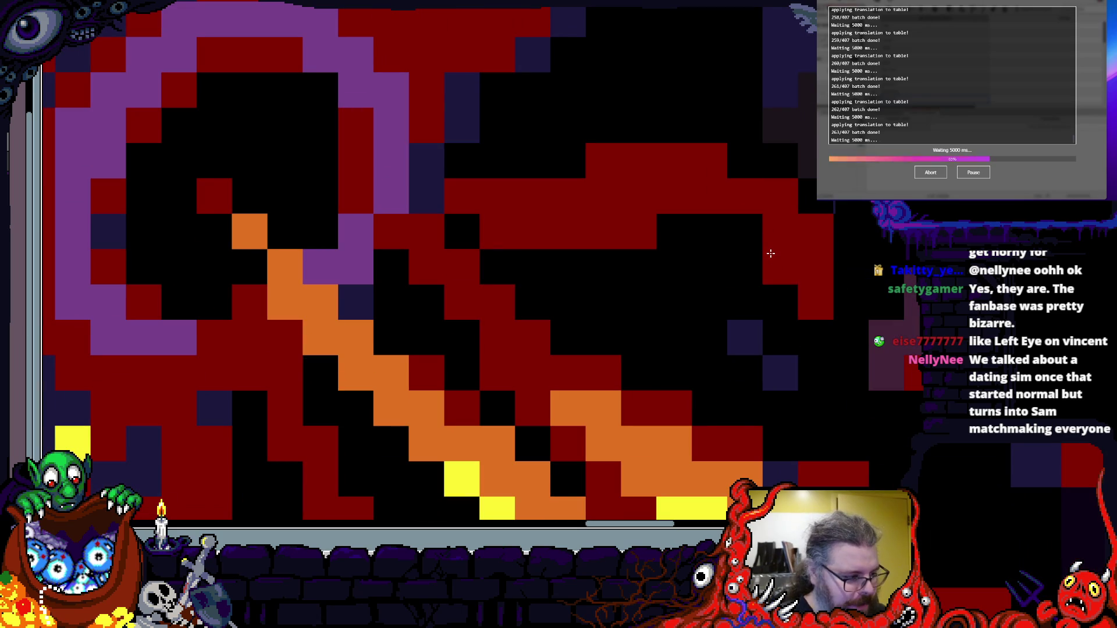
scroll(768, 297, down, 2)
scroll(768, 297, right, 2)
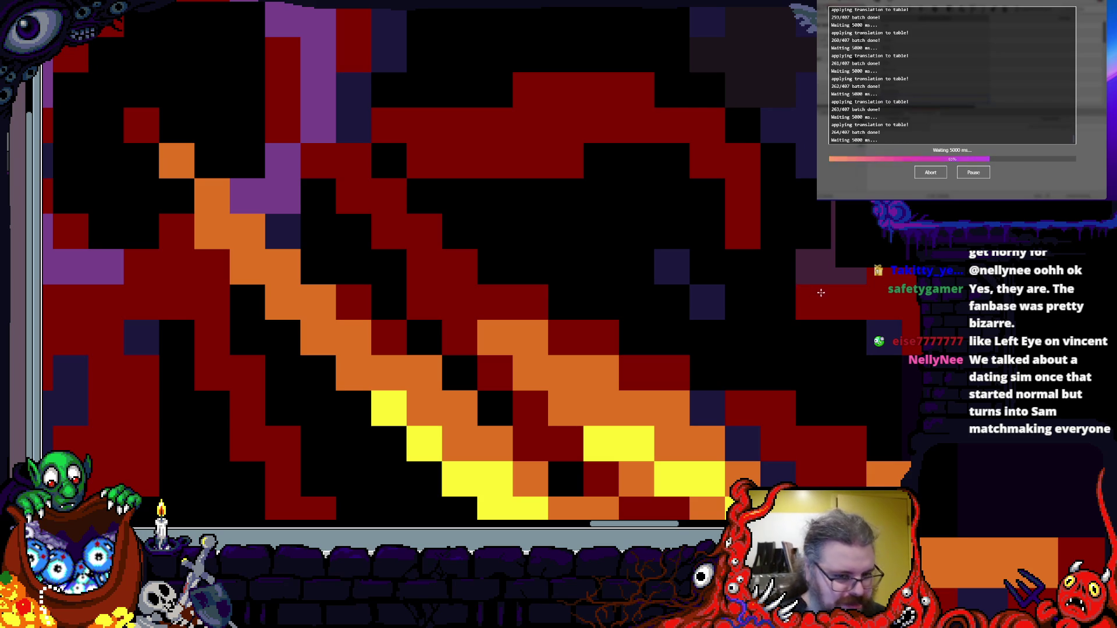
scroll(717, 311, up, 3)
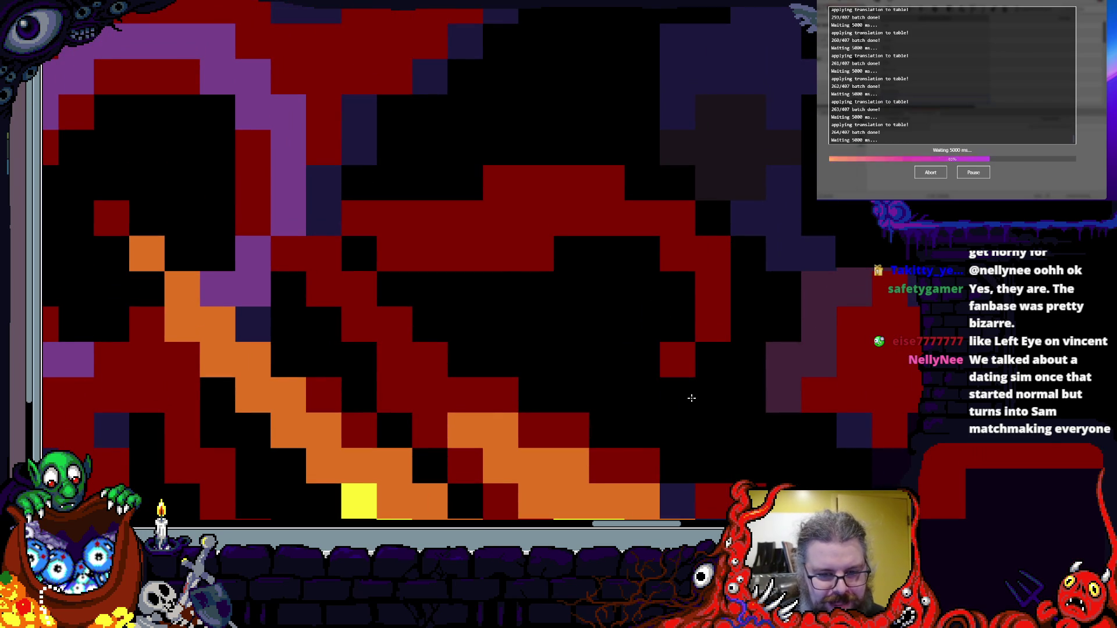
scroll(696, 365, down, 2)
scroll(616, 305, up, 2)
scroll(584, 318, down, 3)
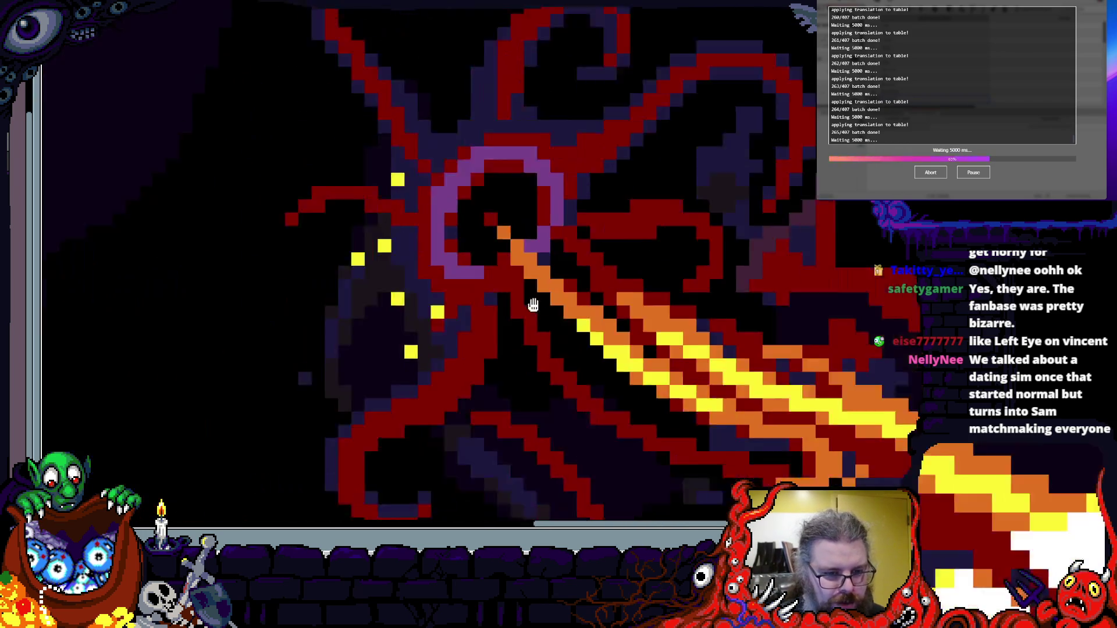
scroll(587, 257, down, 2)
scroll(510, 250, up, 5)
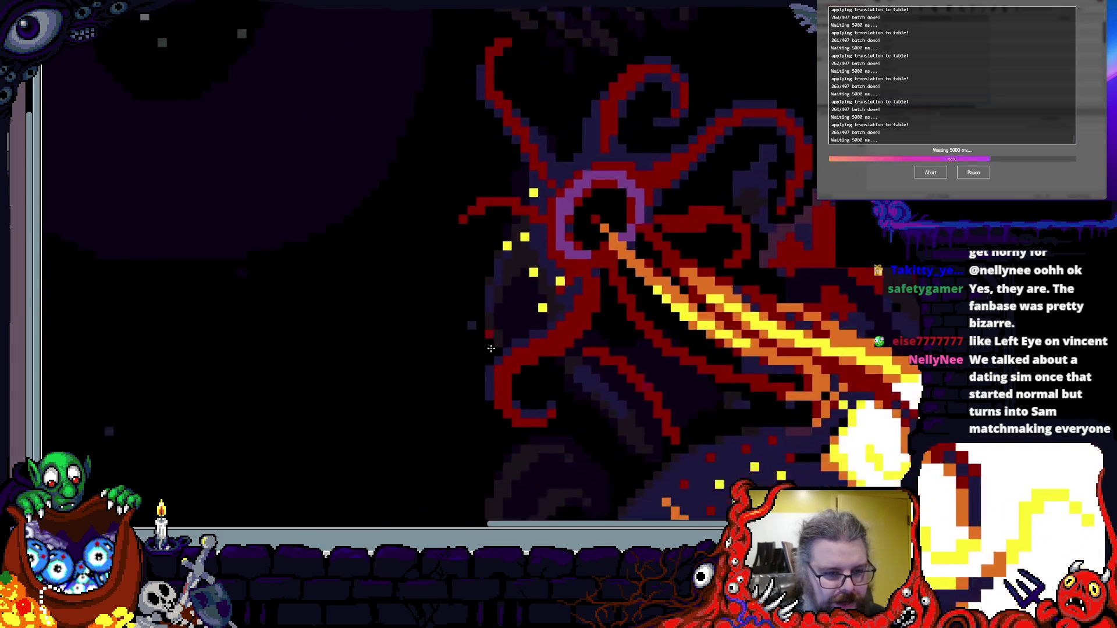
scroll(657, 408, down, 2)
scroll(652, 412, up, 2)
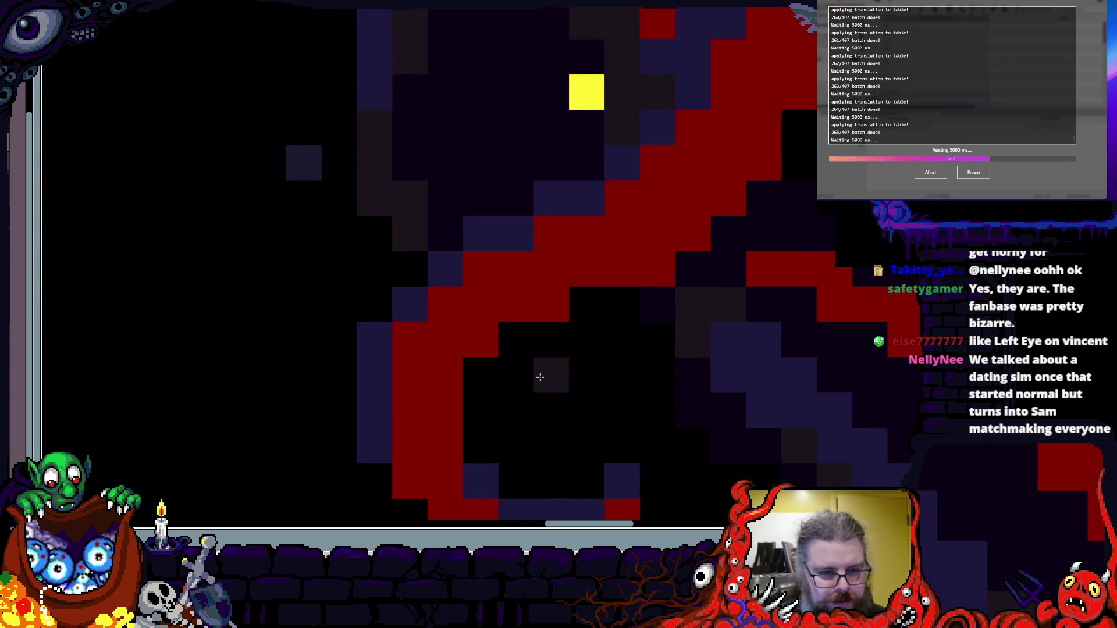
scroll(541, 361, down, 2)
scroll(425, 387, up, 2)
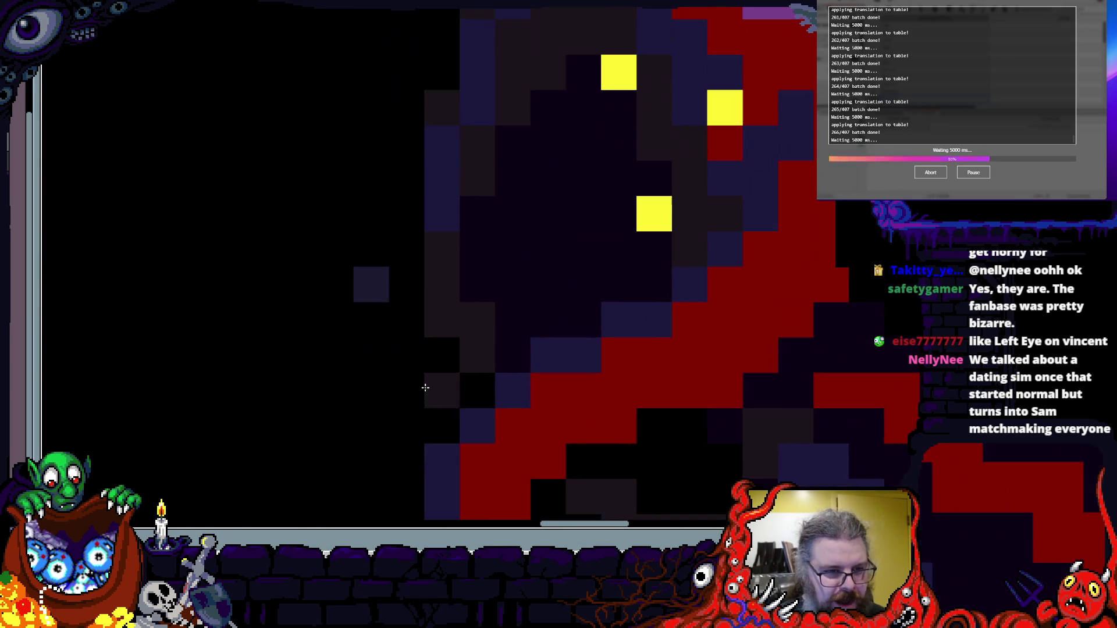
scroll(442, 391, down, 2)
scroll(438, 303, up, 2)
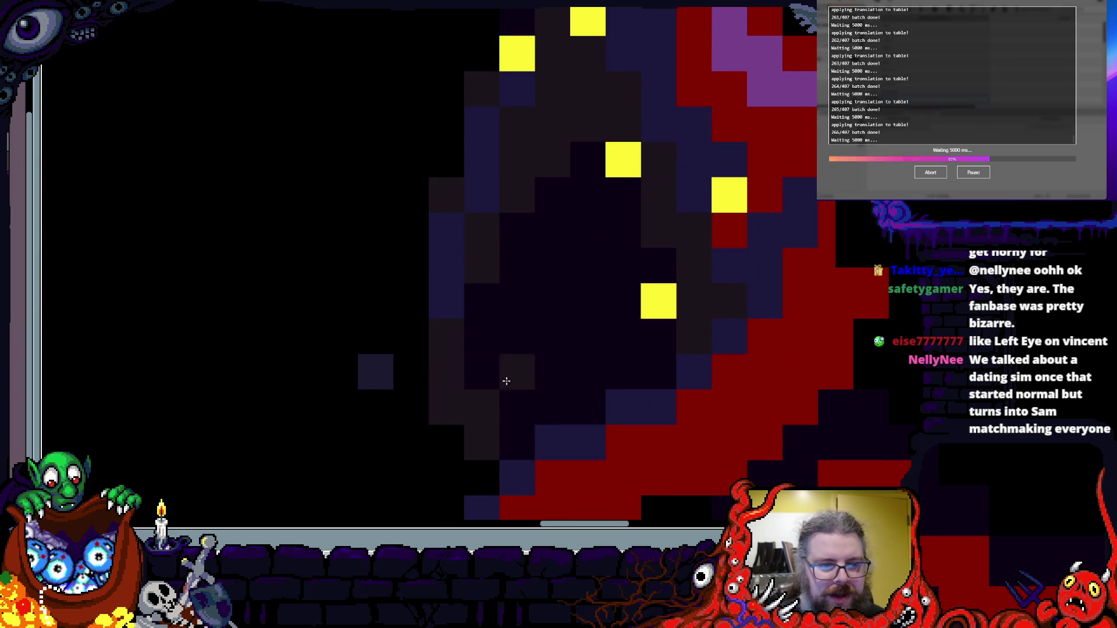
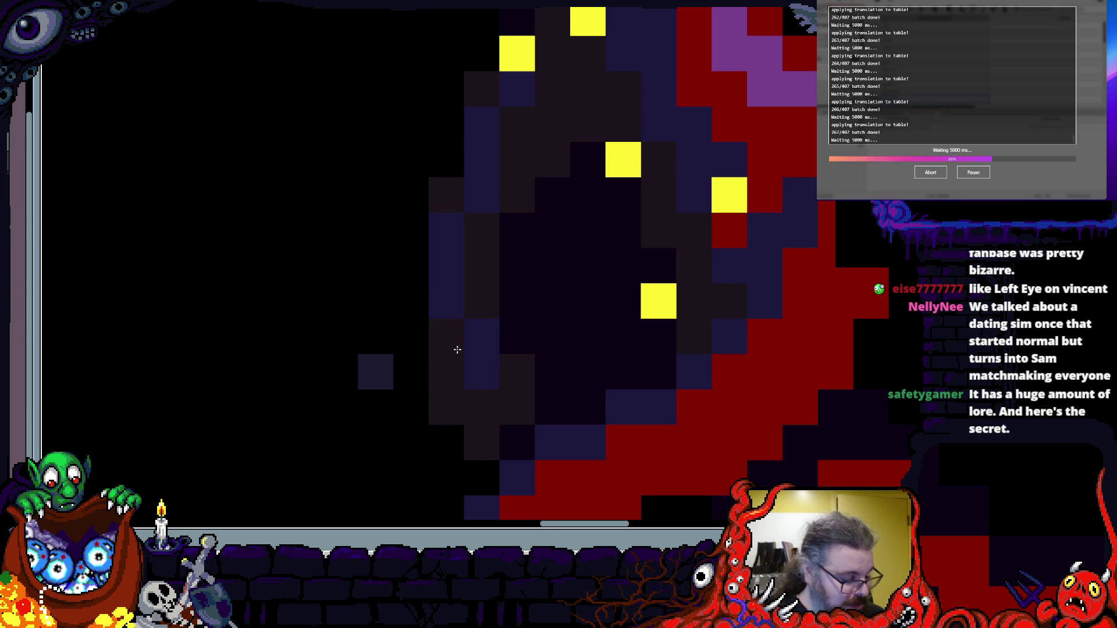
- Paint dark navy shading strokes down and along the tentacles below the creature's body
scroll(407, 317, down, 2)
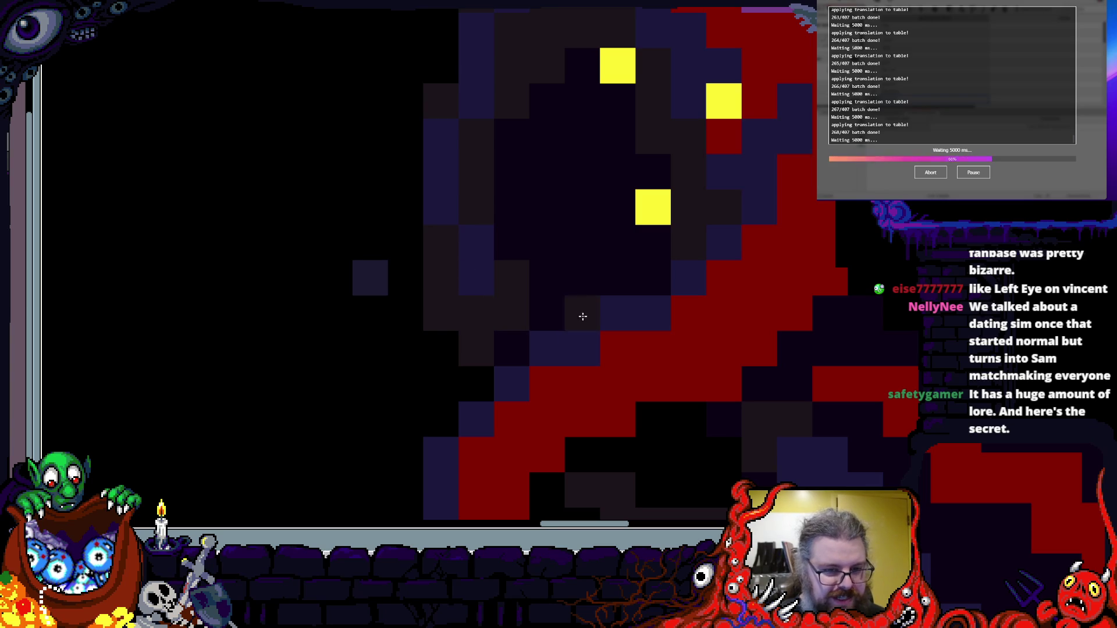
scroll(576, 317, down, 3)
scroll(479, 348, up, 3)
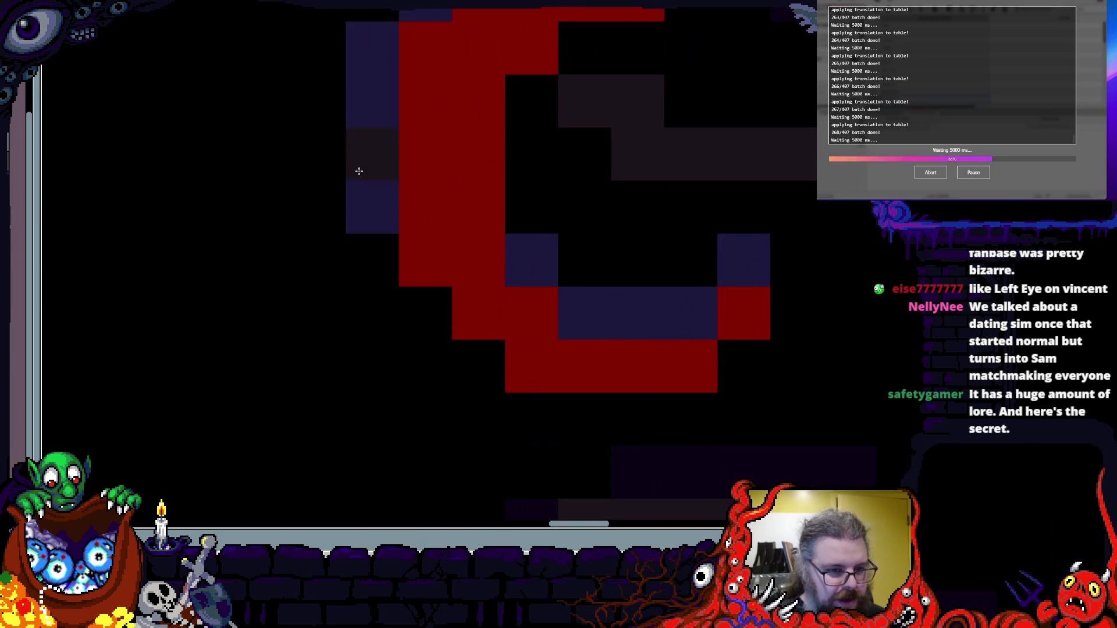
scroll(432, 305, down, 4)
scroll(455, 428, up, 3)
scroll(454, 427, down, 2)
scroll(483, 326, up, 2)
drag(528, 313, 499, 369)
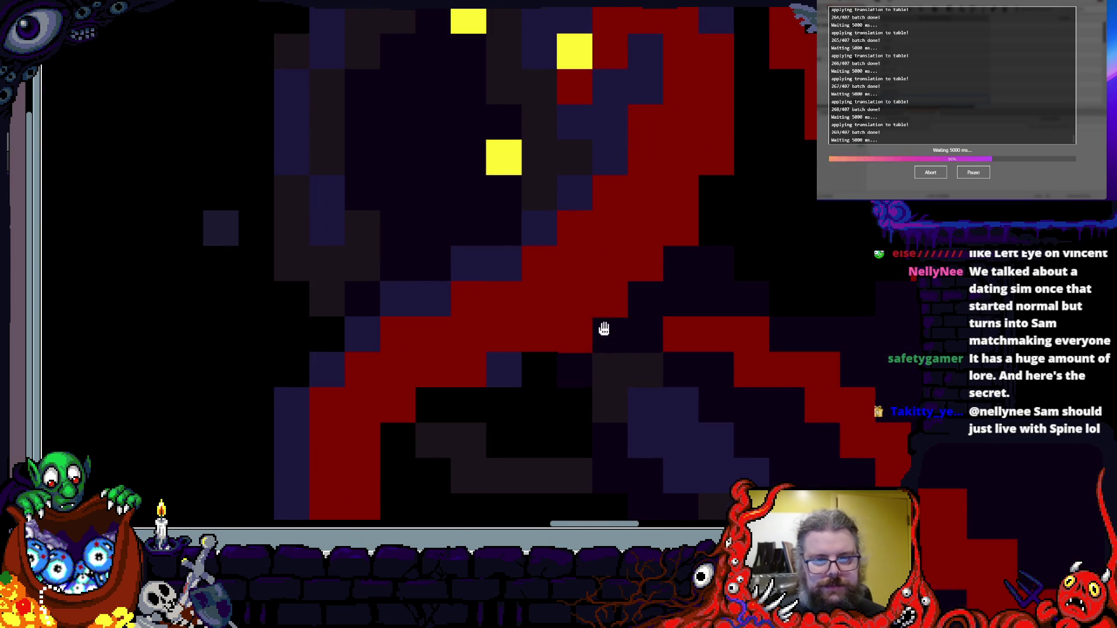
drag(603, 324, 554, 379)
scroll(634, 347, down, 2)
scroll(623, 324, up, 1)
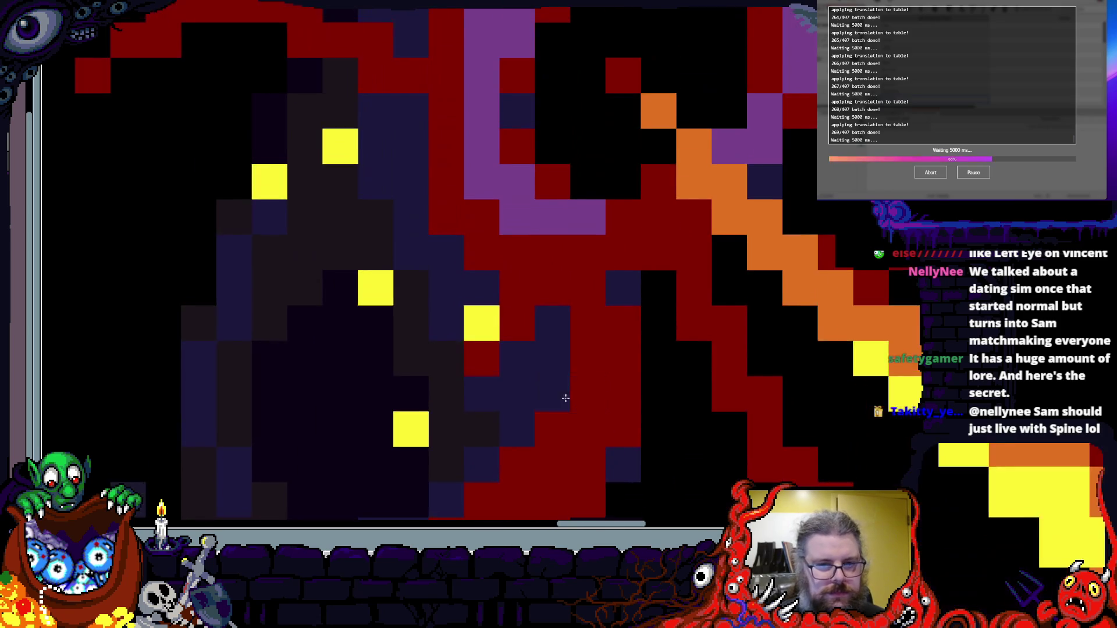
scroll(564, 400, down, 3)
scroll(585, 429, up, 3)
drag(585, 423, 565, 357)
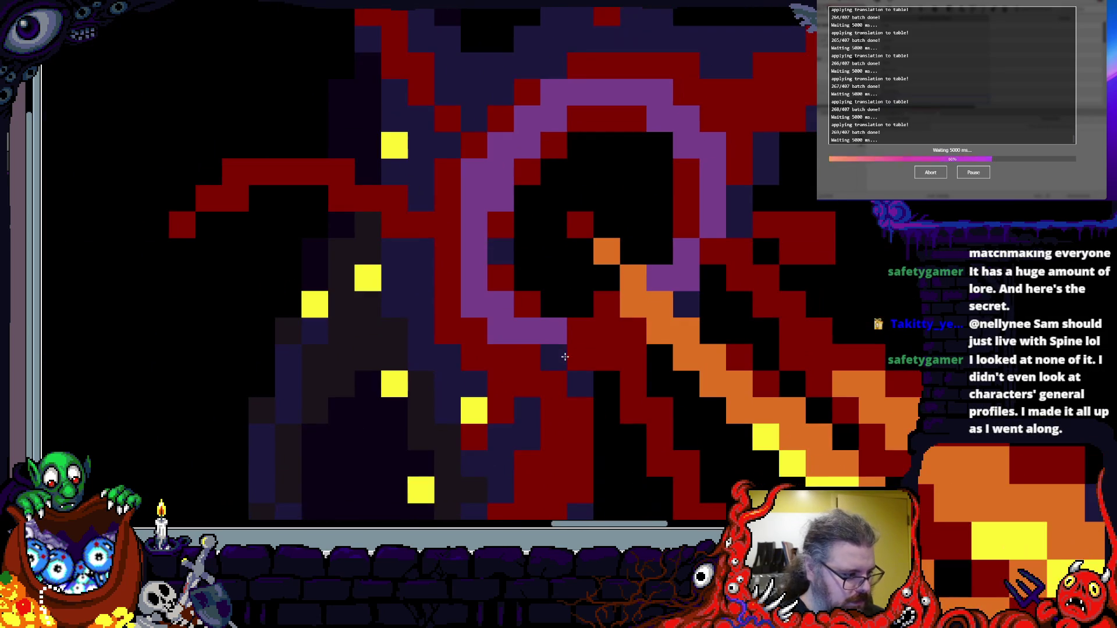
scroll(565, 357, down, 2)
scroll(621, 372, up, 3)
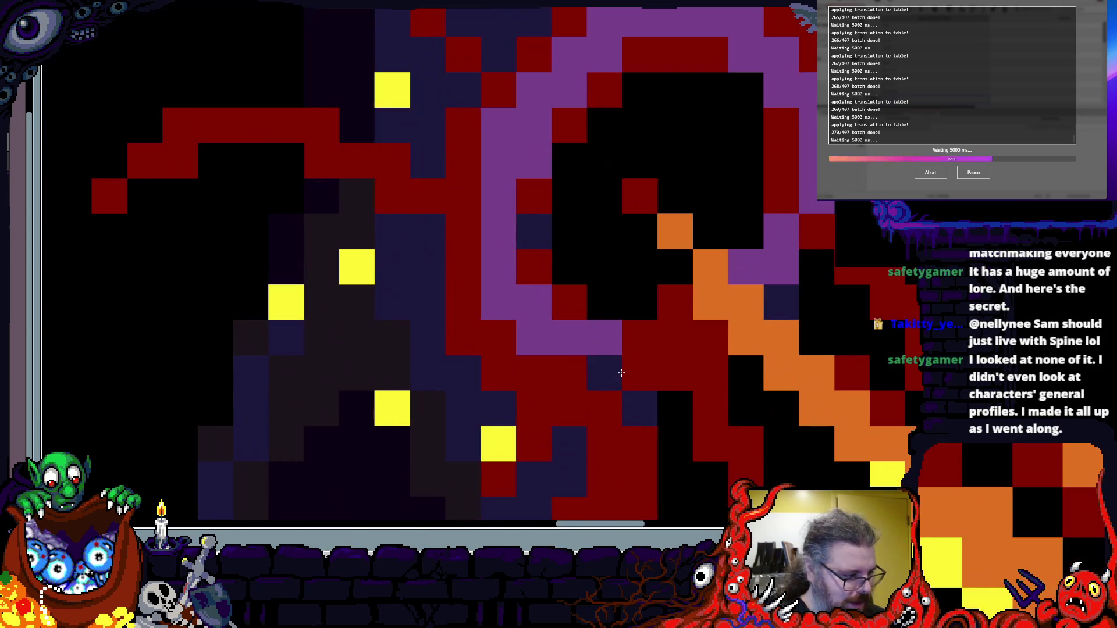
scroll(653, 270, up, 2)
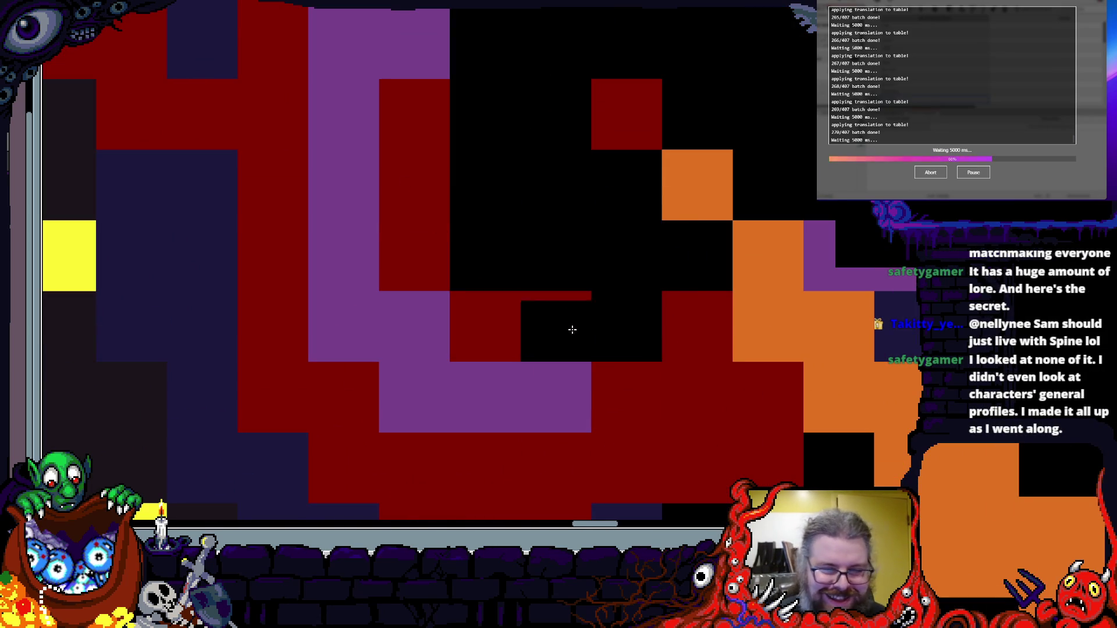
scroll(590, 340, down, 2)
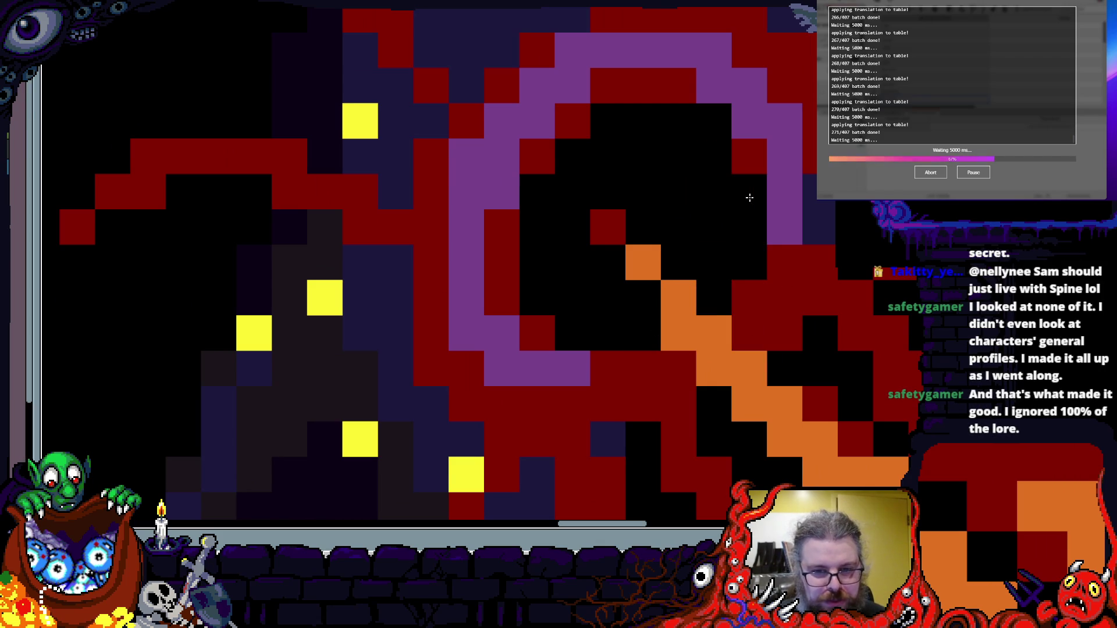
drag(748, 195, 714, 333)
scroll(714, 333, down, 3)
scroll(544, 297, up, 3)
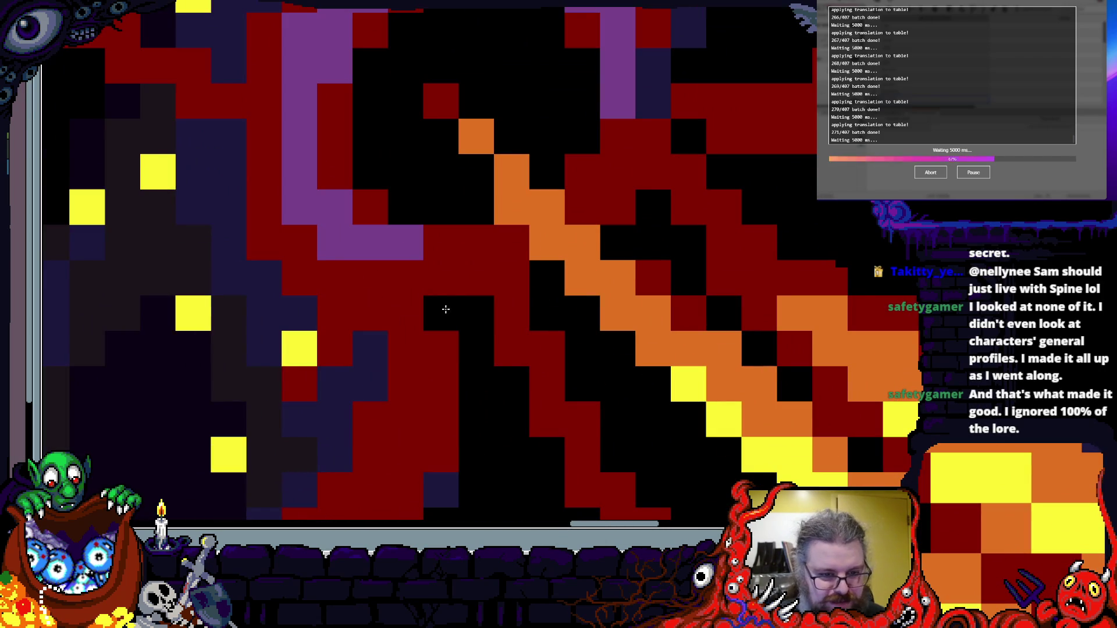
mouse_move(451, 311)
mouse_down()
mouse_move(485, 375)
mouse_move(504, 377)
mouse_move(510, 343)
mouse_up()
scroll(481, 384, down, 3)
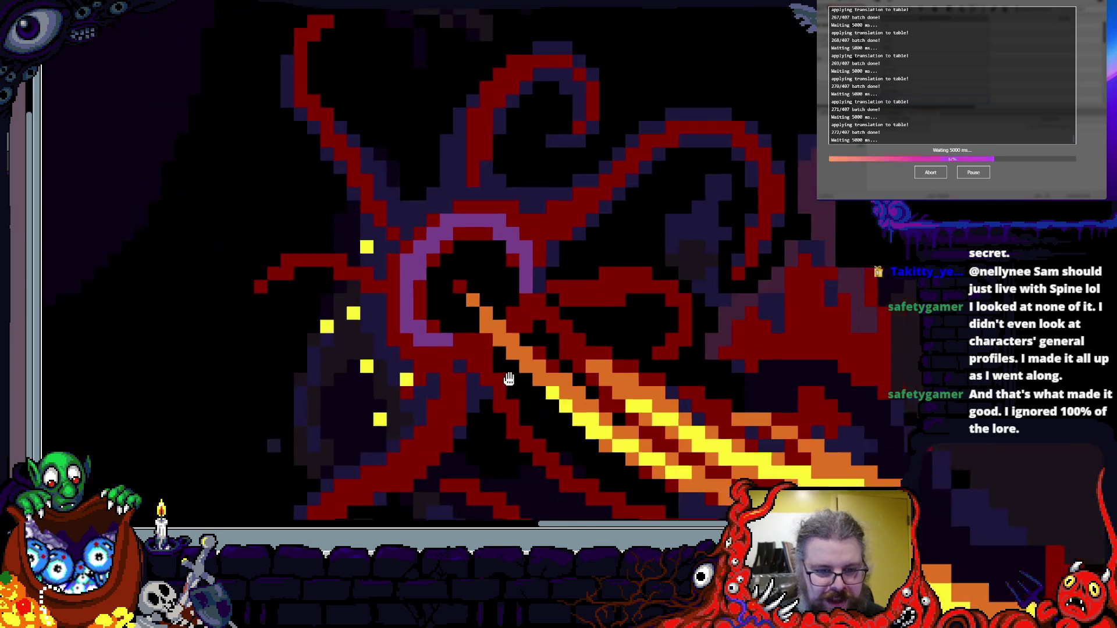
scroll(454, 309, up, 3)
mouse_move(454, 309)
mouse_down()
mouse_move(464, 344)
mouse_move(488, 255)
mouse_move(642, 377)
mouse_up()
drag(616, 257, 594, 279)
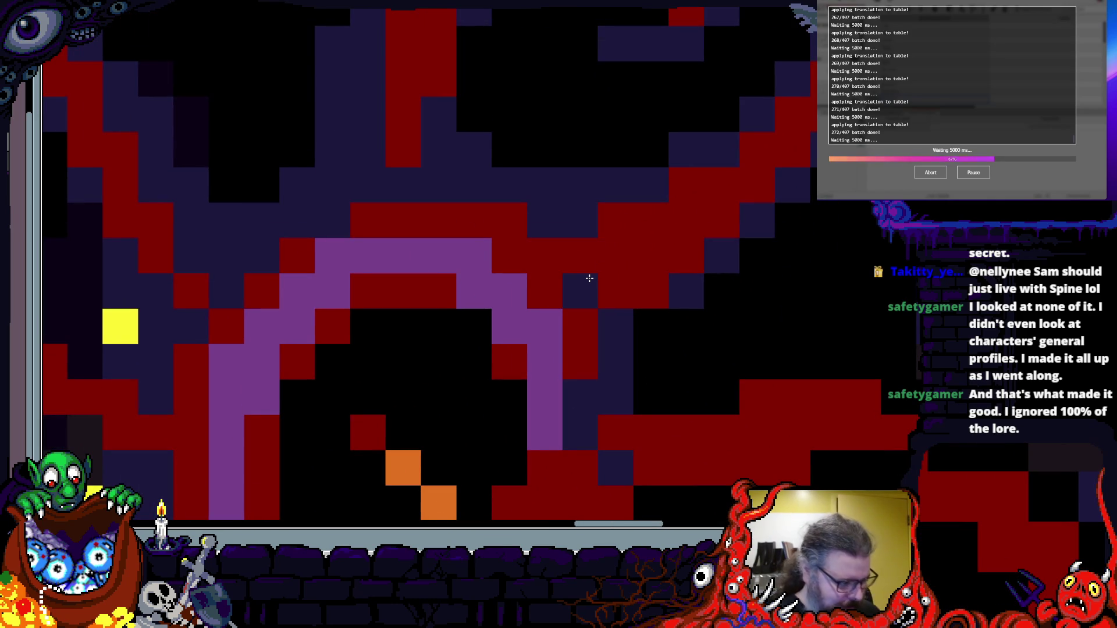
- Add a dark navy row and diagonal of shading pixels beside the tentacles
scroll(589, 279, down, 3)
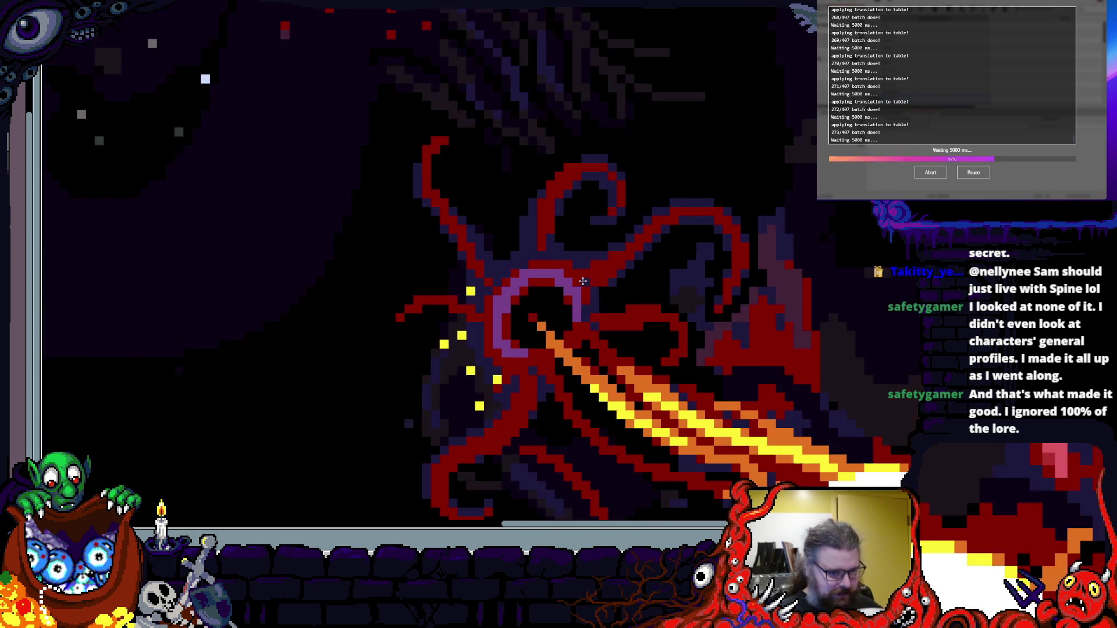
scroll(440, 312, up, 3)
scroll(352, 347, down, 1)
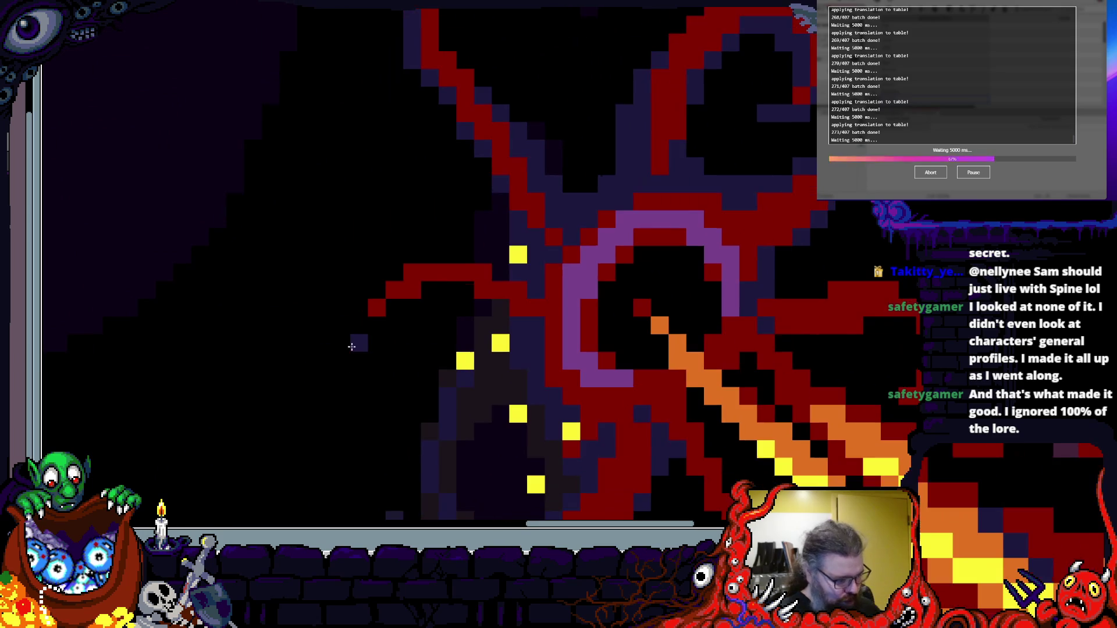
scroll(351, 346, up, 3)
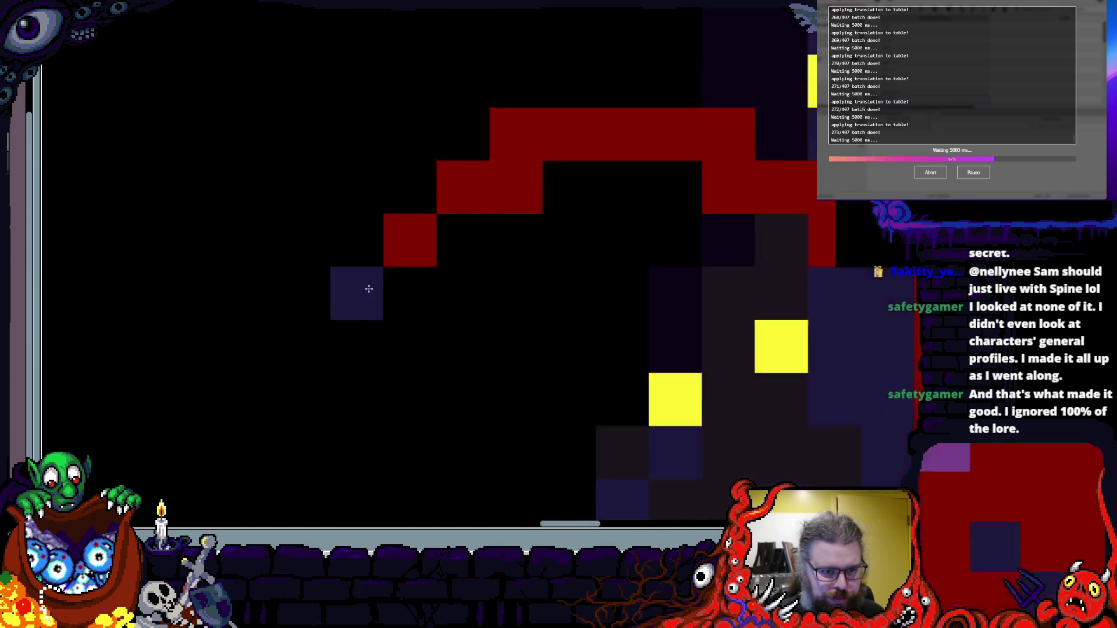
scroll(365, 270, down, 3)
scroll(372, 272, up, 3)
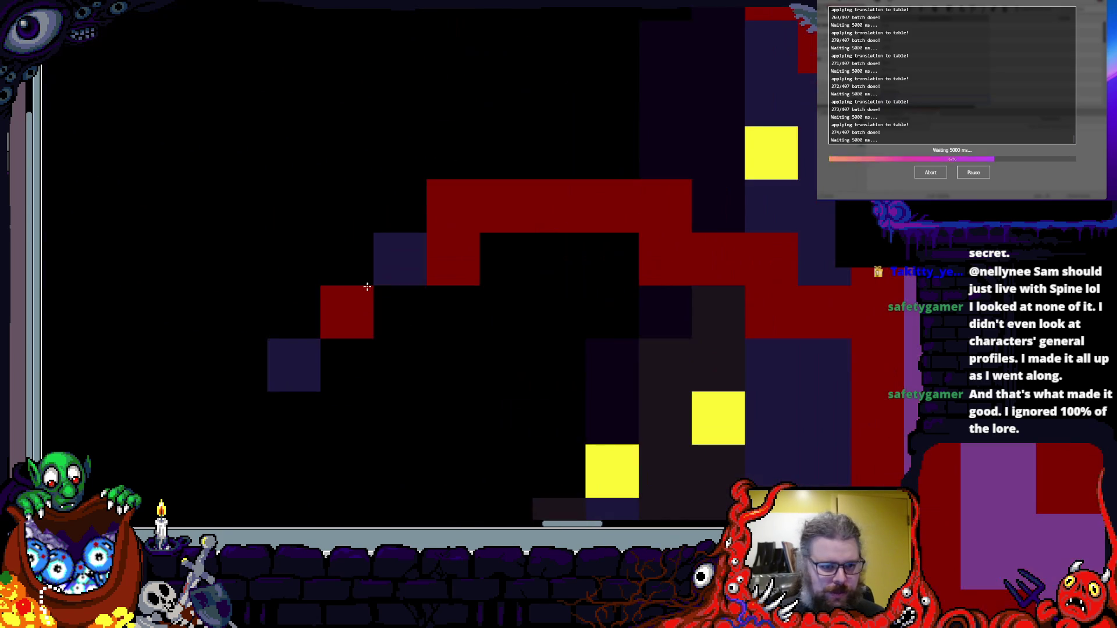
scroll(280, 424, down, 3)
mouse_move(304, 331)
mouse_down()
mouse_move(365, 266)
mouse_move(399, 324)
mouse_move(324, 194)
mouse_move(381, 124)
mouse_move(501, 141)
mouse_move(429, 361)
mouse_move(411, 360)
mouse_up()
mouse_move(408, 278)
mouse_down()
mouse_move(551, 282)
mouse_move(618, 335)
mouse_move(528, 355)
mouse_up()
scroll(636, 317, down, 4)
scroll(564, 317, down, 2)
scroll(560, 384, up, 1)
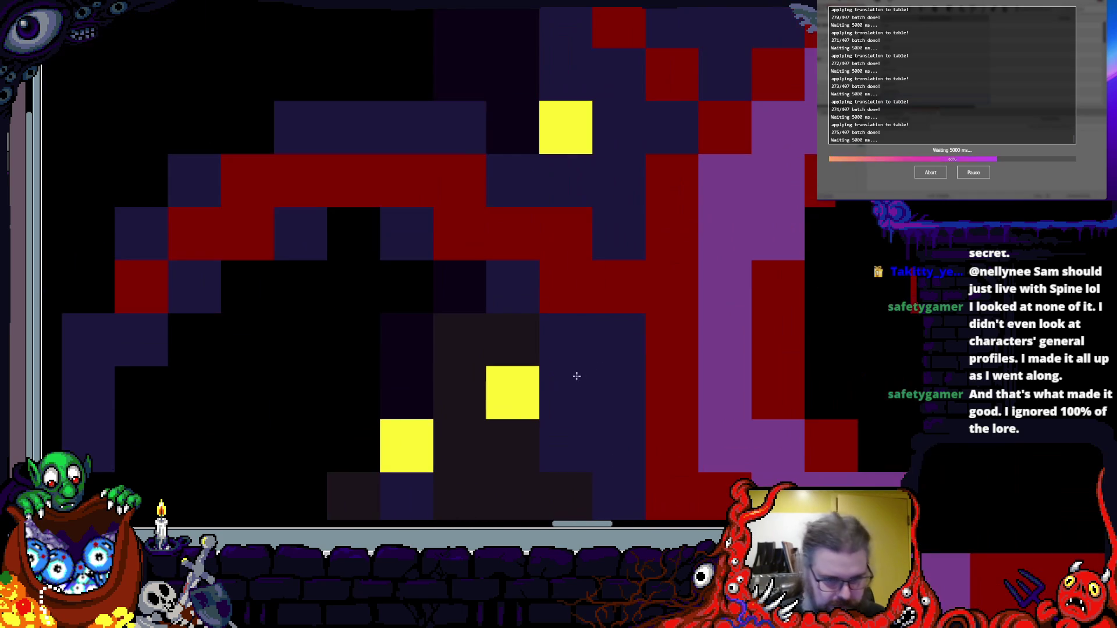
scroll(528, 455, down, 2)
scroll(528, 456, up, 2)
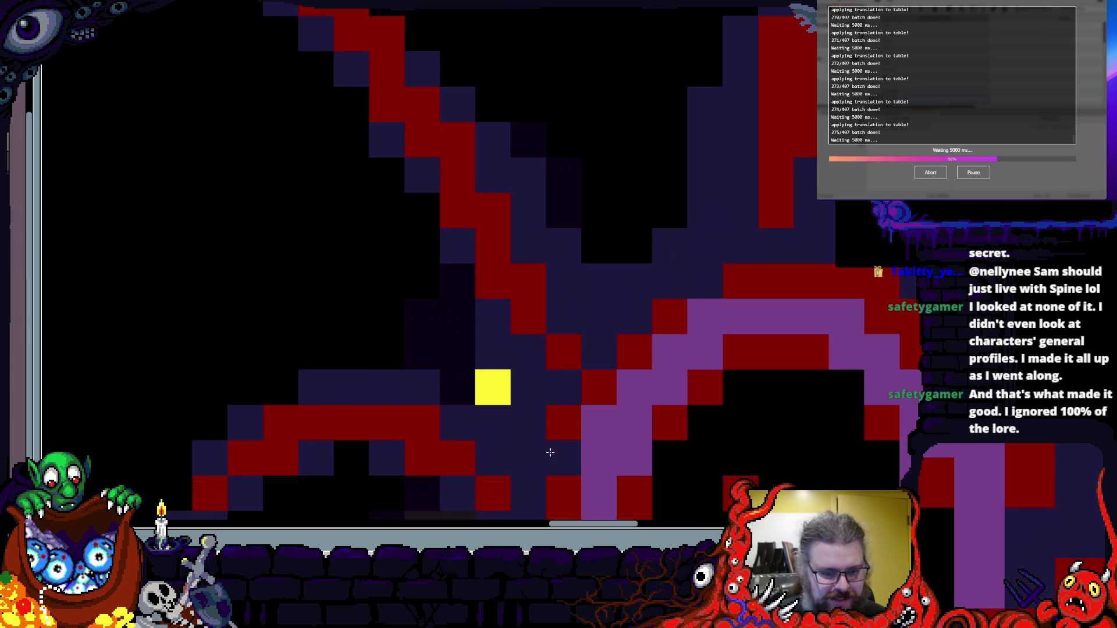
scroll(560, 302, down, 2)
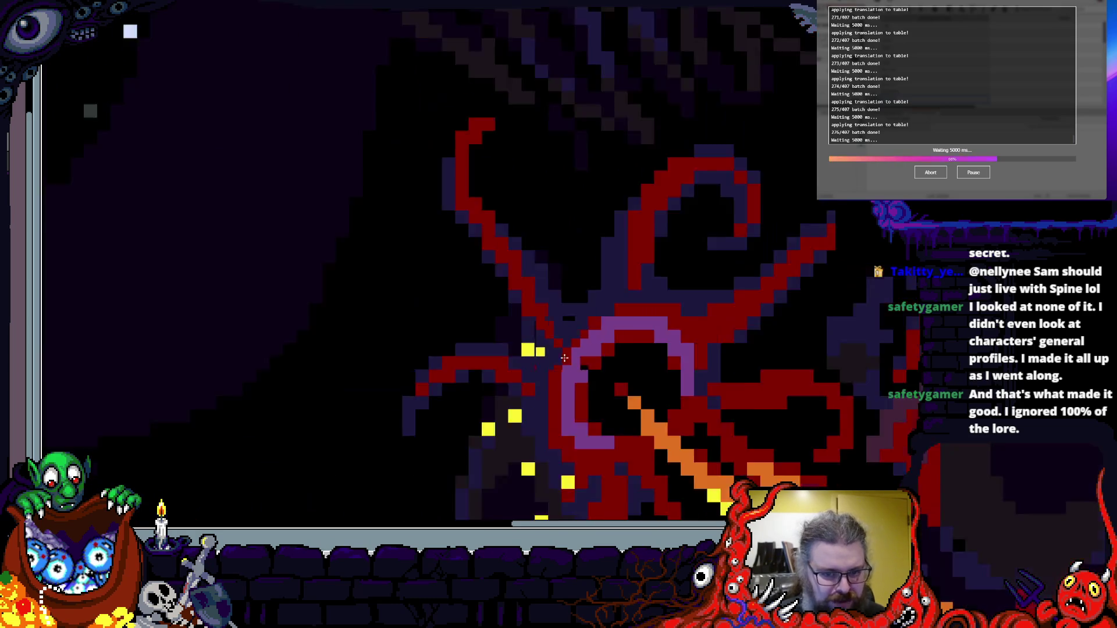
scroll(468, 396, up, 2)
scroll(431, 402, down, 1)
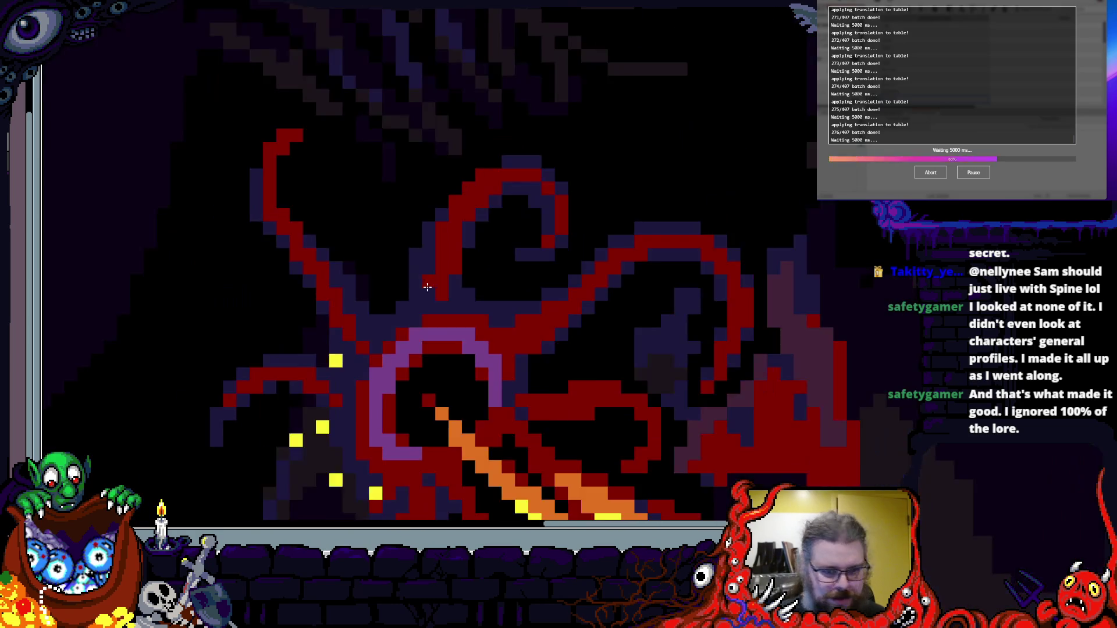
scroll(429, 287, up, 2)
scroll(653, 412, down, 4)
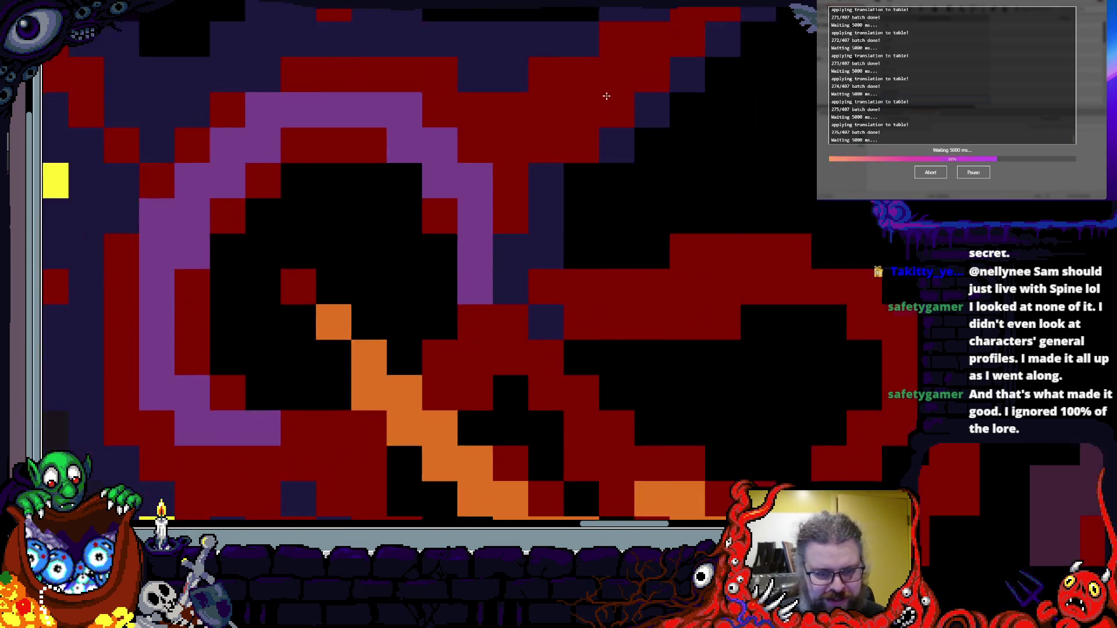
scroll(421, 198, up, 4)
- Place three single navy pixels in the dark area near the ring mouth
click(565, 272)
click(706, 202)
click(705, 273)
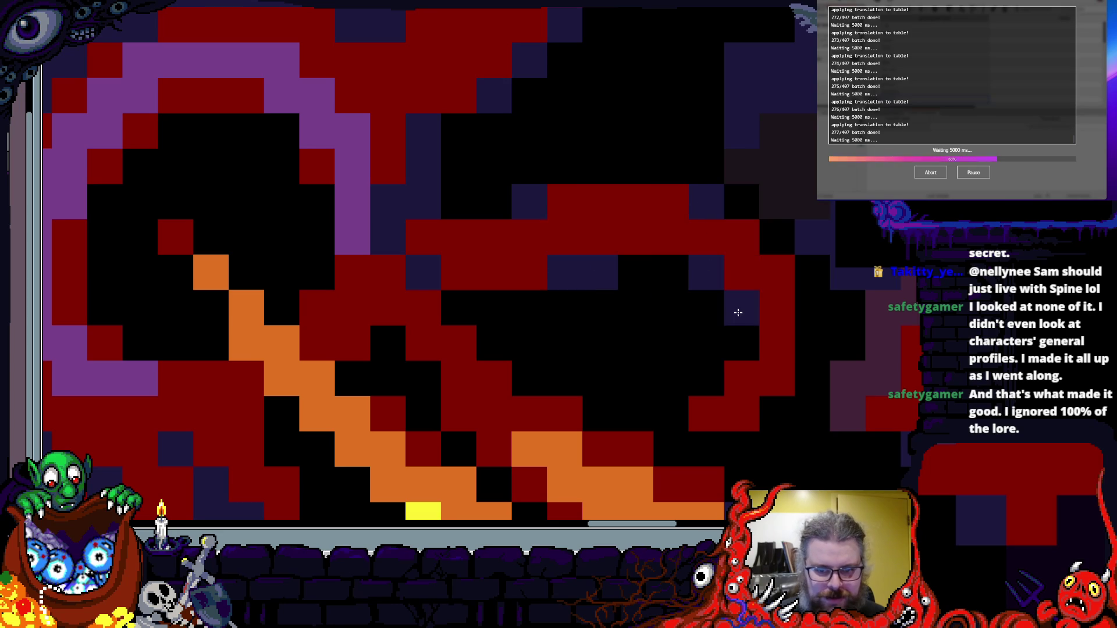
- Repaint the ring mouth's right-hand column of purple cells red
scroll(662, 371, down, 3)
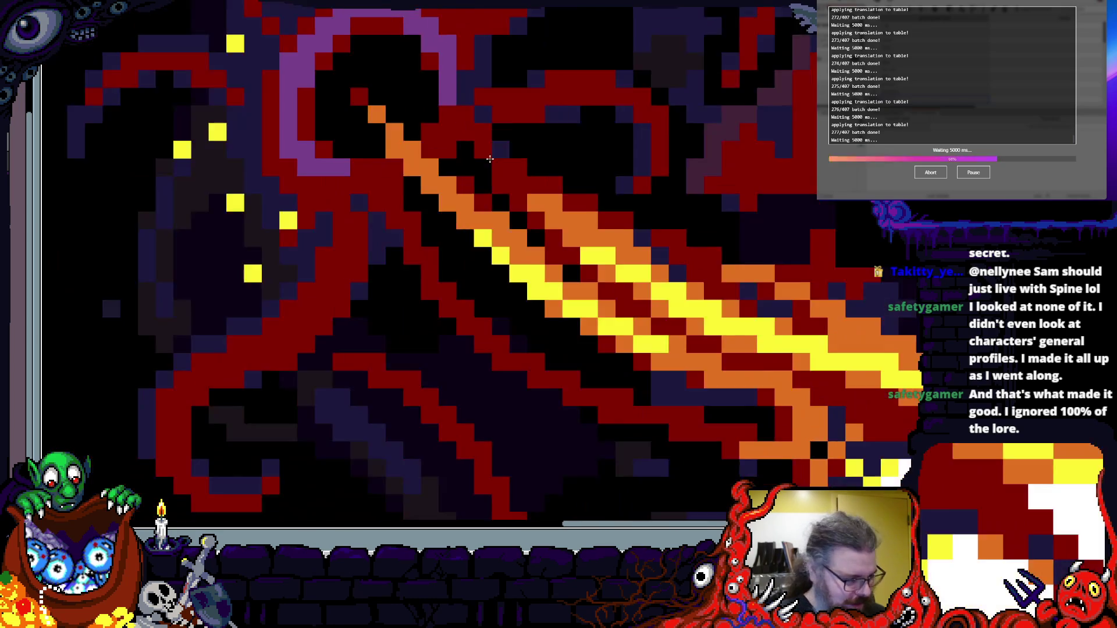
scroll(569, 192, up, 2)
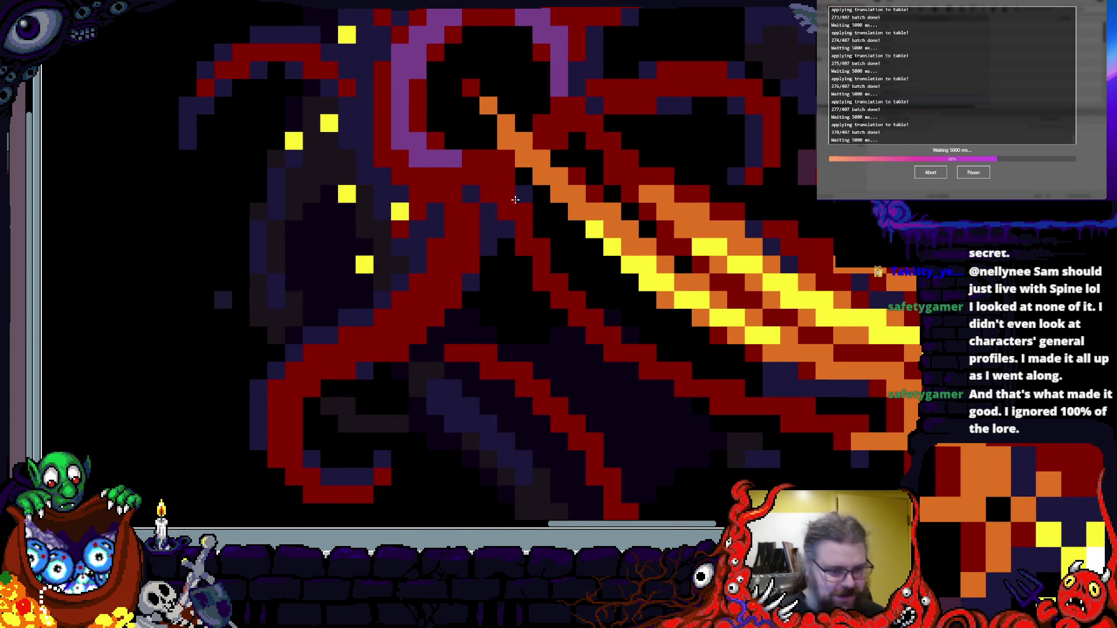
scroll(469, 393, down, 2)
scroll(357, 394, up, 2)
scroll(464, 249, down, 2)
scroll(460, 166, up, 2)
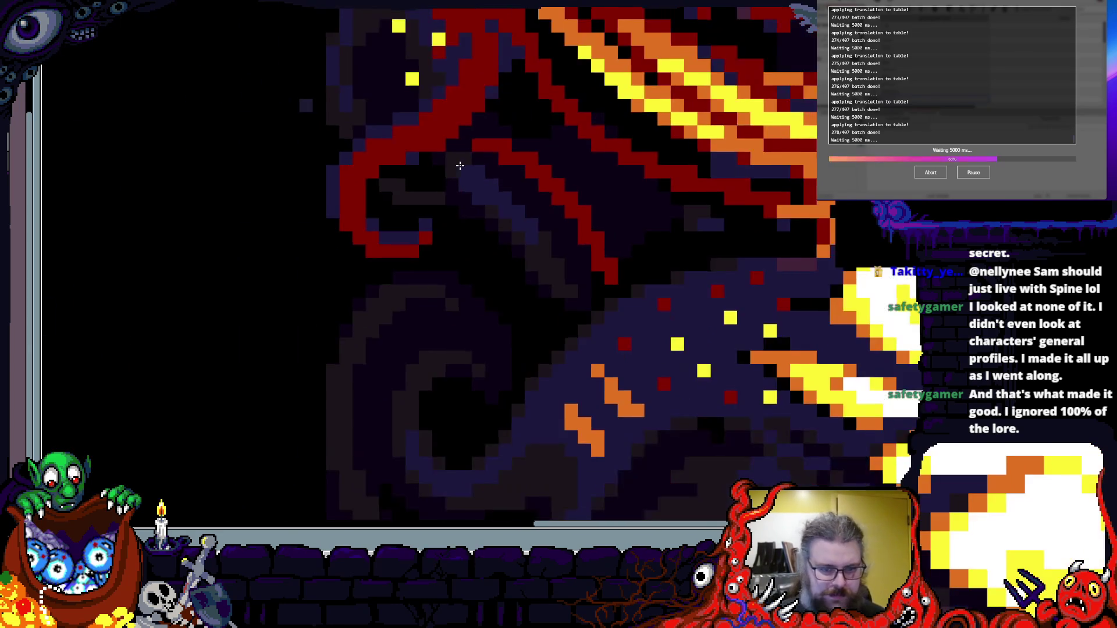
scroll(450, 206, up, 3)
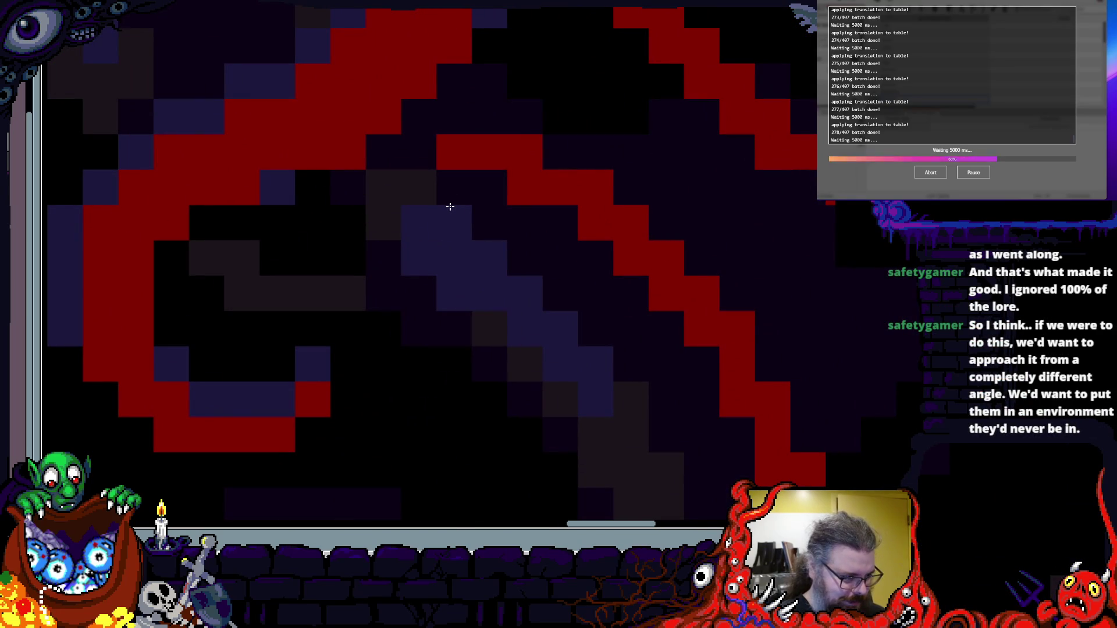
scroll(449, 206, down, 1)
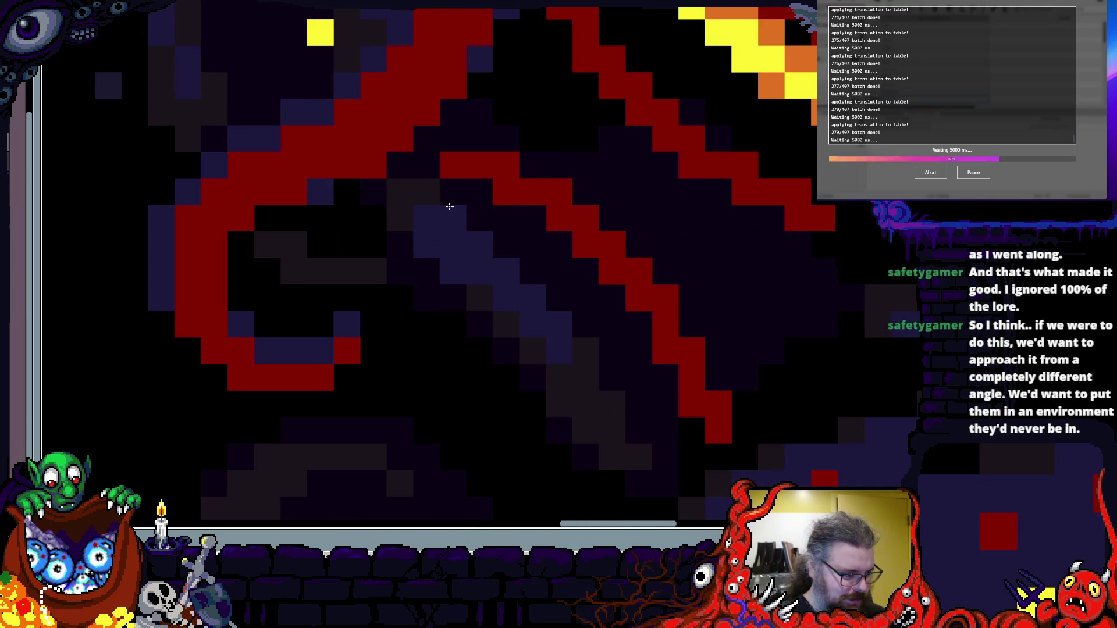
scroll(450, 207, down, 1)
scroll(405, 136, up, 2)
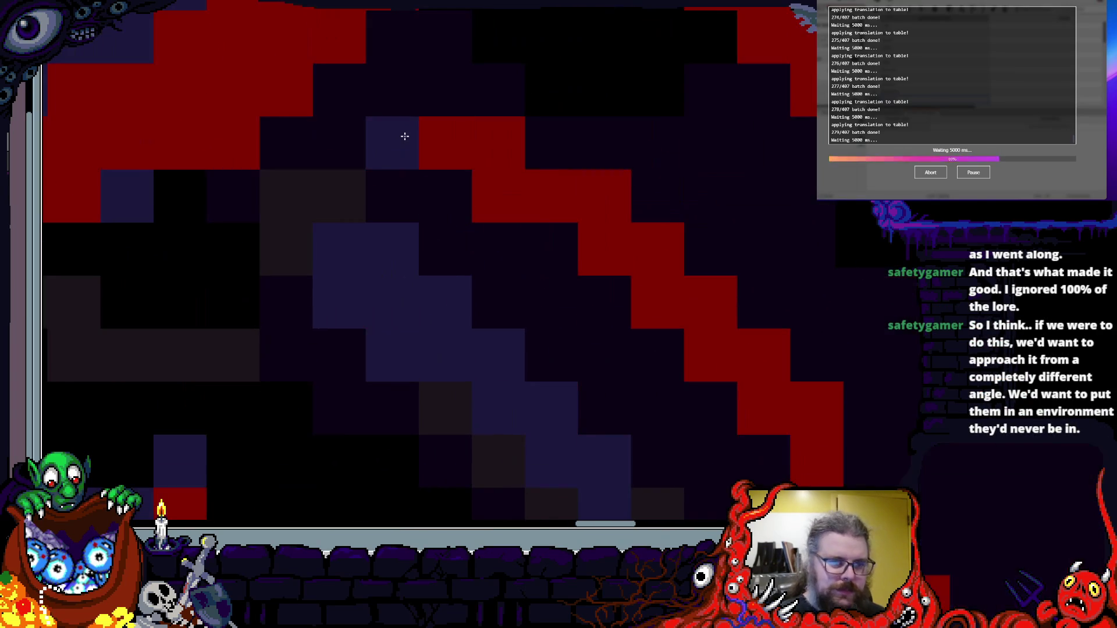
scroll(507, 197, down, 3)
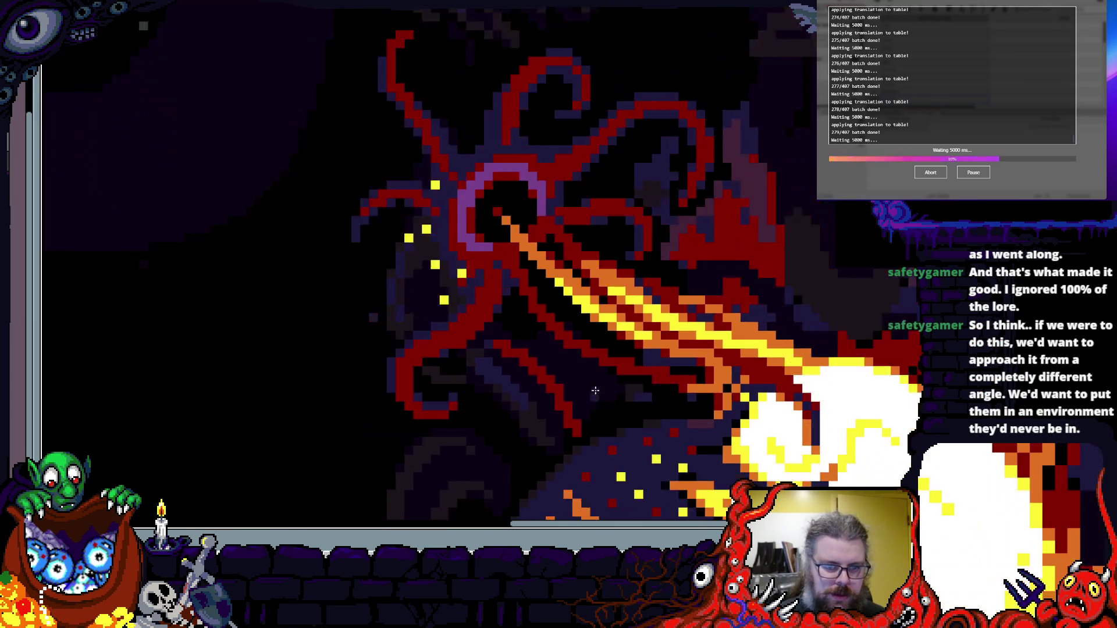
scroll(560, 313, up, 2)
scroll(560, 313, down, 1)
scroll(495, 384, up, 2)
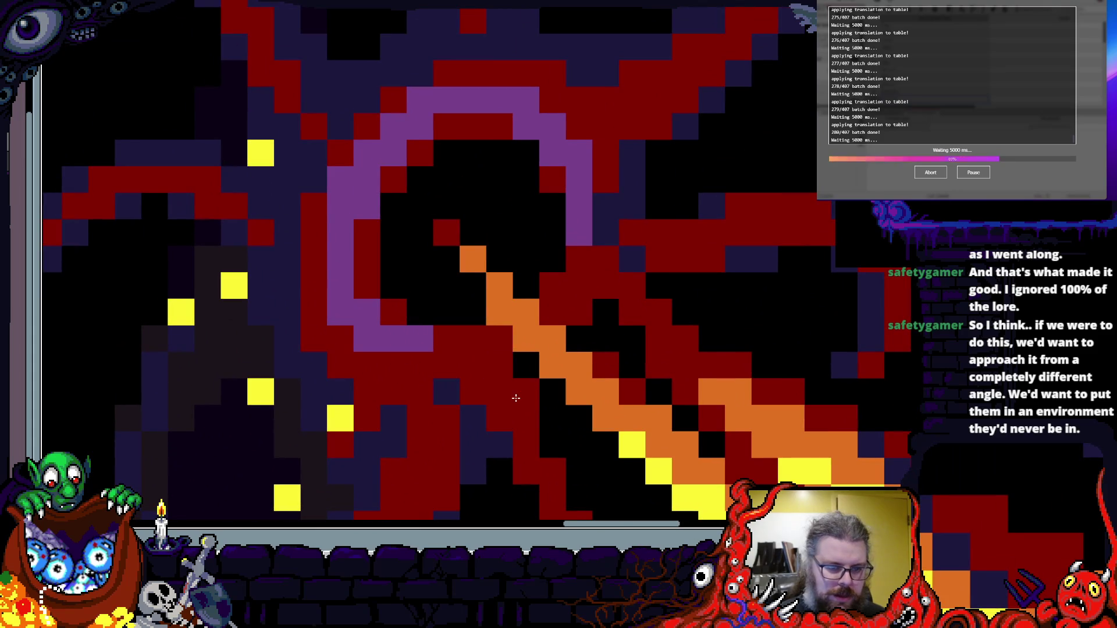
scroll(500, 397, left, 3)
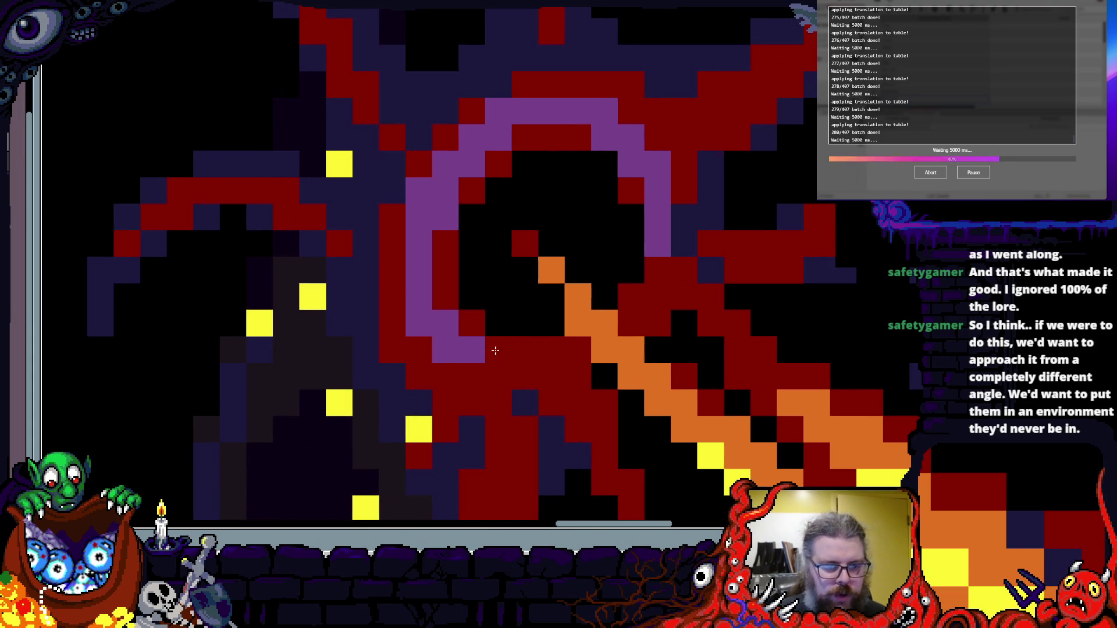
scroll(530, 348, up, 2)
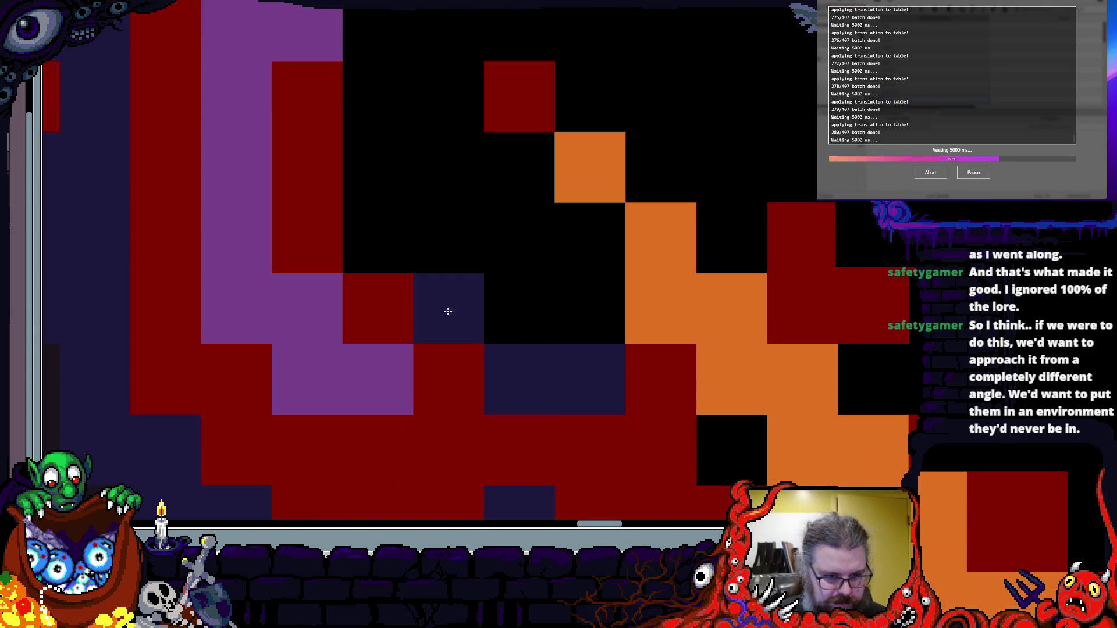
scroll(533, 414, down, 2)
scroll(588, 364, up, 1)
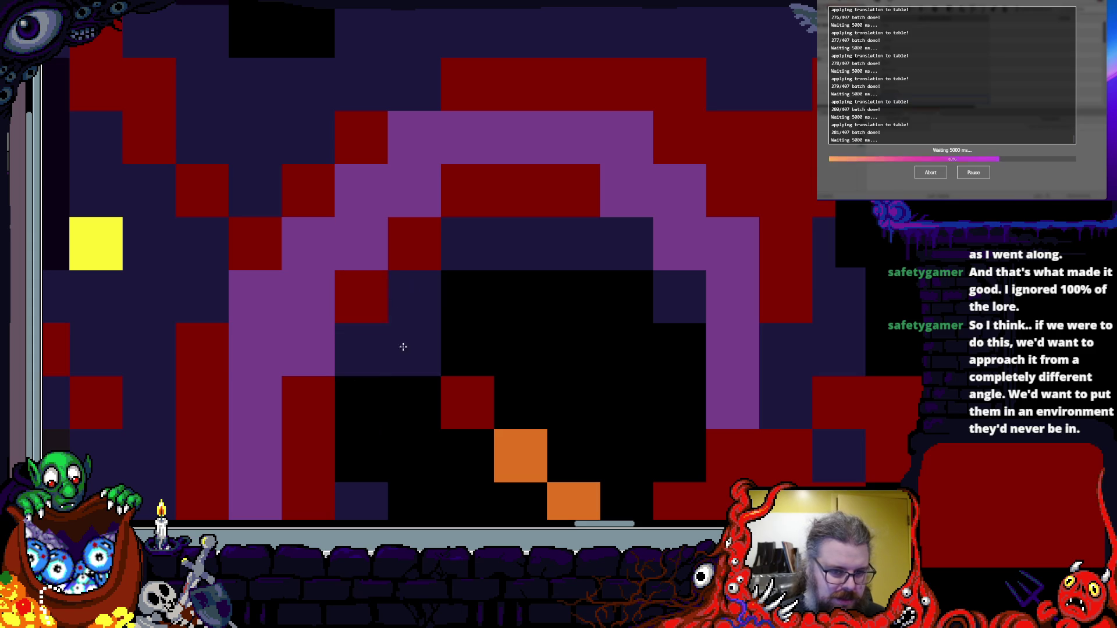
scroll(582, 369, down, 4)
scroll(650, 381, up, 3)
drag(650, 381, 606, 231)
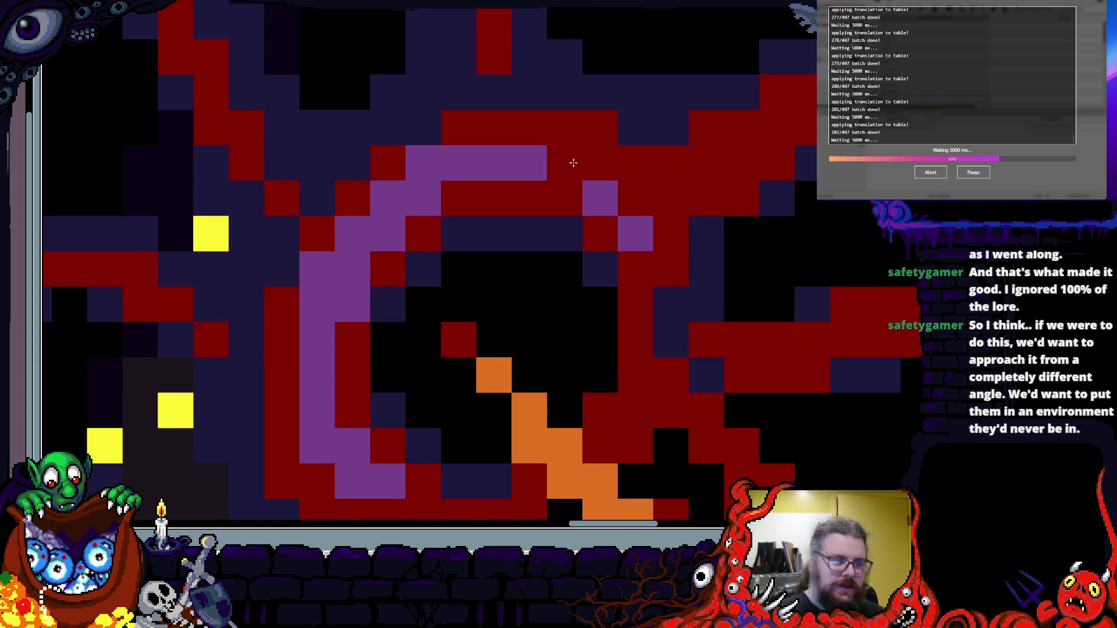
- Reset one ring cell to red and add purple cells along the ring's right and upper-right edge
right_click(573, 163)
click(526, 171)
click(563, 190)
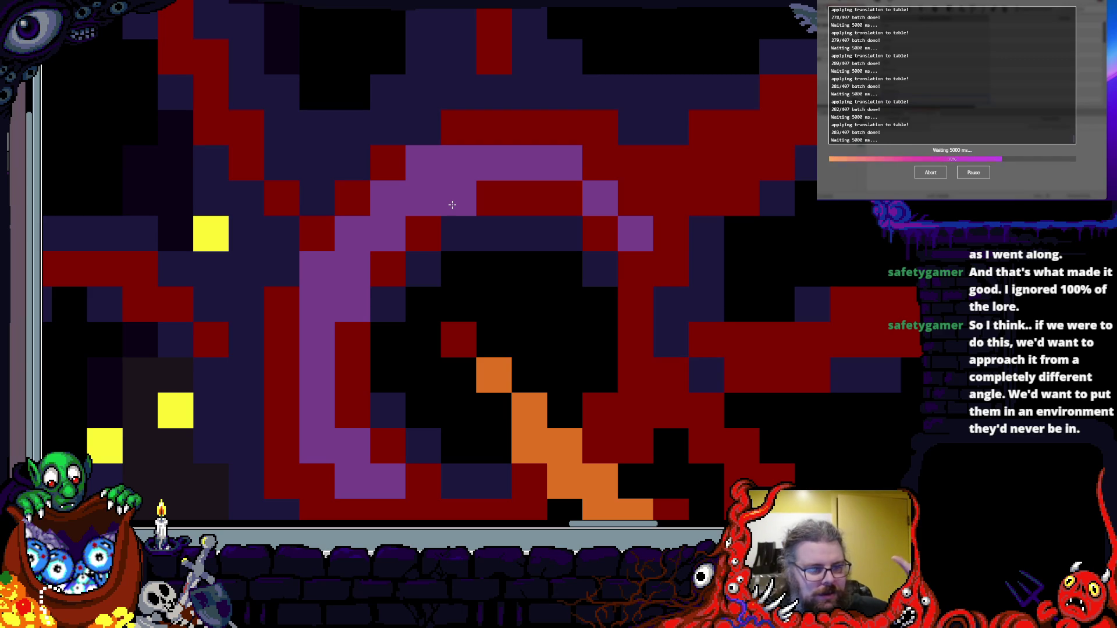
scroll(494, 210, down, 1)
scroll(598, 302, up, 1)
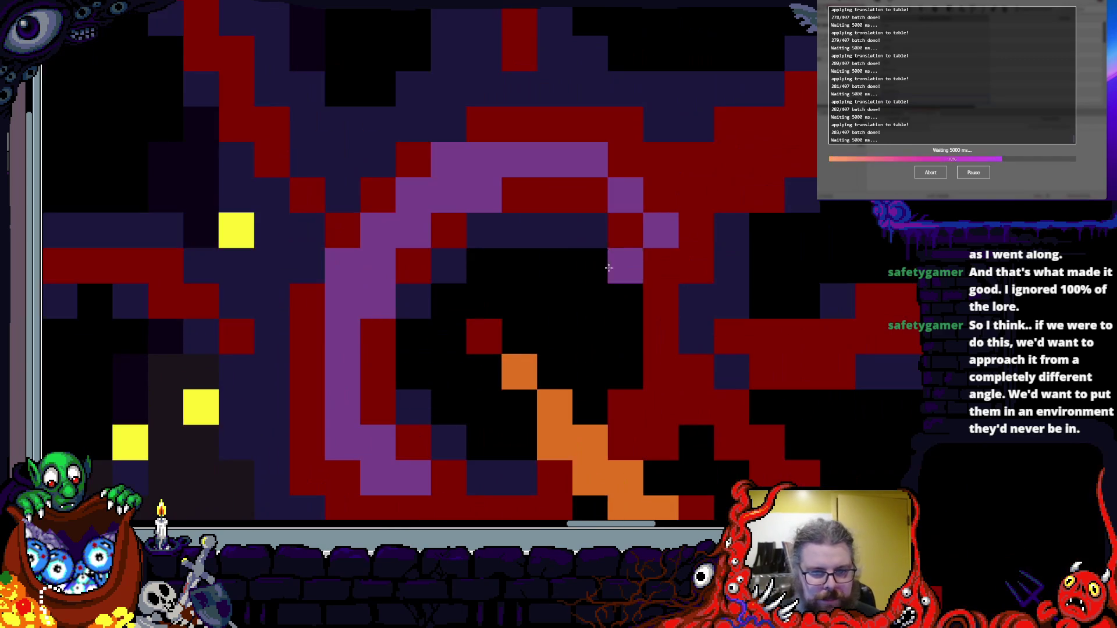
click(662, 267)
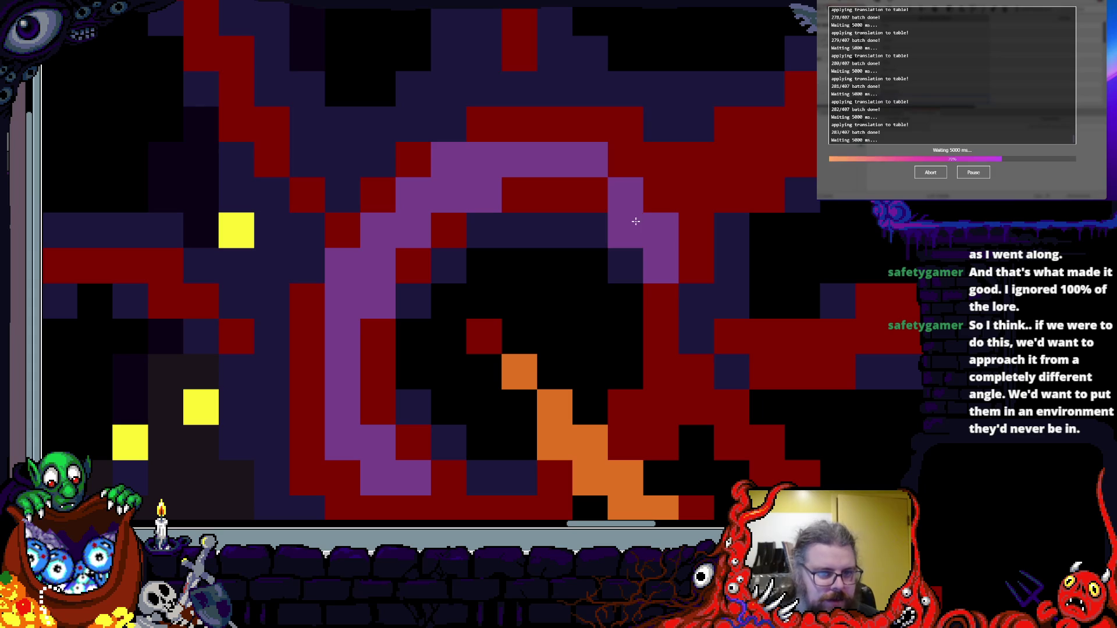
- Darken the cells beside the red tentacle stripe and along its top-right edge
scroll(453, 413, down, 2)
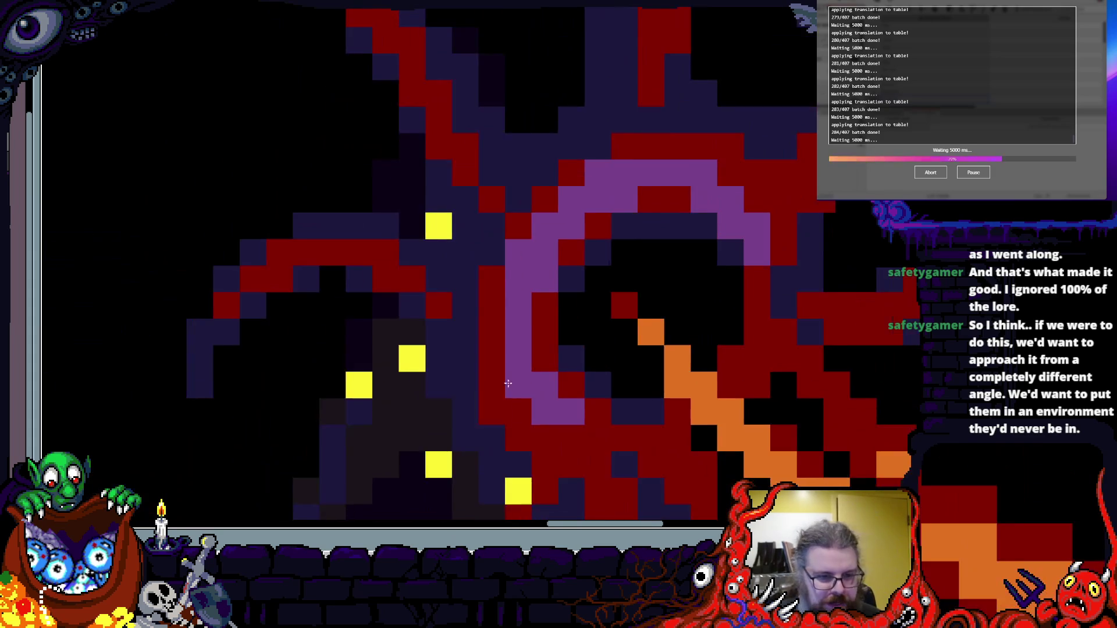
scroll(562, 390, up, 1)
scroll(556, 389, down, 2)
scroll(552, 389, up, 1)
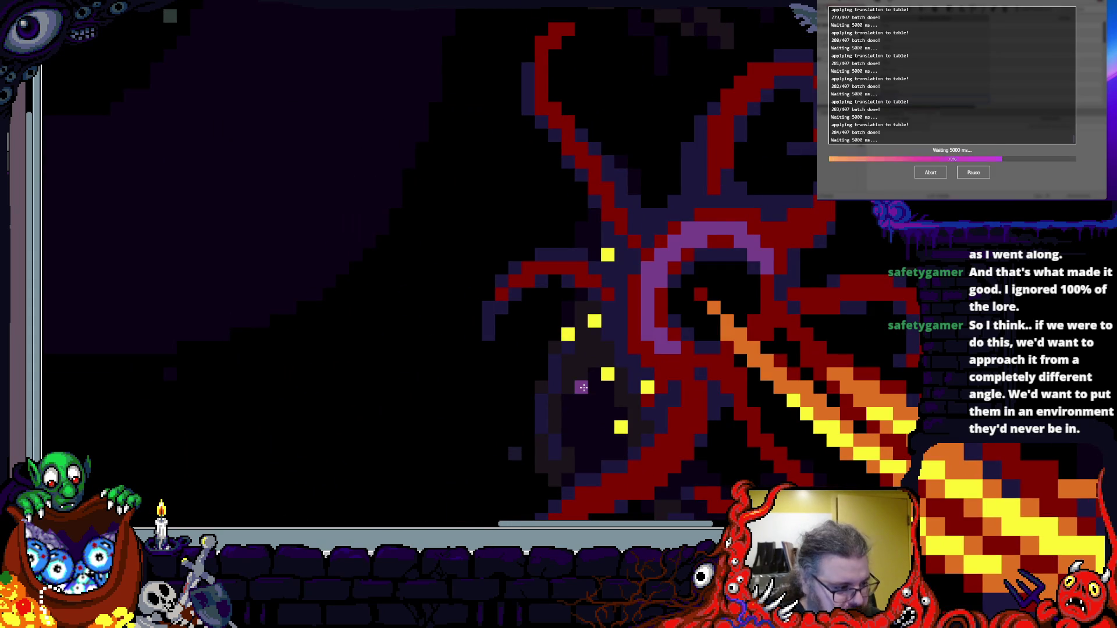
scroll(578, 375, up, 1)
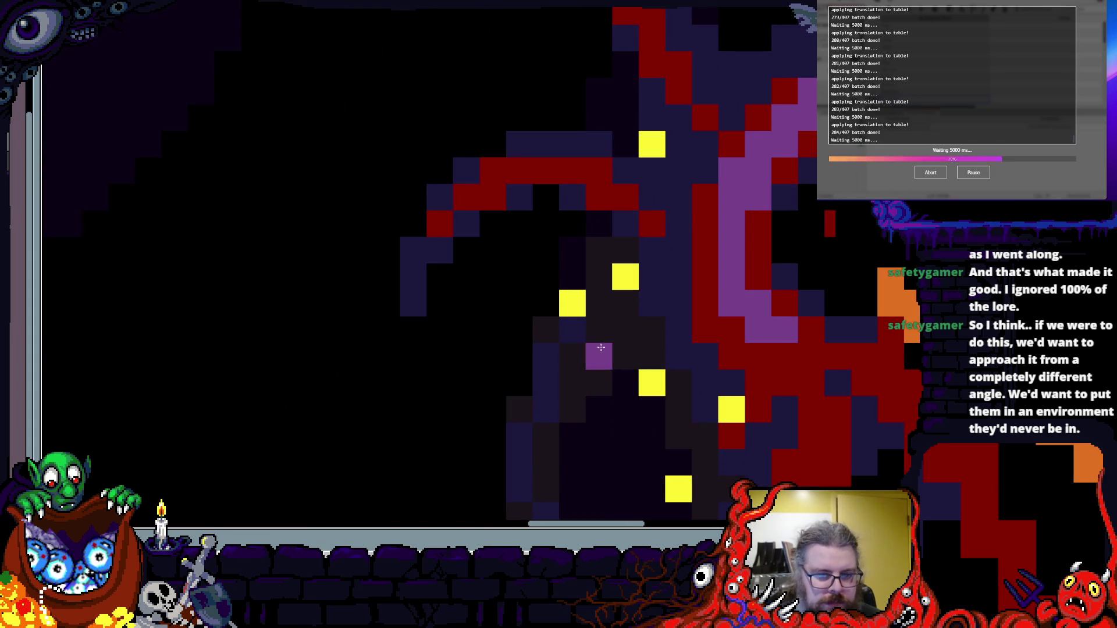
scroll(588, 349, up, 2)
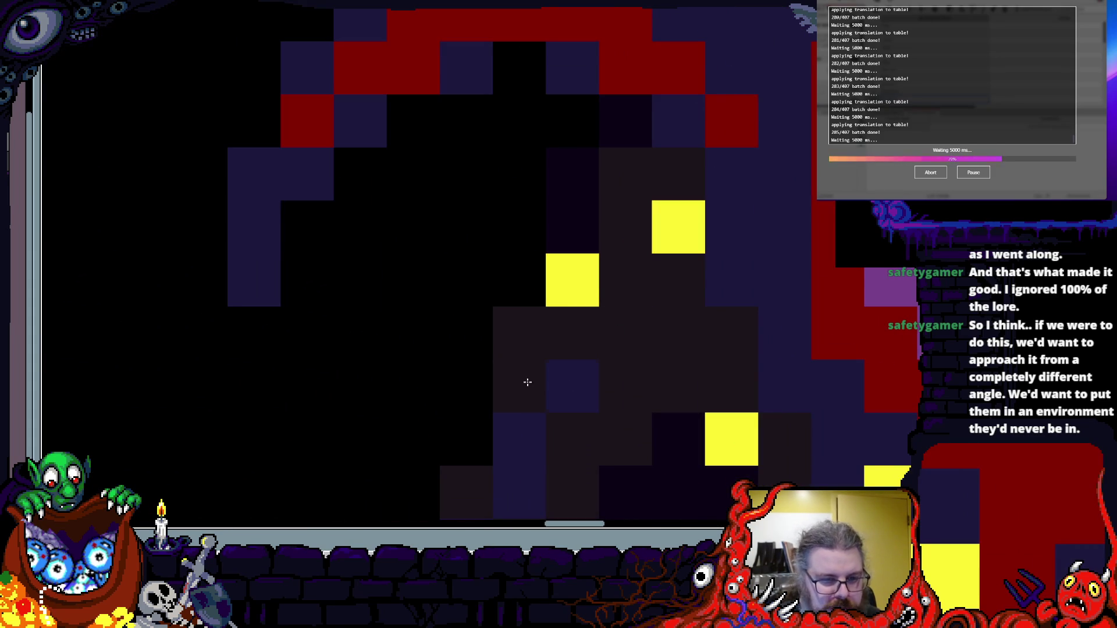
scroll(501, 397, down, 2)
scroll(427, 409, up, 1)
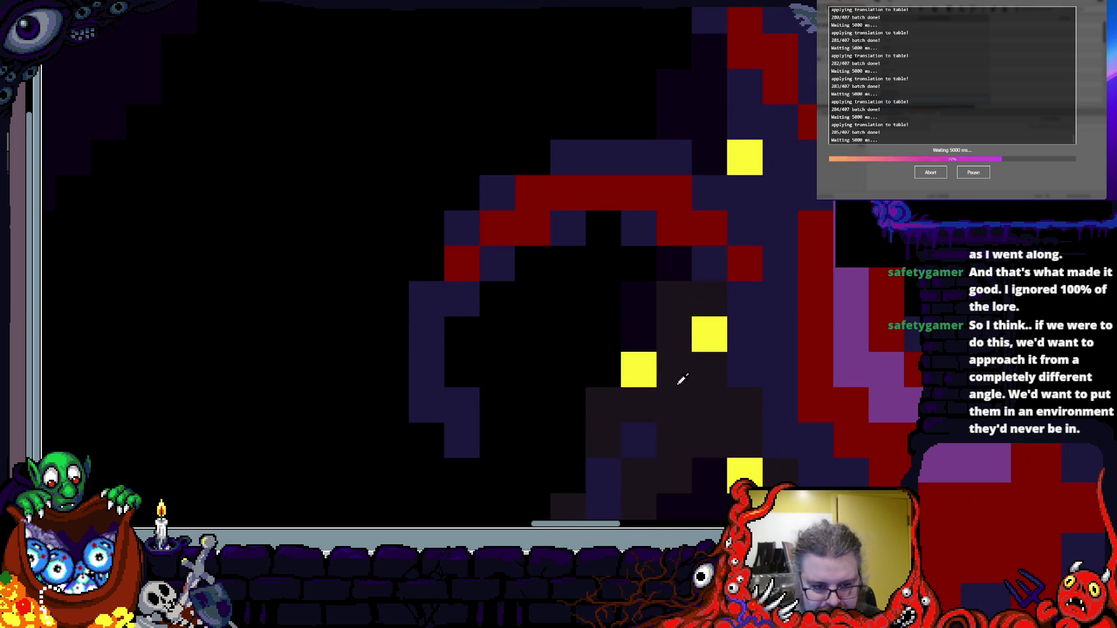
scroll(477, 269, up, 1)
mouse_move(735, 172)
mouse_down()
mouse_move(698, 279)
mouse_move(671, 305)
mouse_up()
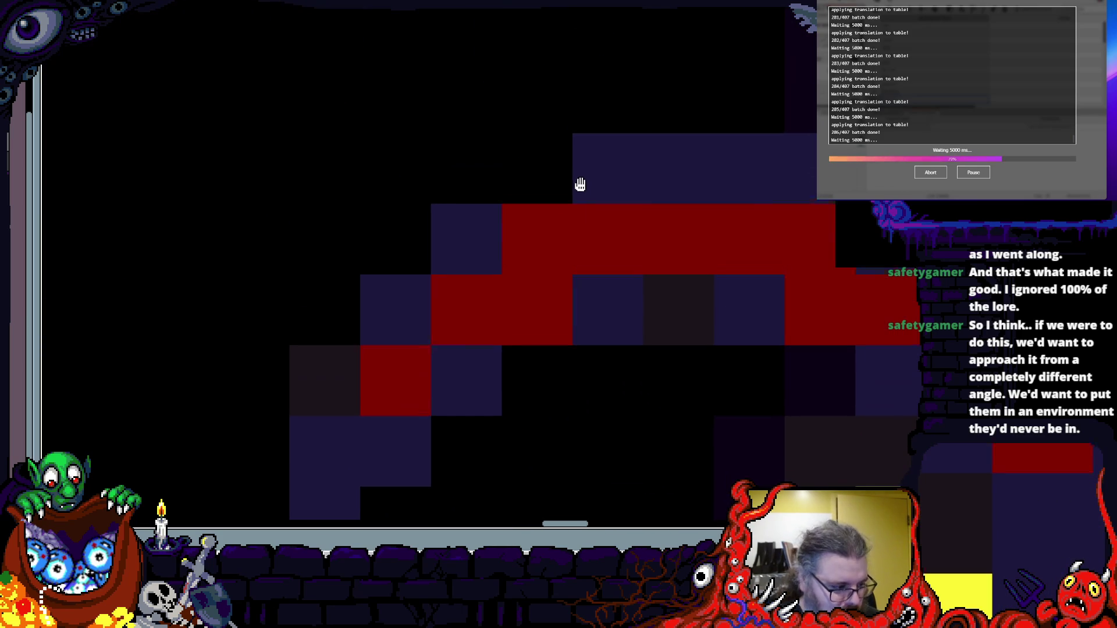
drag(581, 182, 580, 188)
drag(867, 177, 693, 247)
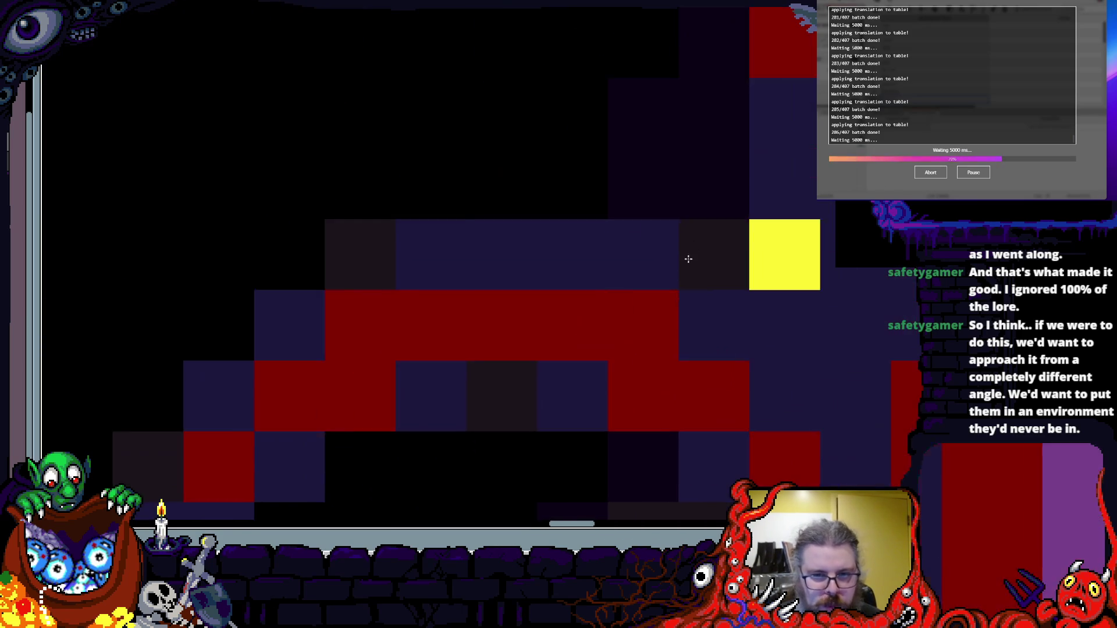
scroll(692, 247, down, 1)
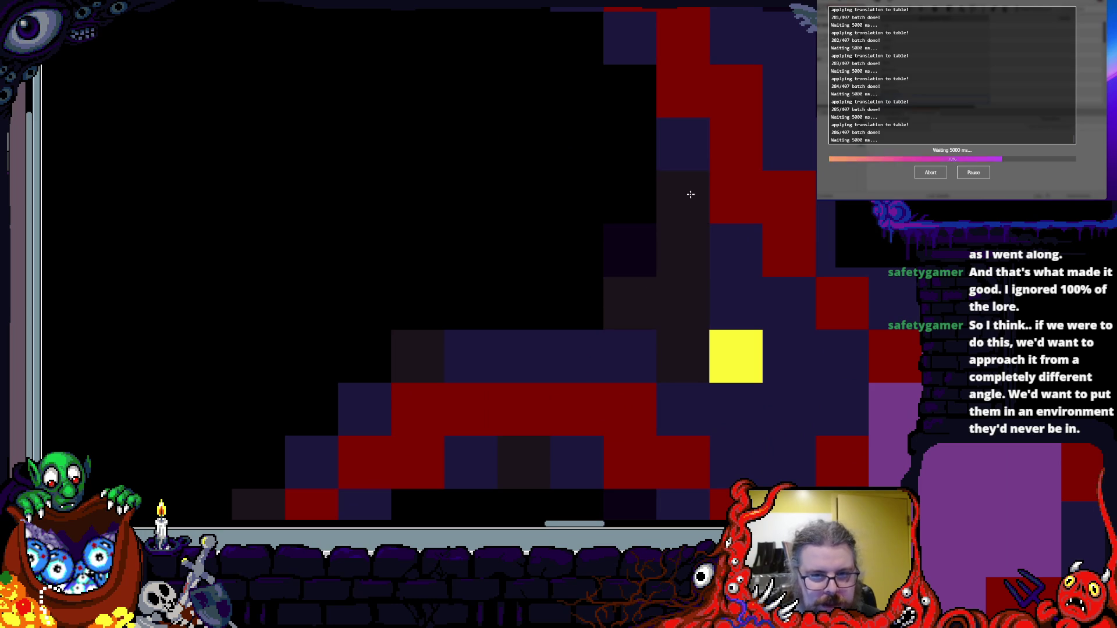
scroll(576, 435, up, 5)
mouse_move(693, 312)
mouse_down()
mouse_move(749, 362)
mouse_move(863, 407)
mouse_move(885, 355)
mouse_move(850, 331)
mouse_up()
scroll(850, 331, down, 3)
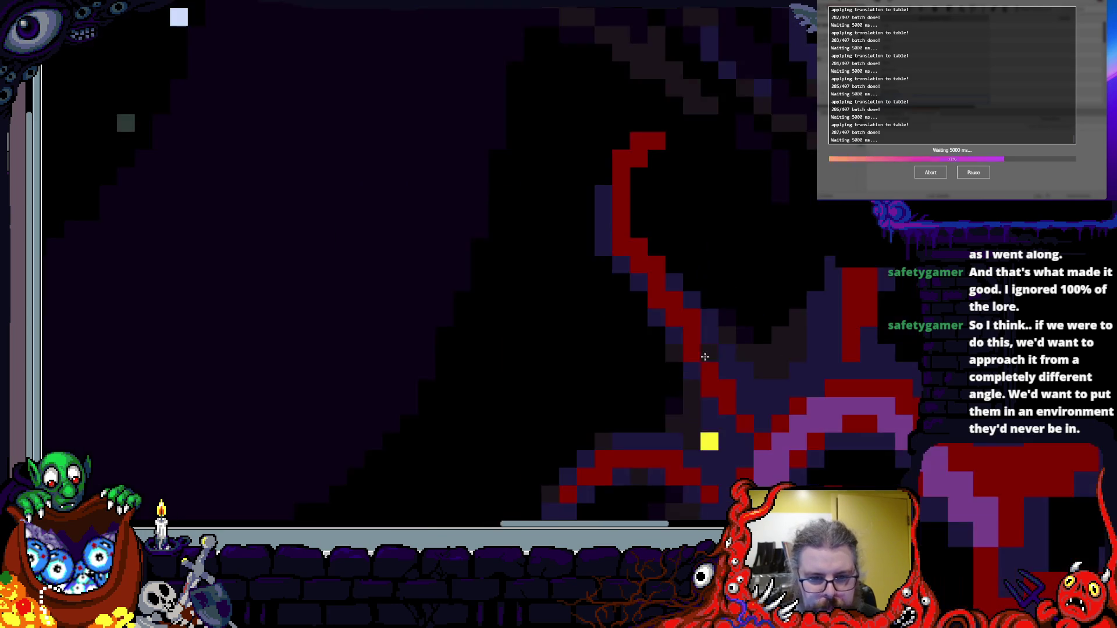
scroll(463, 421, up, 3)
click(477, 210)
mouse_move(583, 157)
mouse_down()
mouse_move(668, 94)
mouse_move(655, 103)
mouse_up()
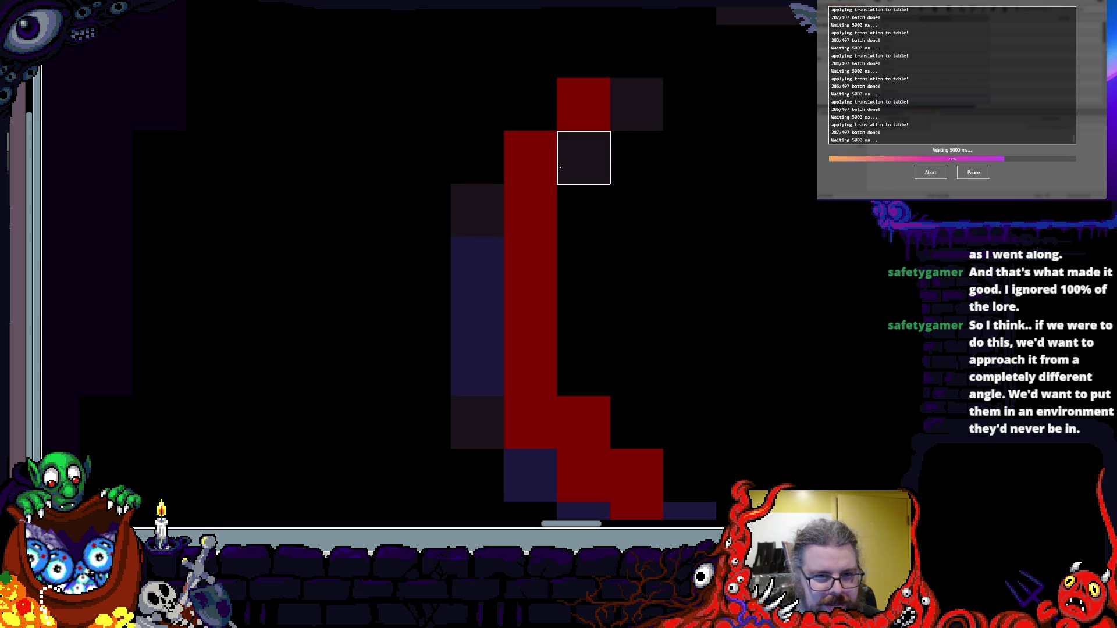
scroll(568, 166, down, 3)
scroll(616, 175, up, 1)
- Turn the dark-grey cells inside the red curl black and shorten the grey bar
drag(660, 256, 660, 112)
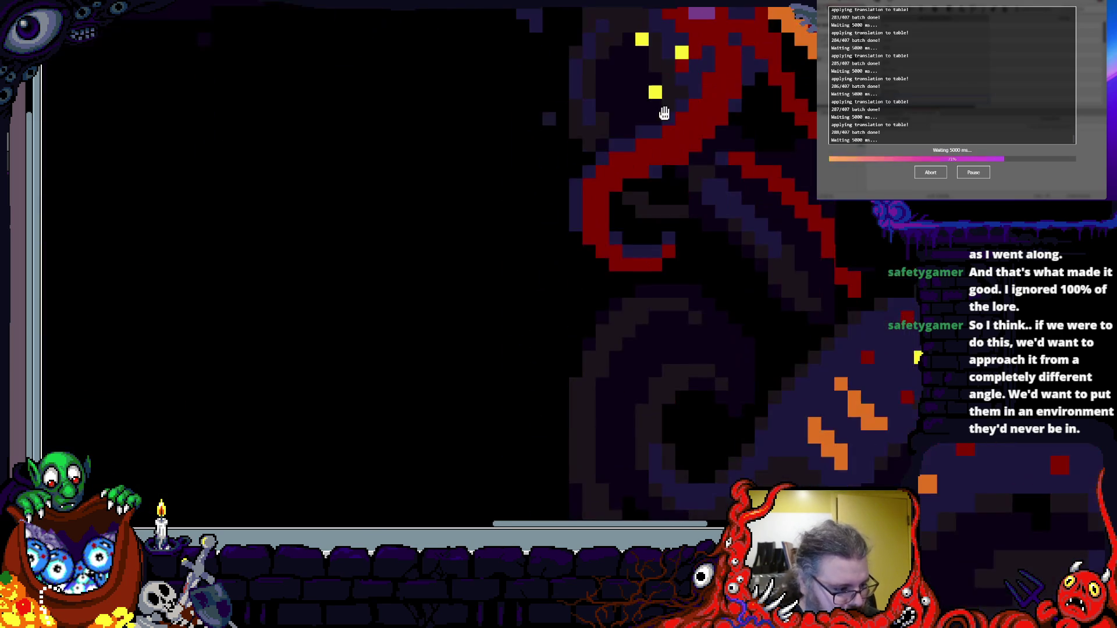
scroll(599, 350, up, 5)
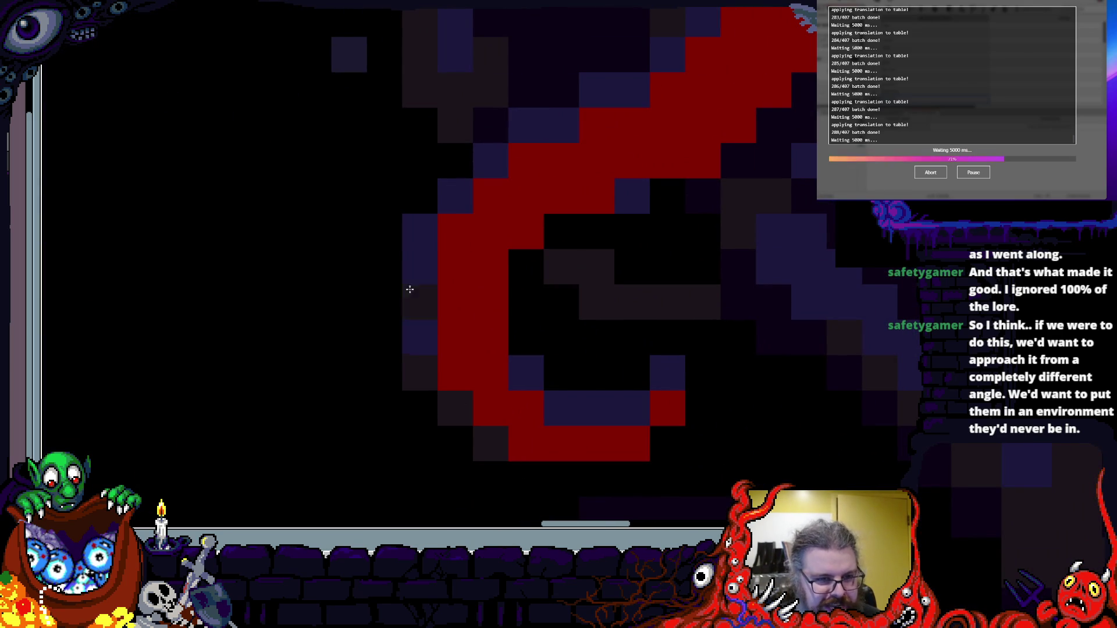
scroll(436, 239, up, 1)
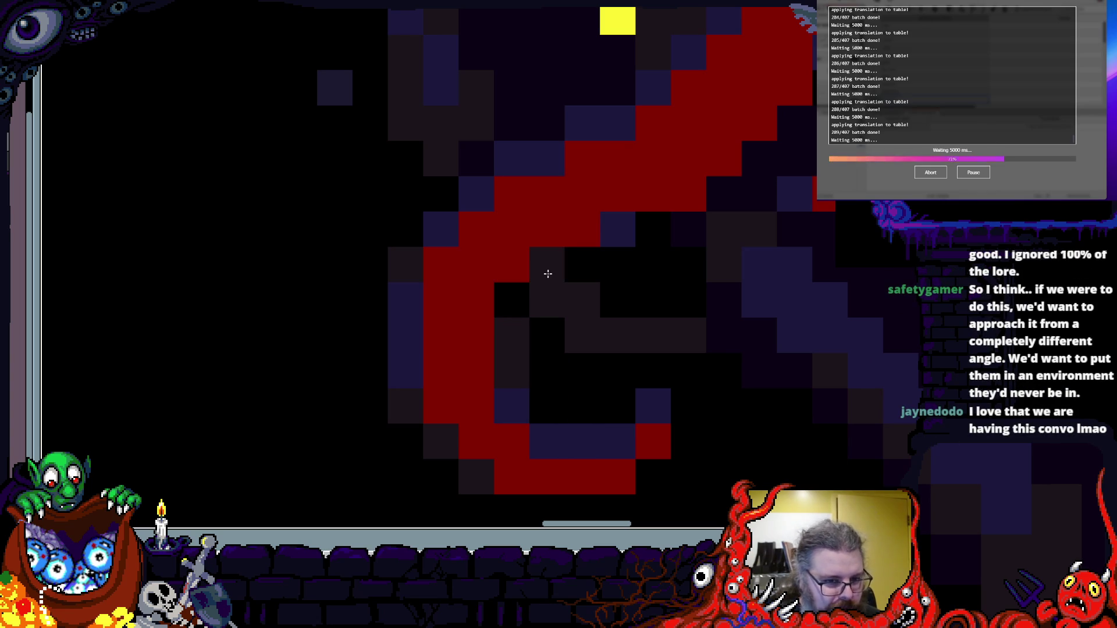
drag(544, 332, 582, 301)
click(583, 335)
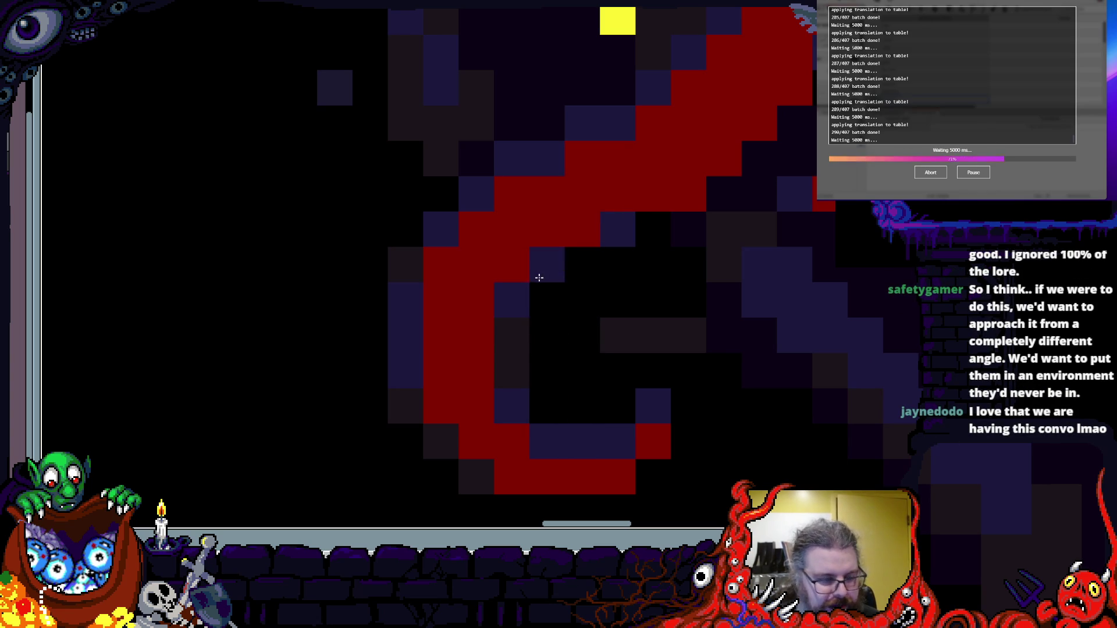
- Paint purple cells along the red tentacle and line the inside of its curl
scroll(520, 308, down, 3)
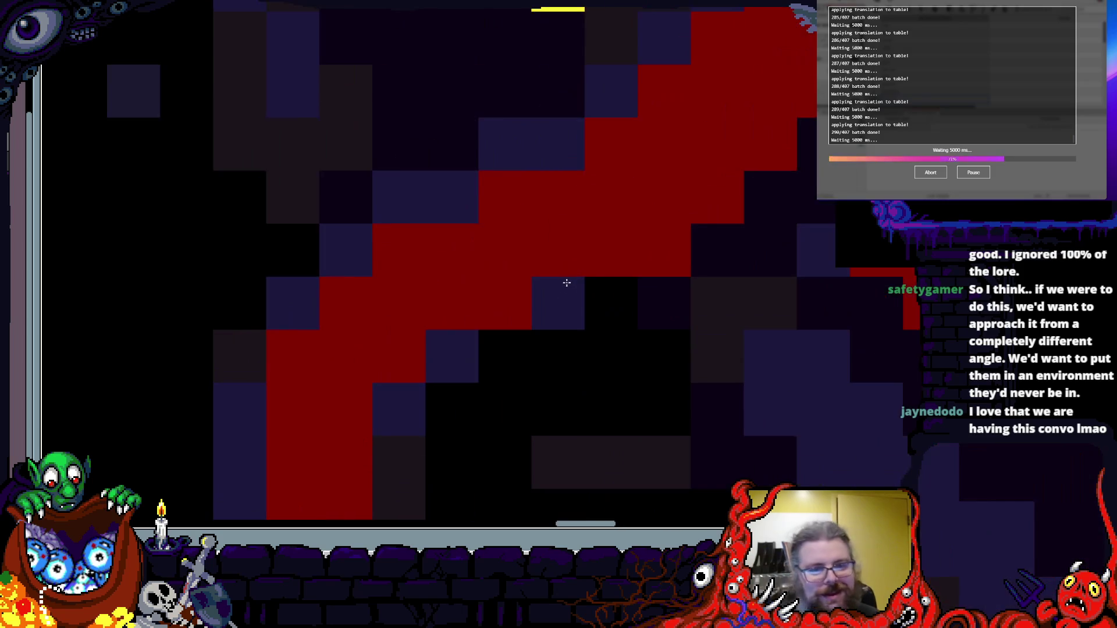
scroll(596, 292, up, 1)
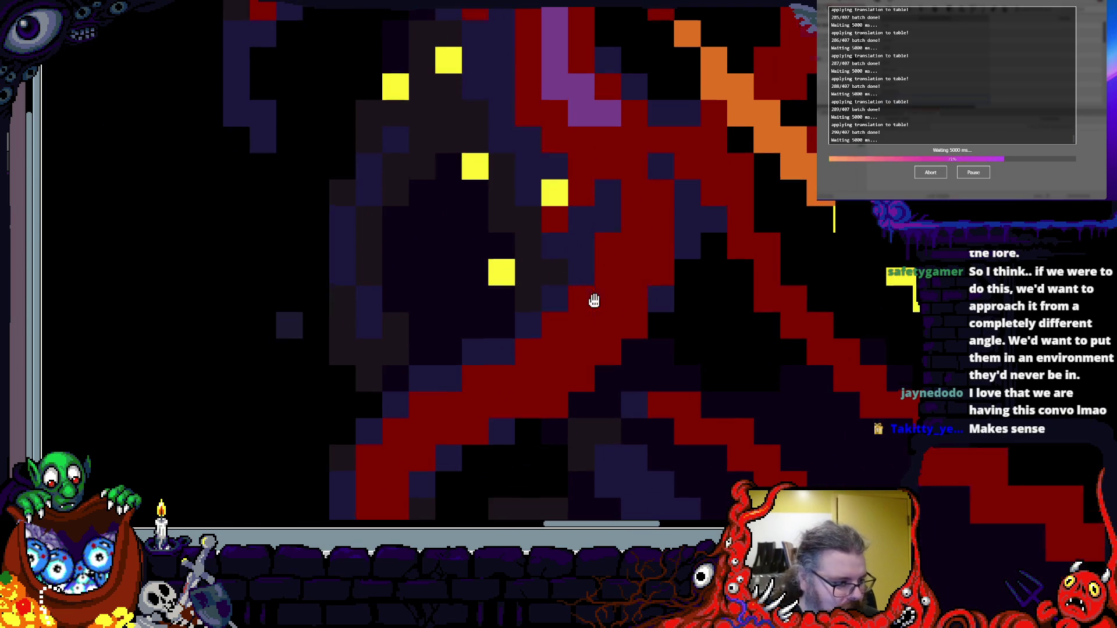
scroll(597, 293, up, 2)
scroll(630, 217, down, 3)
scroll(480, 428, up, 3)
mouse_move(480, 428)
mouse_down()
mouse_move(639, 282)
mouse_move(495, 442)
mouse_move(731, 220)
mouse_move(605, 247)
mouse_up()
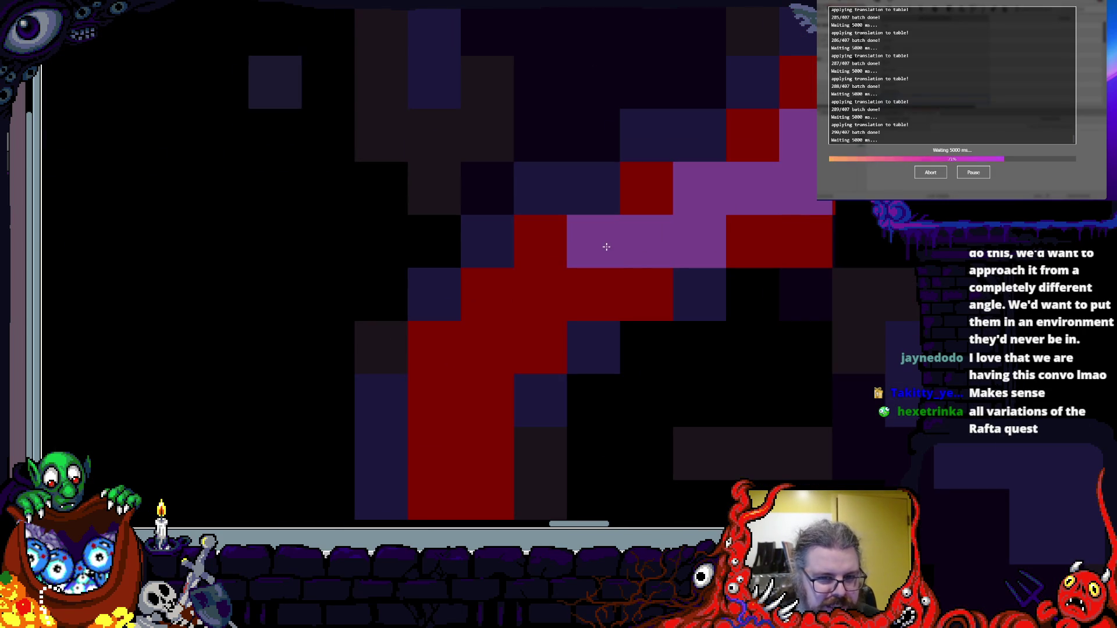
scroll(601, 274, down, 1)
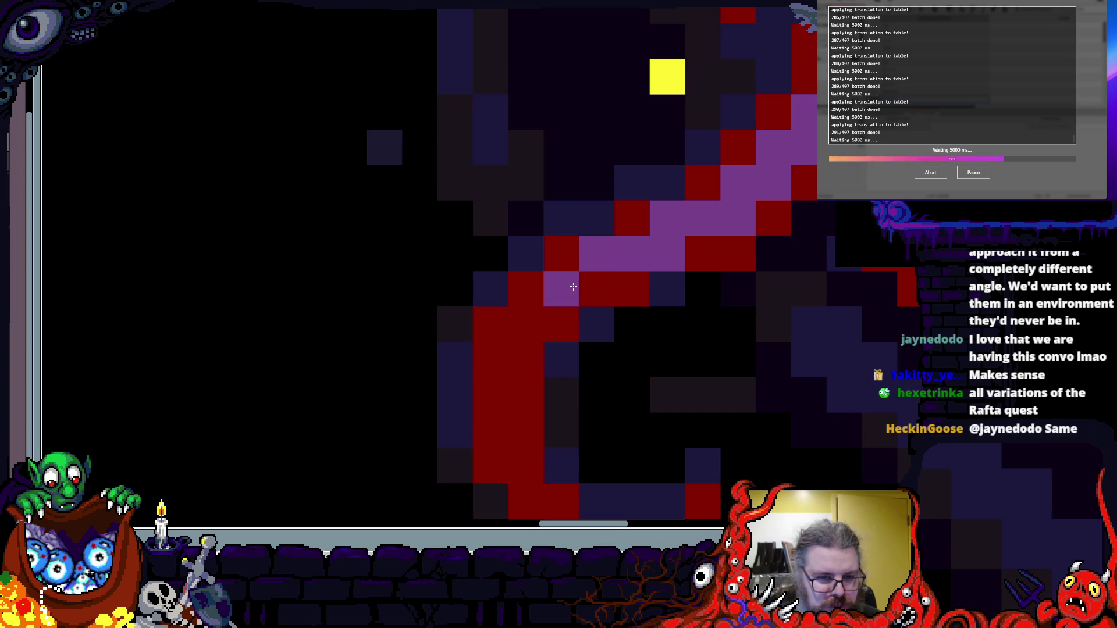
scroll(573, 286, down, 1)
scroll(613, 242, up, 3)
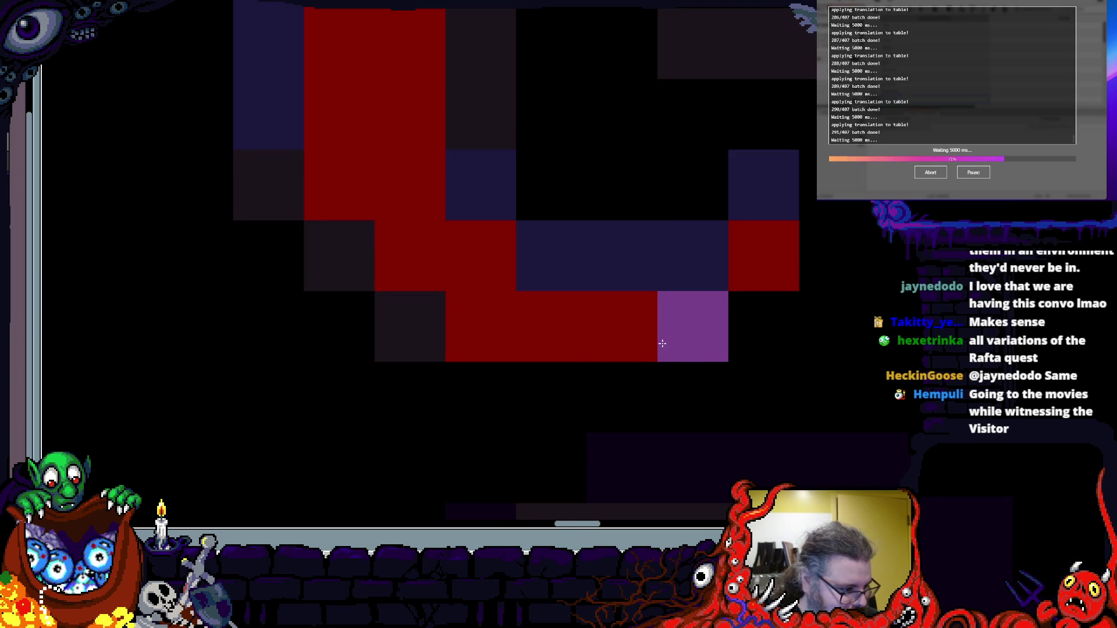
mouse_move(745, 201)
mouse_down()
mouse_move(491, 329)
mouse_move(401, 251)
mouse_move(369, 200)
mouse_move(382, 374)
mouse_up()
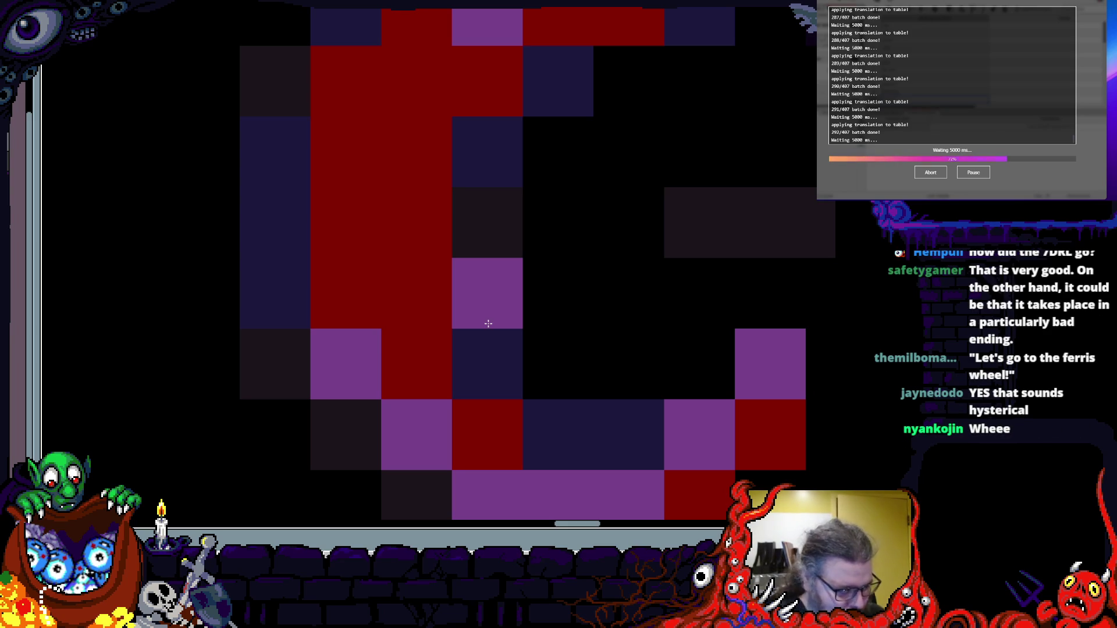
- Paint red cells up the curl's left side, then repaint a left-side strip dark blue
scroll(488, 324, down, 5)
scroll(407, 302, up, 4)
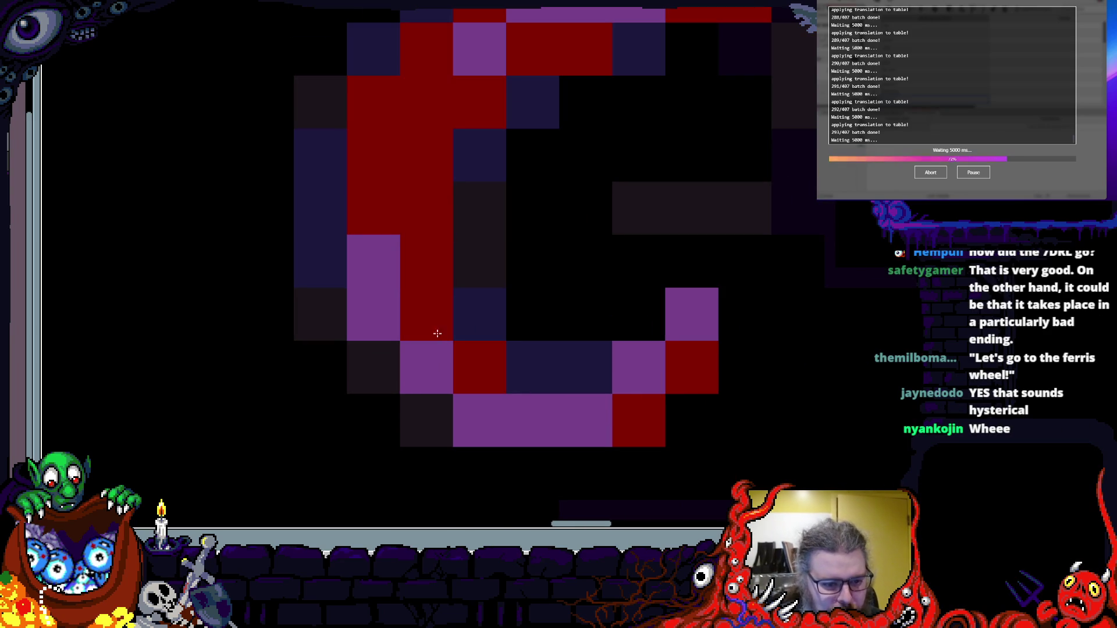
click(425, 416)
click(372, 365)
scroll(355, 328, down, 2)
scroll(344, 325, up, 2)
click(337, 324)
drag(337, 324, 340, 239)
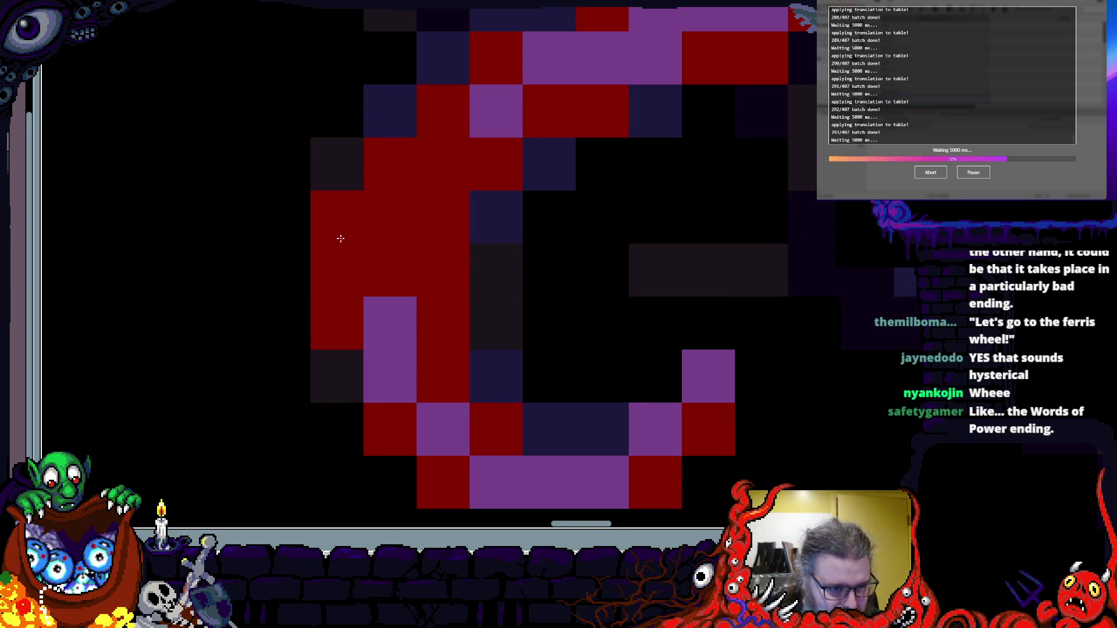
mouse_move(347, 169)
mouse_down()
mouse_move(329, 359)
mouse_move(369, 327)
mouse_up()
- Paint purple highlight cells along the red arc of the ring
scroll(372, 325, down, 3)
scroll(445, 317, down, 2)
scroll(465, 332, up, 2)
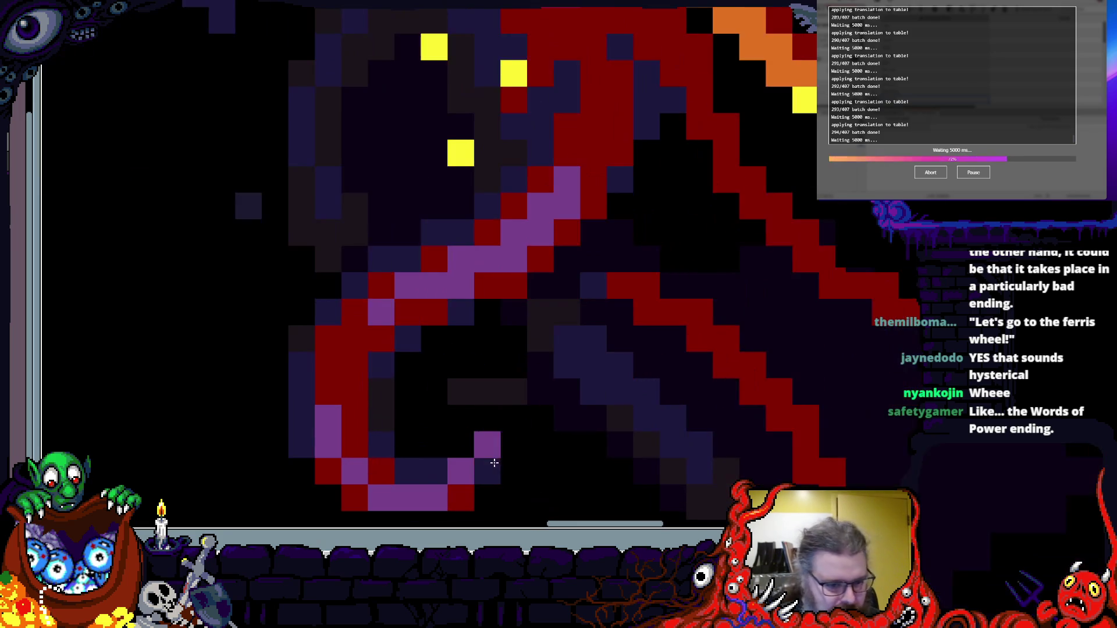
scroll(489, 343, down, 3)
scroll(515, 352, up, 3)
scroll(515, 351, down, 3)
scroll(561, 451, up, 3)
scroll(561, 451, up, 1)
drag(417, 273, 409, 315)
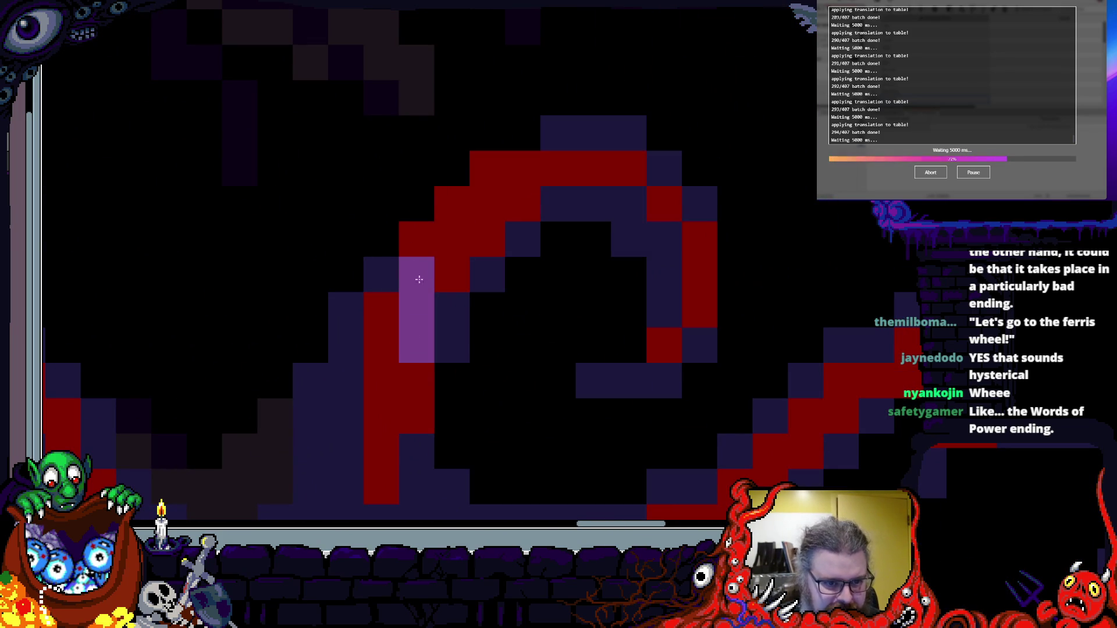
mouse_move(460, 216)
mouse_down()
mouse_move(518, 201)
mouse_move(522, 177)
mouse_up()
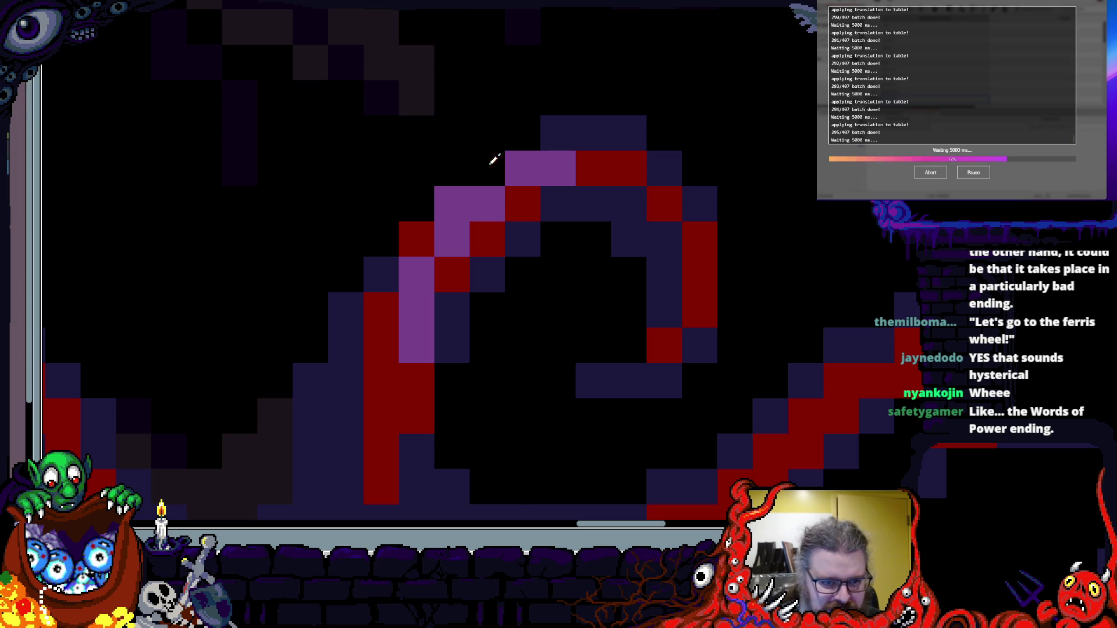
scroll(451, 201, down, 2)
scroll(664, 198, up, 1)
scroll(503, 342, down, 1)
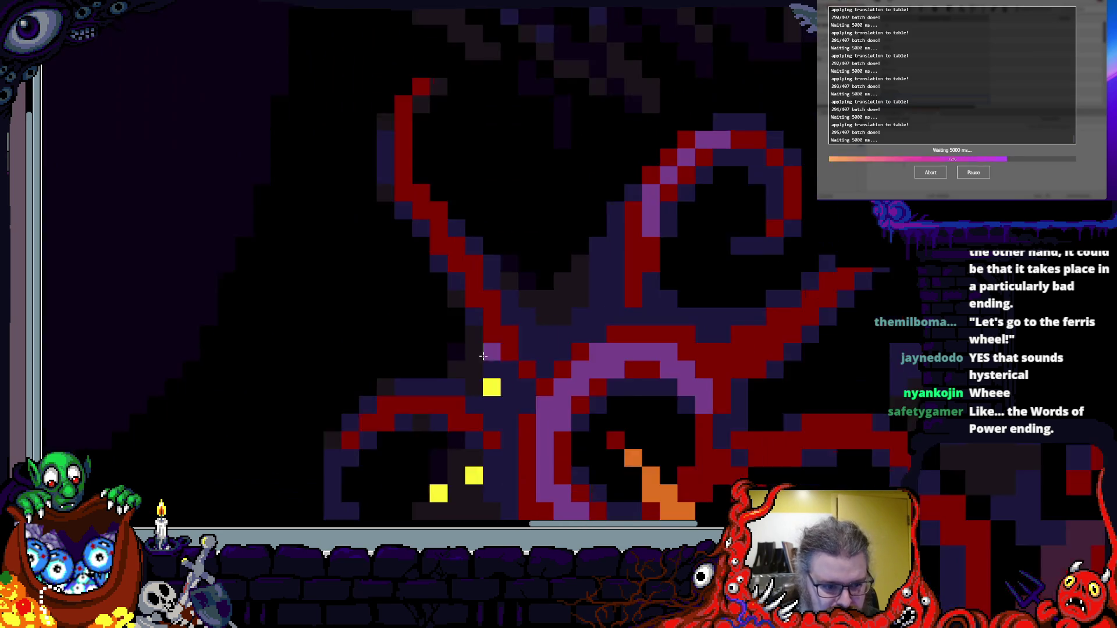
scroll(503, 342, up, 1)
scroll(541, 326, down, 3)
scroll(580, 304, up, 3)
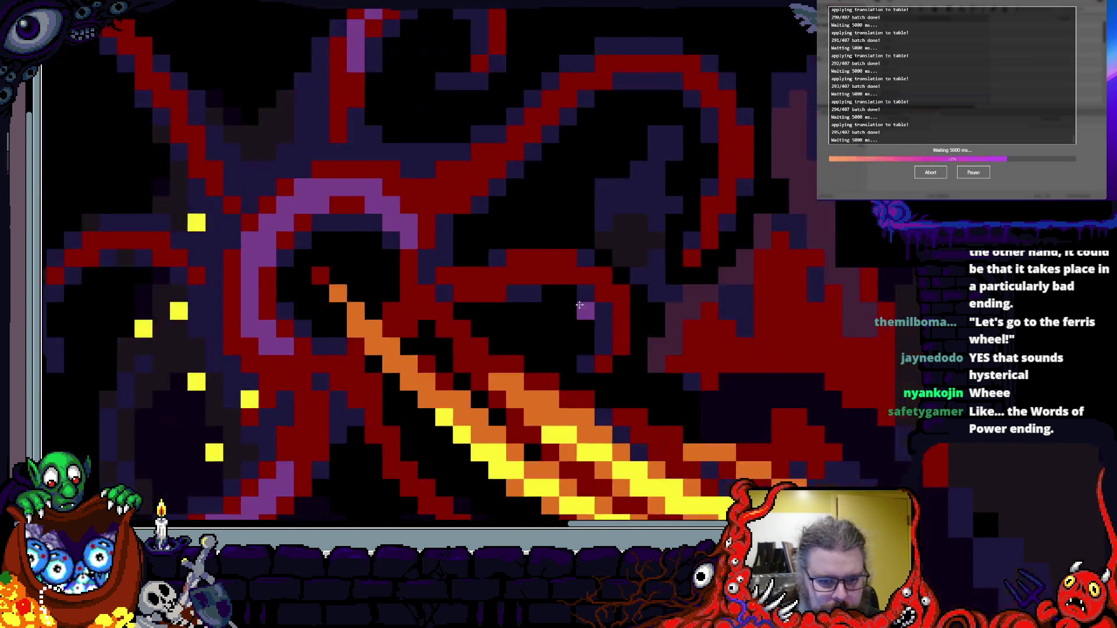
scroll(581, 305, up, 2)
drag(643, 287, 685, 386)
- Paint a purple highlight column over the red tentacle
scroll(686, 387, down, 1)
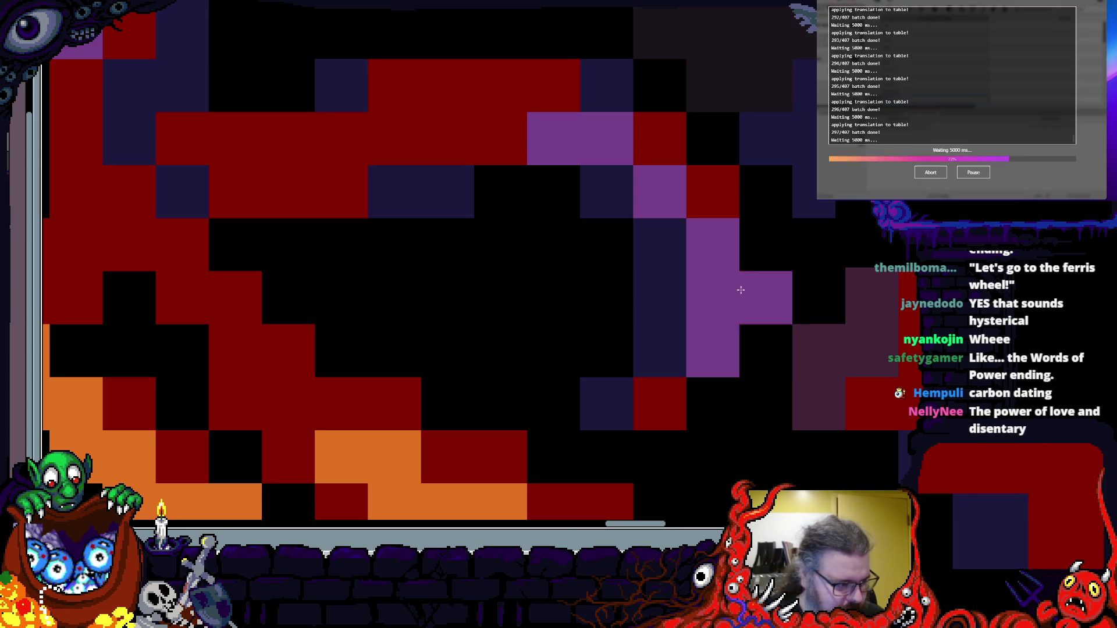
scroll(706, 347, down, 2)
scroll(613, 364, up, 2)
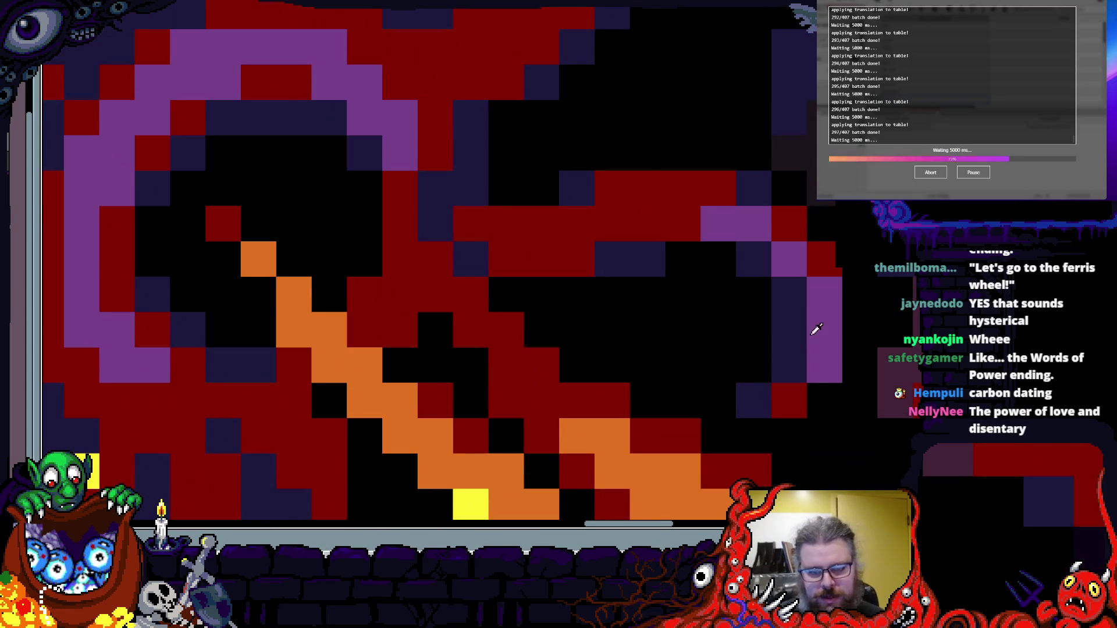
drag(434, 250, 620, 414)
scroll(619, 414, down, 2)
scroll(620, 414, up, 2)
mouse_move(492, 273)
mouse_down()
mouse_move(492, 349)
mouse_move(528, 416)
mouse_move(432, 155)
mouse_move(433, 185)
mouse_up()
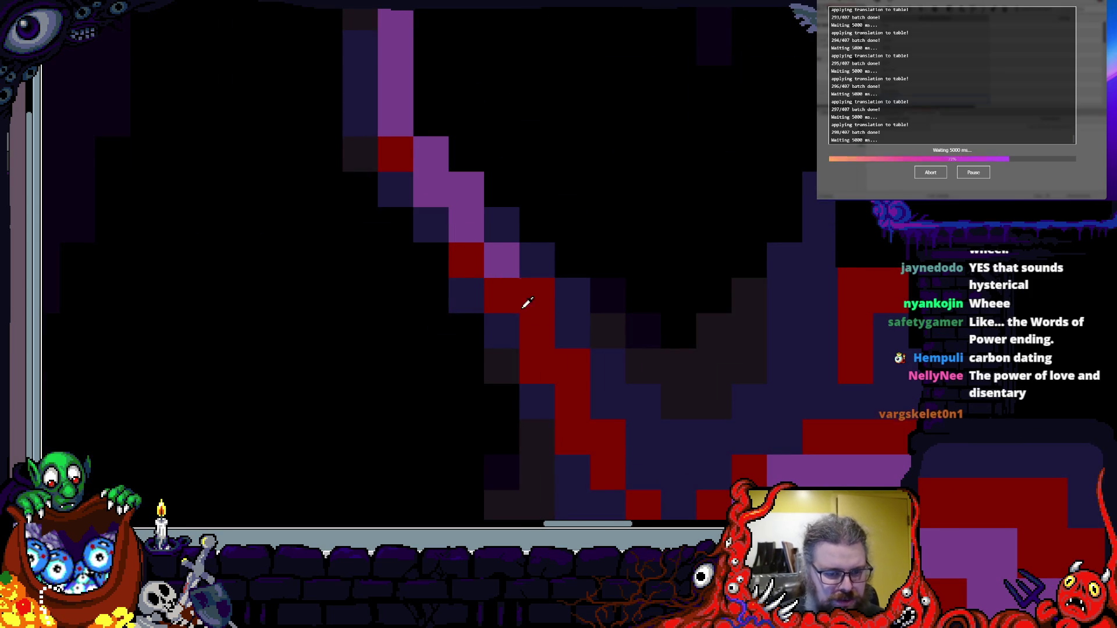
- Turn two stray purple pixels back to red
click(466, 184)
click(513, 272)
scroll(507, 259, down, 3)
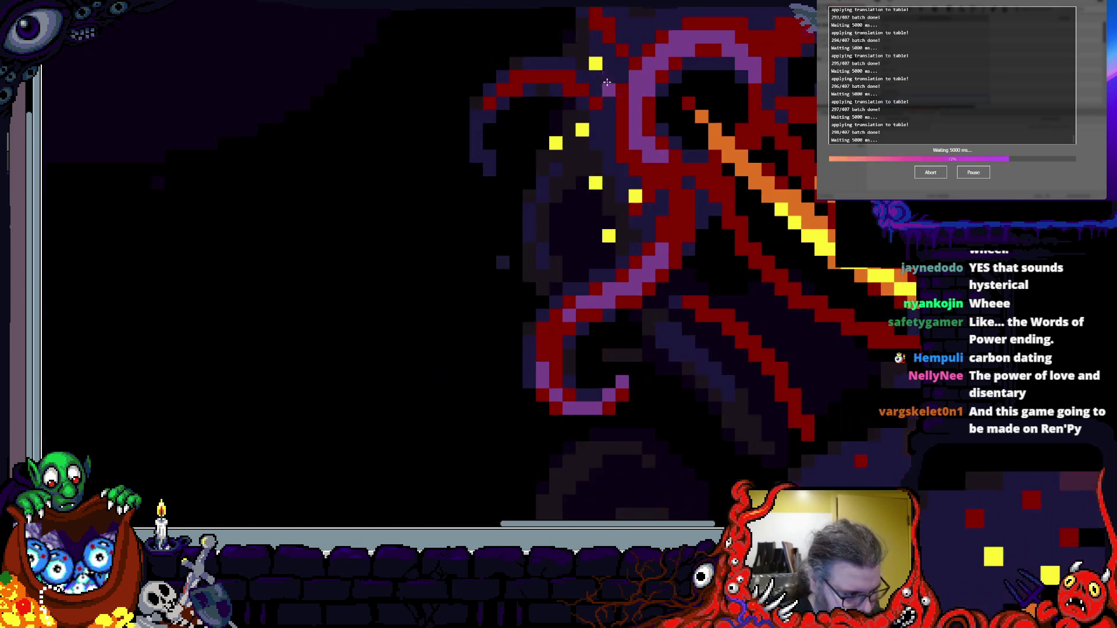
scroll(414, 217, up, 2)
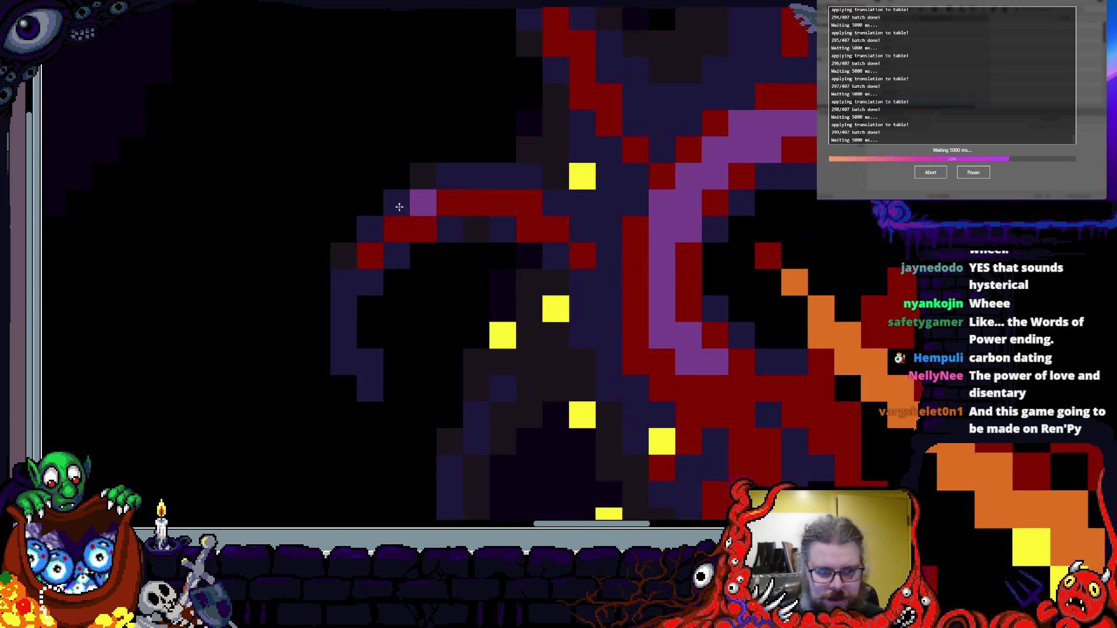
- Add purple highlight runs along the tentacle and the arc's top, repainting some navy cells red
drag(413, 208, 509, 208)
scroll(791, 372, down, 3)
scroll(669, 244, up, 3)
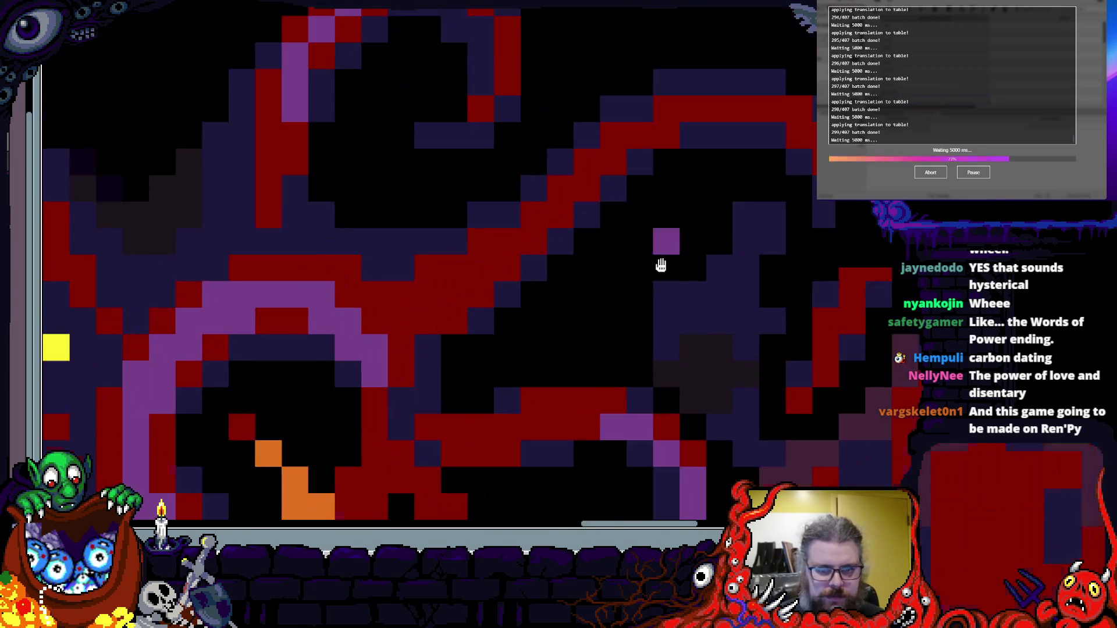
drag(590, 249, 516, 237)
drag(658, 195, 441, 239)
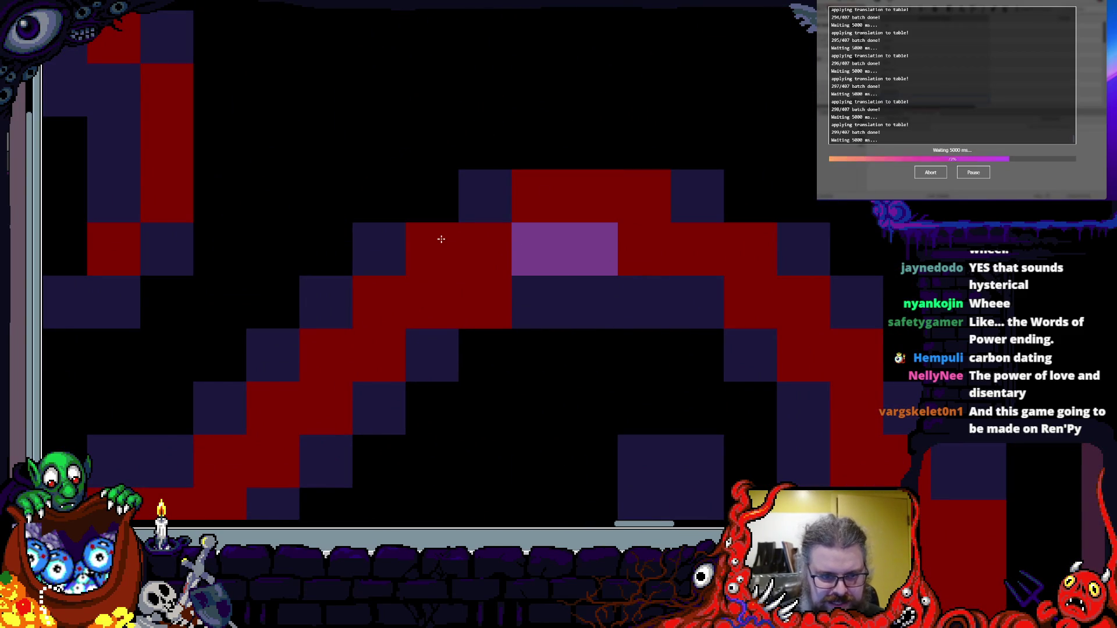
mouse_move(536, 241)
mouse_down()
mouse_move(414, 292)
mouse_move(529, 174)
mouse_move(451, 214)
mouse_move(618, 228)
mouse_move(426, 448)
mouse_up()
mouse_move(575, 311)
mouse_down()
mouse_move(651, 372)
mouse_move(698, 365)
mouse_move(672, 327)
mouse_move(699, 307)
mouse_move(698, 357)
mouse_move(741, 408)
mouse_move(645, 209)
mouse_move(658, 242)
mouse_move(571, 299)
mouse_move(750, 198)
mouse_up()
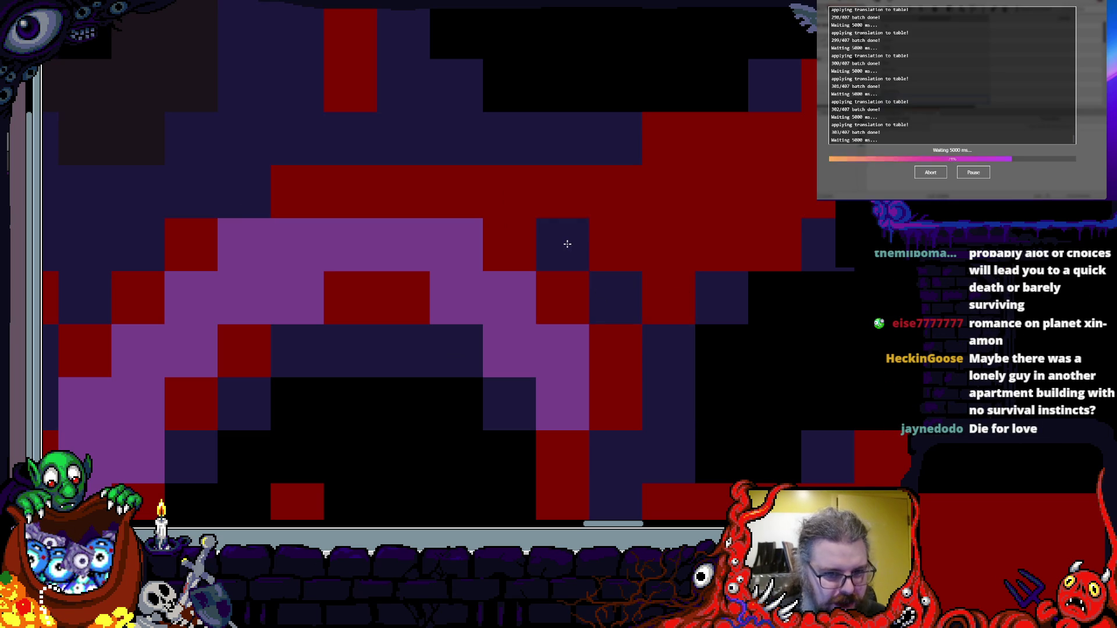
scroll(567, 244, down, 5)
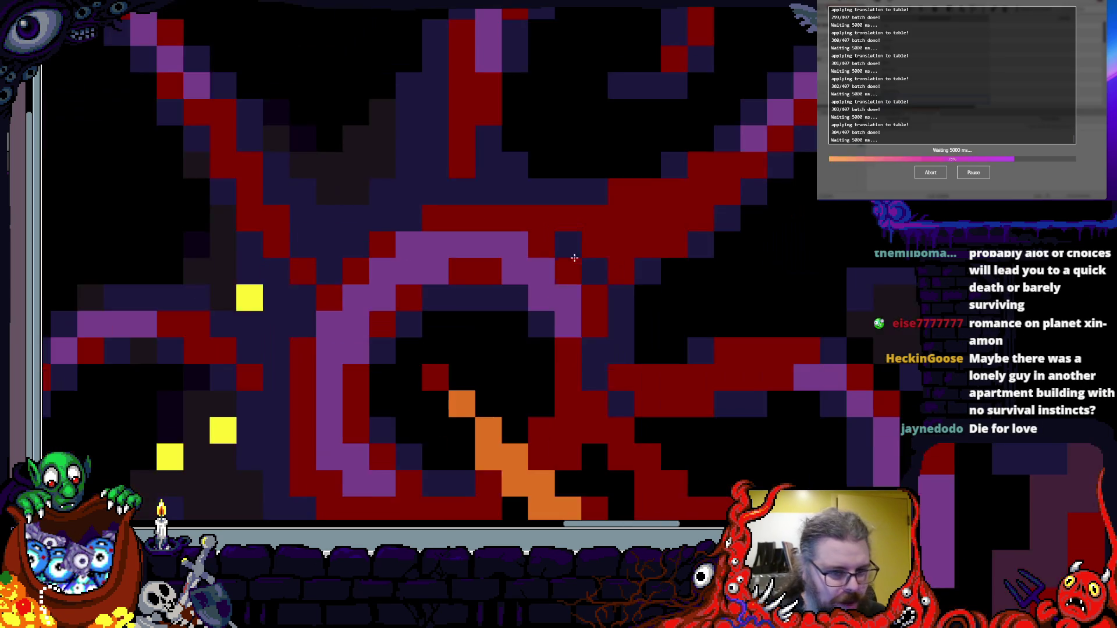
- Add a single dark navy outline pixel beside a red tentacle
scroll(613, 273, up, 4)
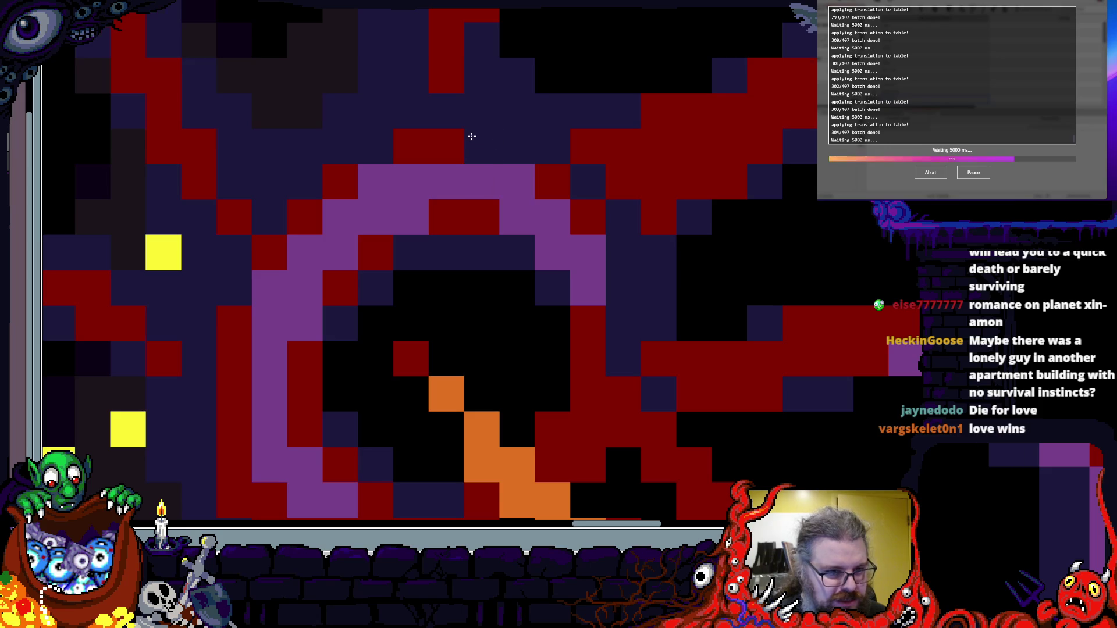
drag(533, 104, 587, 163)
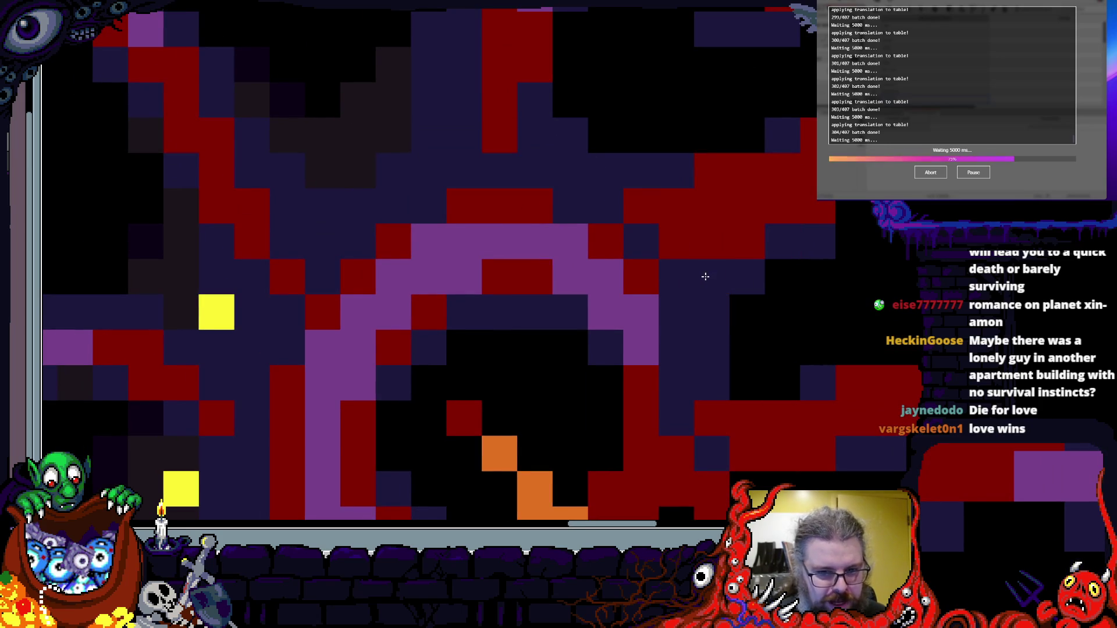
drag(705, 240, 660, 296)
scroll(654, 295, down, 1)
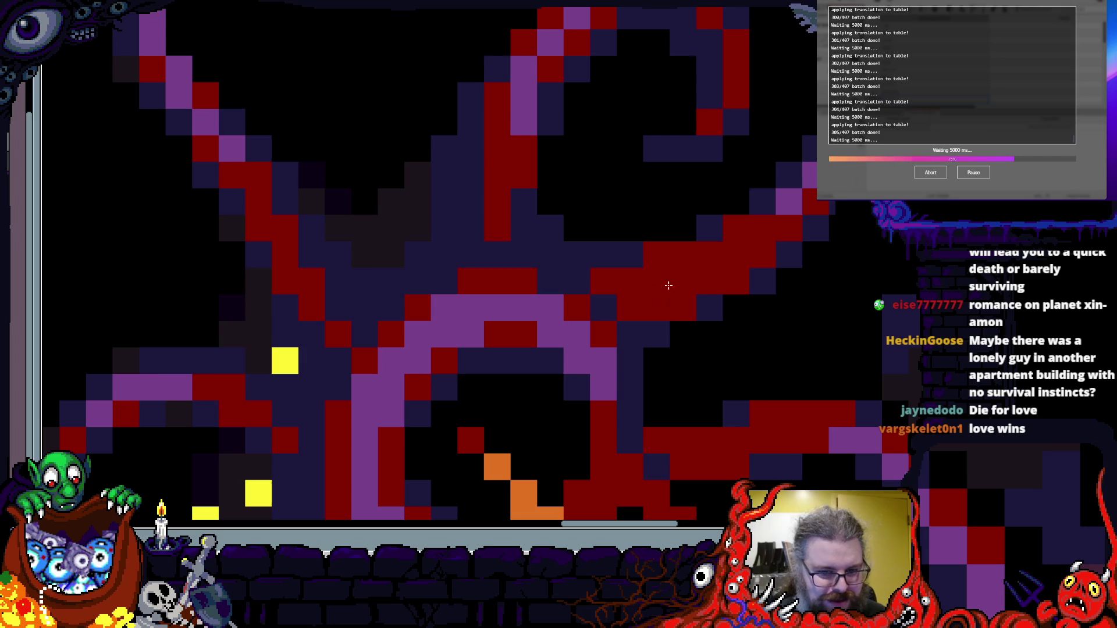
click(690, 227)
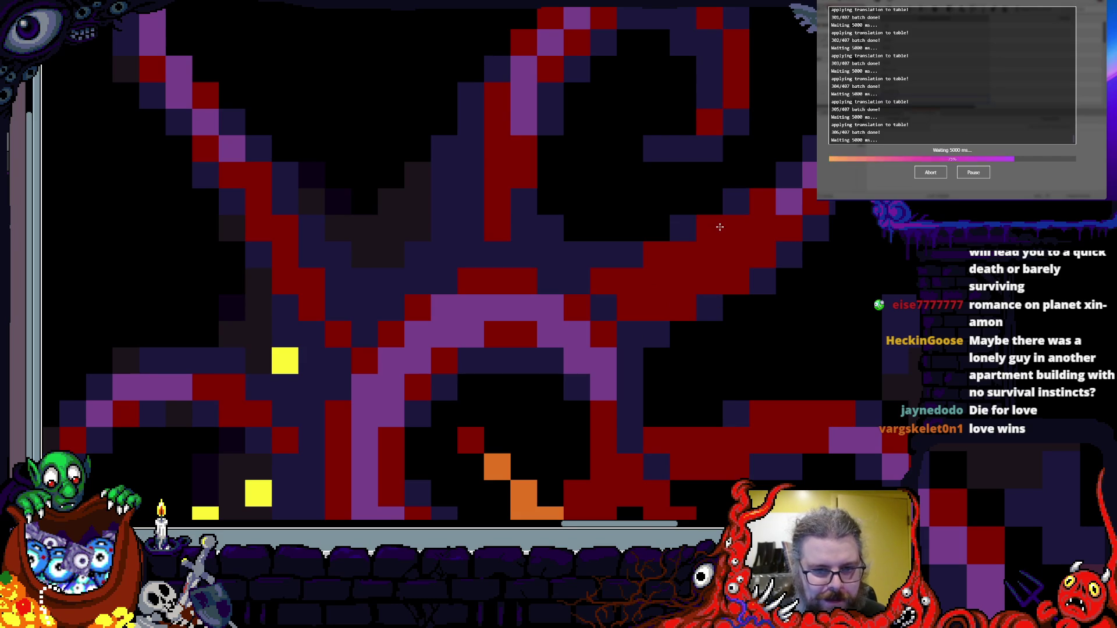
- Pan and zoom the view over the upper tentacles
scroll(720, 227, left, 5)
scroll(595, 283, up, 2)
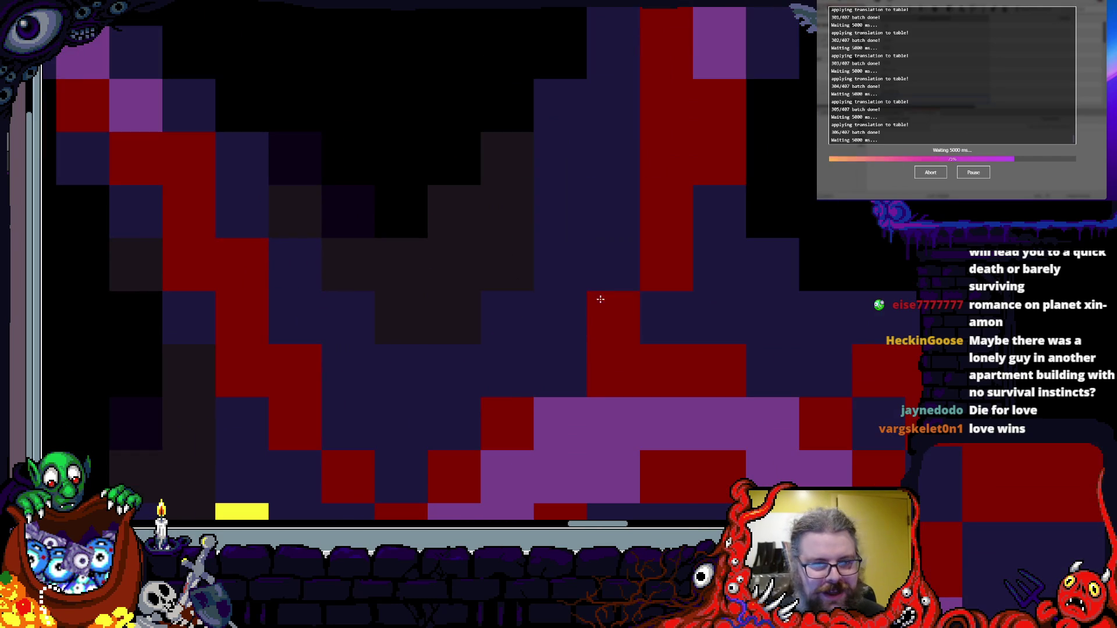
scroll(636, 146, down, 2)
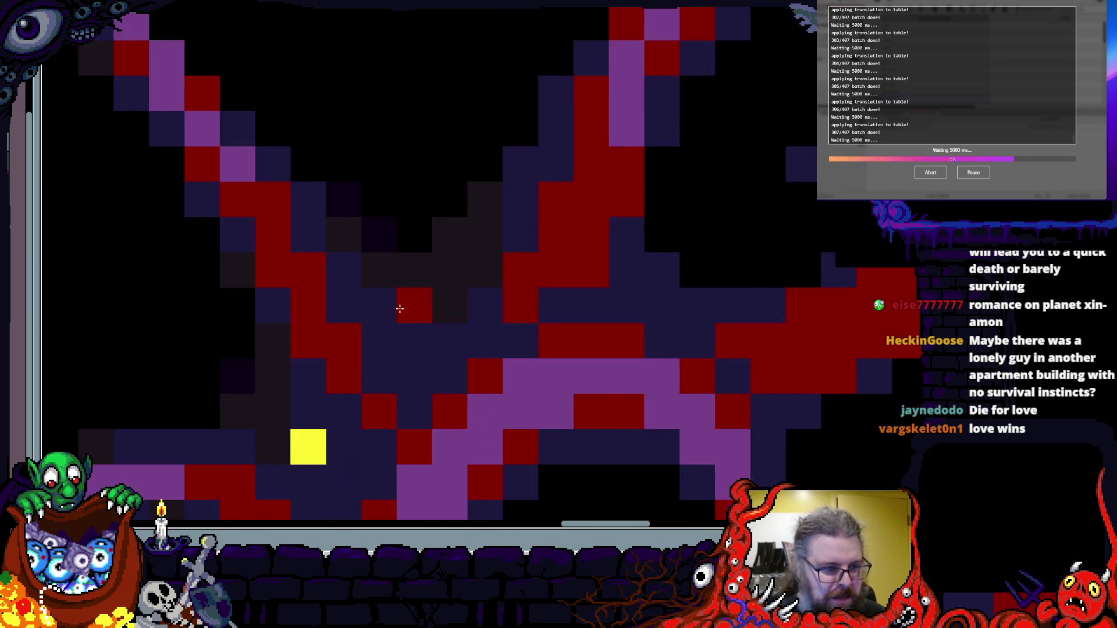
scroll(524, 343, up, 1)
drag(555, 431, 495, 126)
scroll(496, 125, down, 1)
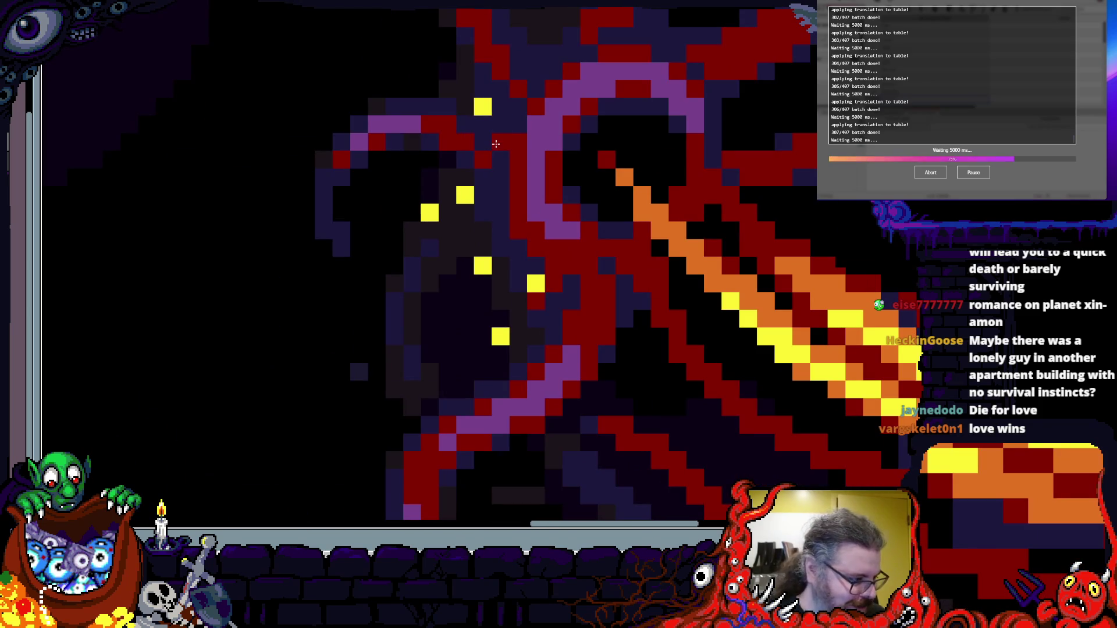
scroll(496, 144, down, 2)
scroll(475, 228, up, 1)
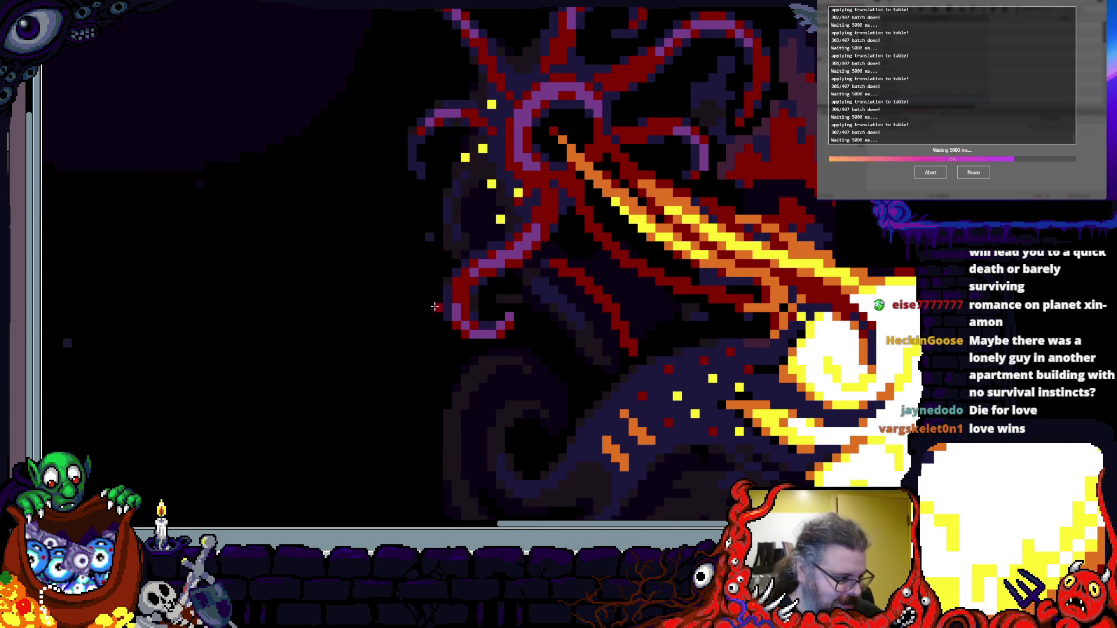
scroll(457, 305, up, 1)
mouse_move(456, 305)
mouse_down()
mouse_move(516, 168)
mouse_move(453, 211)
mouse_up()
scroll(310, 345, up, 2)
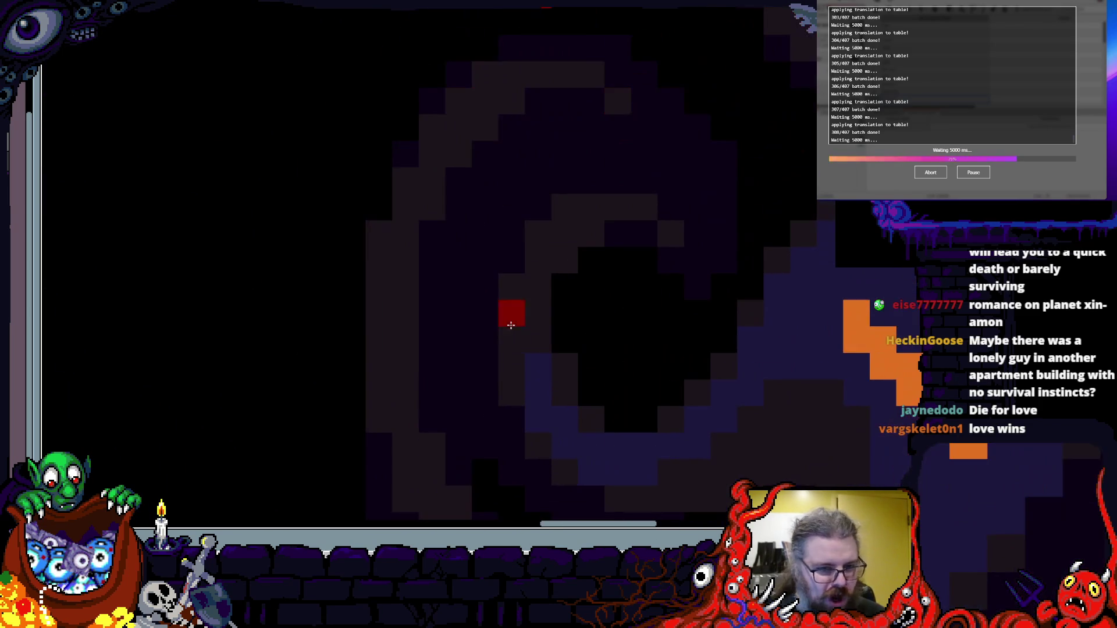
scroll(531, 375, down, 2)
drag(326, 168, 348, 178)
scroll(348, 178, down, 2)
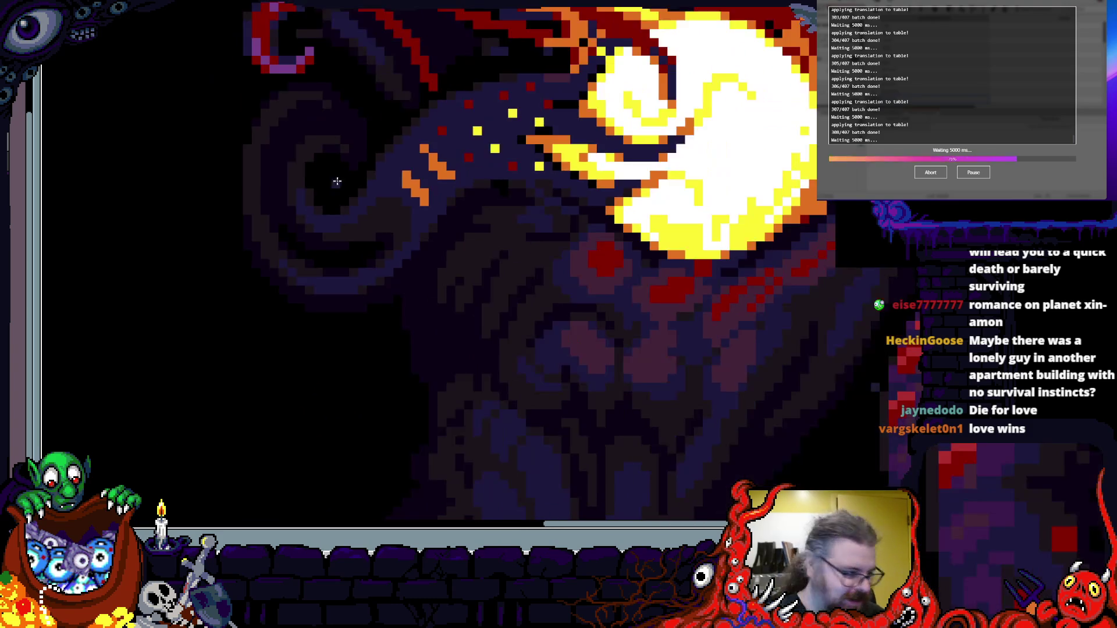
scroll(523, 232, up, 2)
scroll(531, 256, down, 1)
scroll(531, 256, up, 3)
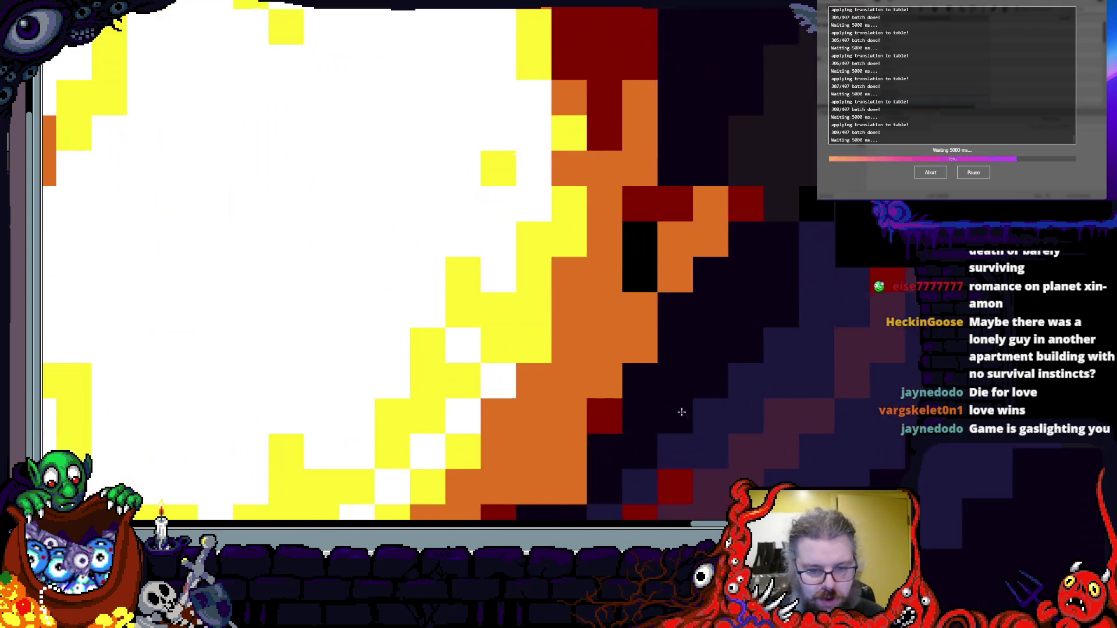
scroll(675, 186, down, 1)
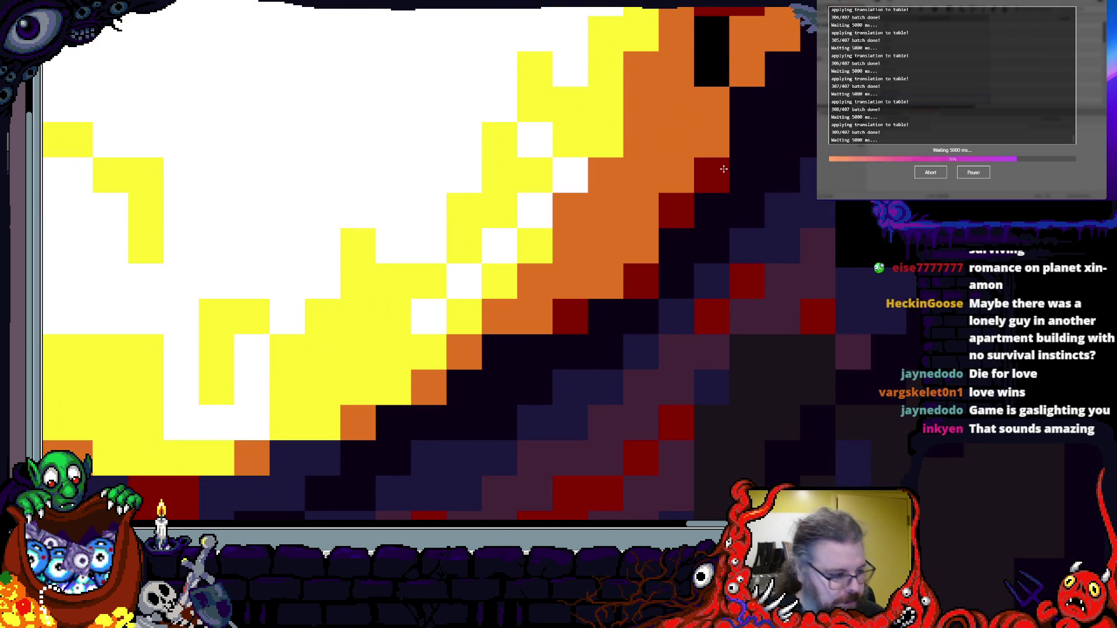
scroll(669, 239, down, 1)
scroll(565, 326, up, 1)
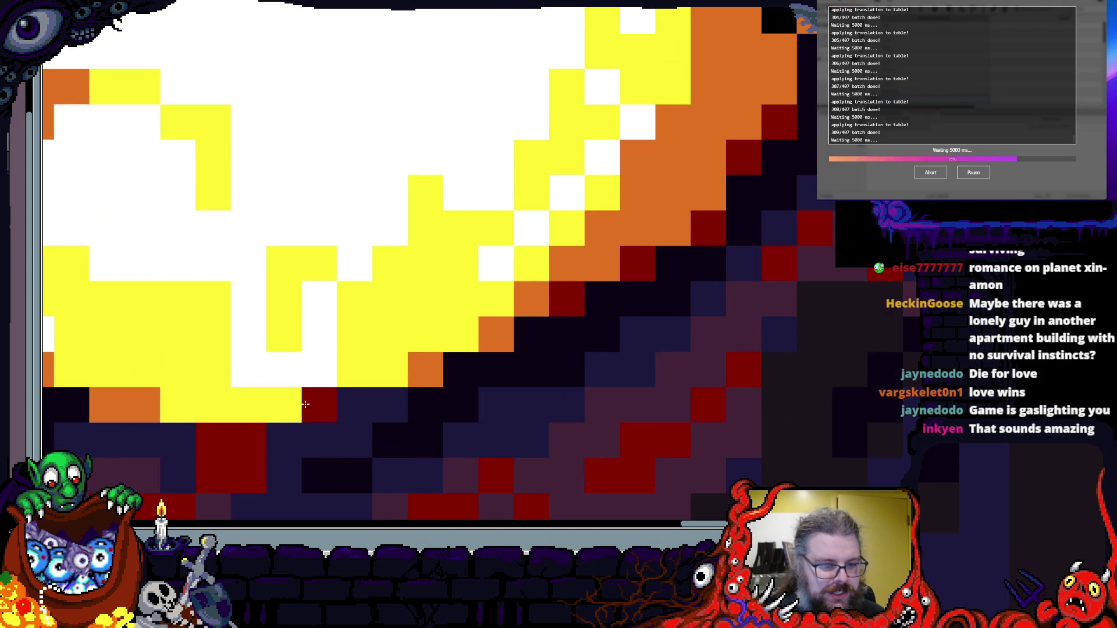
scroll(398, 402, down, 1)
scroll(390, 285, up, 1)
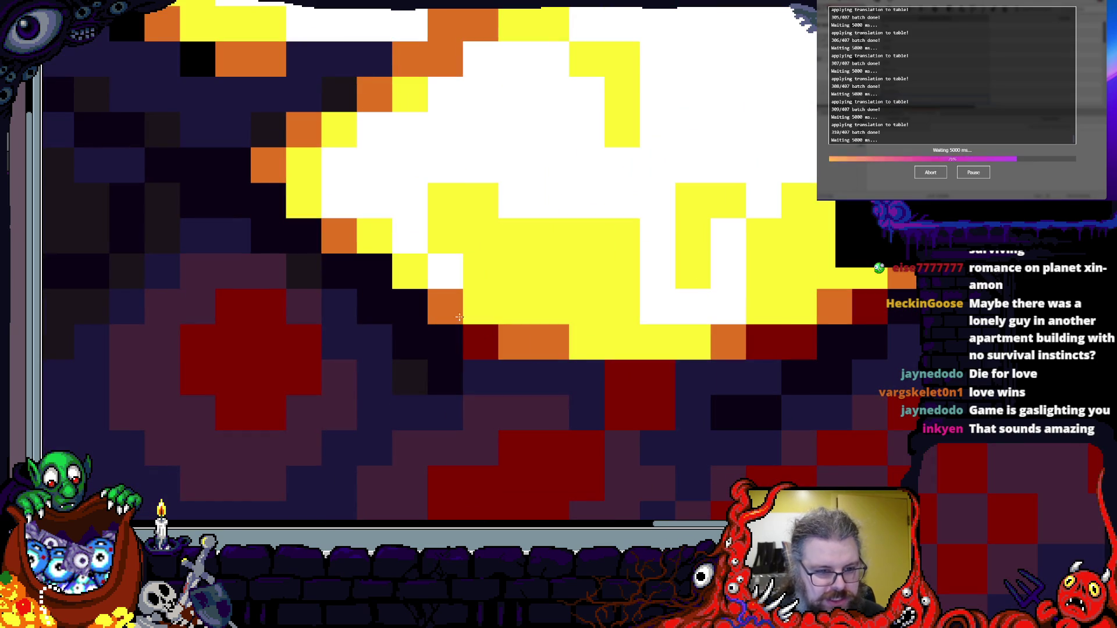
scroll(389, 288, down, 3)
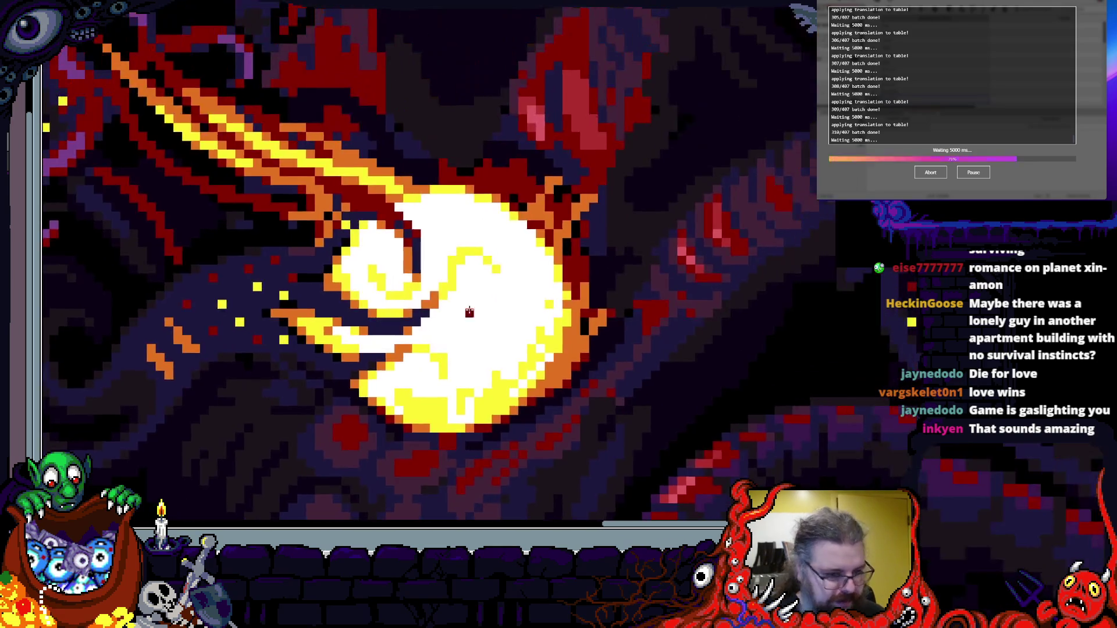
scroll(425, 42, up, 2)
scroll(425, 42, up, 1)
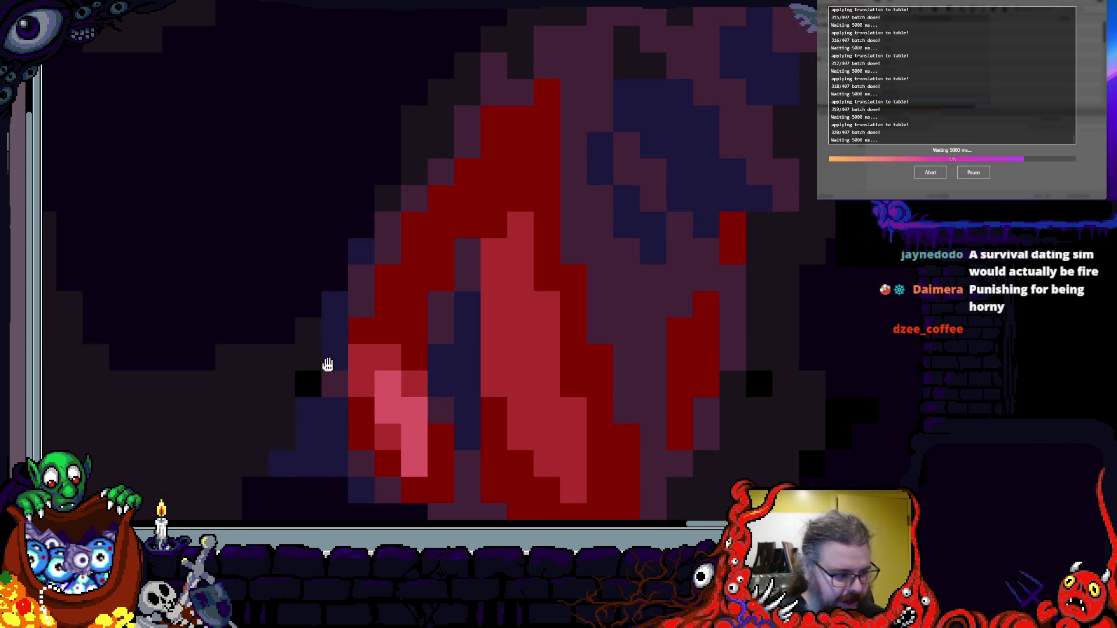
scroll(325, 365, up, 1)
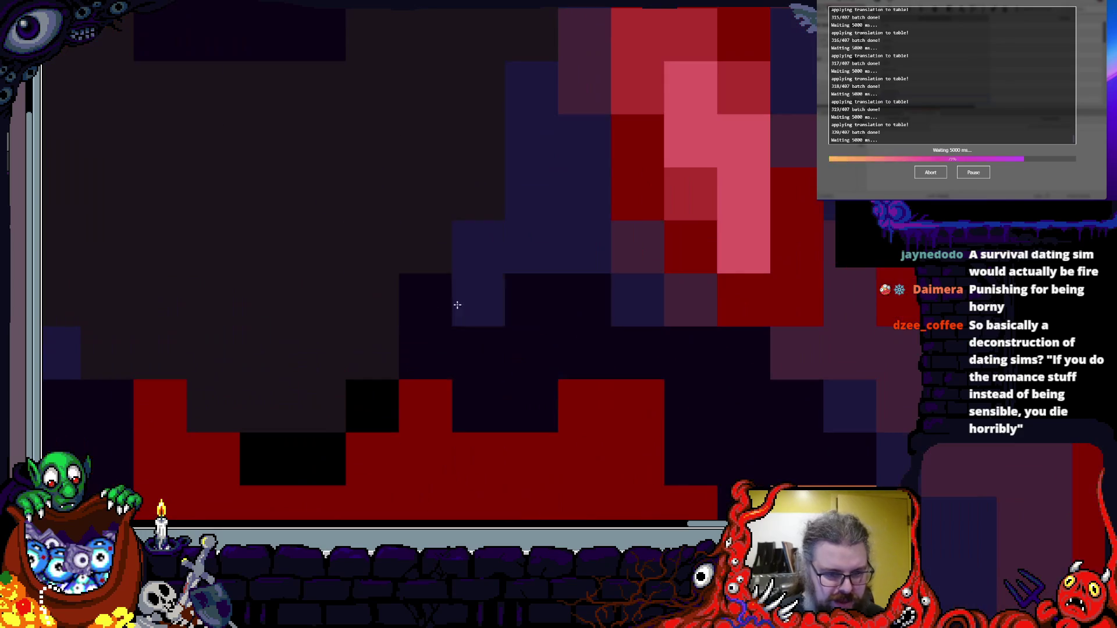
mouse_move(785, 406)
mouse_down()
mouse_move(451, 230)
mouse_move(579, 354)
mouse_move(587, 390)
mouse_up()
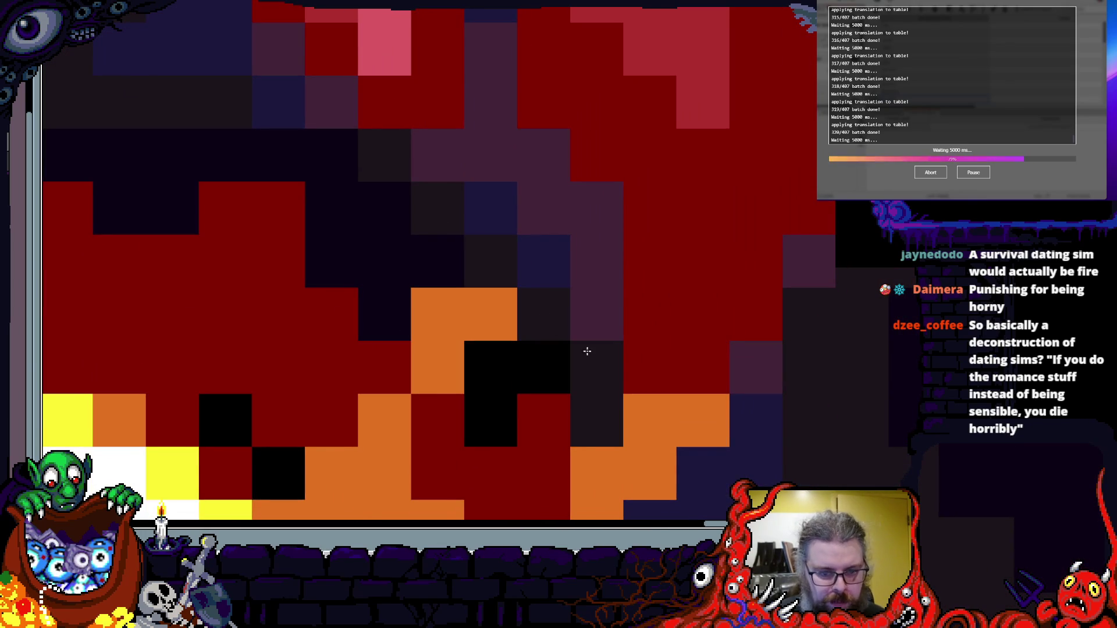
scroll(601, 372, down, 2)
scroll(611, 451, up, 2)
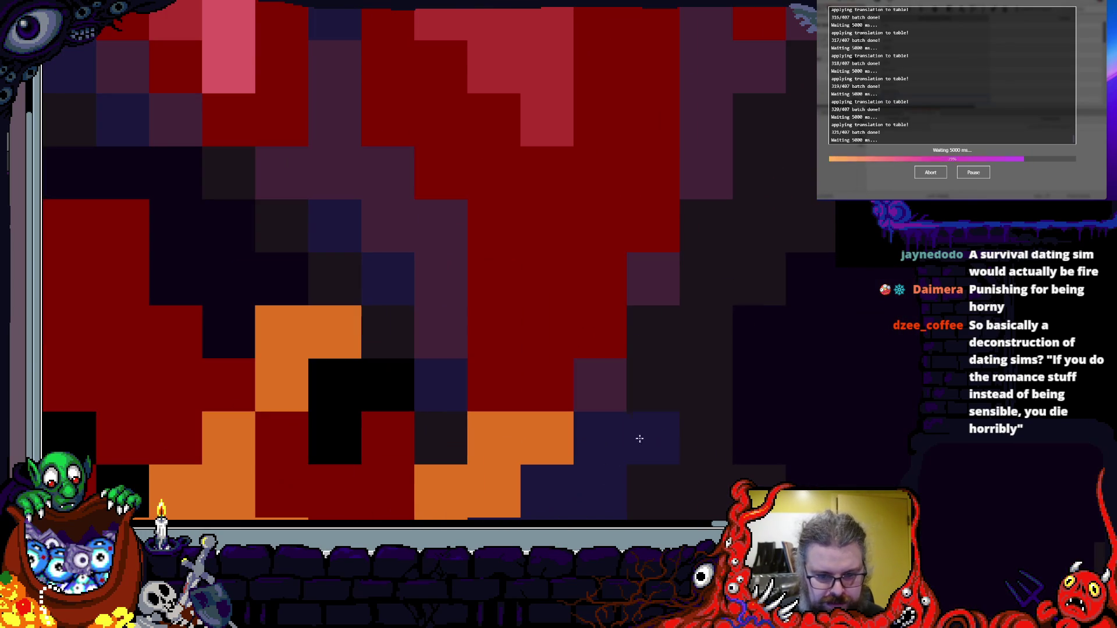
drag(702, 268, 680, 456)
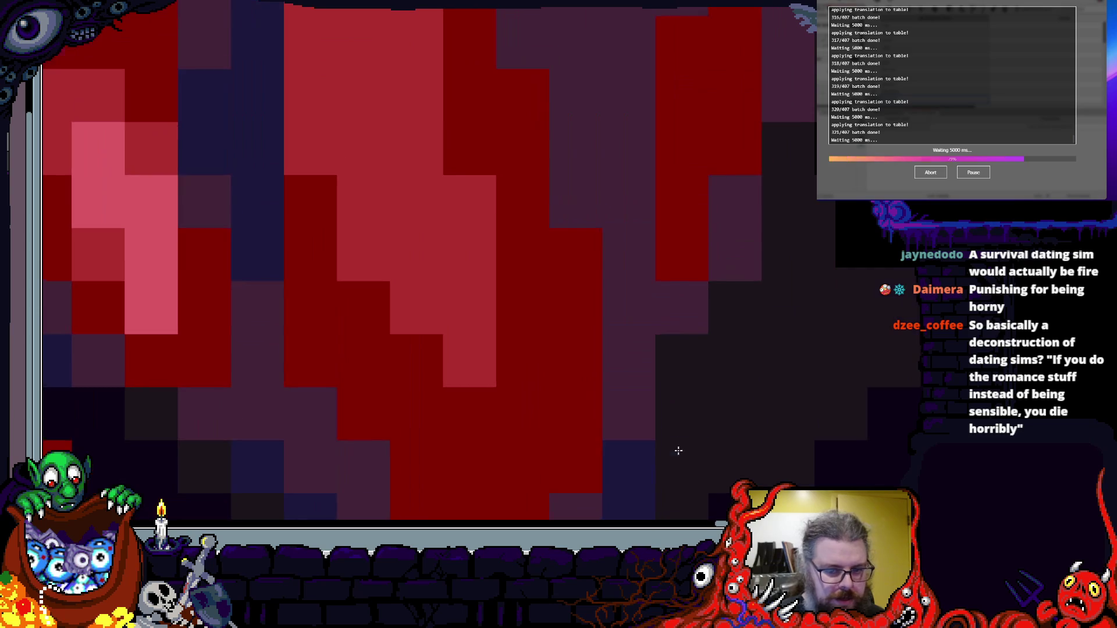
scroll(722, 373, down, 1)
scroll(724, 349, down, 1)
scroll(674, 419, down, 2)
scroll(673, 419, up, 2)
scroll(668, 442, down, 4)
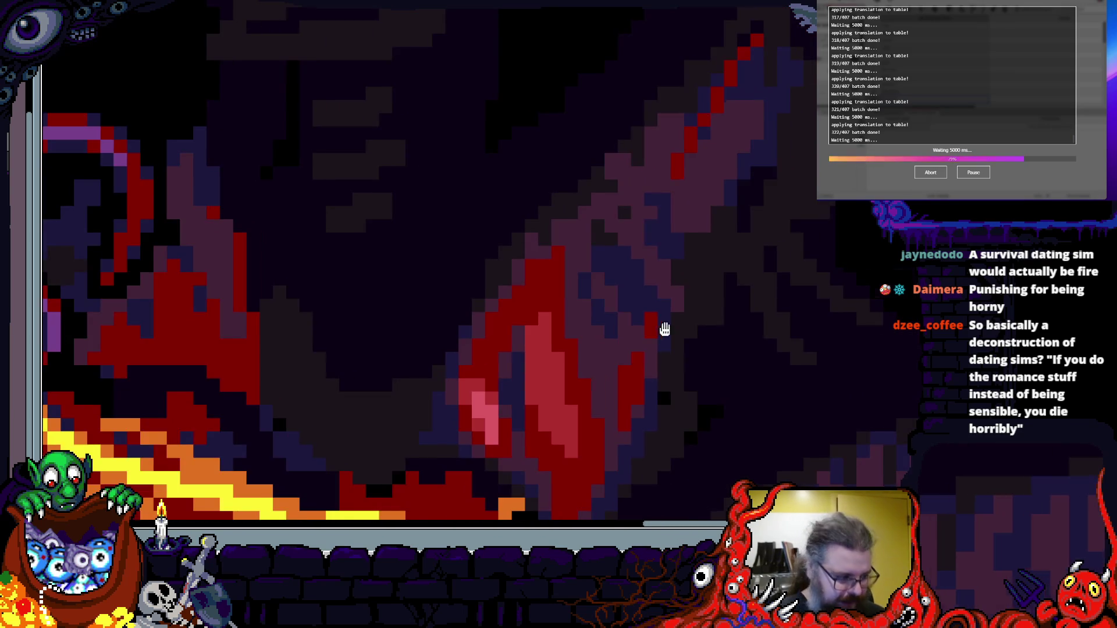
scroll(661, 326, up, 2)
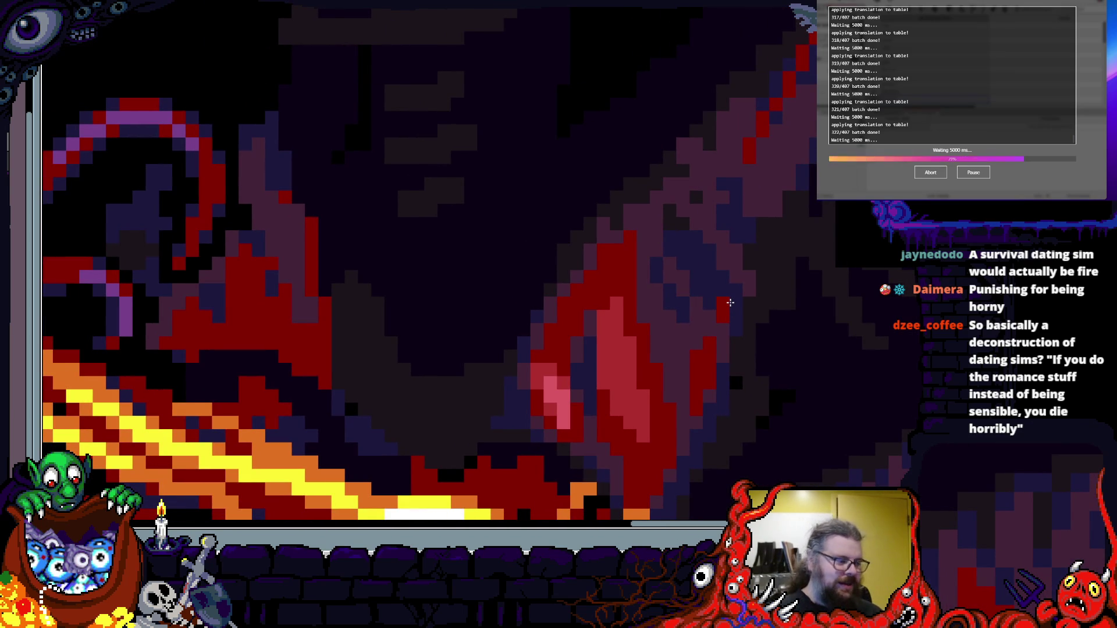
scroll(518, 382, up, 2)
scroll(583, 391, down, 2)
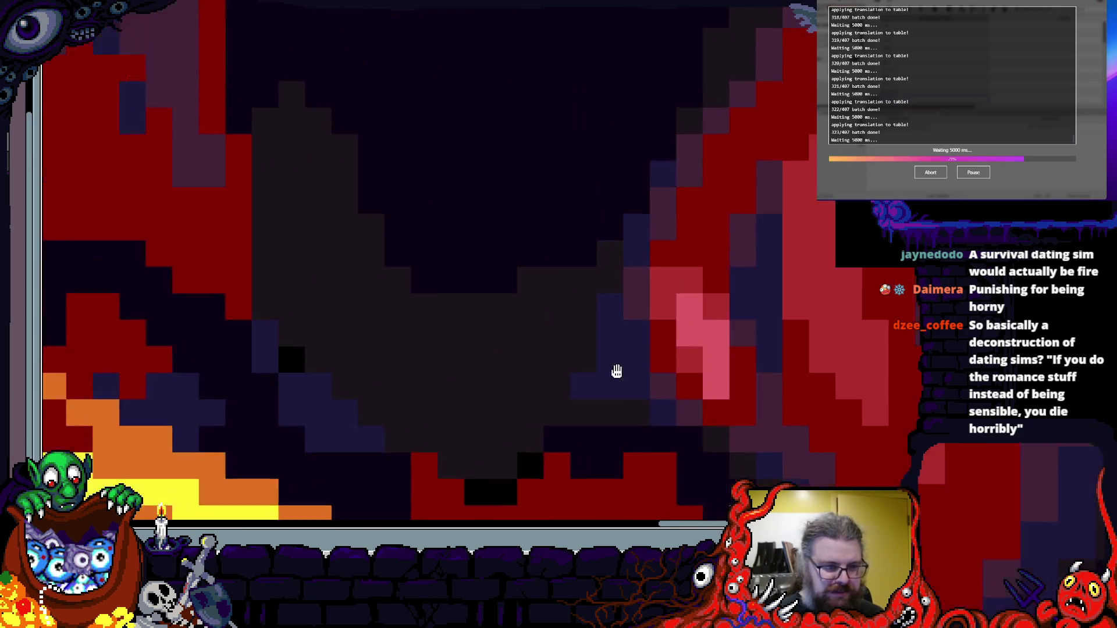
scroll(545, 414, up, 1)
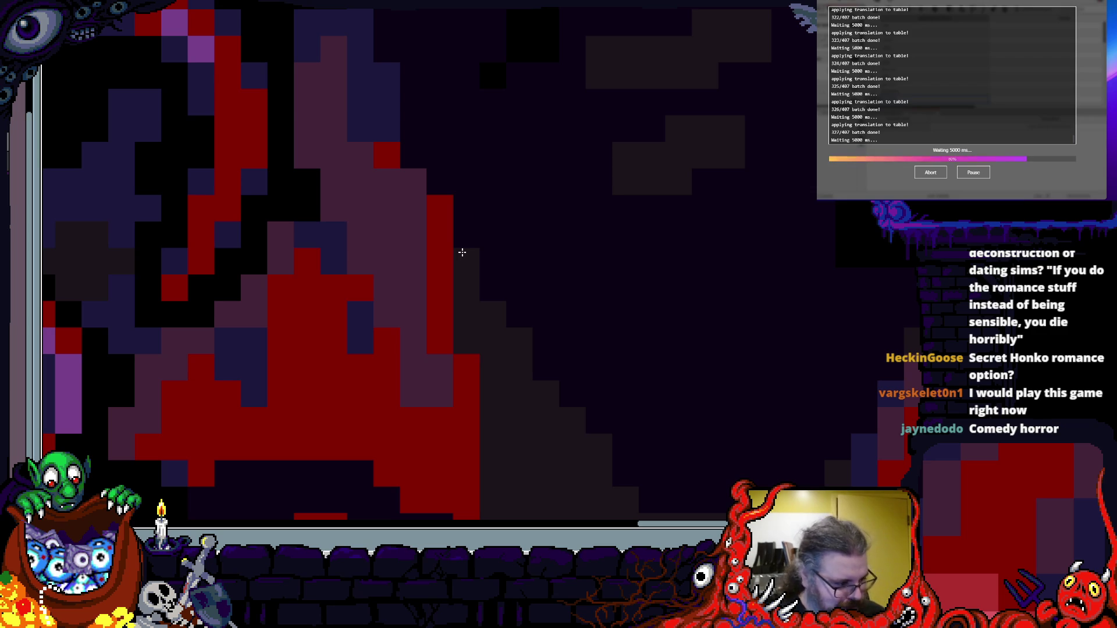
- Paint a stroke of purple pixels along the creature's ring-mouth outline
scroll(462, 252, down, 3)
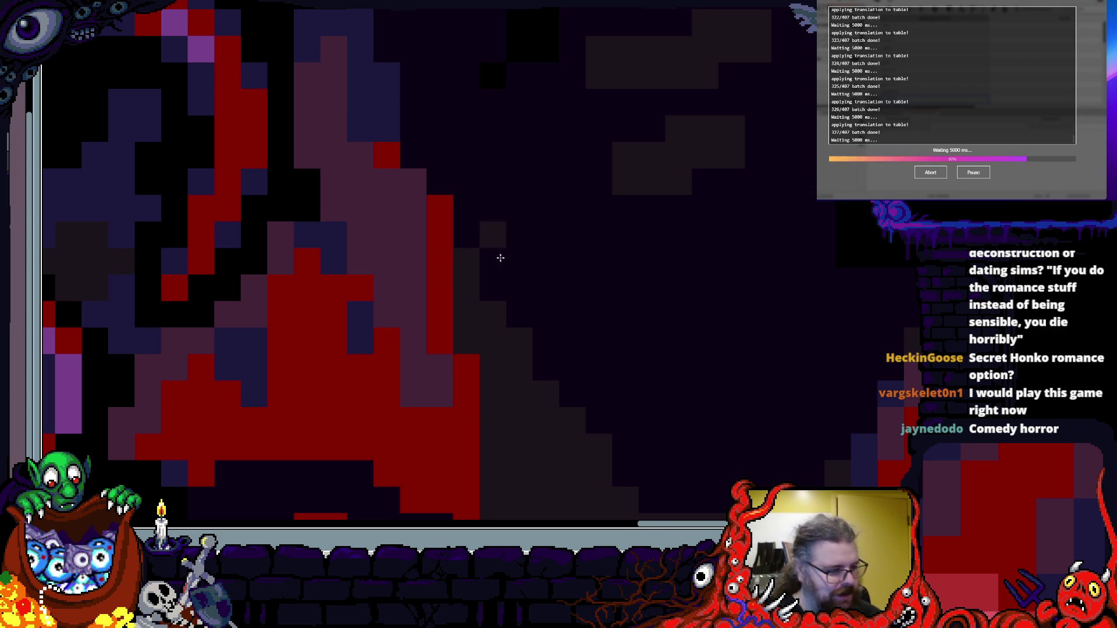
scroll(653, 205, up, 3)
scroll(737, 218, up, 2)
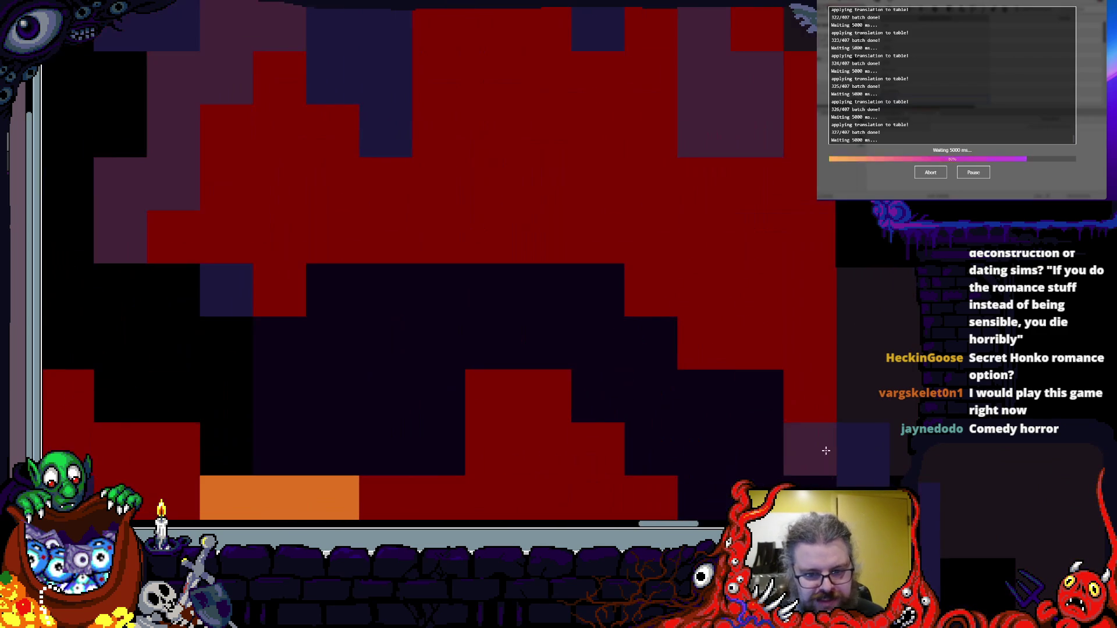
mouse_move(602, 292)
mouse_down()
mouse_move(442, 317)
mouse_move(431, 289)
mouse_move(352, 279)
mouse_move(387, 330)
mouse_move(337, 308)
mouse_move(327, 220)
mouse_up()
scroll(437, 303, down, 2)
scroll(326, 220, up, 2)
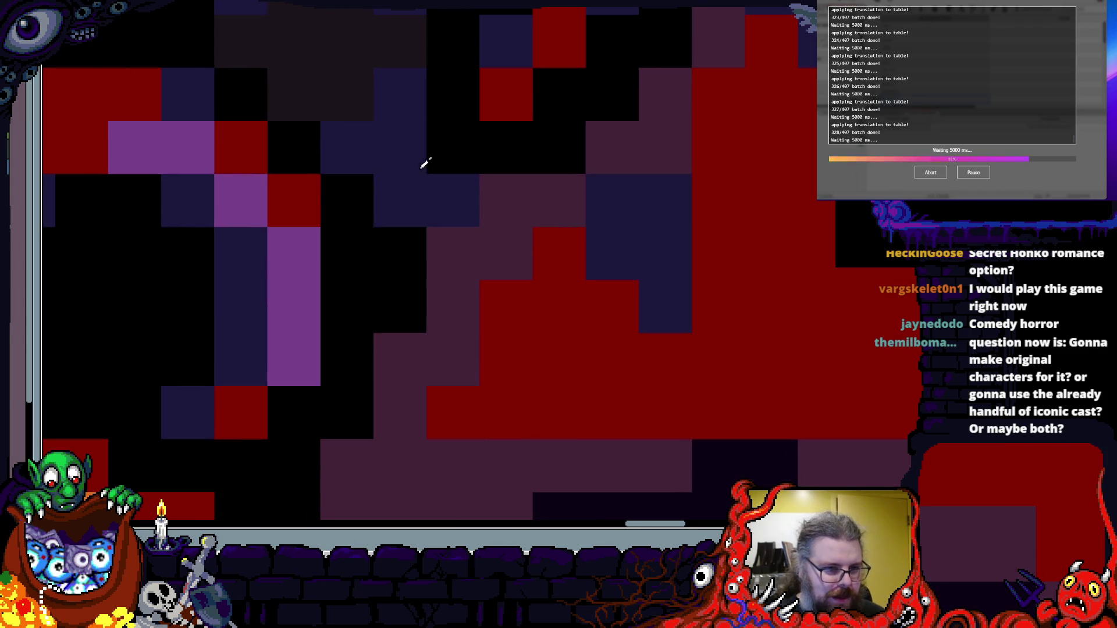
scroll(412, 329, down, 2)
scroll(364, 357, up, 2)
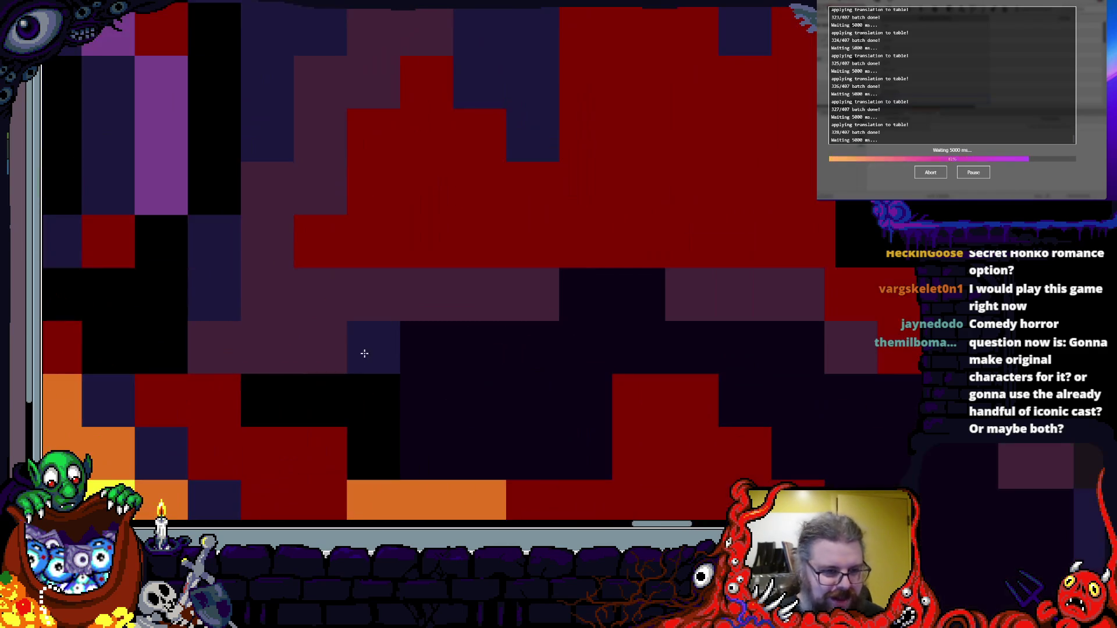
scroll(322, 252, right, 3)
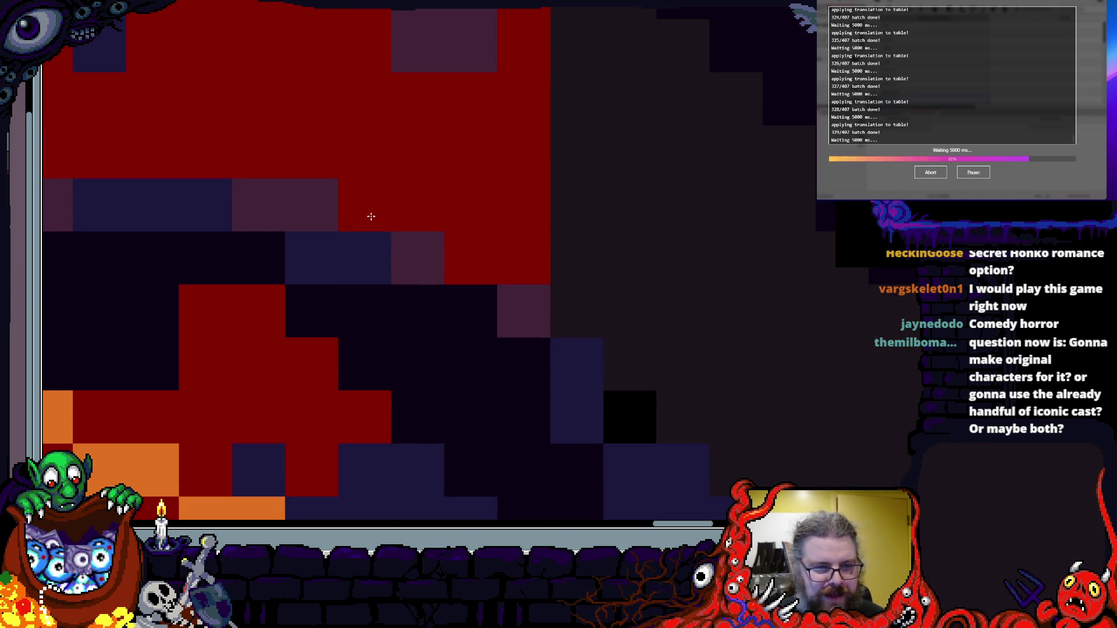
scroll(602, 309, down, 3)
scroll(602, 309, up, 1)
scroll(602, 309, right, 1)
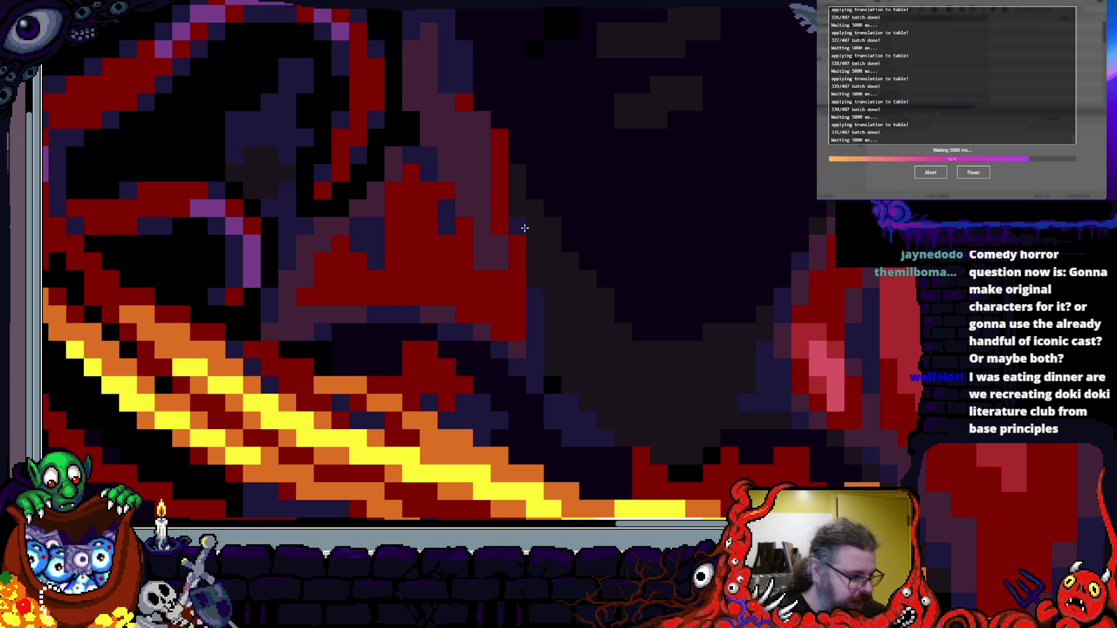
- Turn near-black pixels to the right of the beam dark grey
scroll(513, 258, up, 2)
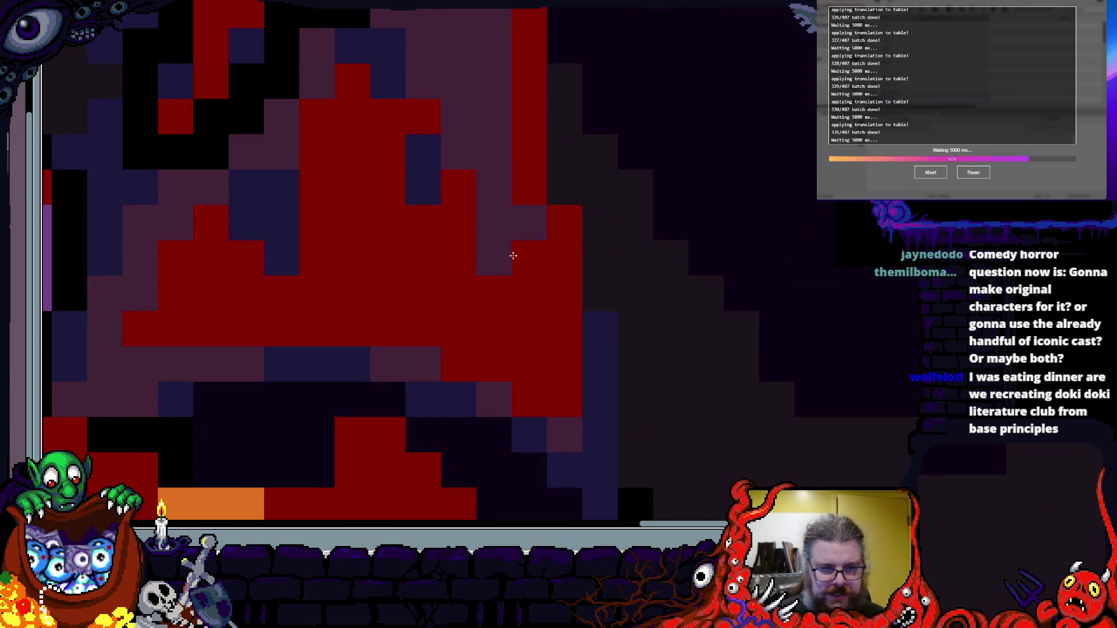
drag(504, 231, 507, 242)
scroll(489, 235, down, 3)
scroll(466, 175, up, 2)
scroll(575, 243, up, 3)
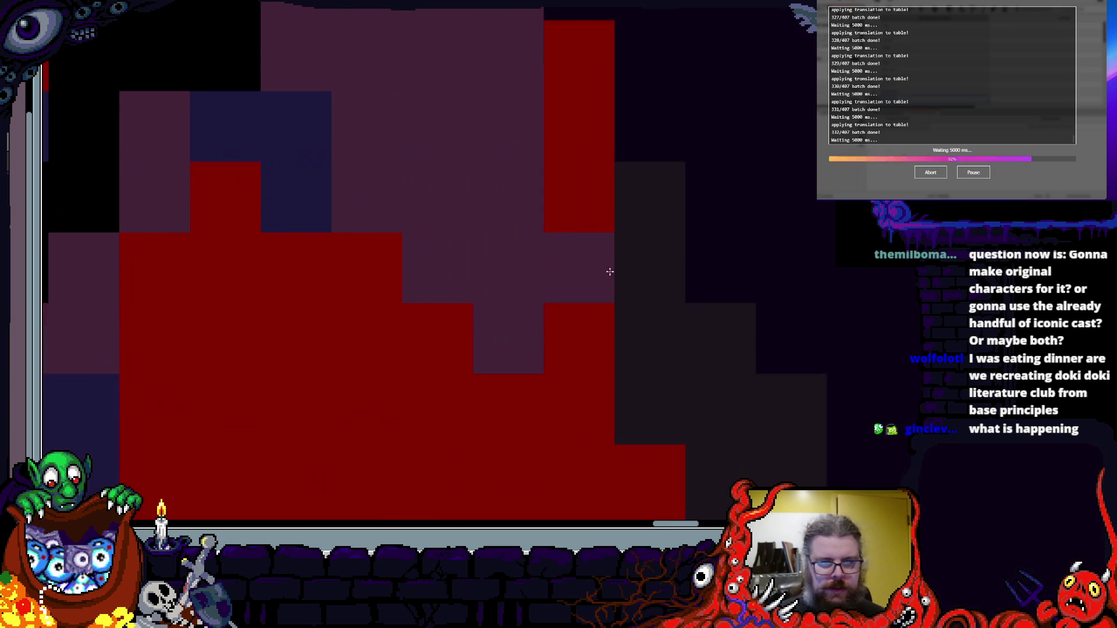
scroll(653, 338, down, 3)
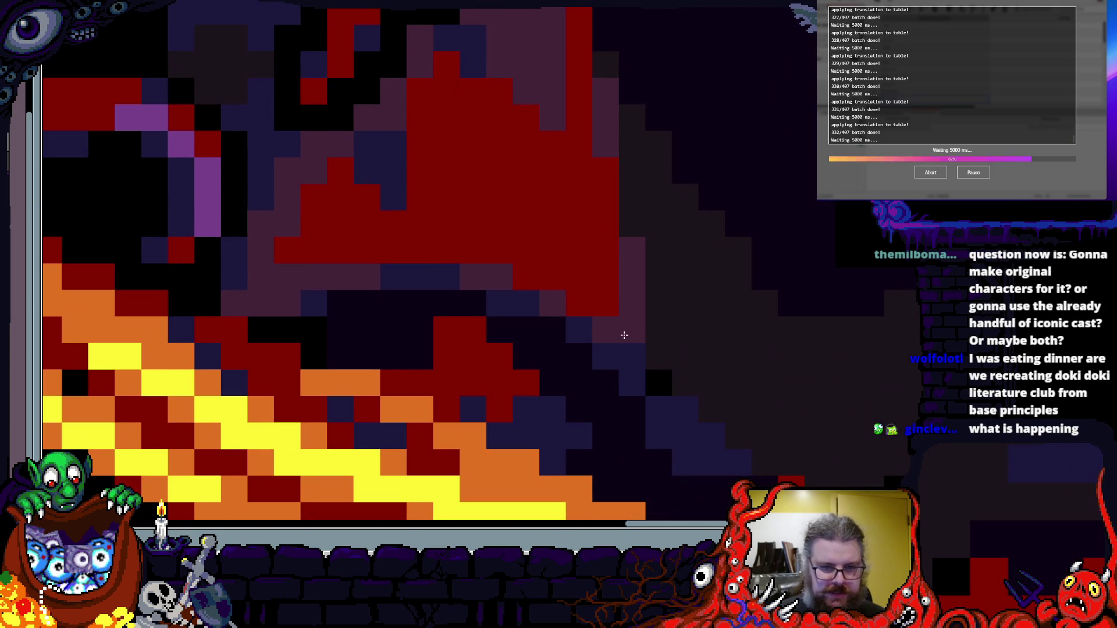
drag(648, 312, 523, 318)
scroll(432, 187, up, 2)
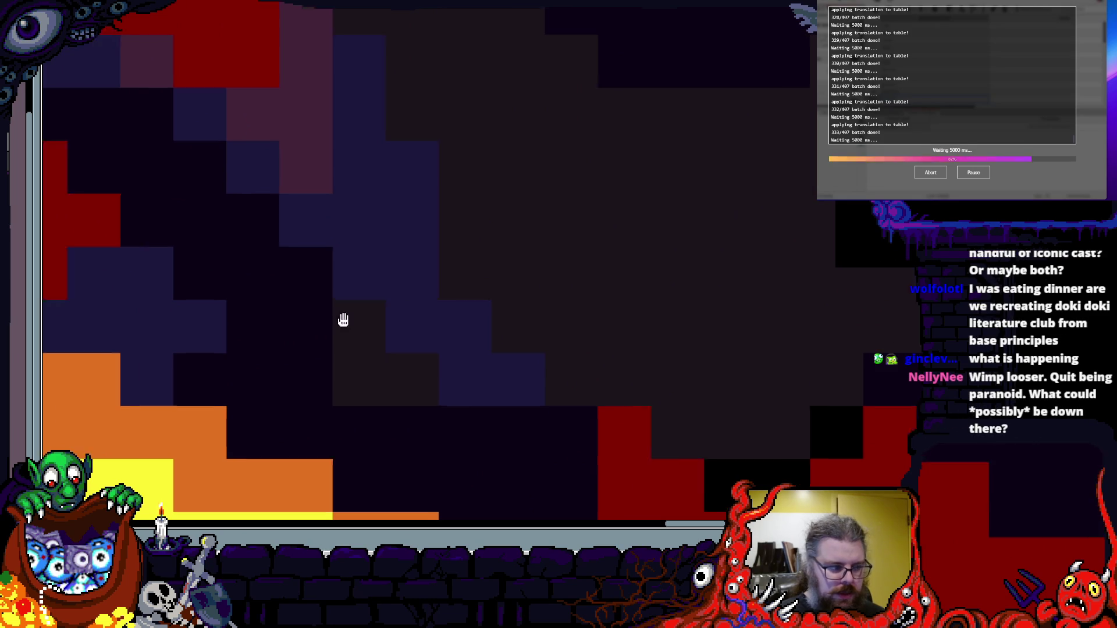
scroll(553, 349, down, 2)
scroll(573, 359, up, 2)
scroll(516, 304, left, 2)
click(509, 214)
click(567, 252)
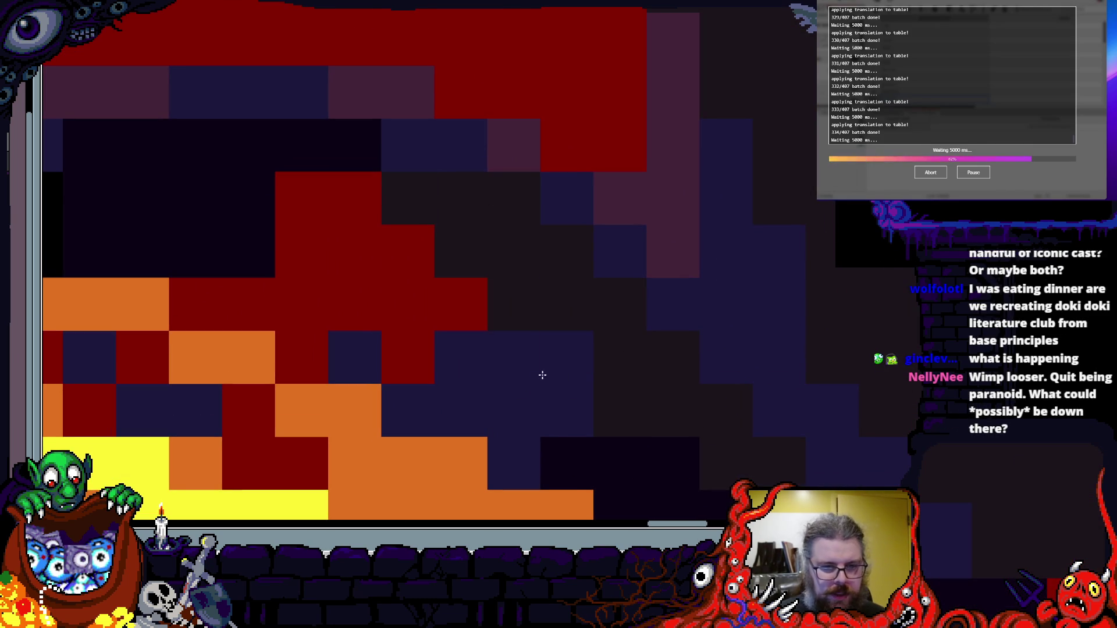
- Turn two navy pixels dark purple and paint a run of purple pixels
scroll(780, 252, left, 3)
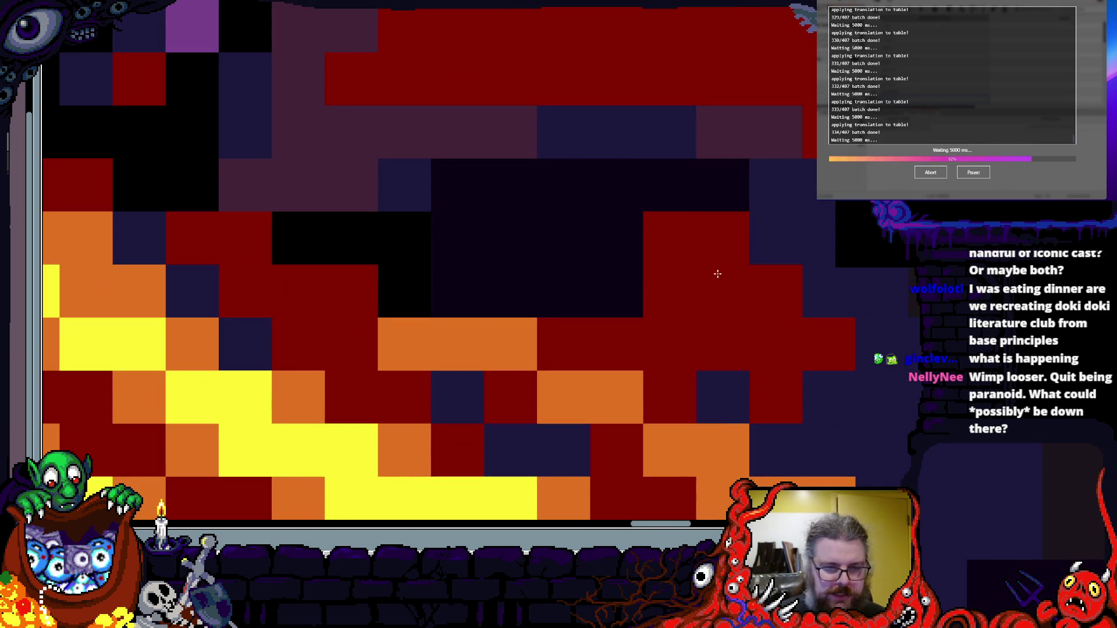
scroll(602, 297, right, 3)
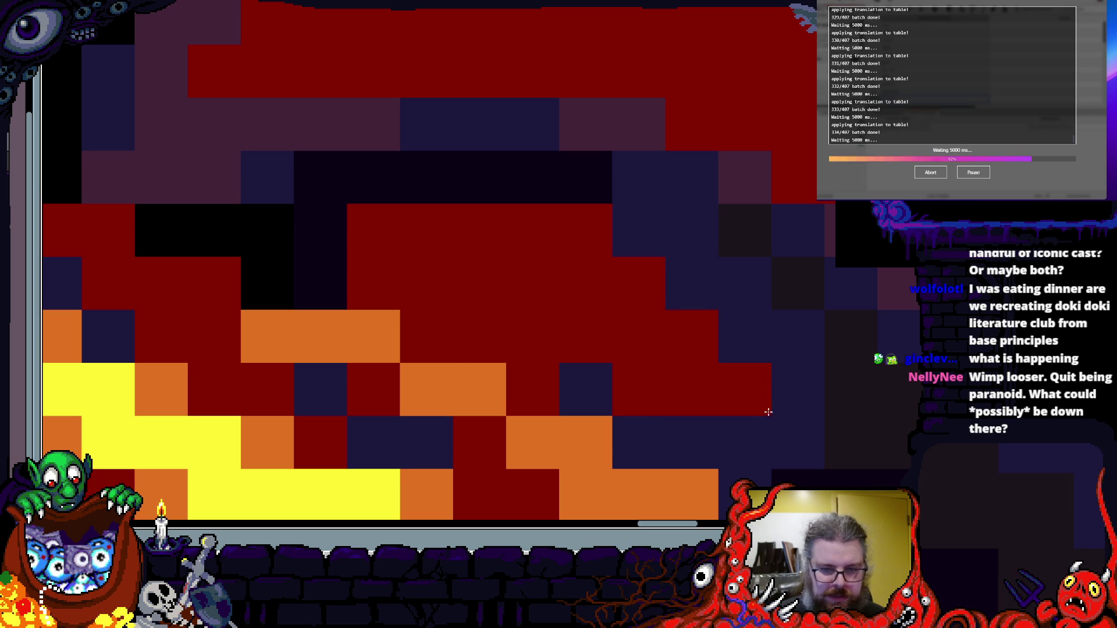
click(696, 435)
click(588, 389)
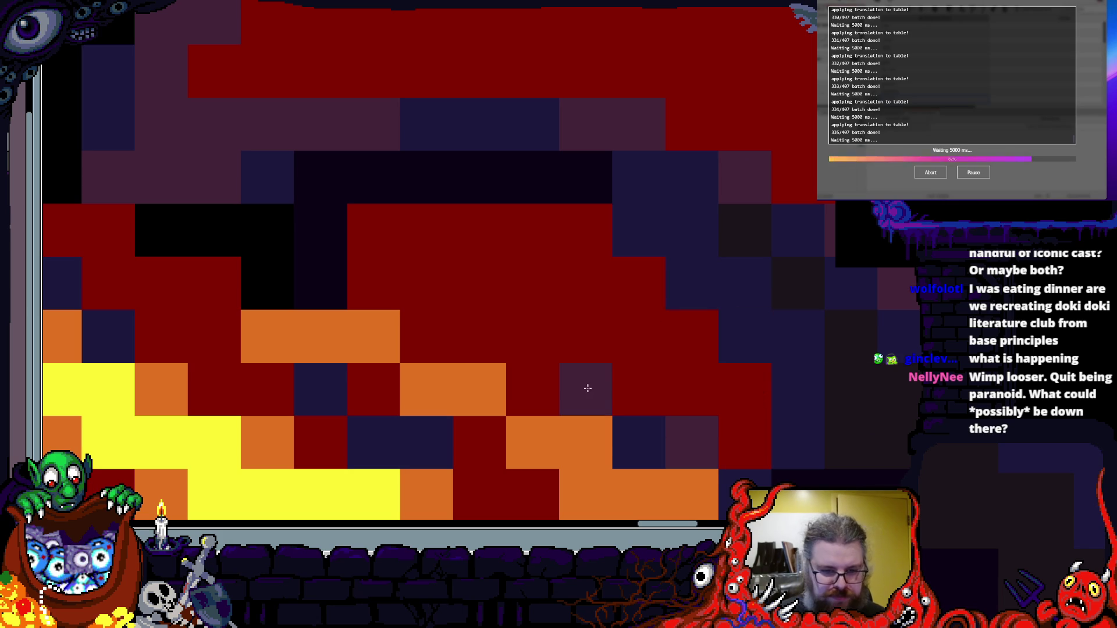
mouse_move(282, 282)
mouse_down()
mouse_move(434, 215)
mouse_move(339, 259)
mouse_up()
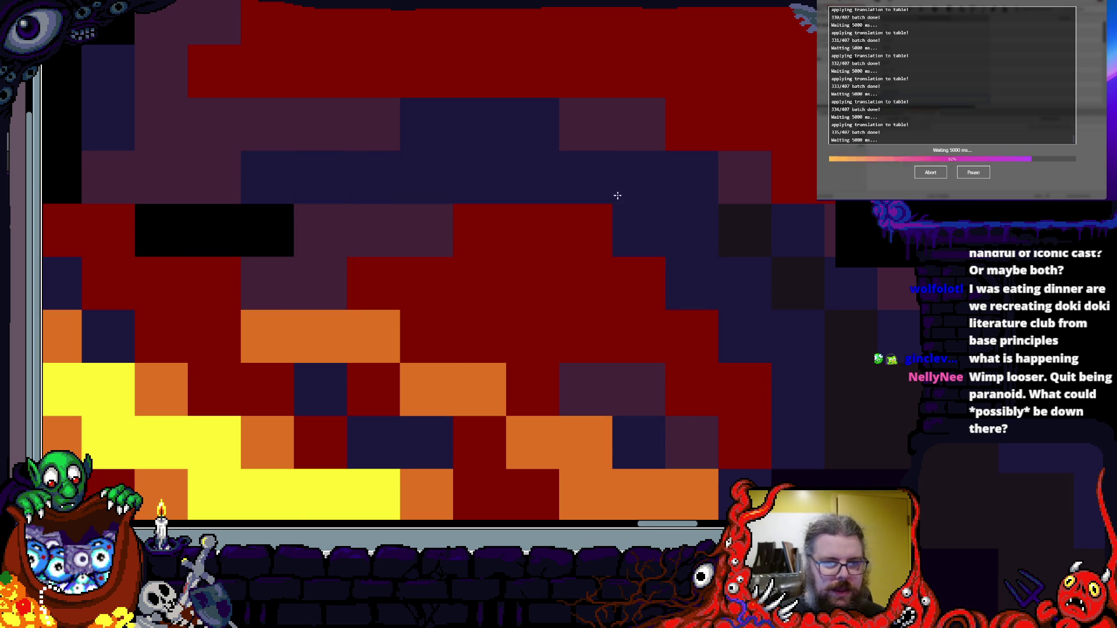
scroll(646, 215, left, 4)
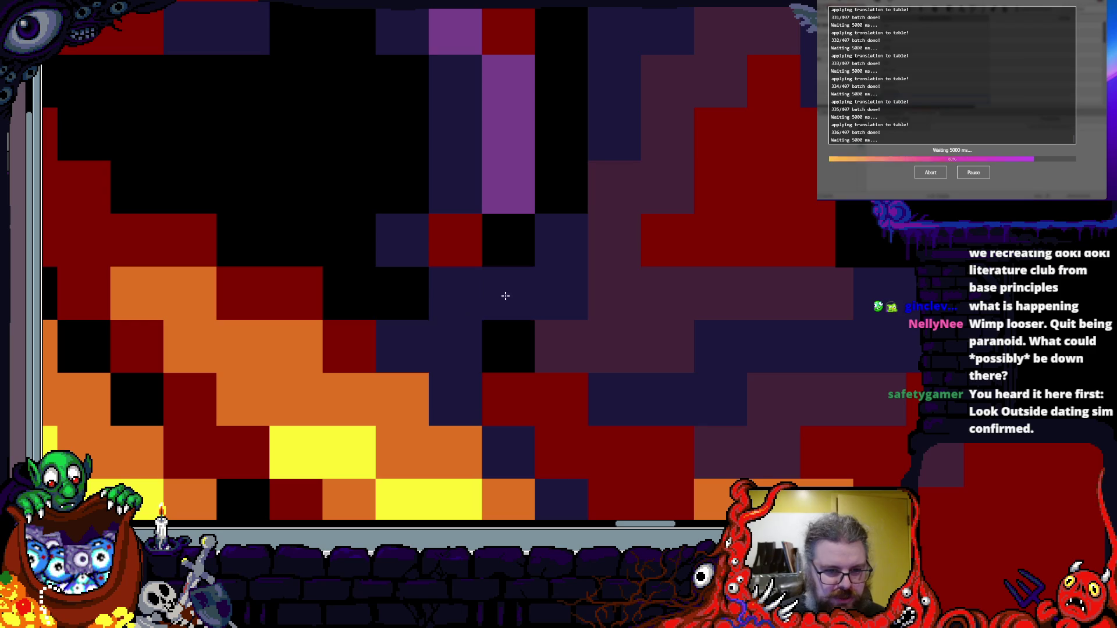
- Repaint the red flesh edge with purple highlights, red fills and a navy strip beside it
scroll(572, 192, down, 2)
scroll(573, 192, up, 2)
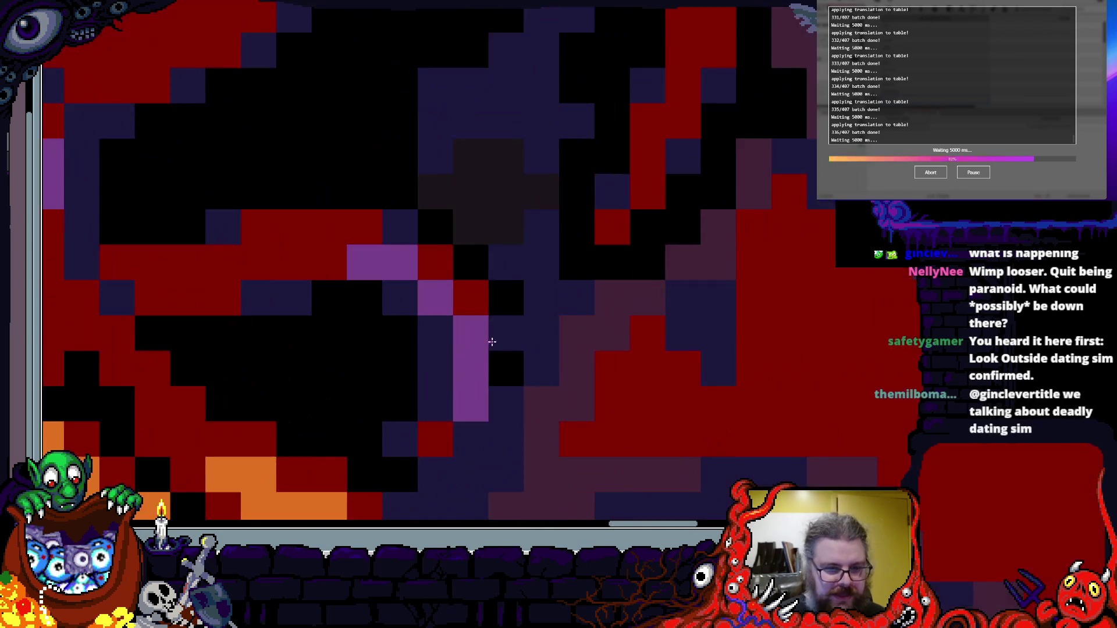
scroll(511, 336, down, 2)
scroll(515, 230, up, 2)
scroll(551, 288, down, 2)
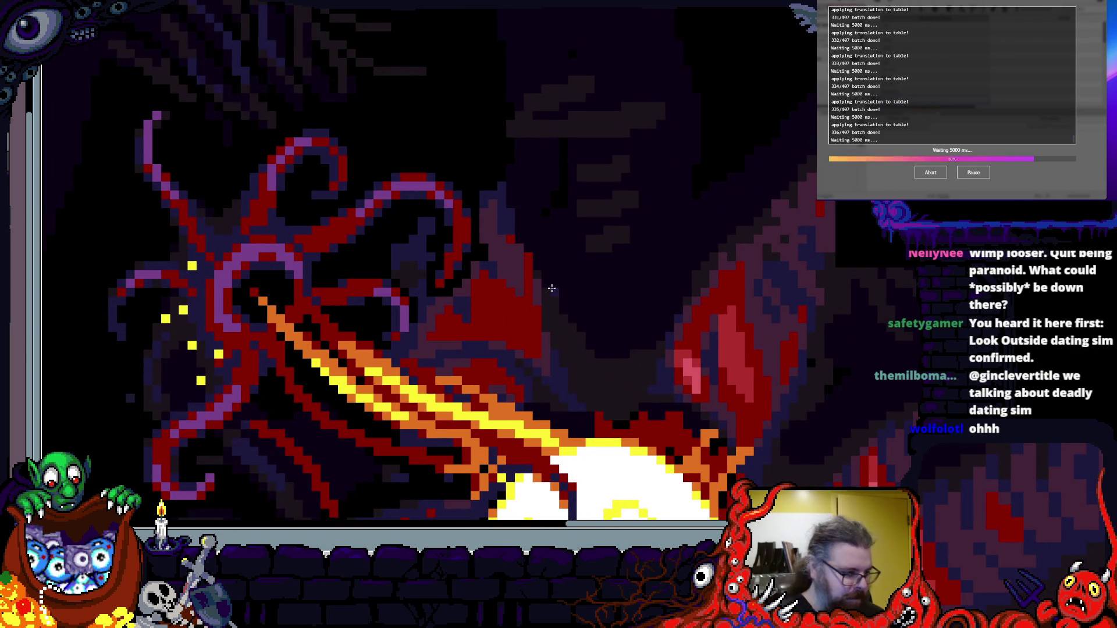
scroll(551, 288, up, 5)
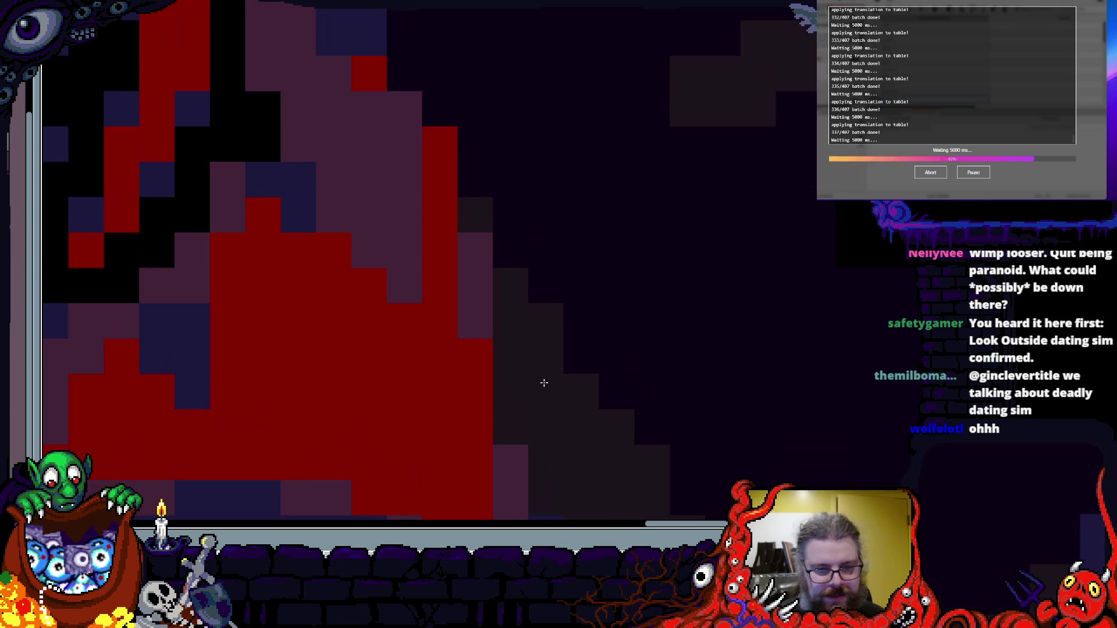
drag(531, 466, 532, 144)
scroll(529, 356, down, 2)
scroll(518, 351, up, 2)
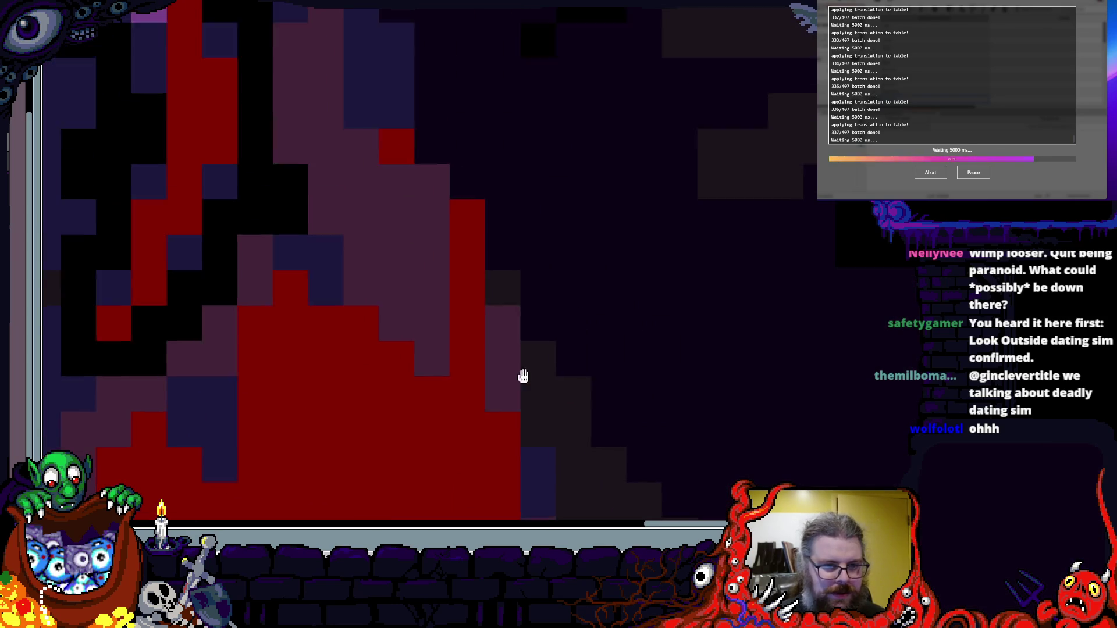
mouse_move(510, 373)
mouse_down()
mouse_move(456, 194)
mouse_move(463, 279)
mouse_up()
mouse_move(449, 391)
mouse_down()
mouse_move(337, 332)
mouse_move(350, 317)
mouse_up()
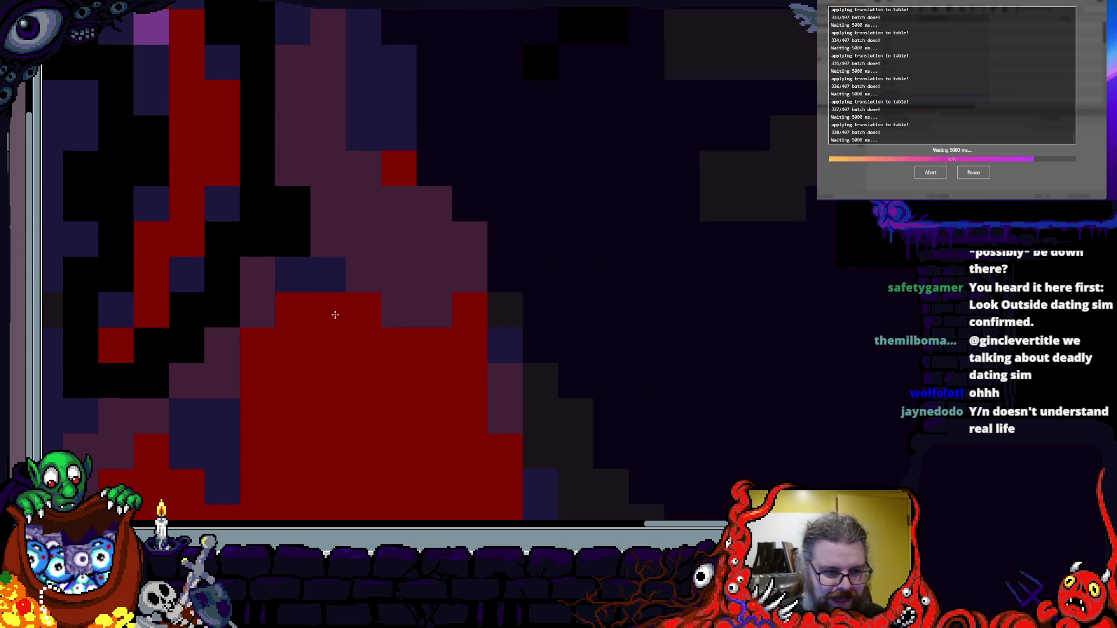
mouse_move(491, 304)
mouse_down()
mouse_move(425, 140)
mouse_move(386, 142)
mouse_up()
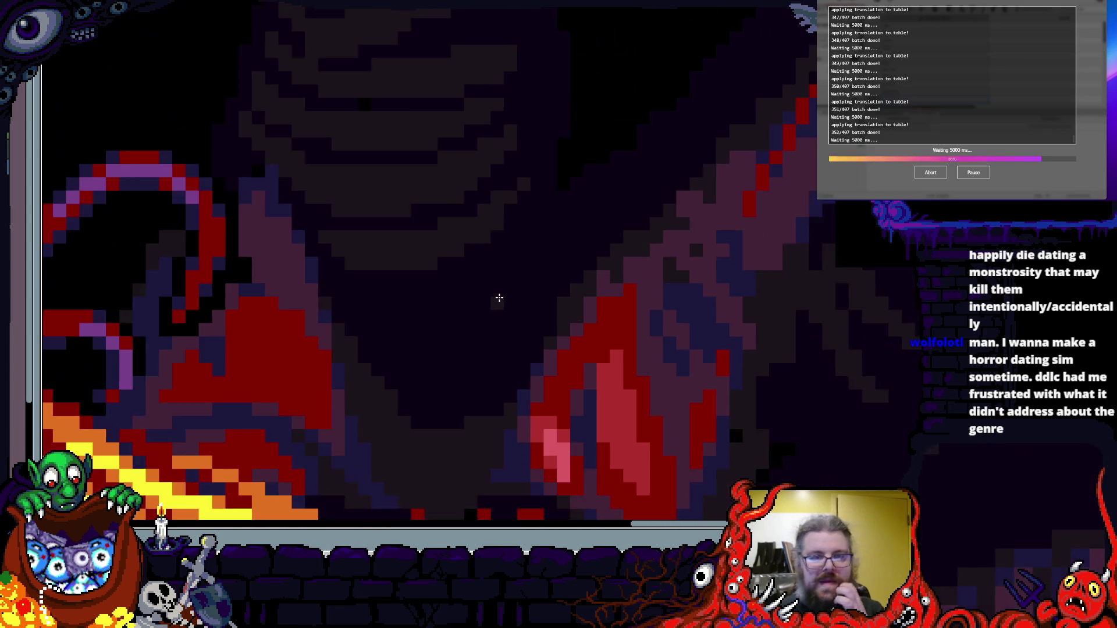
scroll(442, 329, up, 5)
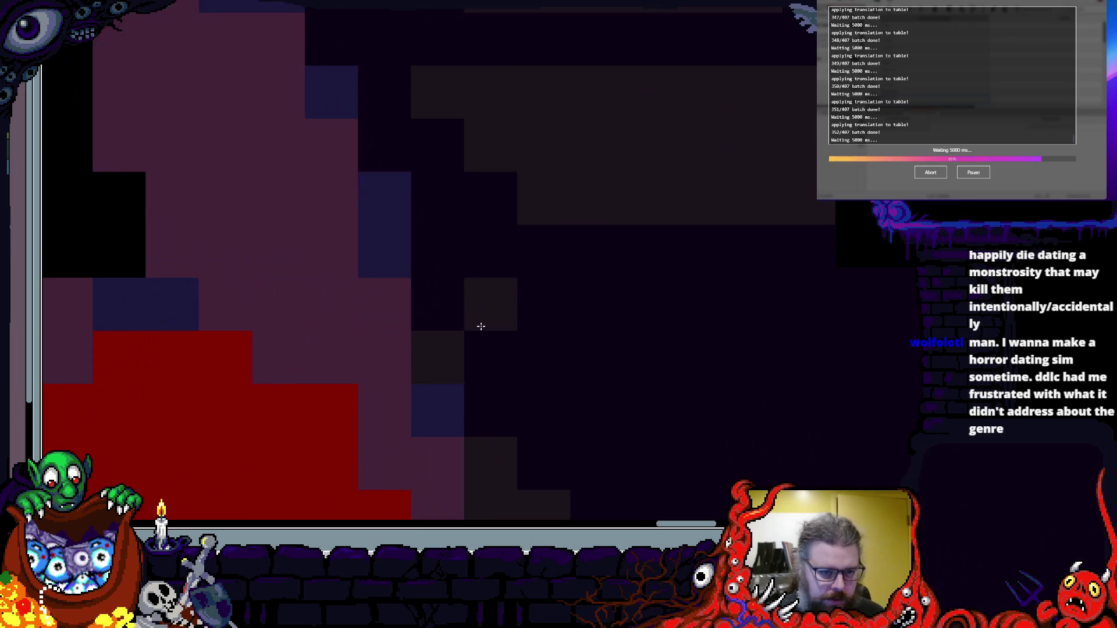
scroll(429, 257, down, 2)
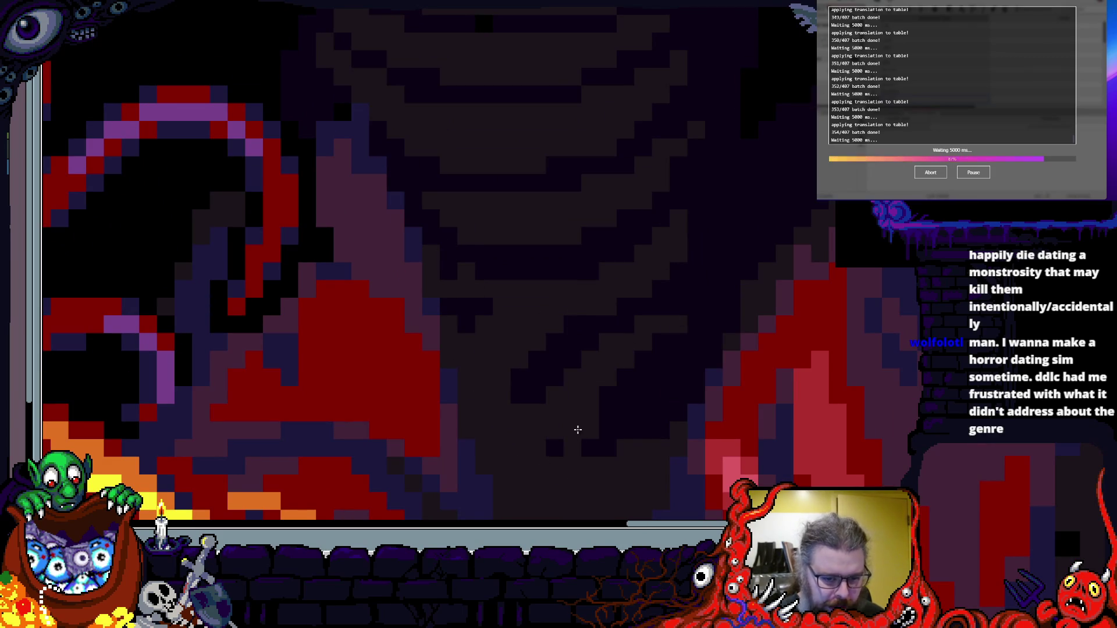
scroll(524, 418, up, 3)
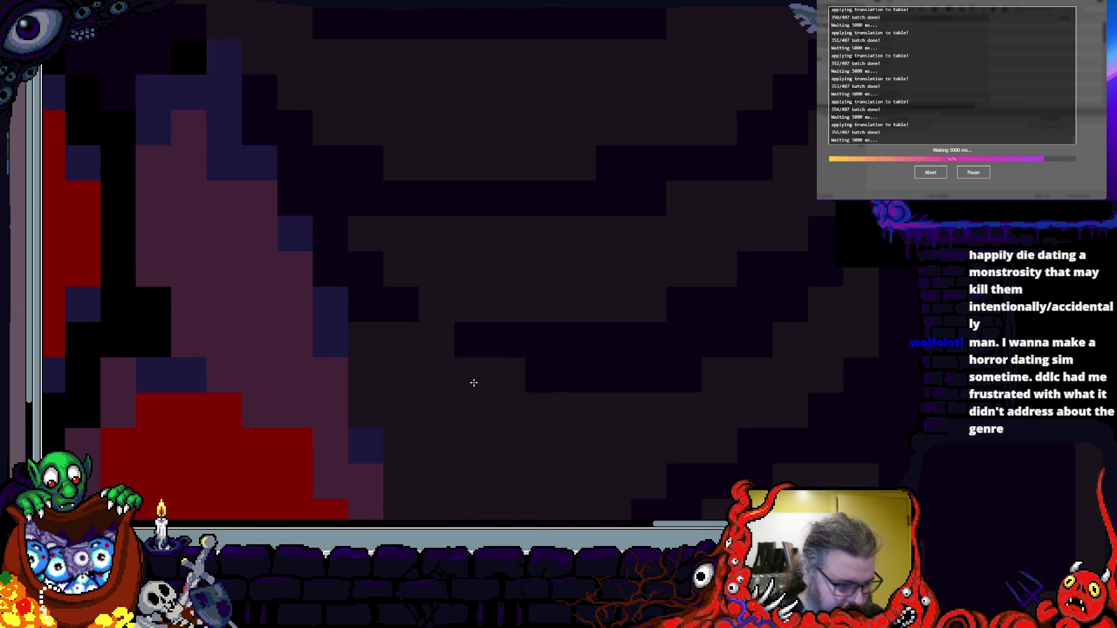
scroll(459, 307, down, 1)
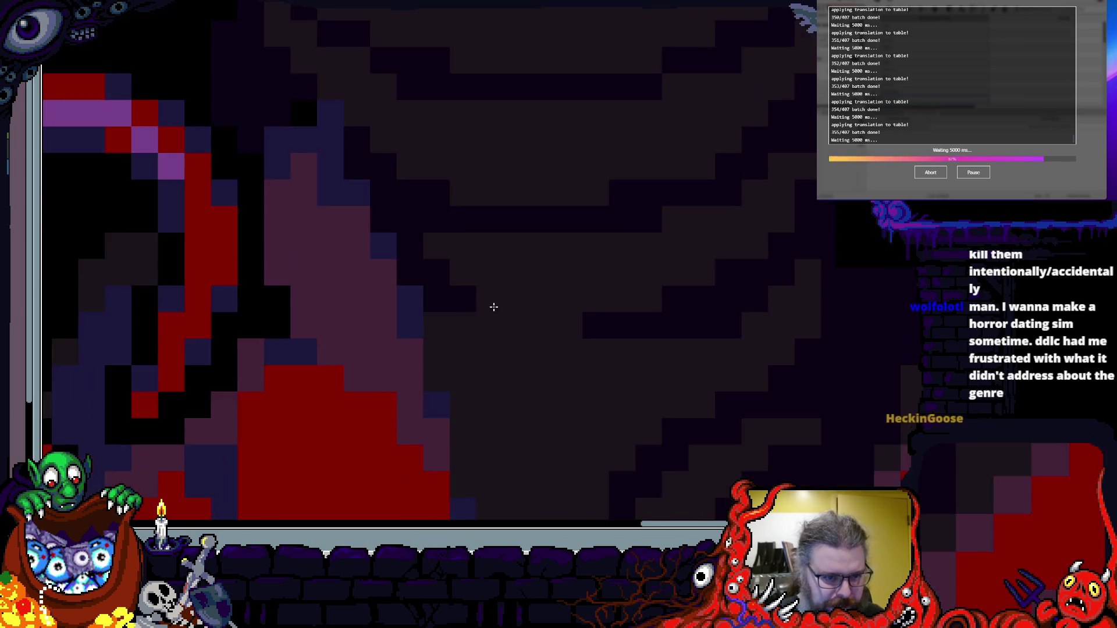
scroll(550, 439, up, 1)
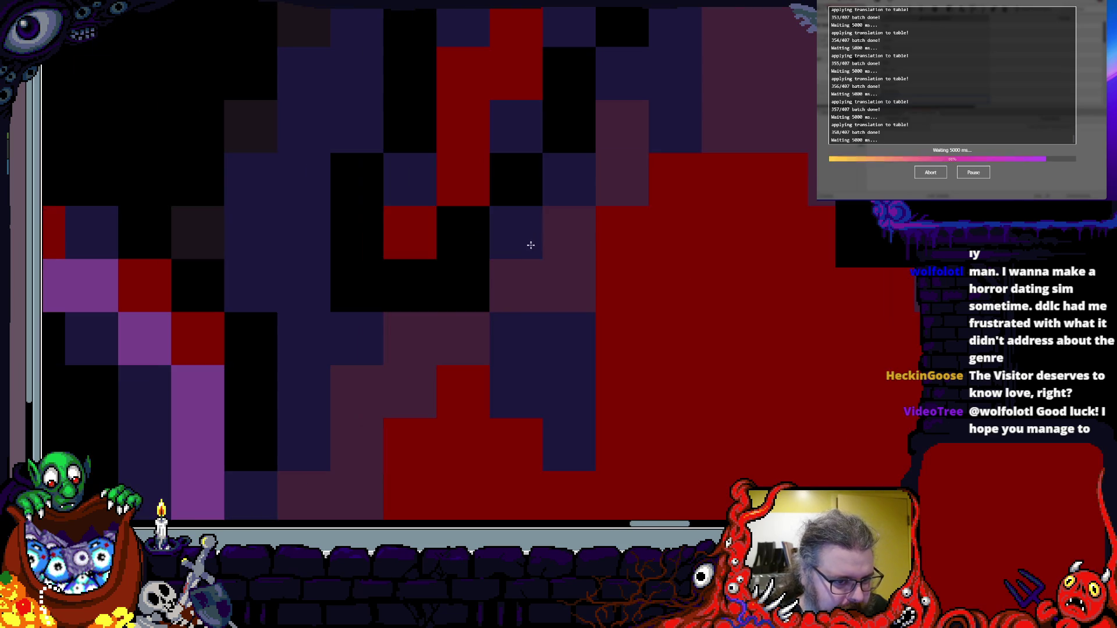
- Lighten a run of dark upper-body pixels to dark grey
scroll(543, 278, up, 2)
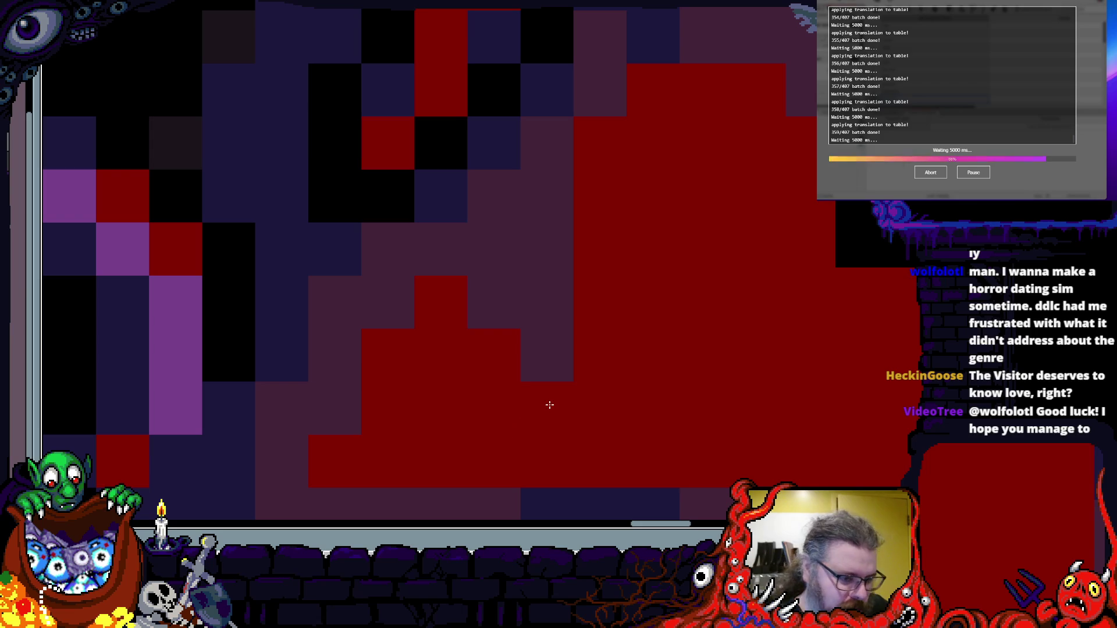
scroll(387, 195, down, 2)
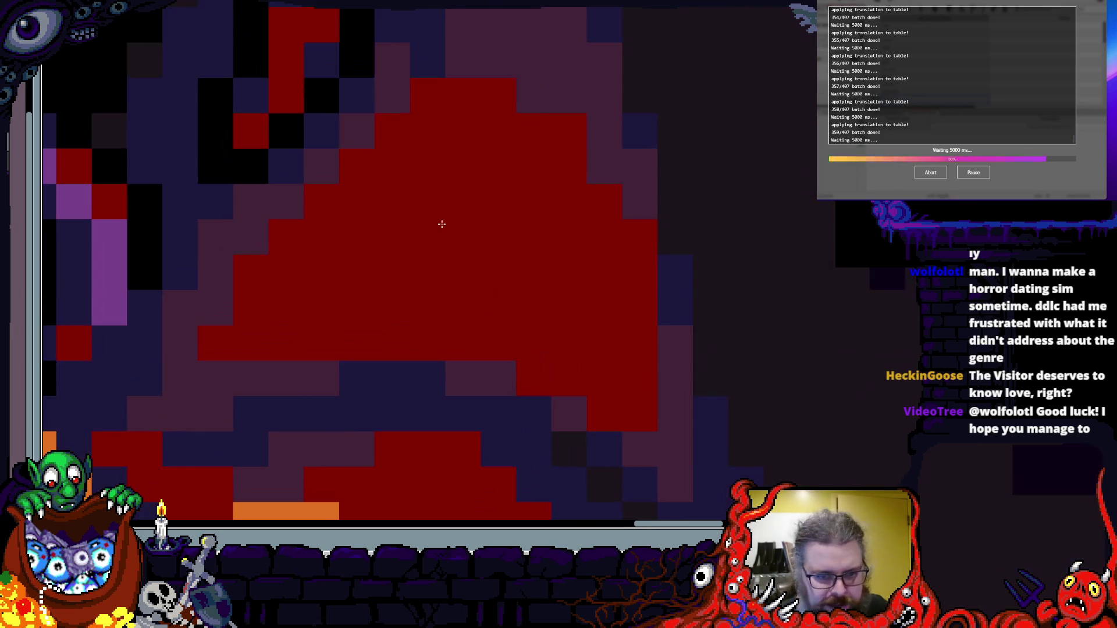
scroll(605, 156, up, 1)
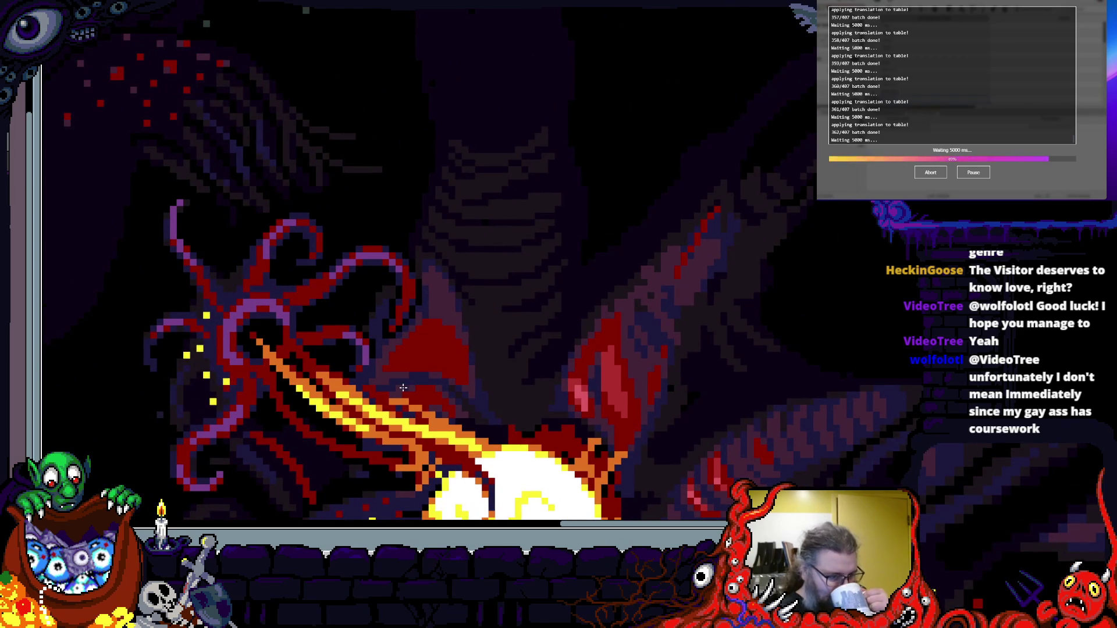
scroll(413, 342, up, 5)
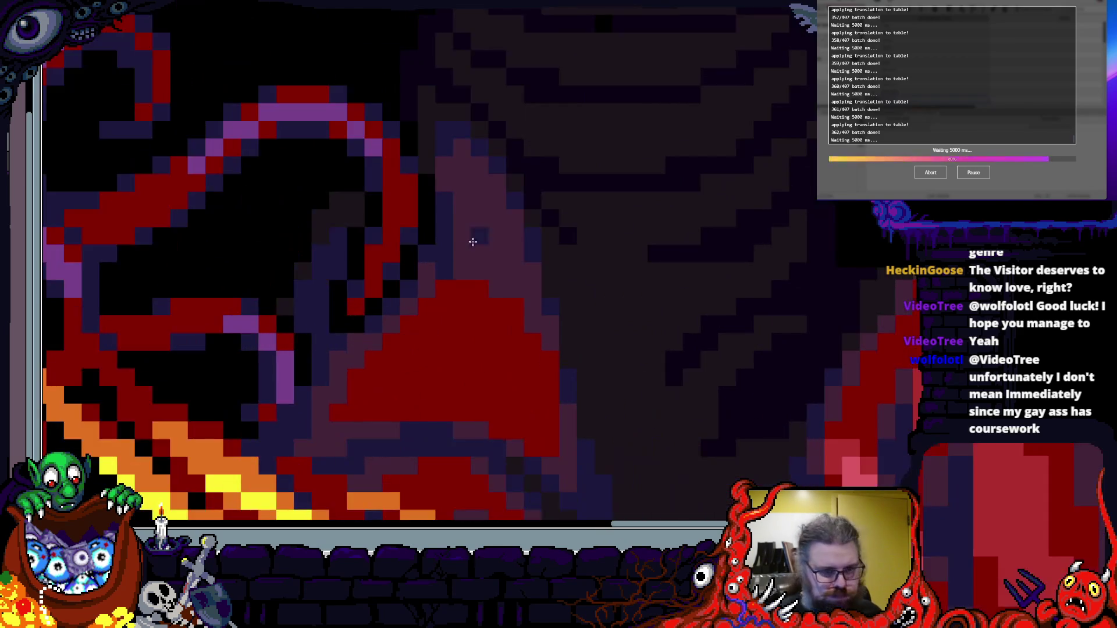
scroll(635, 319, down, 2)
scroll(582, 312, up, 1)
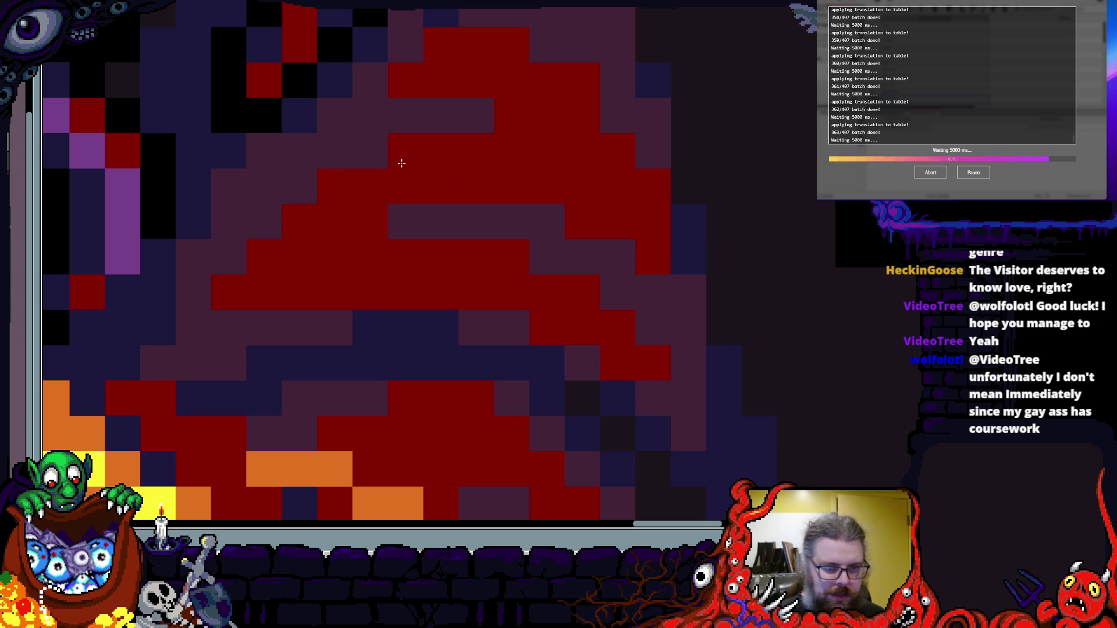
scroll(594, 413, up, 3)
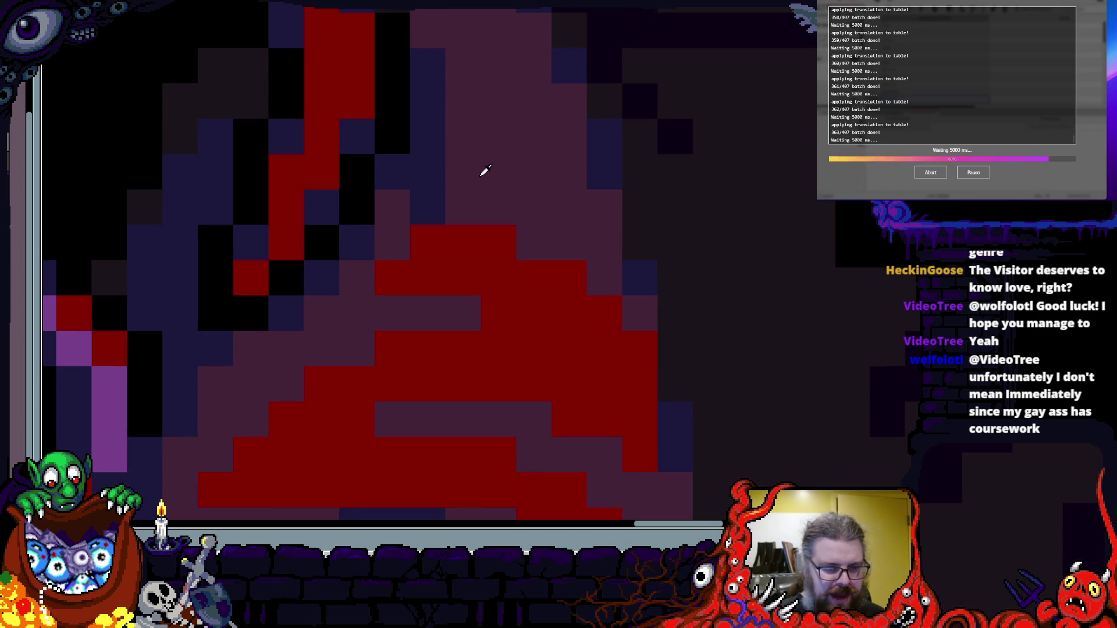
scroll(465, 257, down, 3)
scroll(479, 307, up, 3)
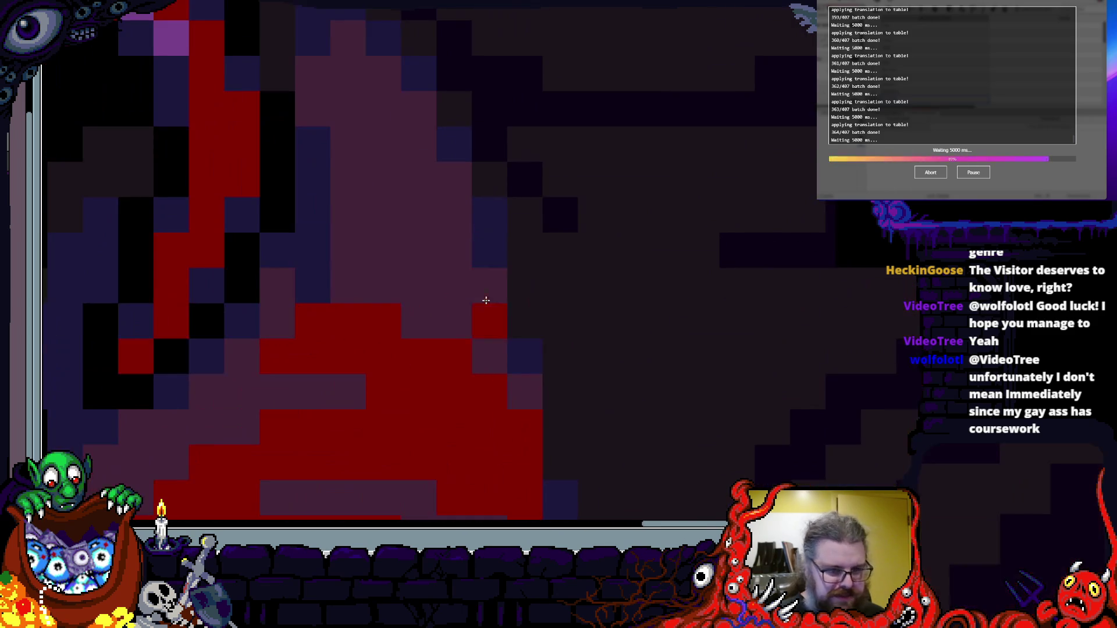
scroll(511, 231, down, 3)
scroll(309, 169, up, 3)
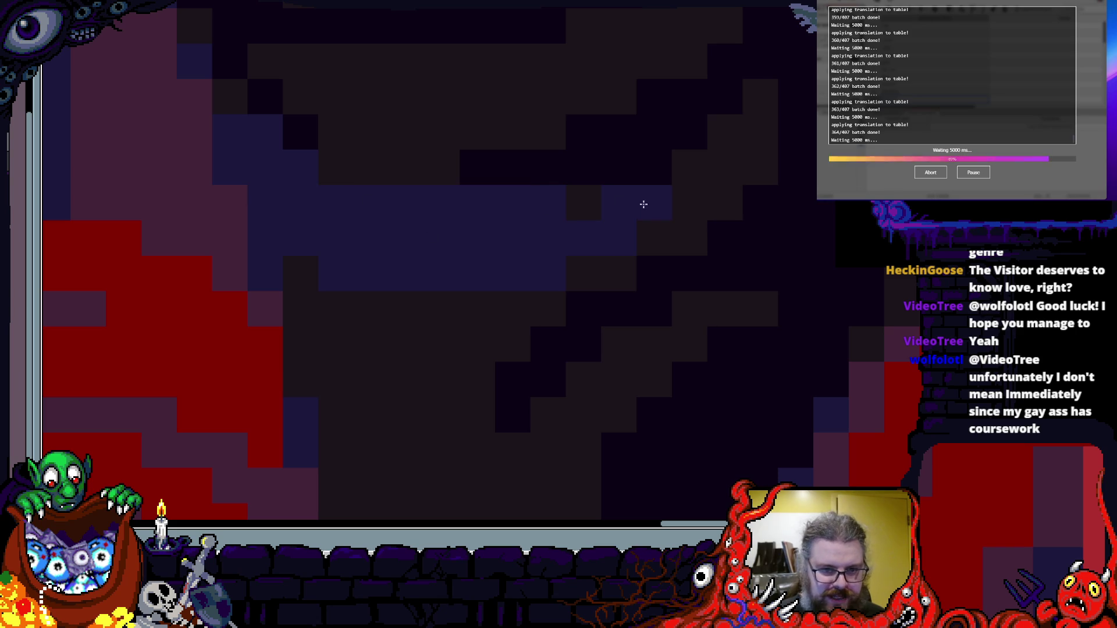
mouse_move(545, 205)
mouse_down()
mouse_move(611, 170)
mouse_move(680, 168)
mouse_up()
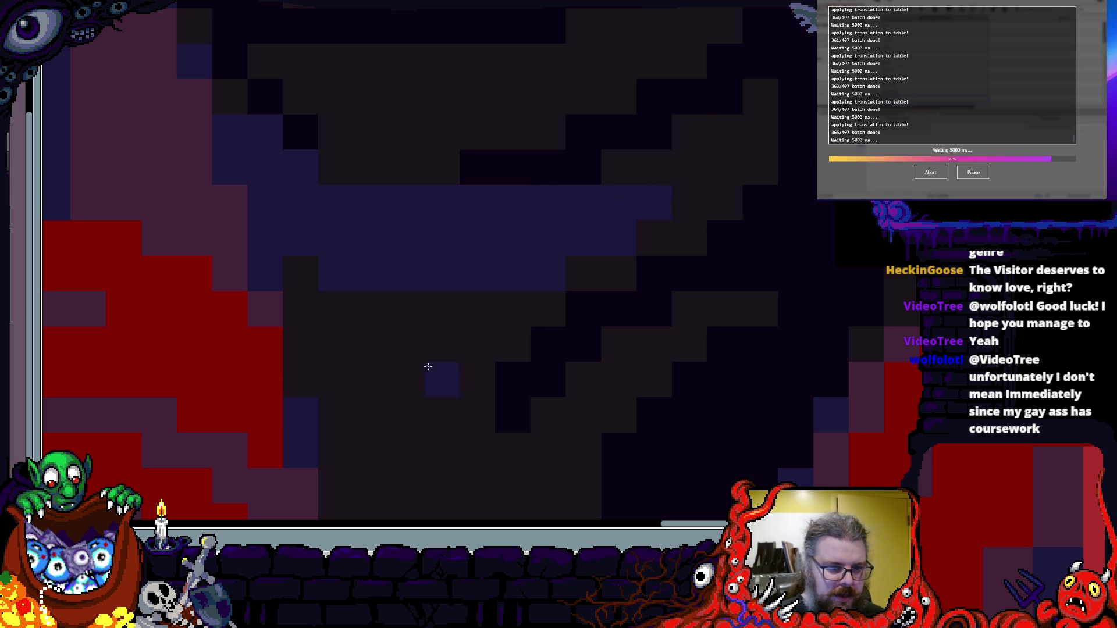
- Paint another dark grey stroke over black and blue body pixels
scroll(449, 444, down, 3)
scroll(411, 312, up, 3)
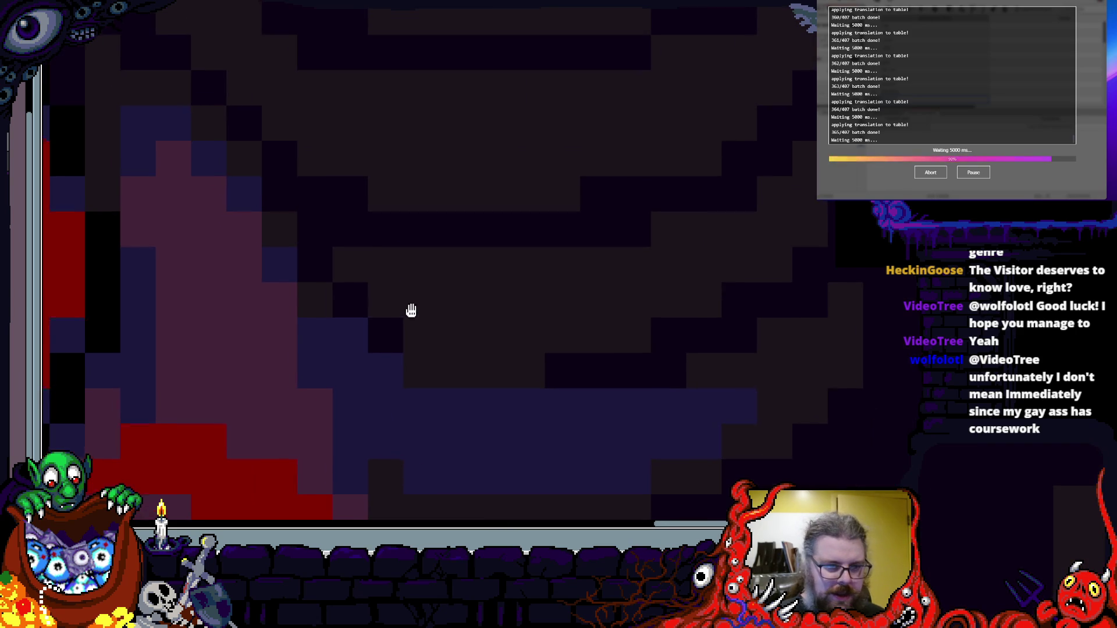
mouse_move(381, 334)
mouse_down()
mouse_move(297, 209)
mouse_move(336, 203)
mouse_up()
scroll(335, 203, up, 3)
scroll(431, 250, down, 3)
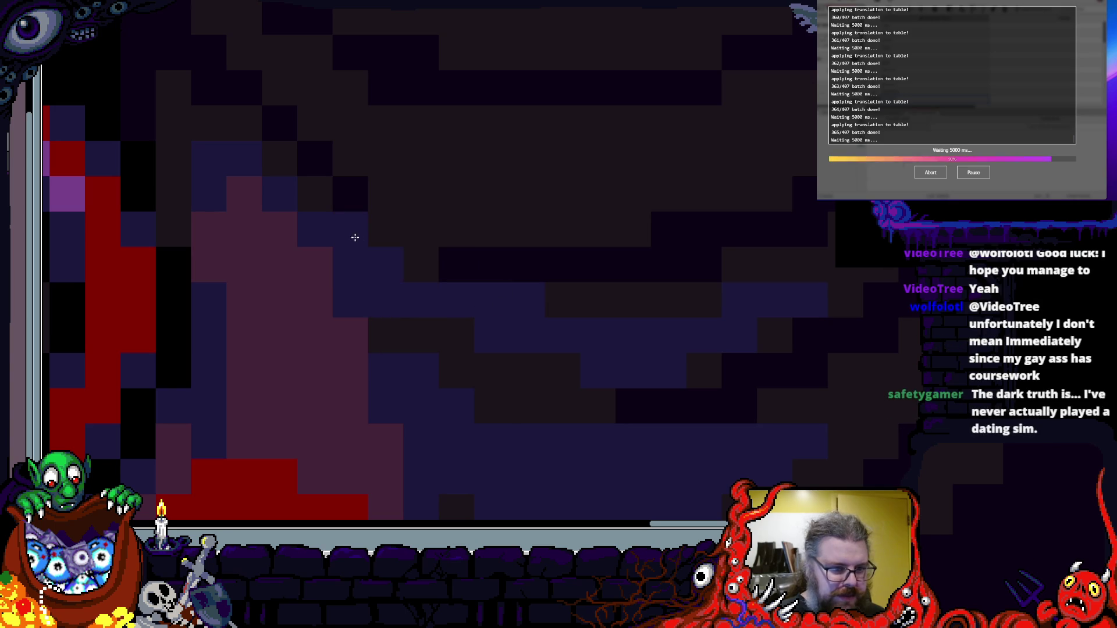
scroll(396, 317, down, 2)
scroll(407, 309, up, 2)
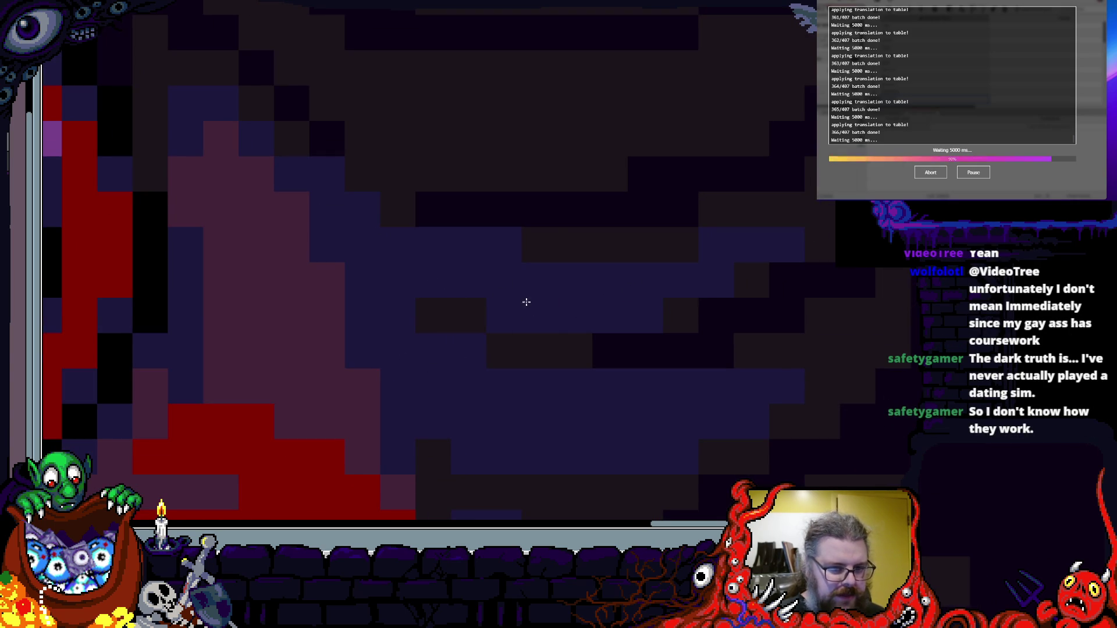
scroll(546, 262, down, 2)
scroll(438, 341, up, 2)
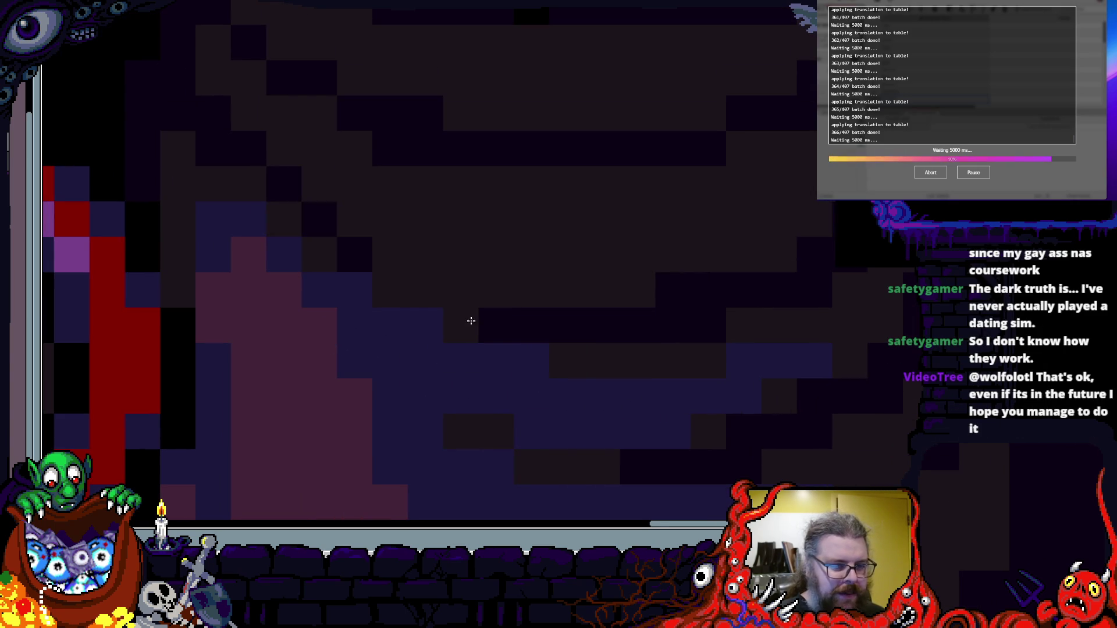
scroll(317, 257, up, 2)
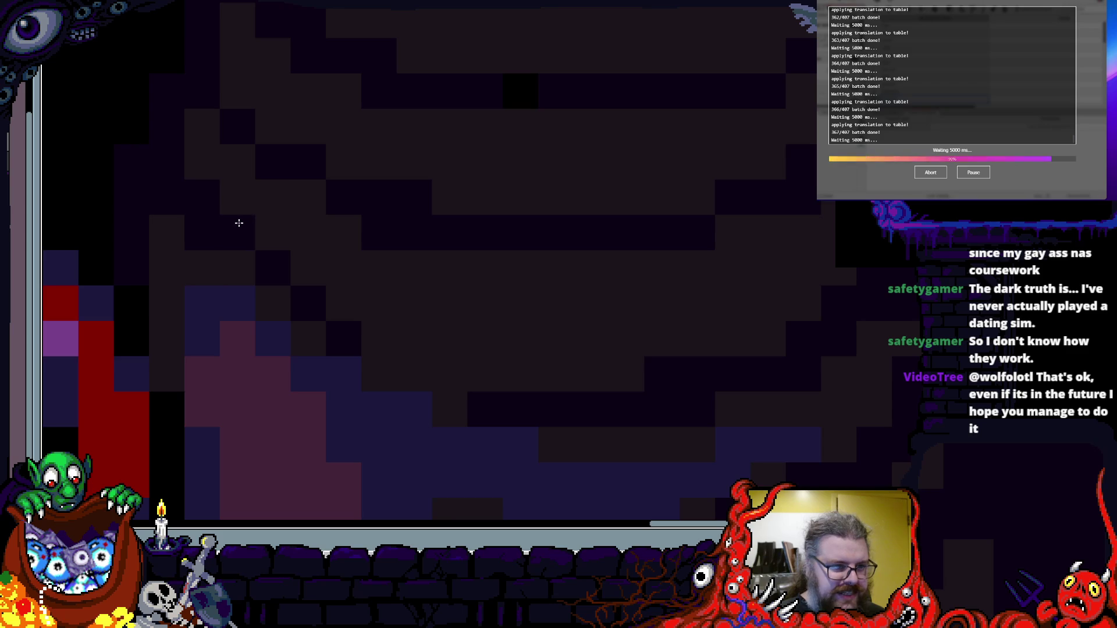
scroll(301, 344, up, 3)
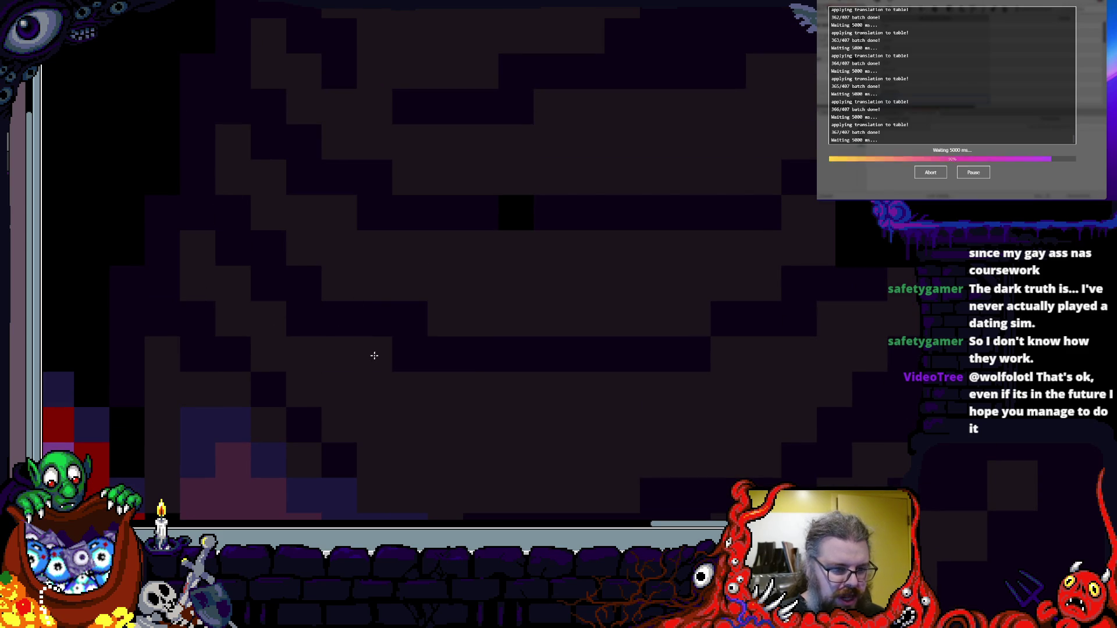
scroll(372, 353, down, 3)
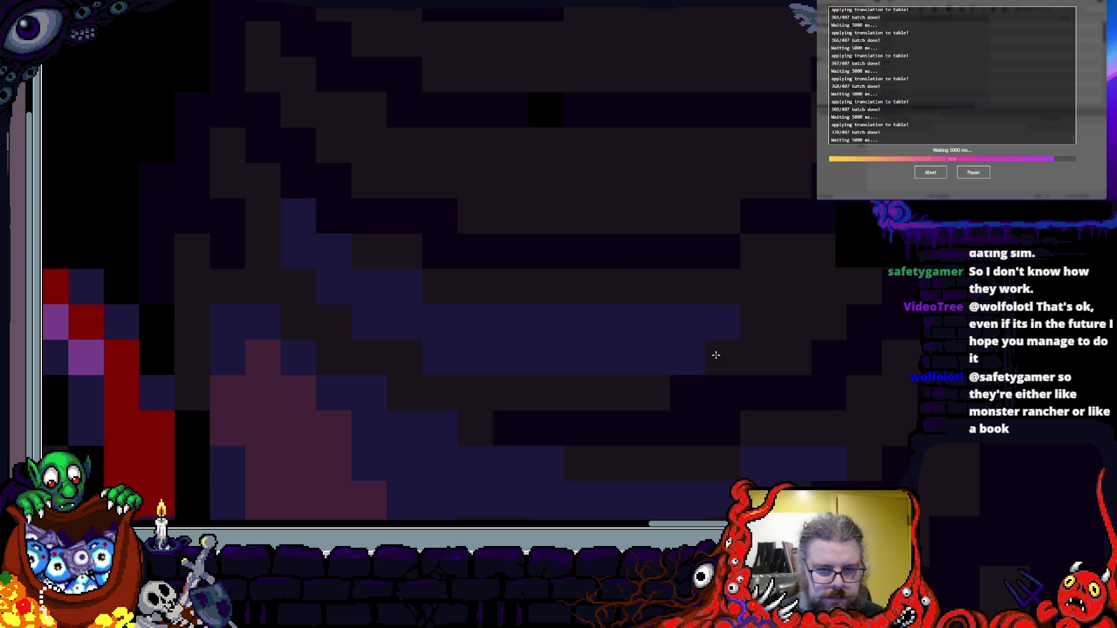
scroll(506, 394, up, 3)
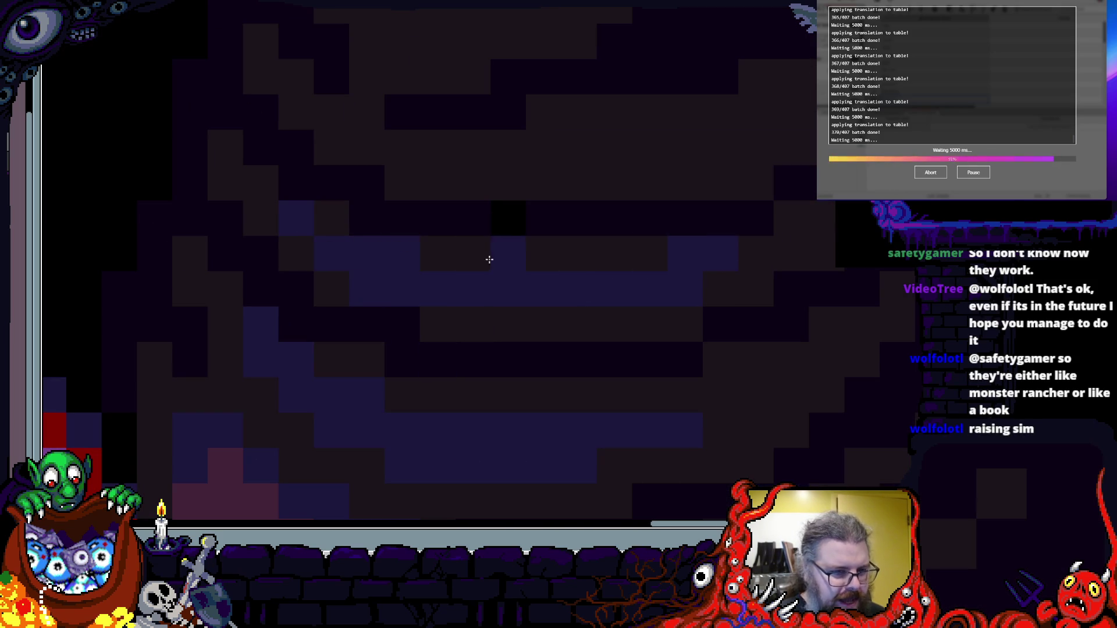
scroll(351, 266, up, 2)
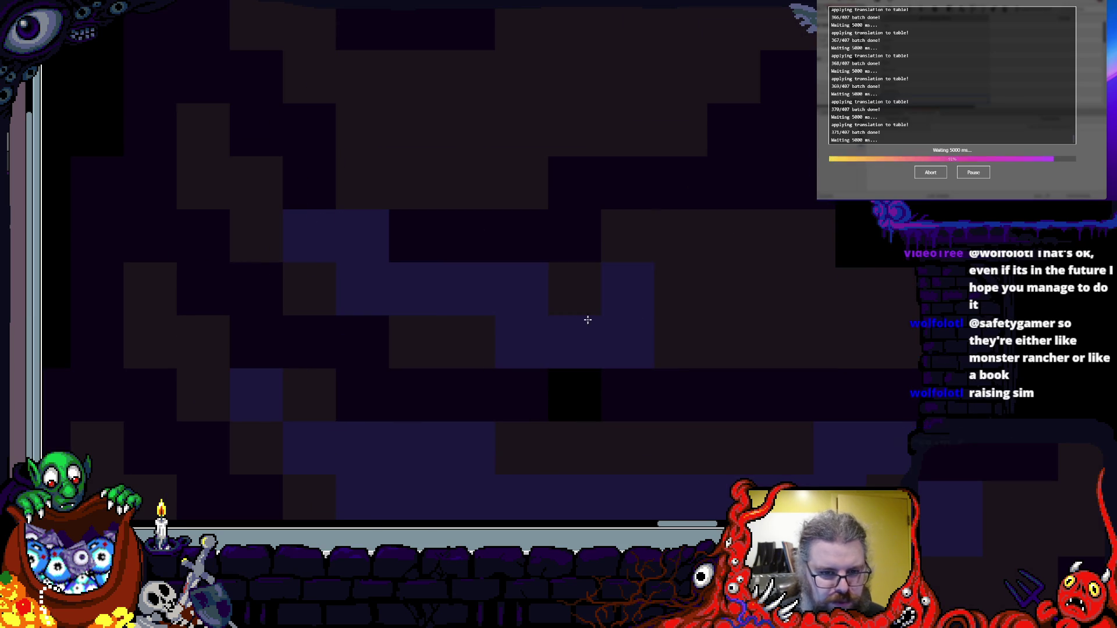
- Erase a row of dark purple pixels on the body, then refill one block dark purple
drag(656, 332, 599, 363)
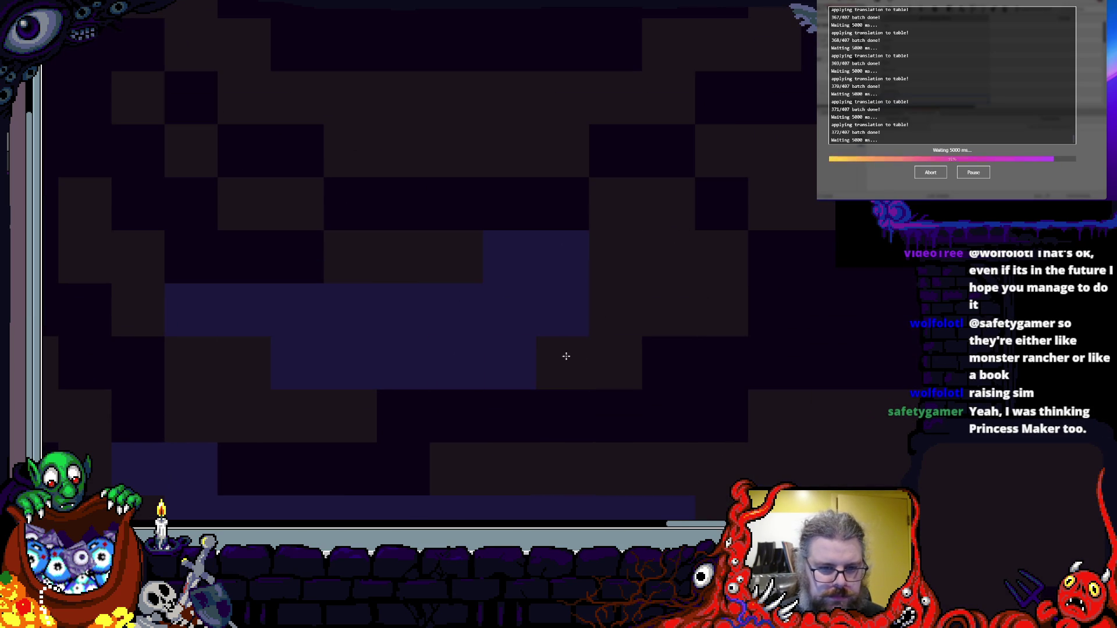
scroll(530, 321, down, 2)
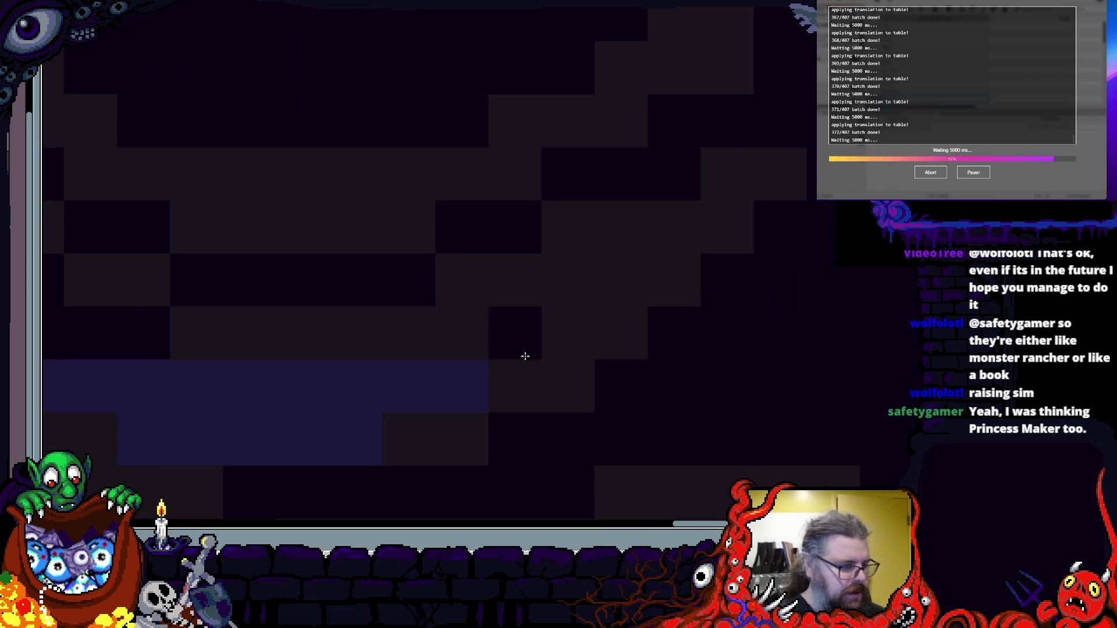
scroll(361, 308, up, 3)
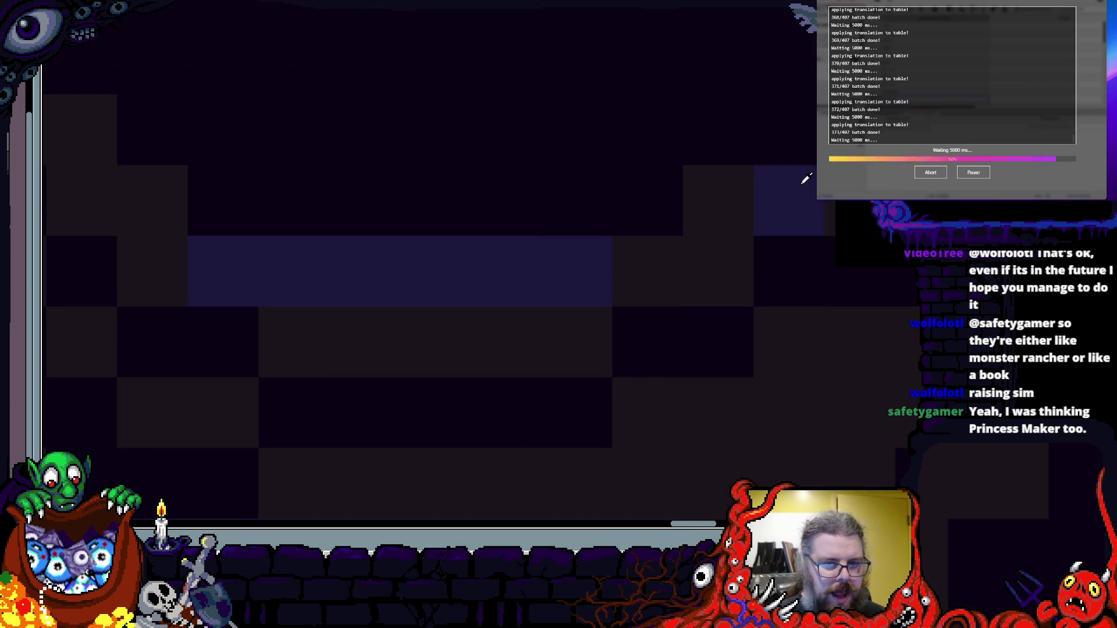
drag(800, 184, 202, 218)
scroll(324, 301, up, 2)
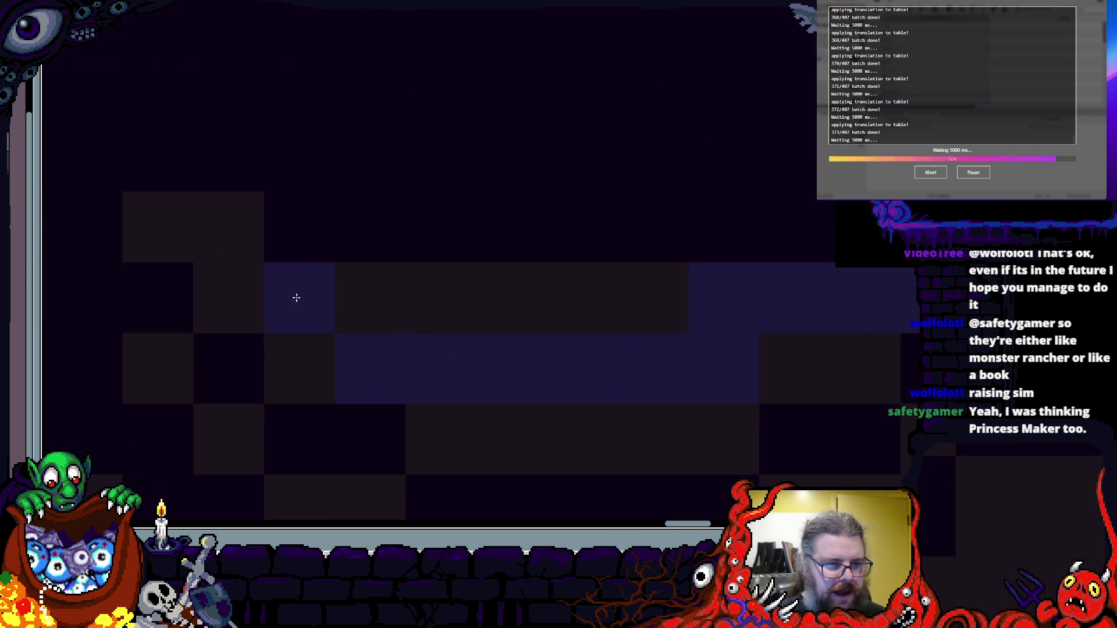
scroll(757, 290, down, 2)
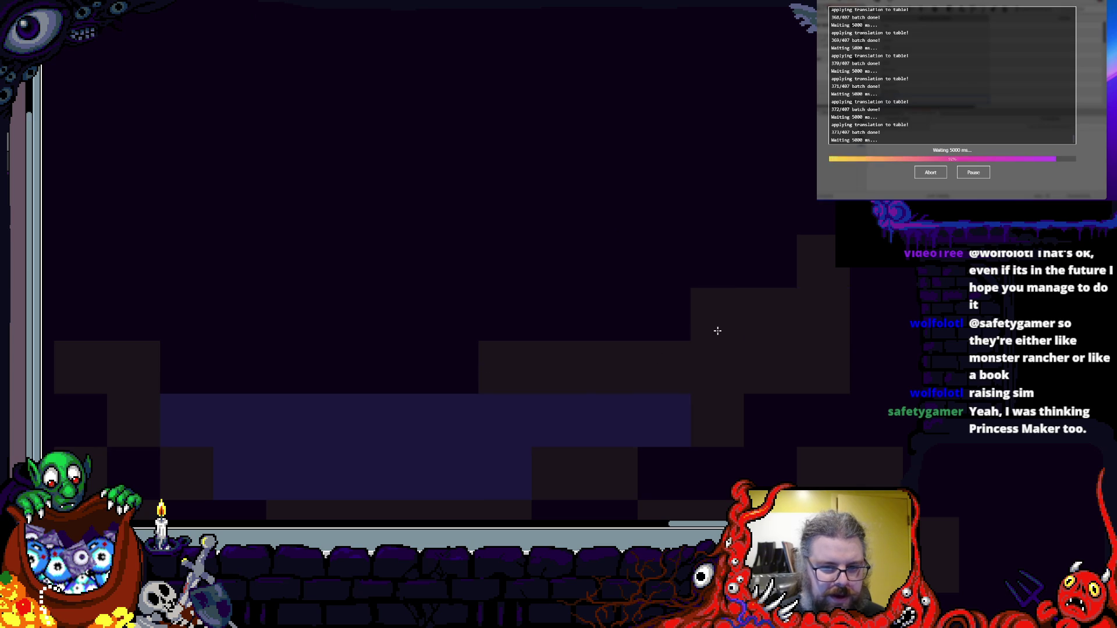
scroll(728, 329, down, 1)
click(770, 312)
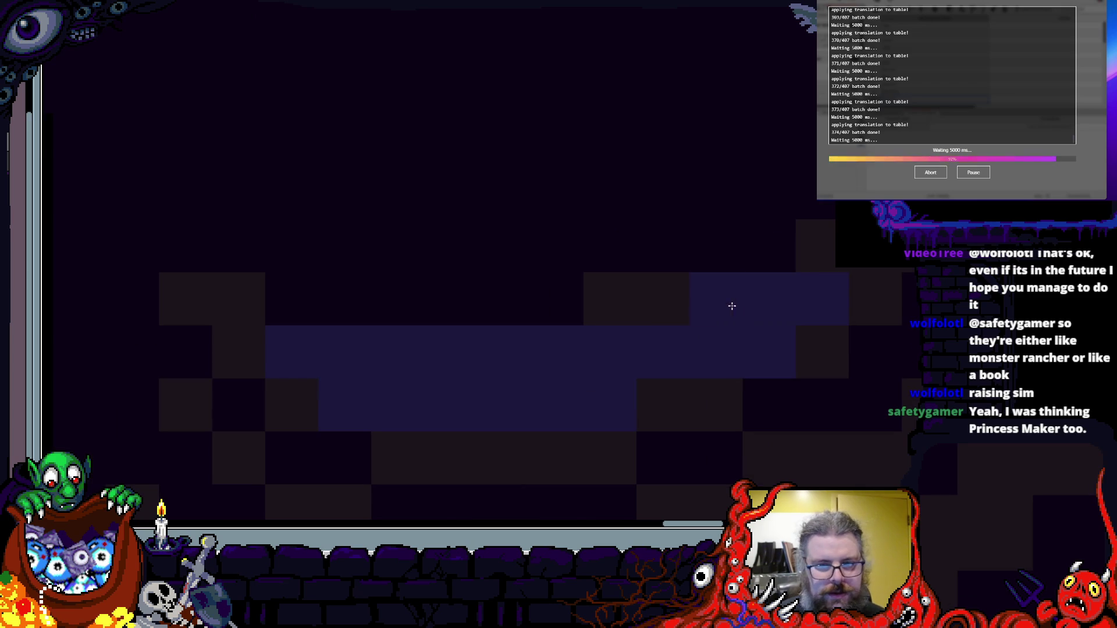
- Paint a dark stroke across the creature's body shading
scroll(732, 306, down, 1)
scroll(653, 280, down, 2)
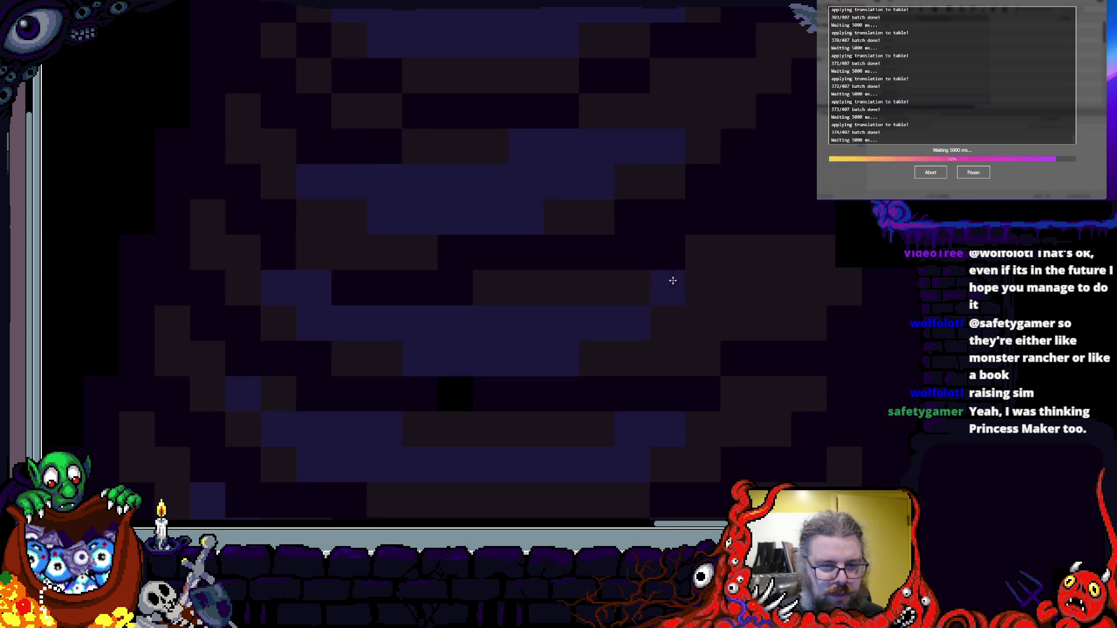
scroll(654, 178, down, 3)
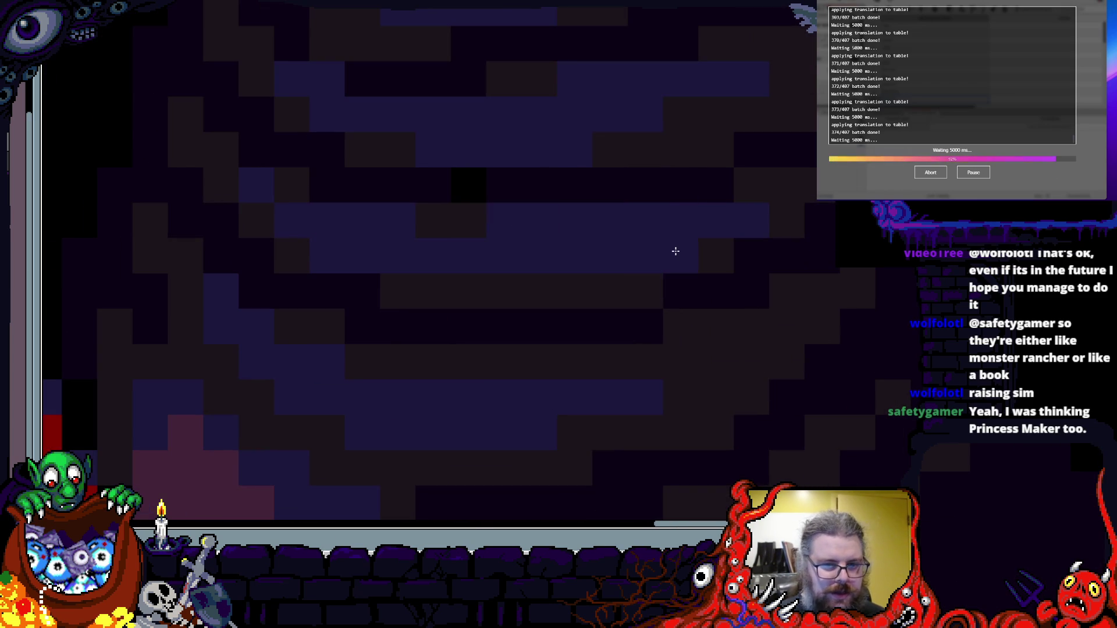
scroll(720, 284, down, 2)
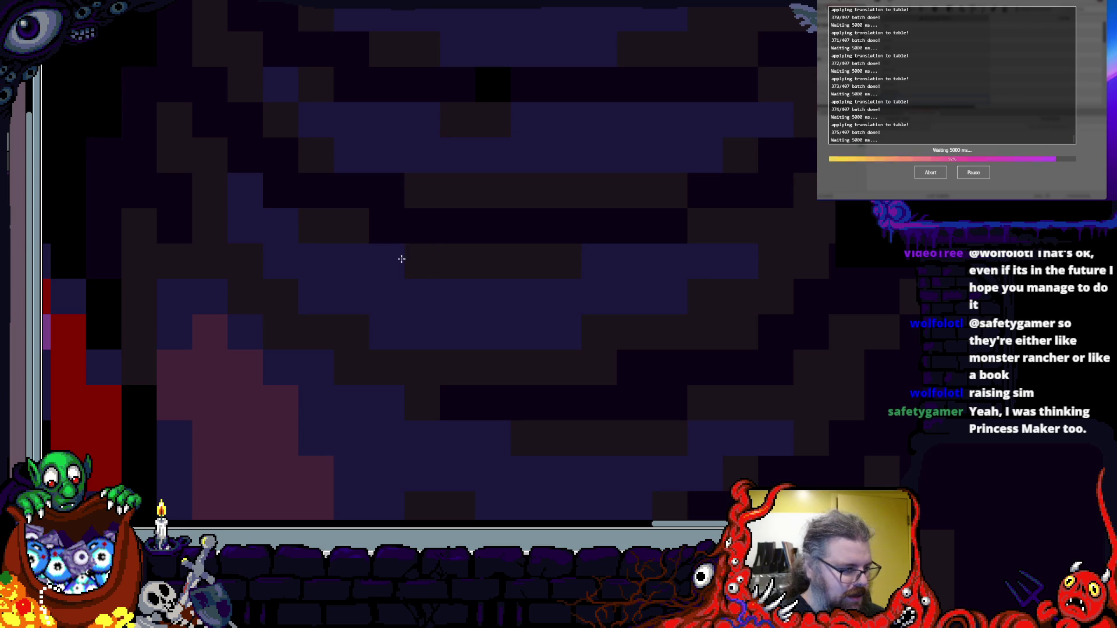
scroll(407, 324, down, 2)
scroll(472, 256, up, 2)
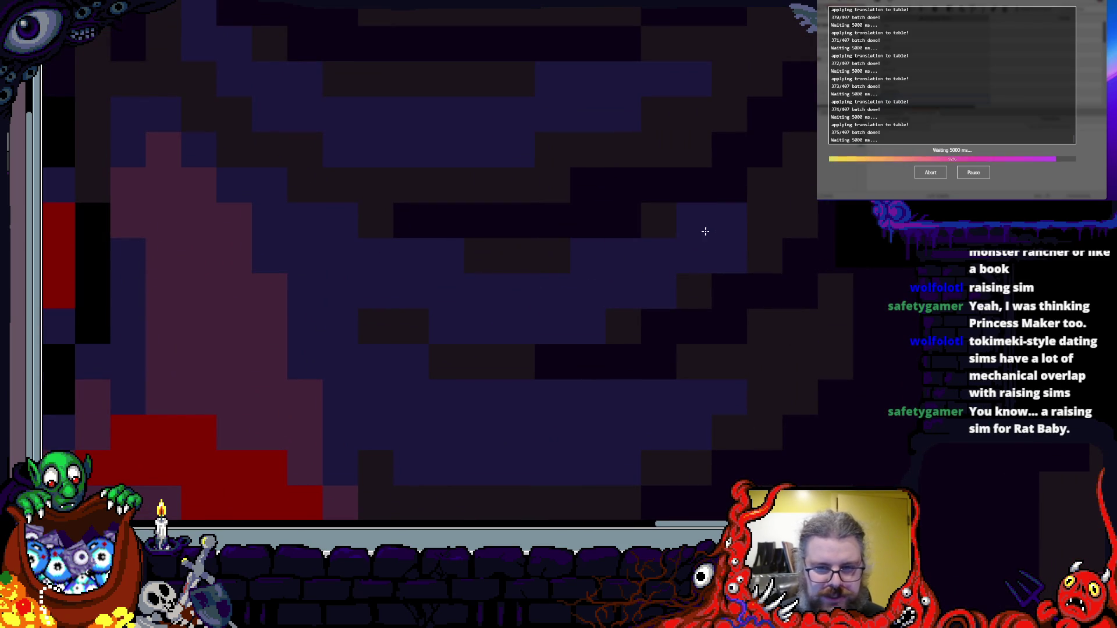
scroll(656, 324, down, 3)
scroll(679, 342, up, 3)
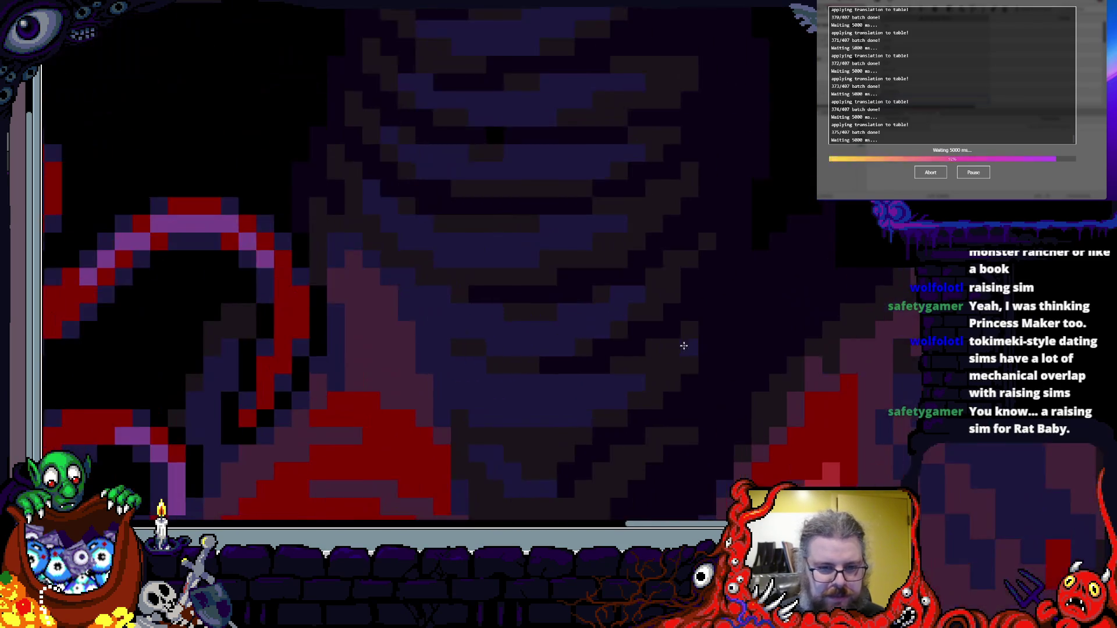
scroll(668, 274, down, 3)
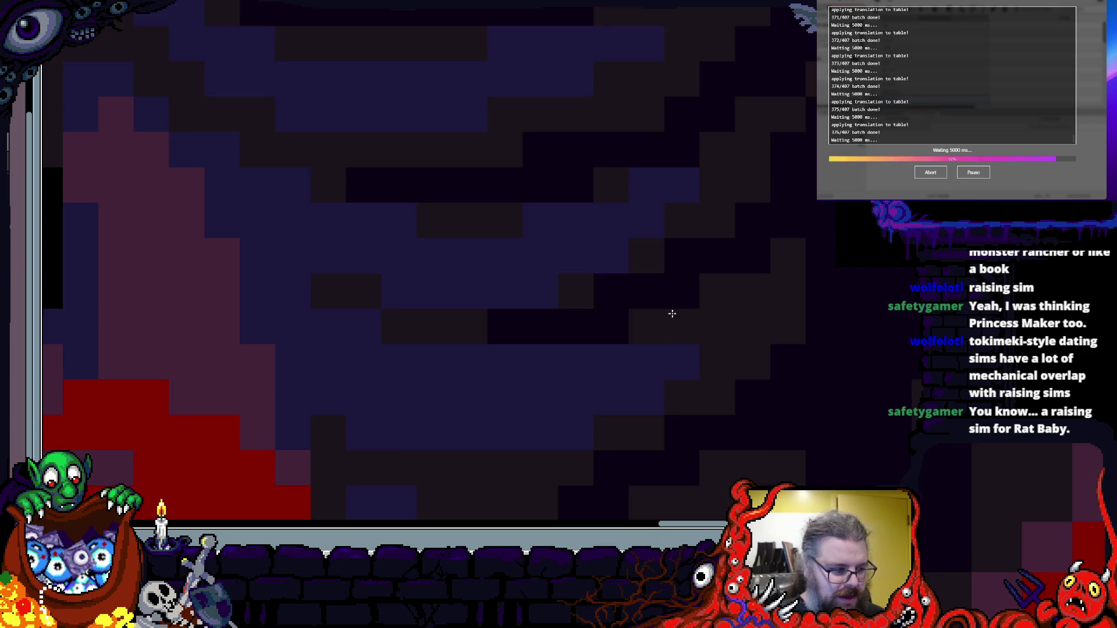
scroll(594, 217, up, 3)
scroll(591, 292, up, 3)
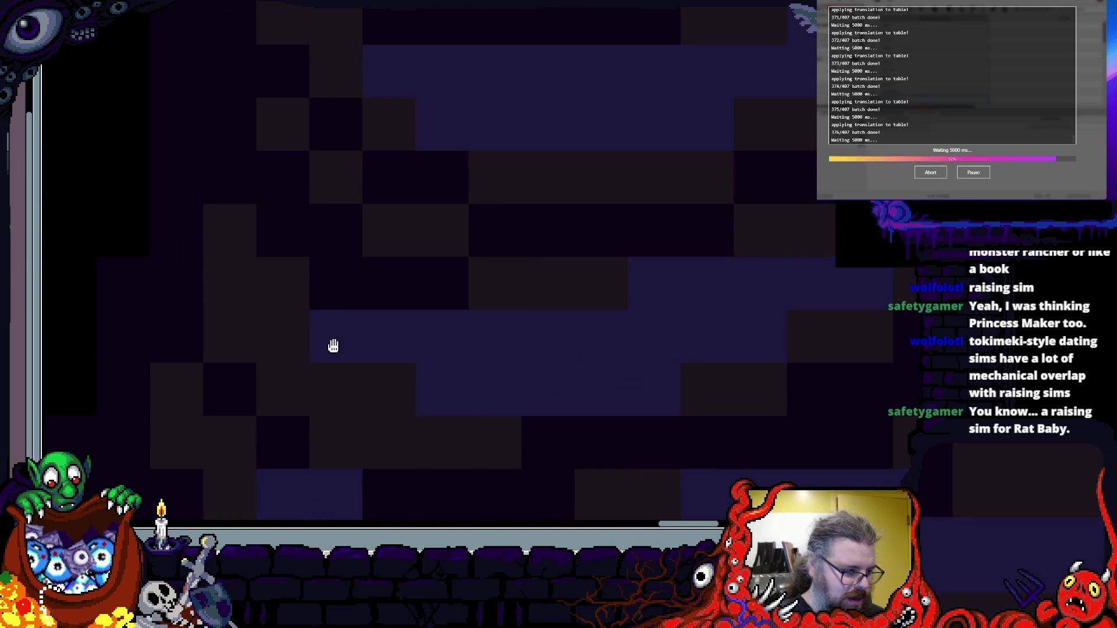
scroll(349, 361, down, 3)
scroll(495, 335, up, 3)
scroll(461, 319, down, 3)
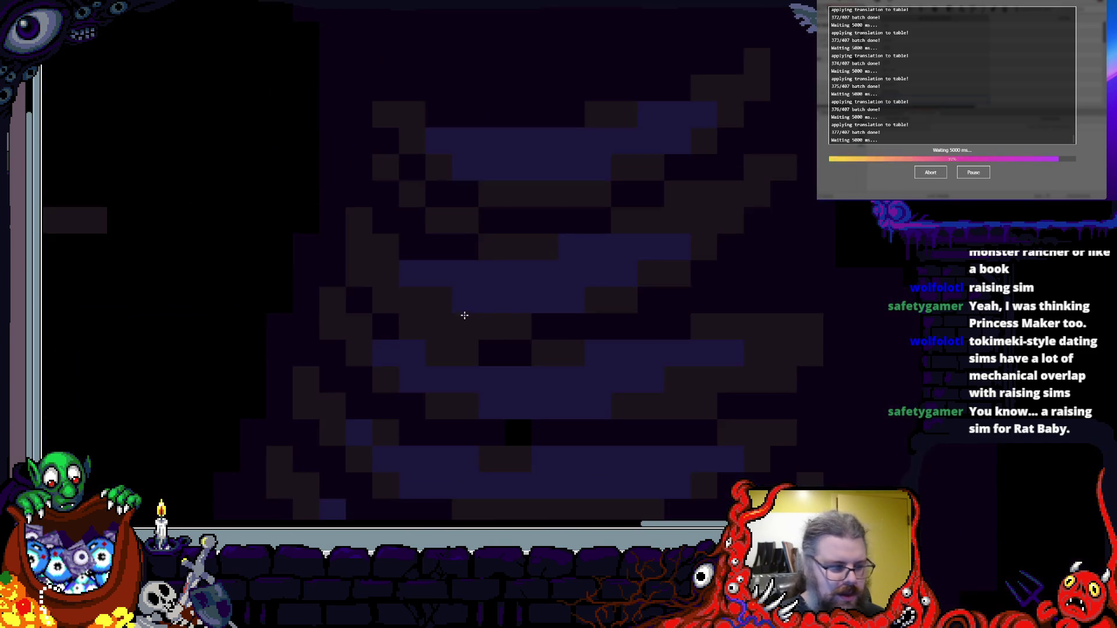
scroll(454, 393, up, 2)
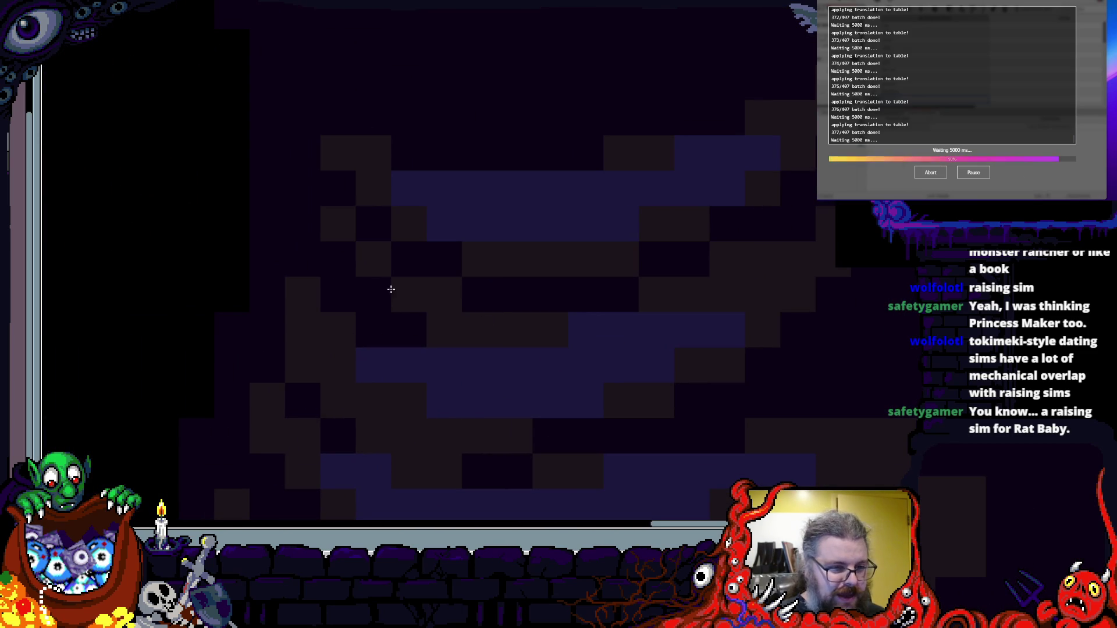
scroll(332, 231, up, 5)
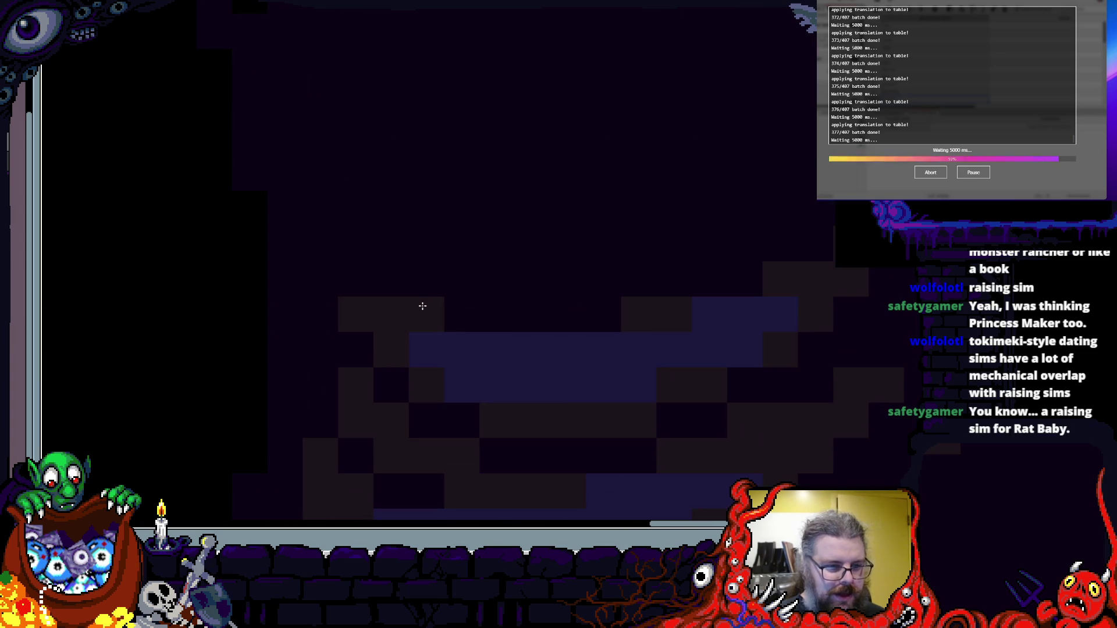
mouse_move(346, 298)
mouse_down()
mouse_move(723, 262)
mouse_move(629, 324)
mouse_up()
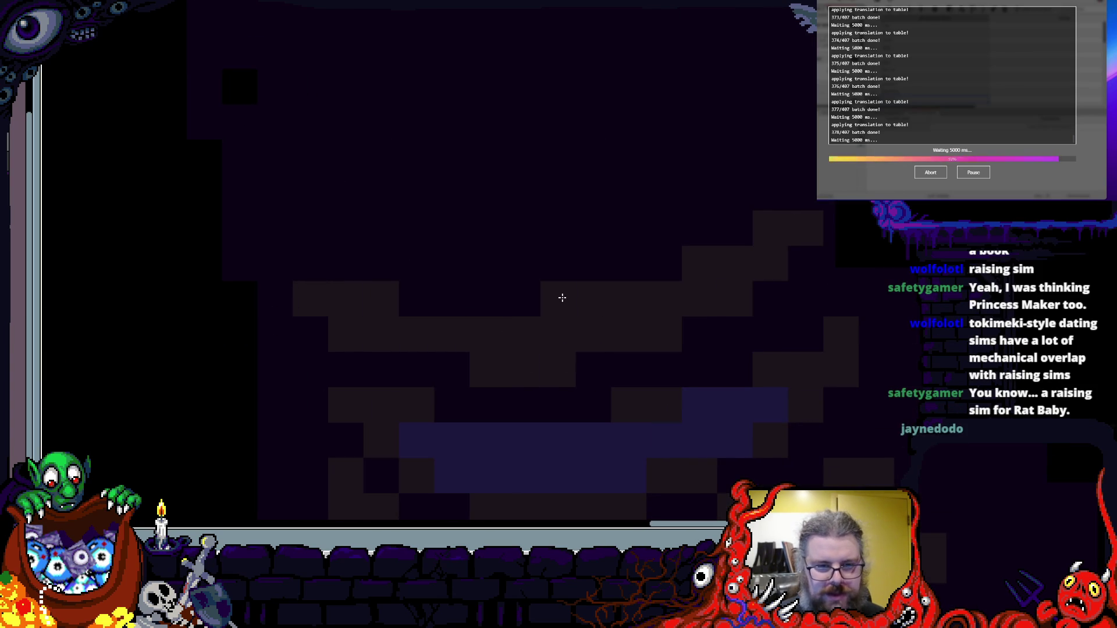
- Paint a light stroke of pixels along the creature's body
scroll(531, 374, up, 2)
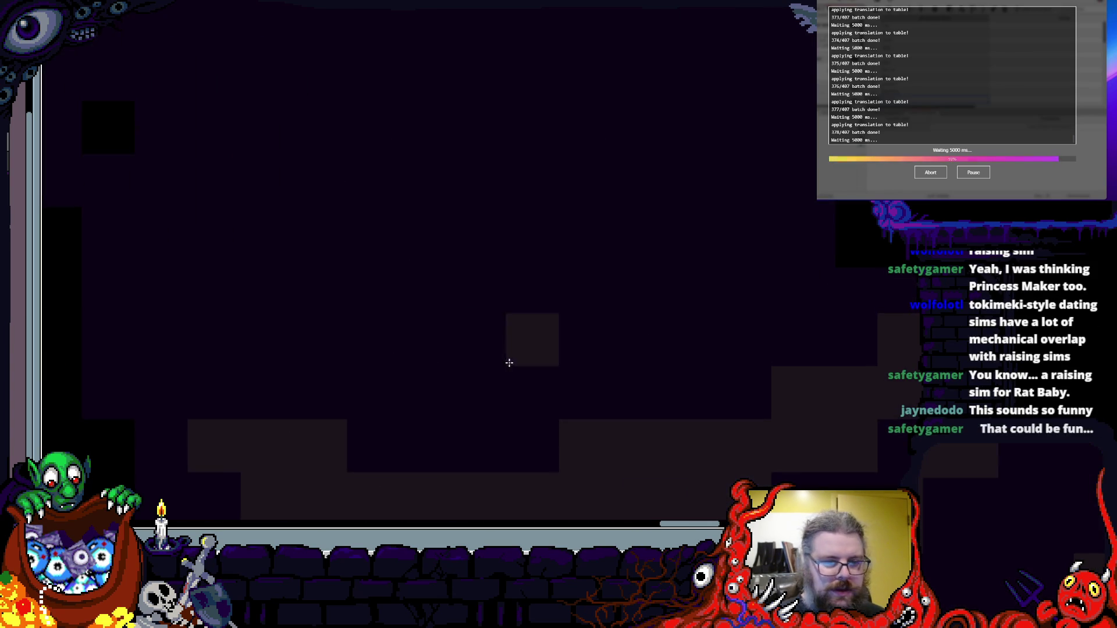
scroll(503, 331, left, 2)
scroll(503, 330, up, 1)
mouse_move(448, 382)
mouse_down()
mouse_move(756, 318)
mouse_move(441, 351)
mouse_move(574, 301)
mouse_up()
scroll(524, 289, down, 2)
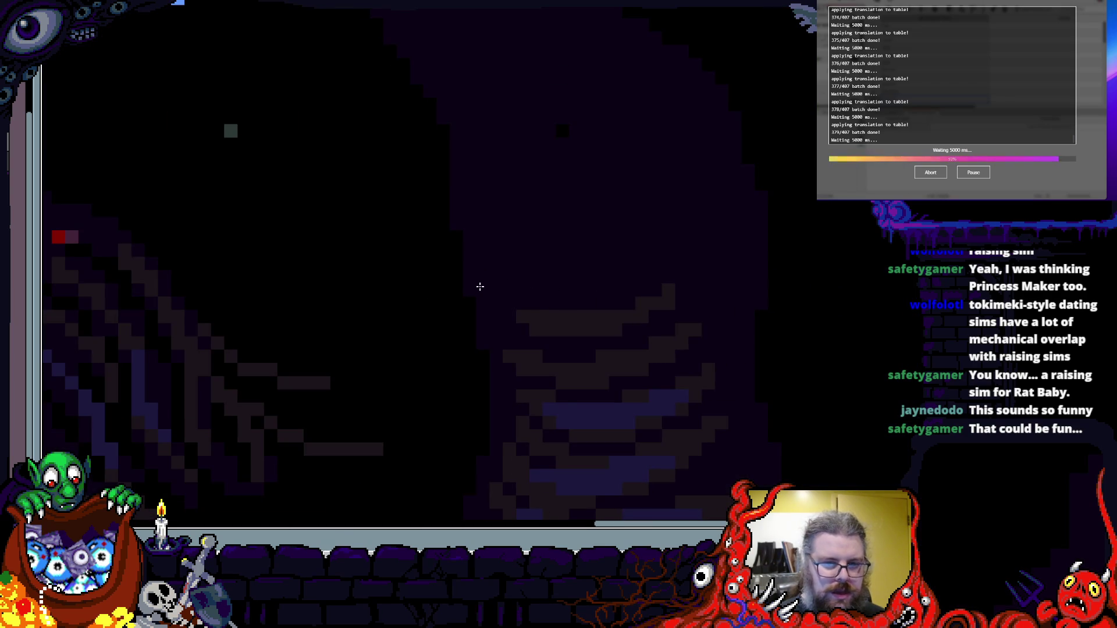
scroll(486, 284, down, 3)
scroll(523, 284, up, 1)
scroll(547, 283, down, 2)
scroll(573, 283, up, 2)
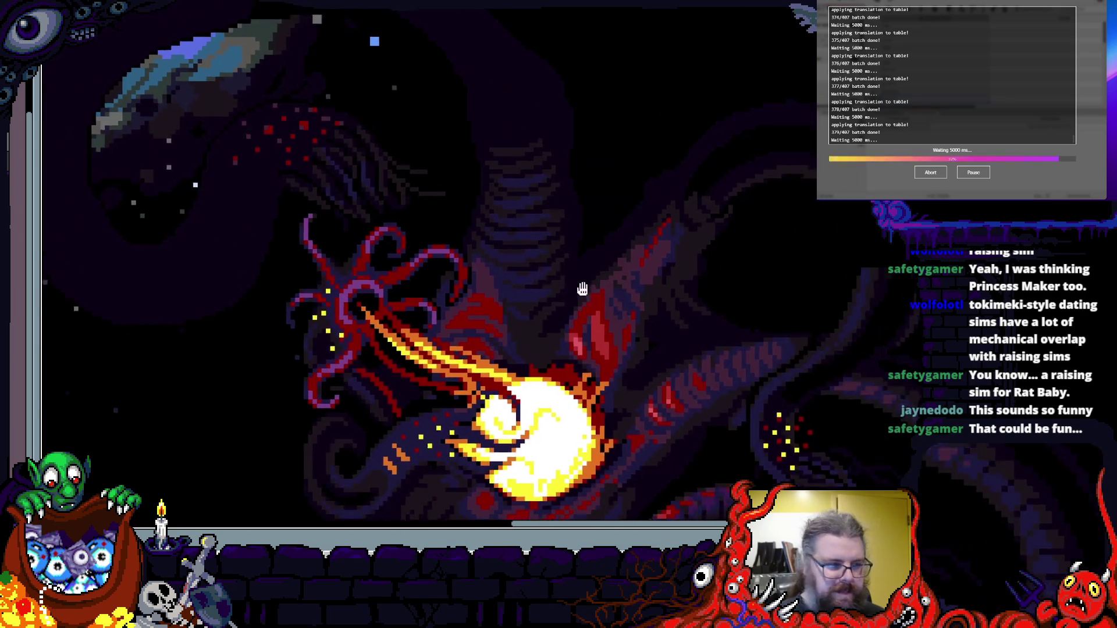
- Zoom into the body shading and recolour the stray grey pixel dark purple
scroll(572, 282, up, 5)
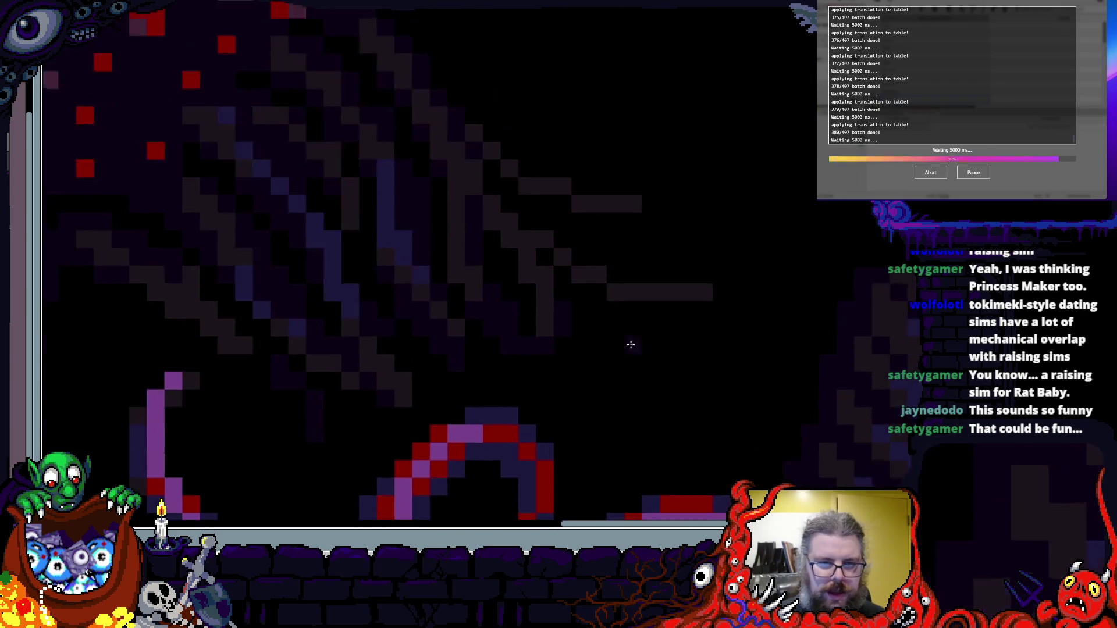
scroll(631, 355, up, 1)
drag(525, 182, 591, 386)
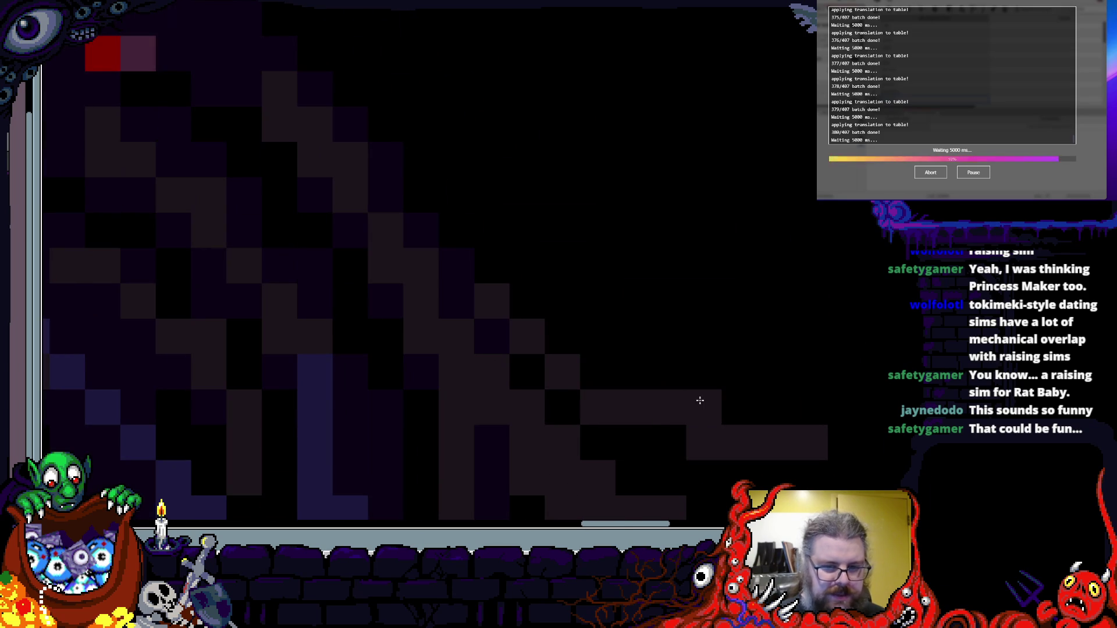
scroll(543, 321, down, 3)
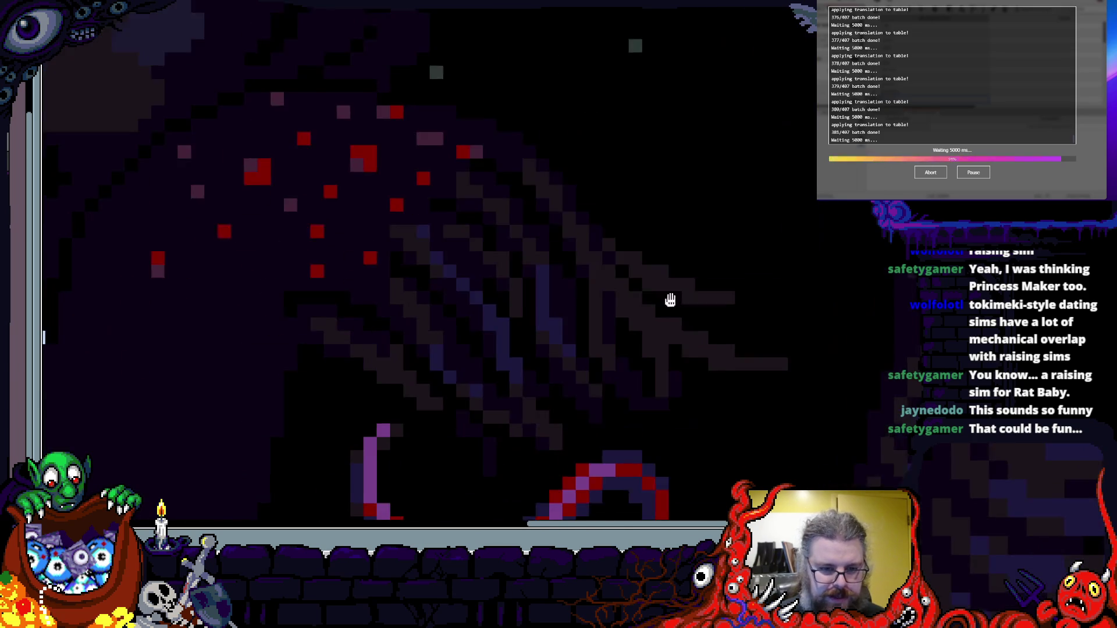
scroll(593, 269, up, 2)
scroll(528, 299, up, 2)
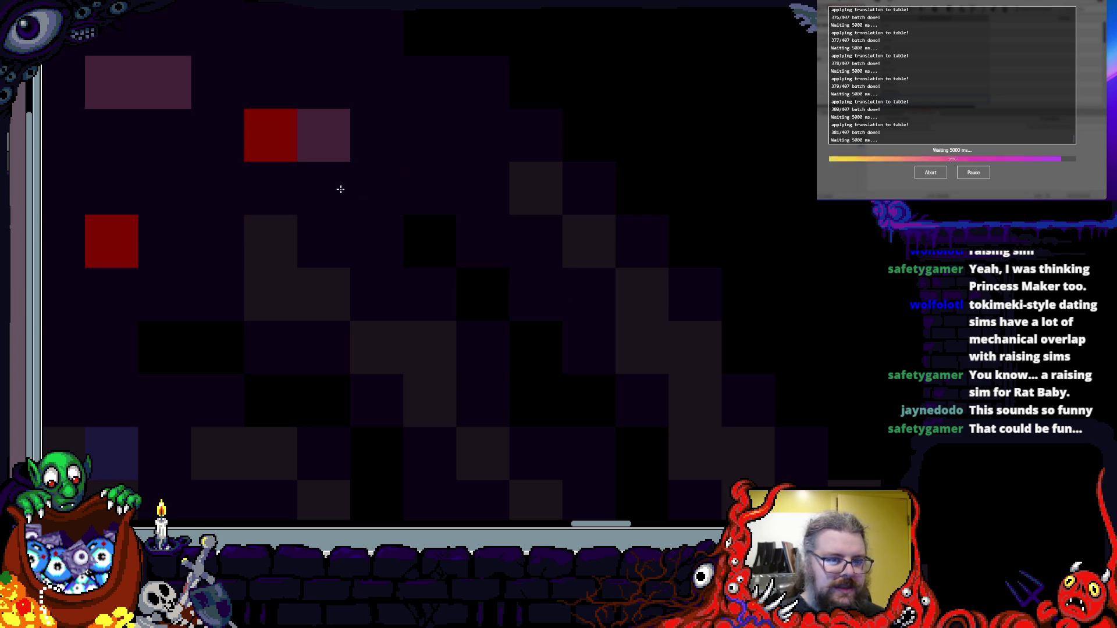
scroll(411, 252, down, 2)
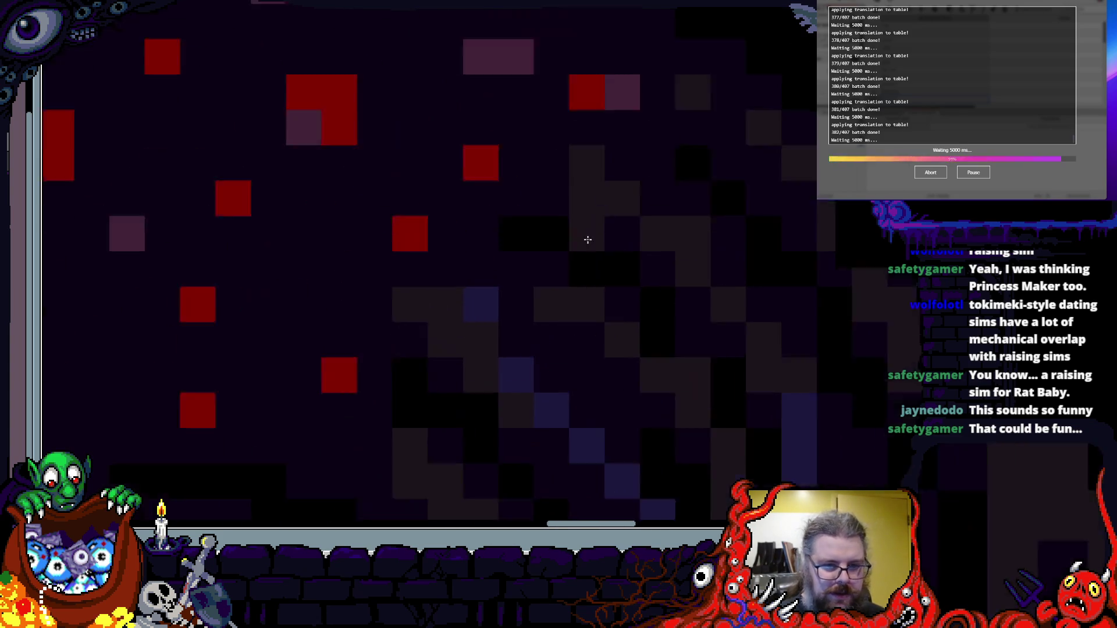
scroll(582, 247, up, 2)
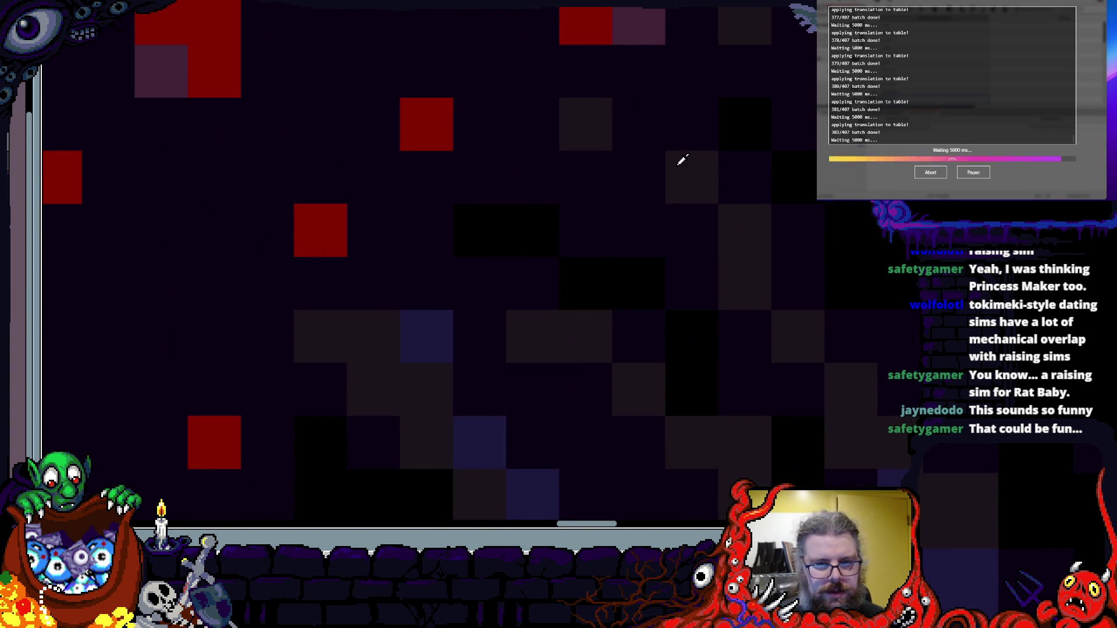
scroll(633, 124, down, 2)
scroll(634, 125, right, 2)
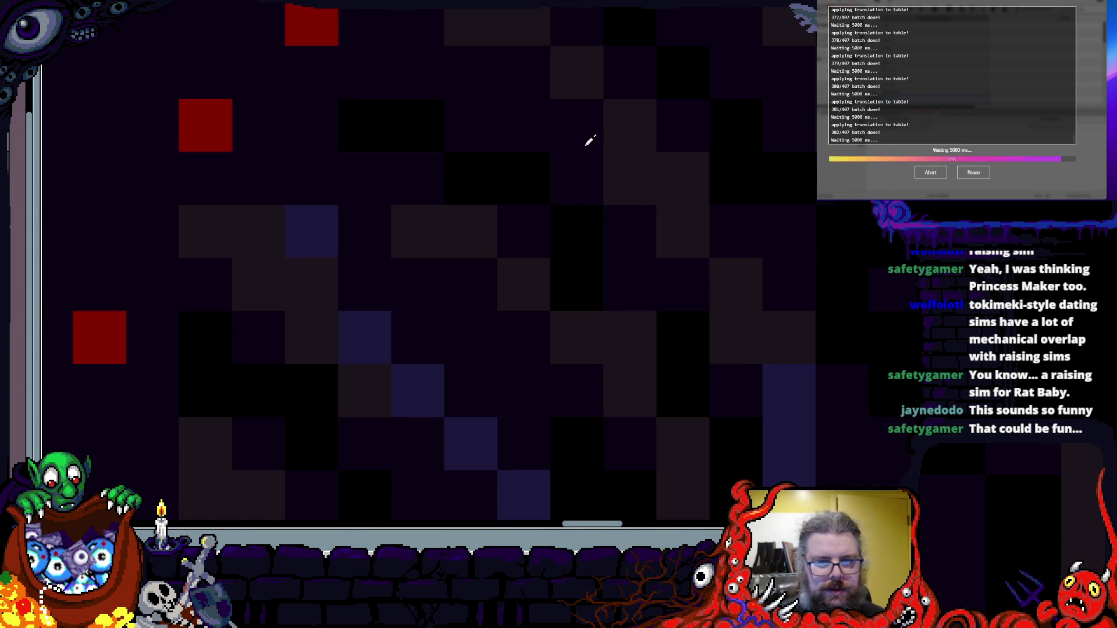
click(630, 178)
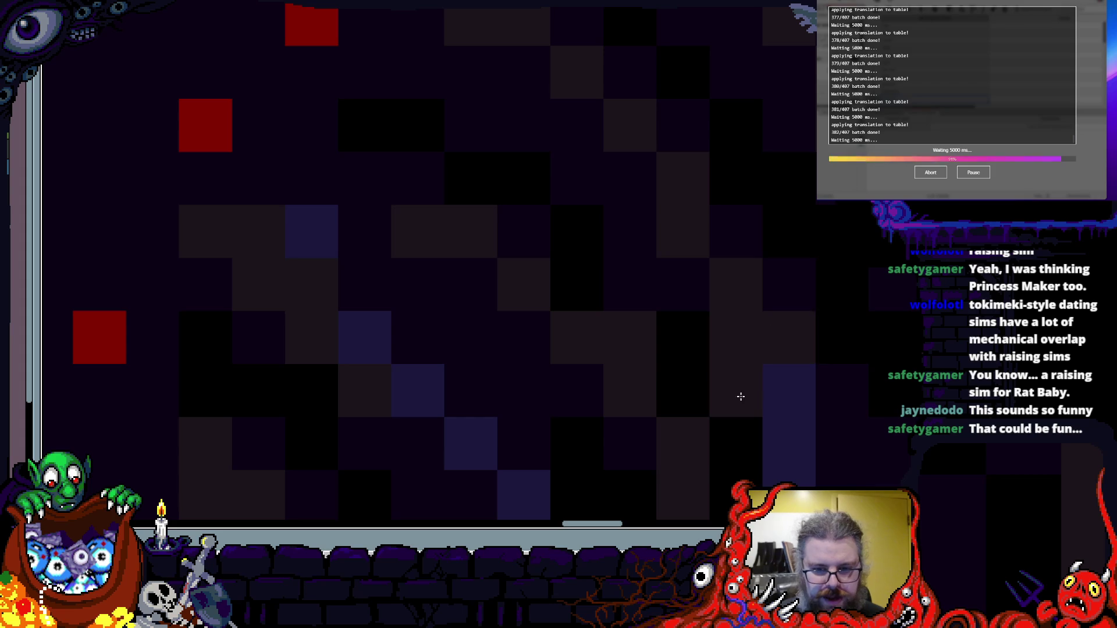
- Pan and zoom across the neighbouring body pixels to check the shading
drag(761, 341, 679, 365)
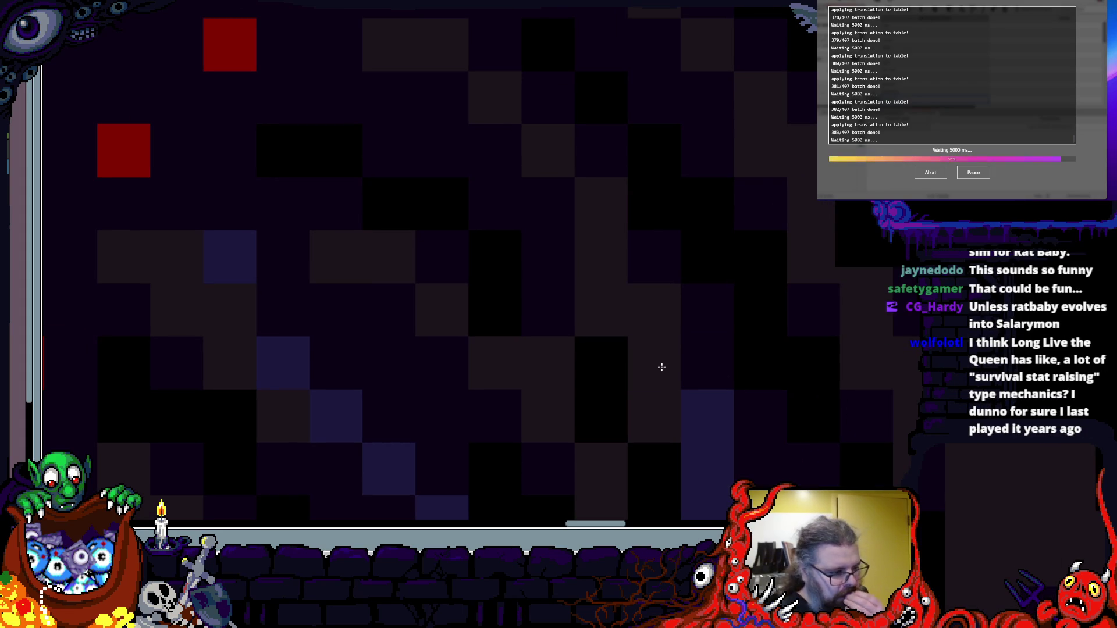
scroll(662, 368, up, 1)
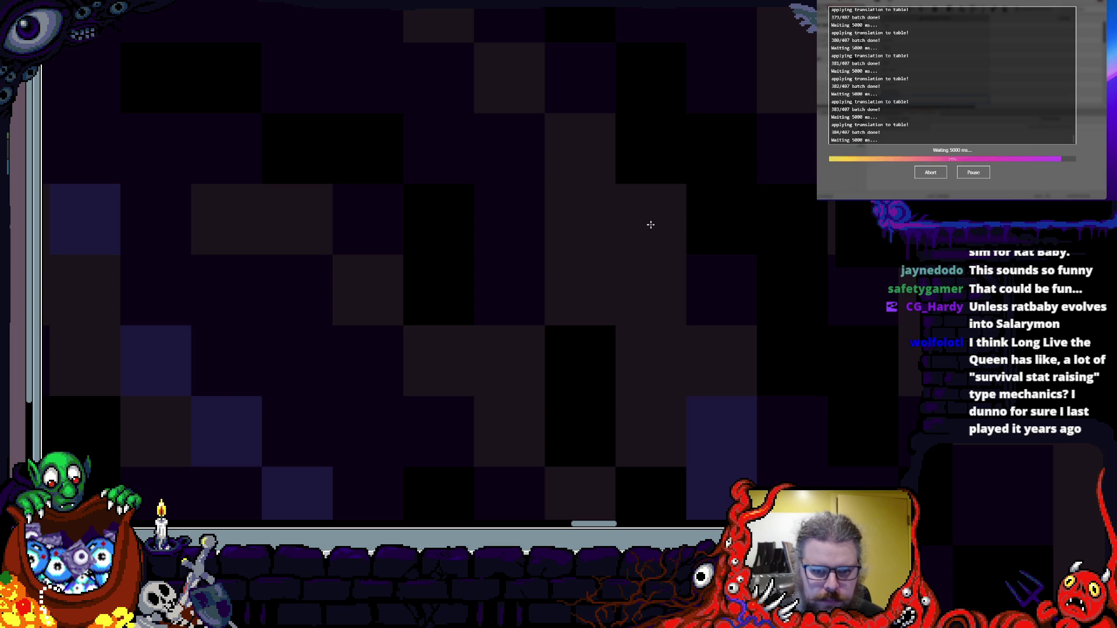
scroll(691, 234, down, 5)
scroll(691, 234, up, 4)
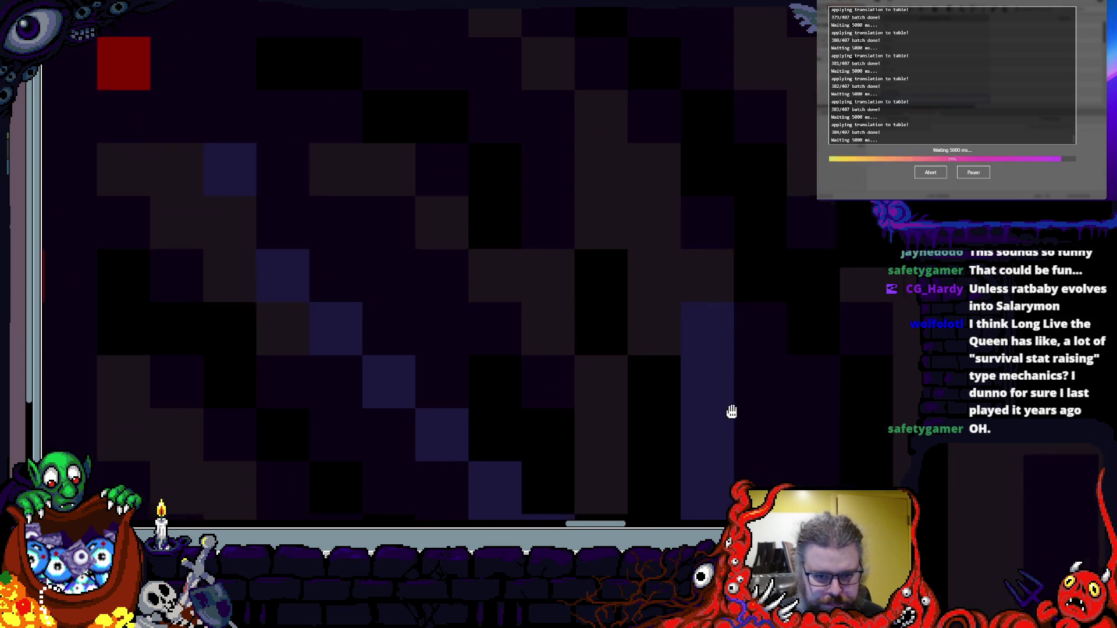
scroll(709, 272, down, 4)
scroll(686, 274, up, 2)
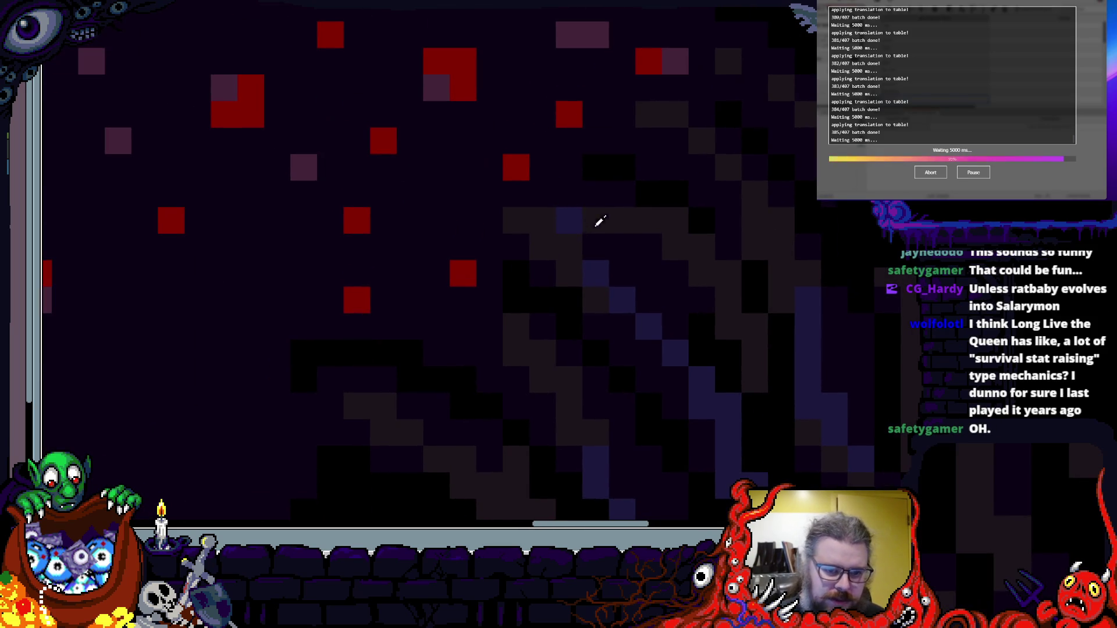
scroll(623, 260, down, 1)
scroll(678, 325, up, 2)
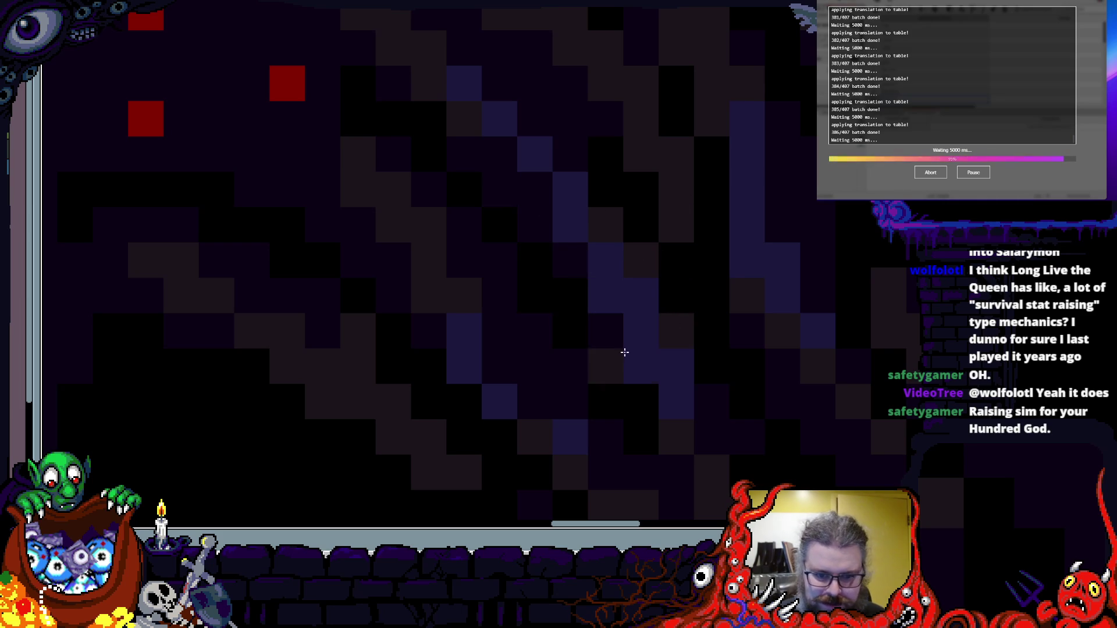
scroll(506, 165, down, 2)
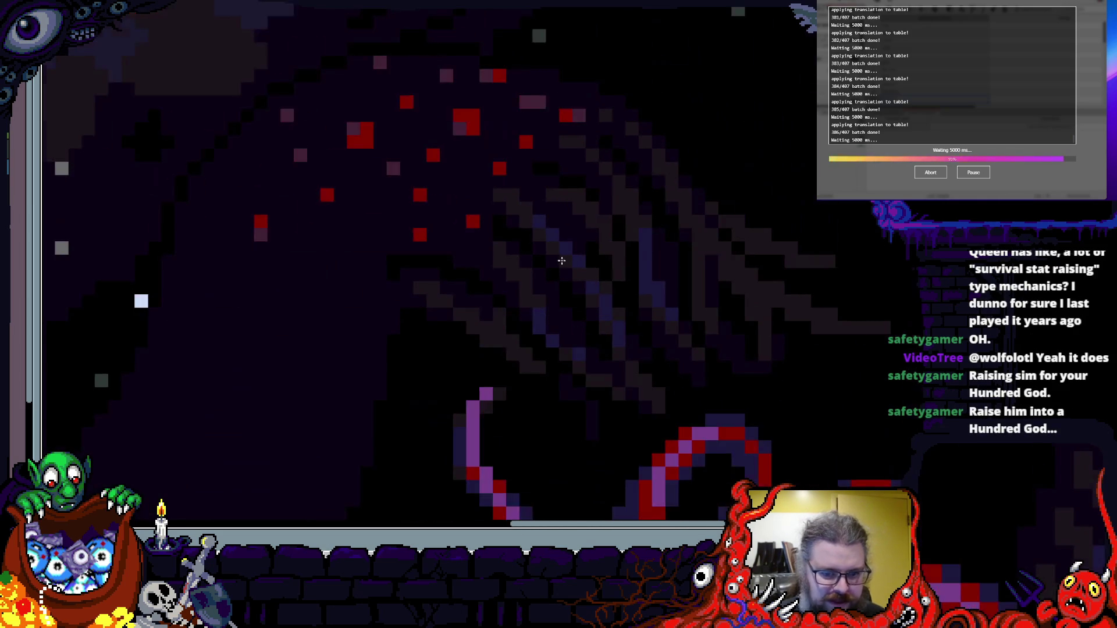
- Pan and zoom the canvas back to the purple tentacle pixels
scroll(655, 360, up, 2)
drag(720, 417, 563, 137)
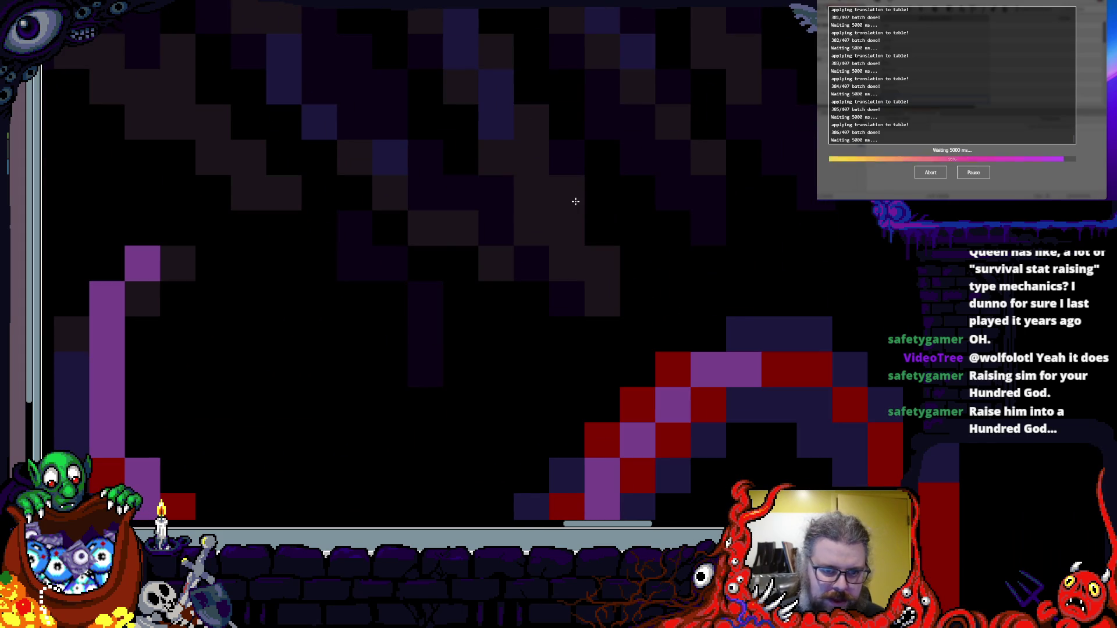
drag(302, 300, 587, 446)
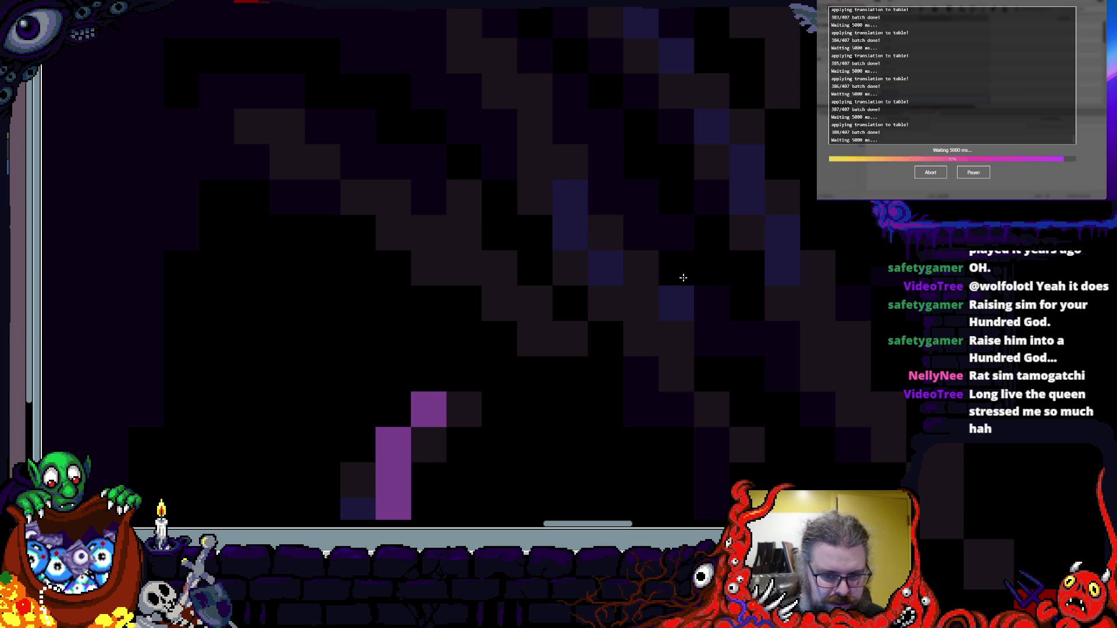
scroll(581, 308, up, 3)
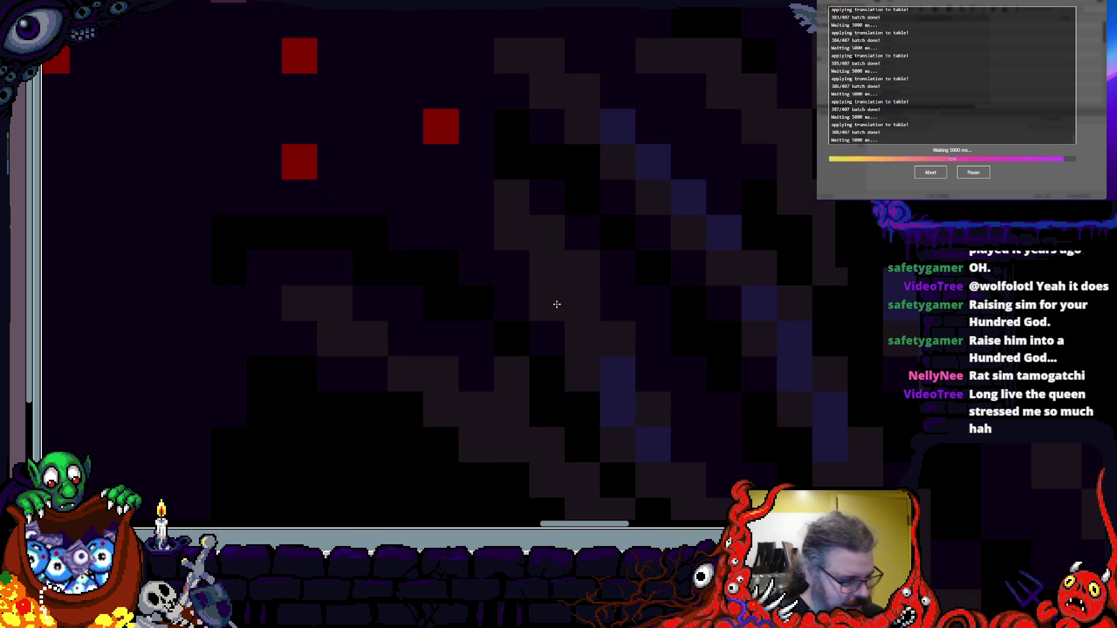
scroll(557, 304, down, 3)
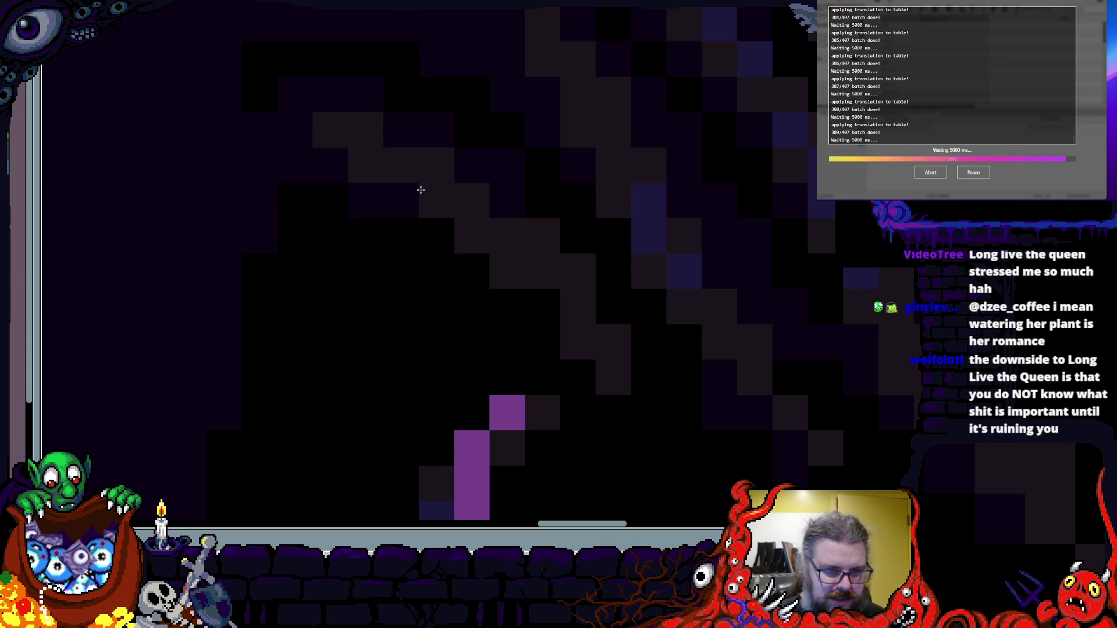
mouse_move(487, 262)
mouse_down()
mouse_move(479, 201)
mouse_move(464, 195)
mouse_up()
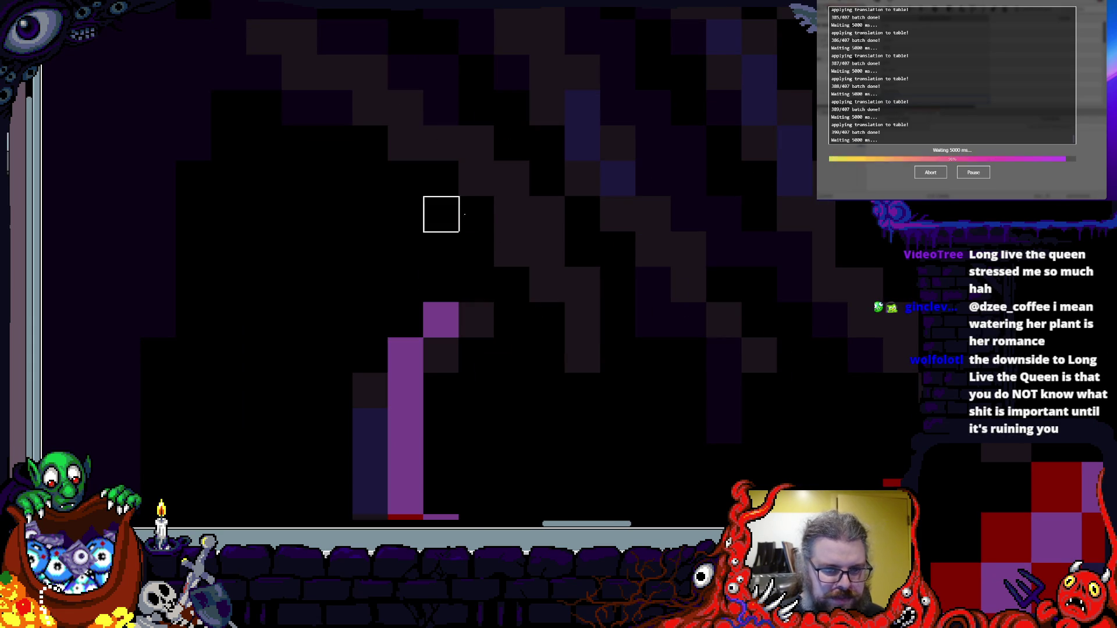
scroll(525, 212, down, 5)
scroll(549, 446, up, 4)
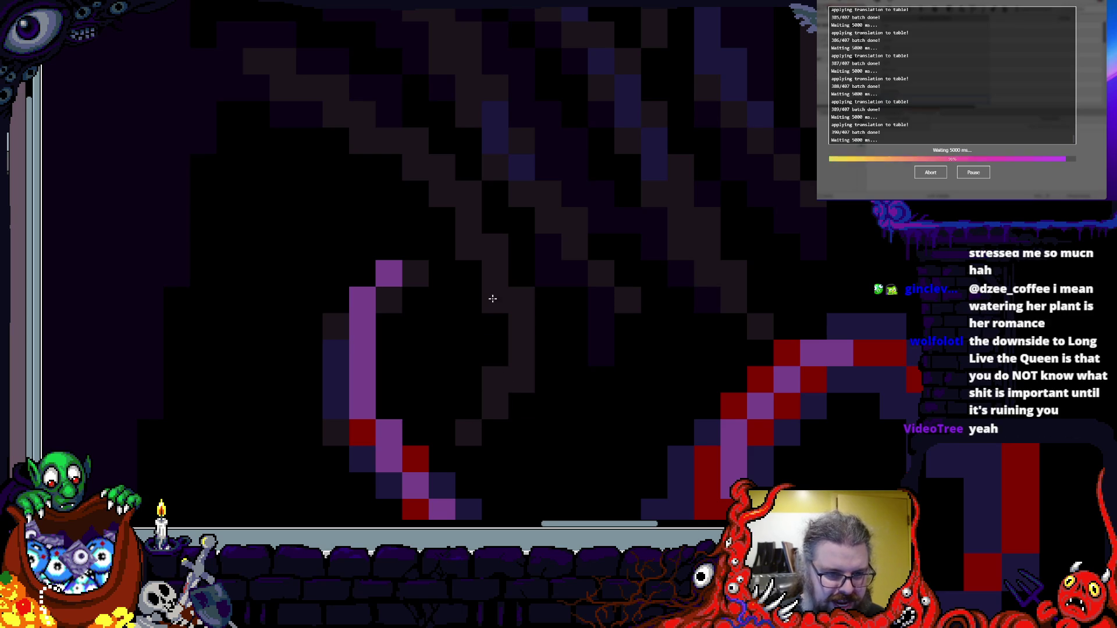
scroll(544, 331, down, 3)
scroll(506, 239, up, 5)
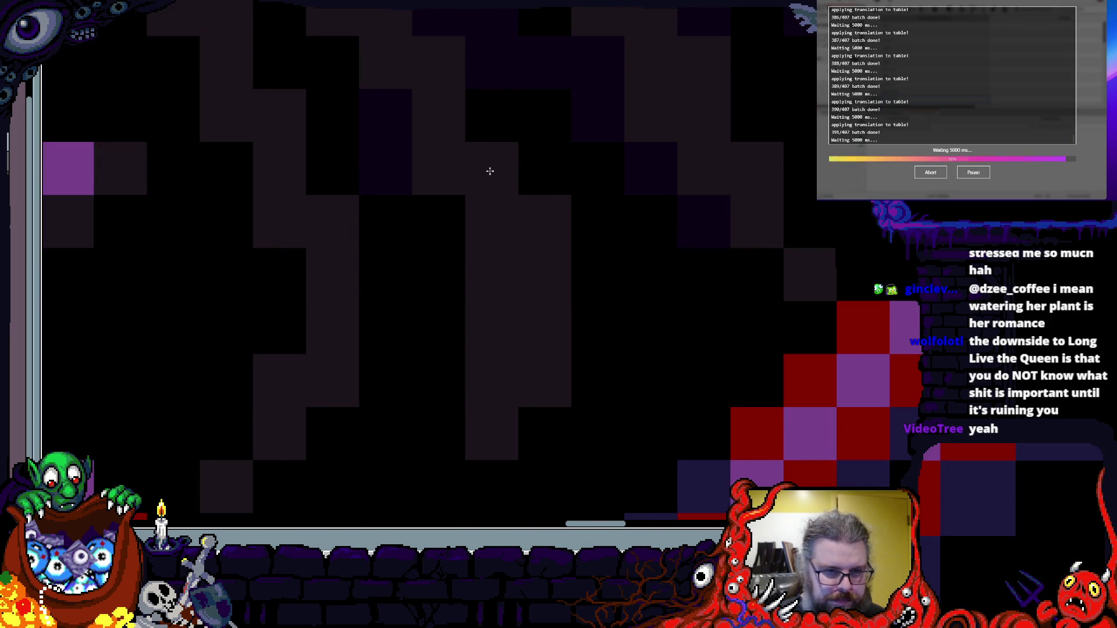
scroll(512, 221, down, 3)
scroll(539, 260, up, 2)
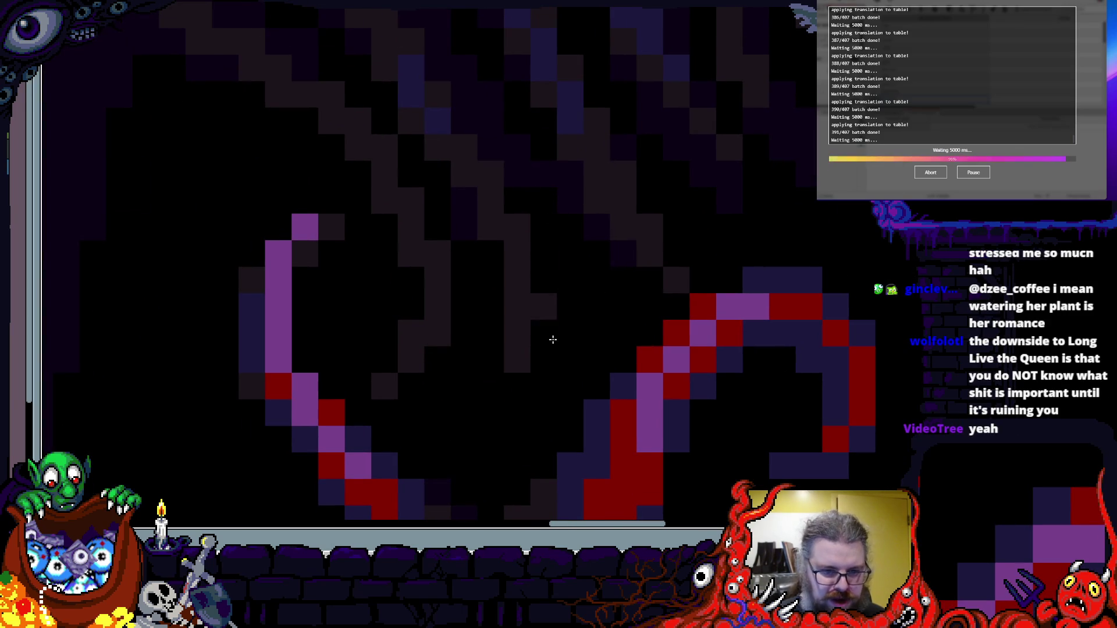
- Turn the two grey body pixels above the red-and-purple tentacle curl black
mouse_move(482, 221)
mouse_down()
mouse_move(491, 369)
mouse_move(641, 431)
mouse_up()
scroll(628, 345, up, 1)
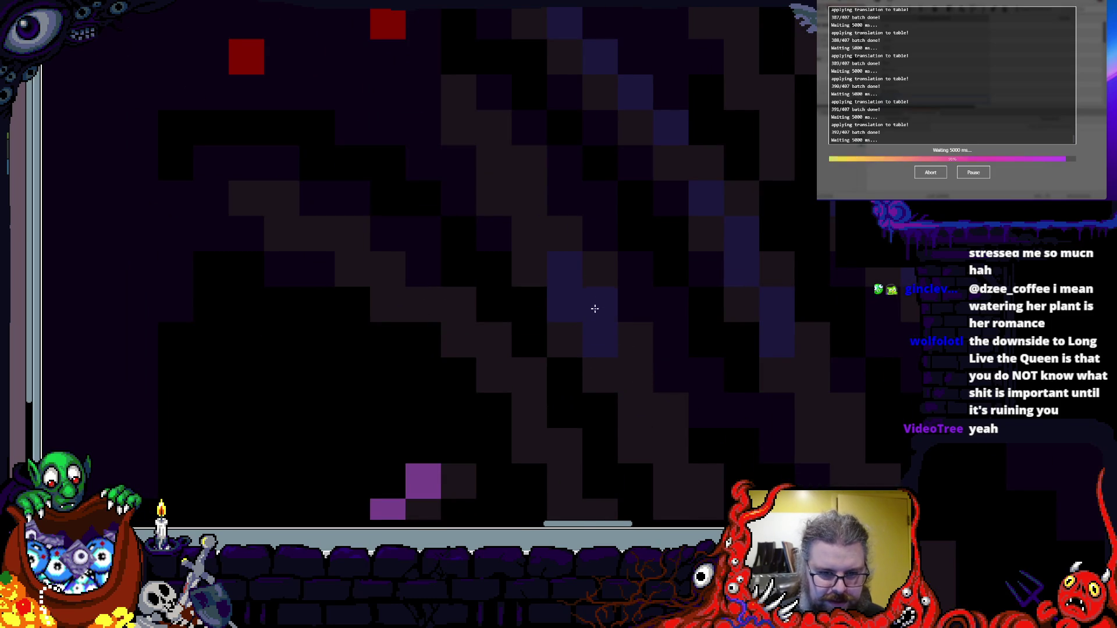
scroll(447, 260, down, 3)
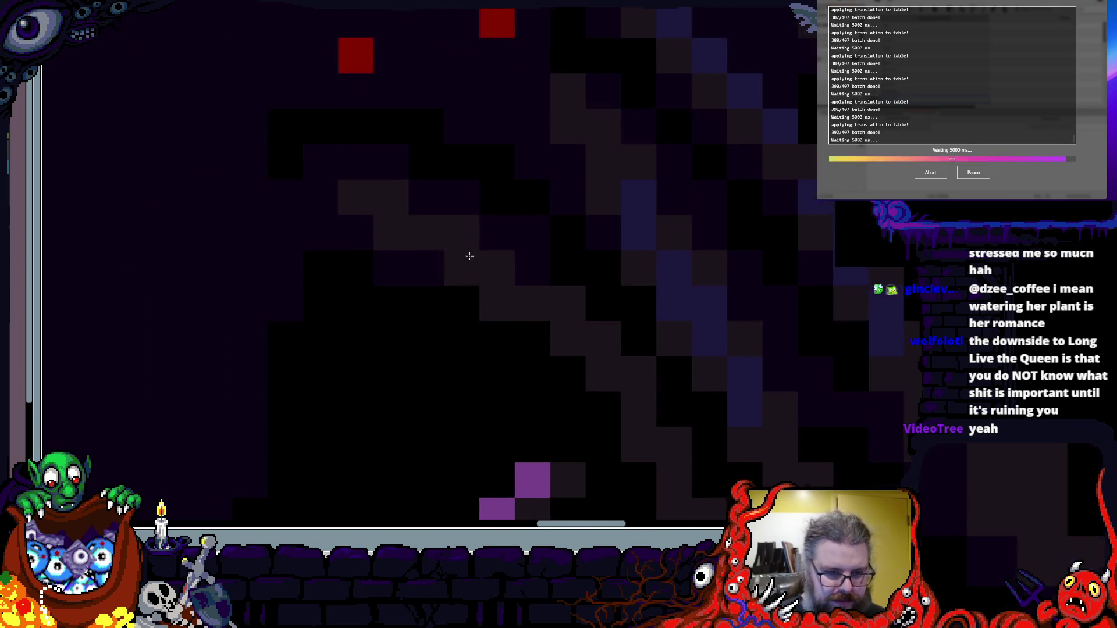
scroll(504, 349, up, 3)
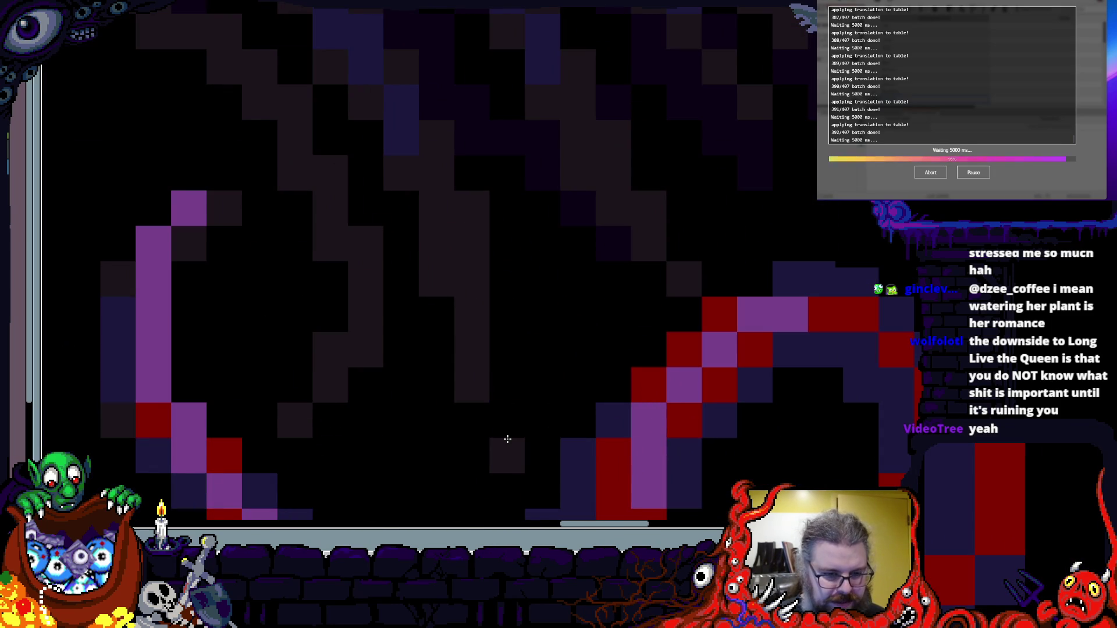
scroll(507, 439, down, 1)
scroll(536, 379, up, 1)
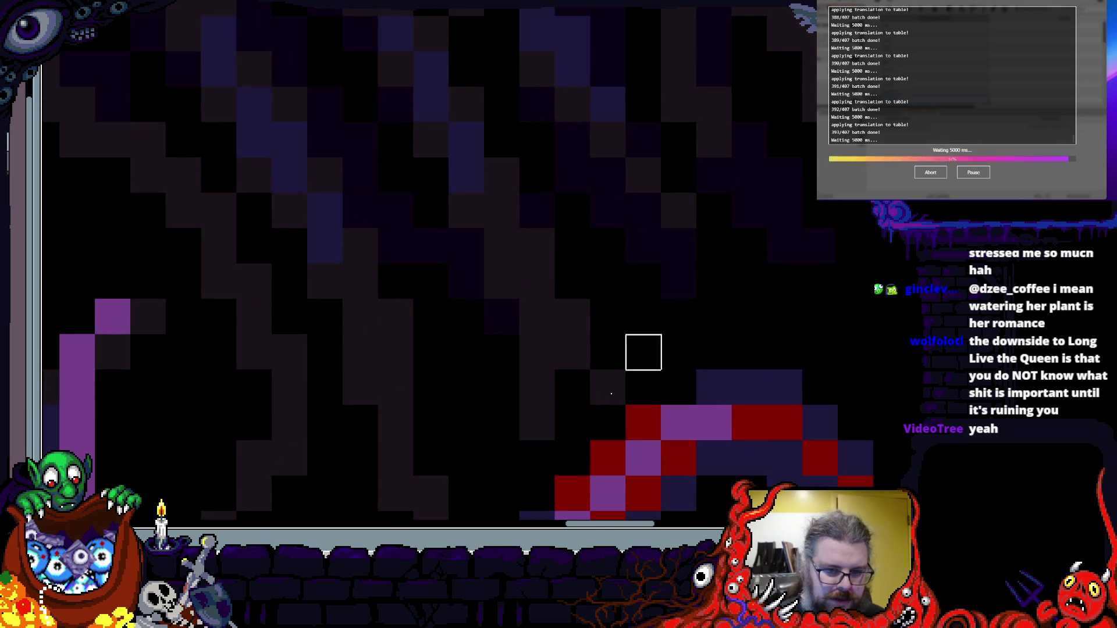
click(577, 342)
scroll(523, 349, up, 2)
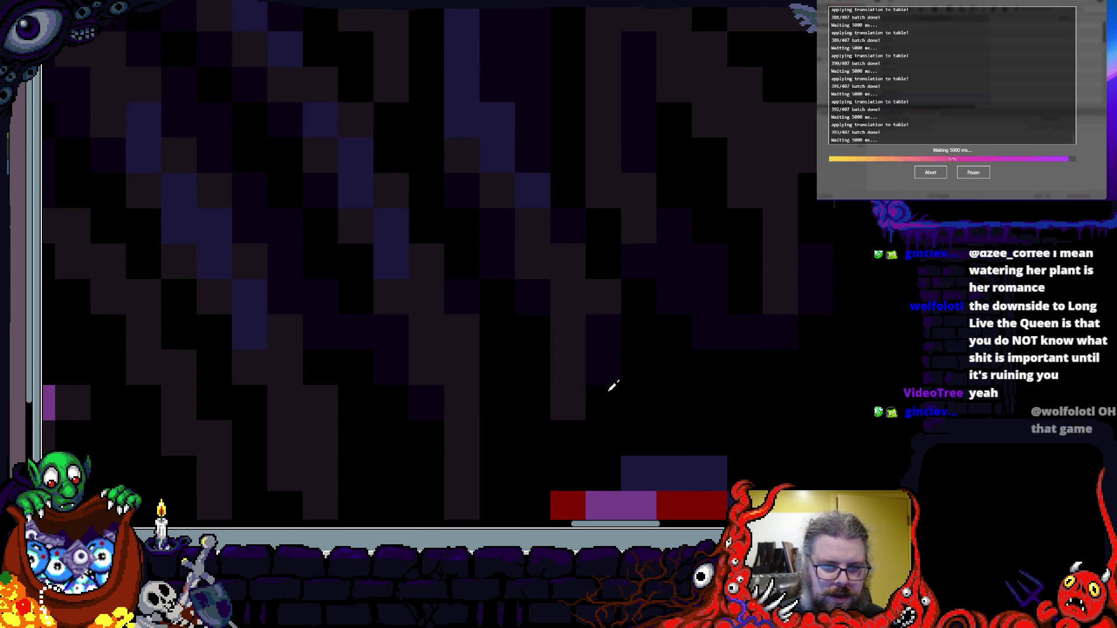
scroll(539, 312, down, 2)
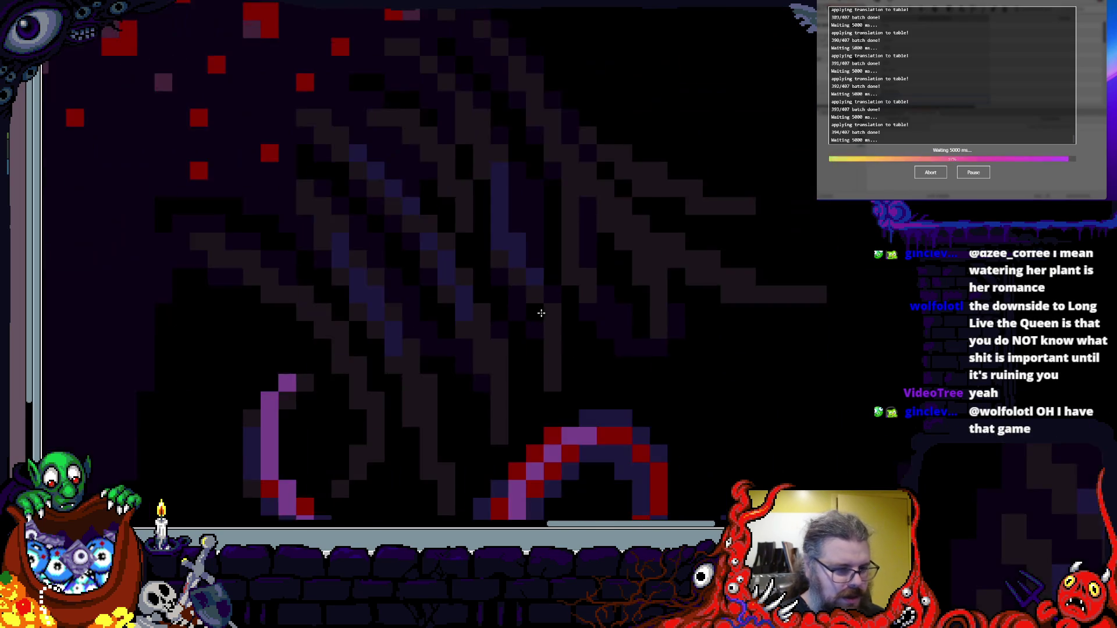
- Darken the stray grey cells among the red specks, including one single cell
scroll(529, 379, up, 2)
scroll(501, 366, down, 2)
scroll(501, 367, up, 5)
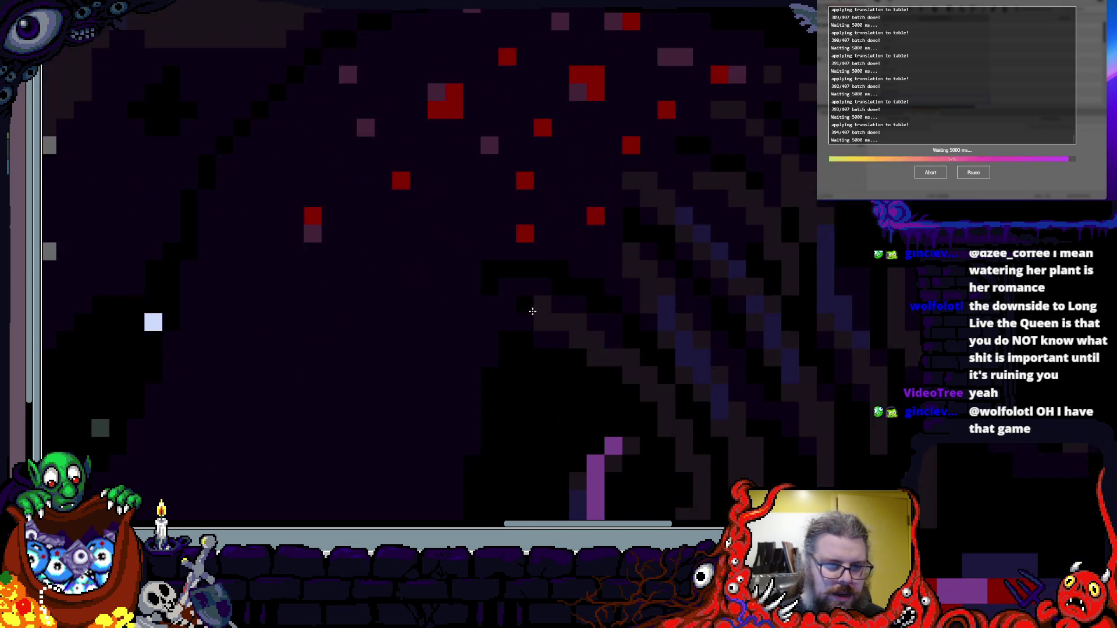
scroll(658, 358, up, 2)
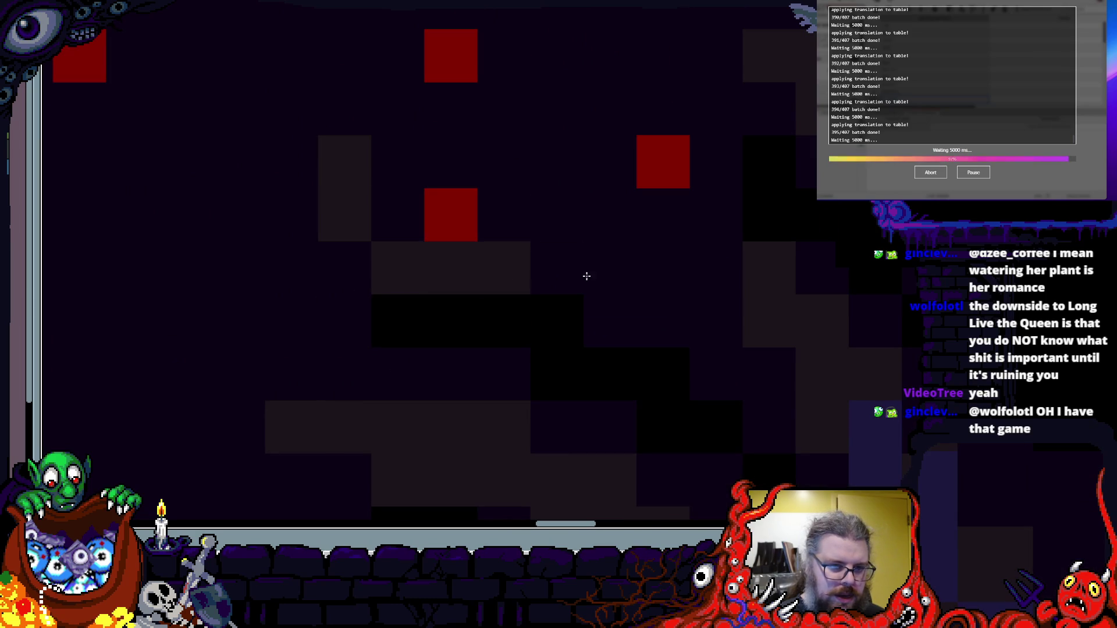
drag(512, 256, 430, 248)
click(415, 321)
- Draw a diagonal staircase line and a horizontal run of dark-grey cells
scroll(414, 321, up, 3)
scroll(414, 321, right, 1)
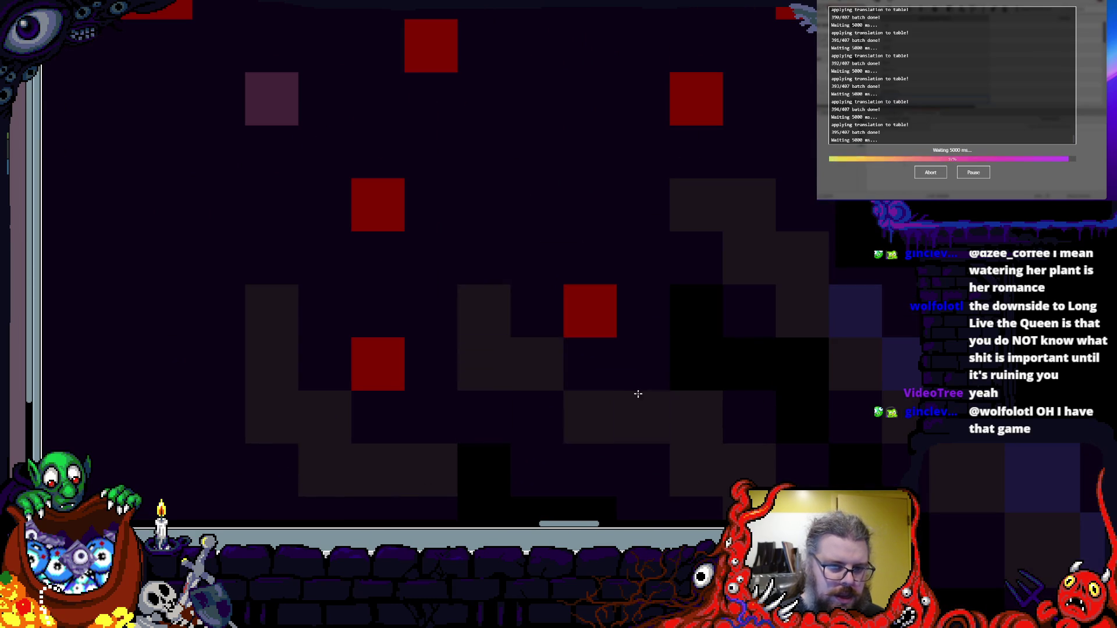
scroll(623, 394, up, 2)
scroll(481, 364, down, 3)
scroll(466, 262, up, 2)
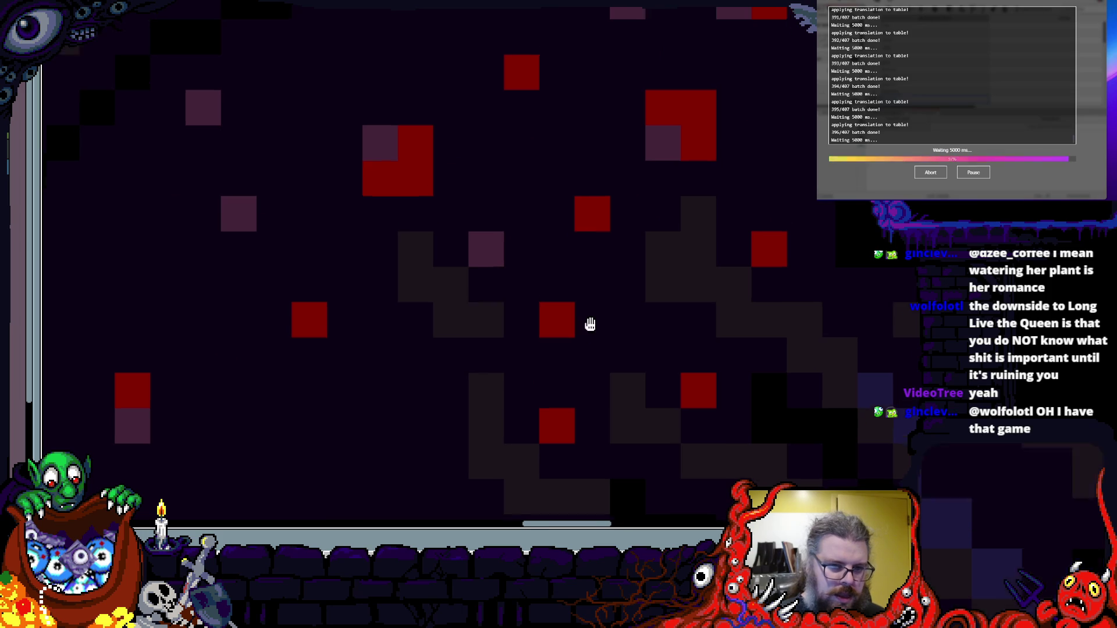
scroll(618, 285, up, 2)
scroll(392, 402, right, 3)
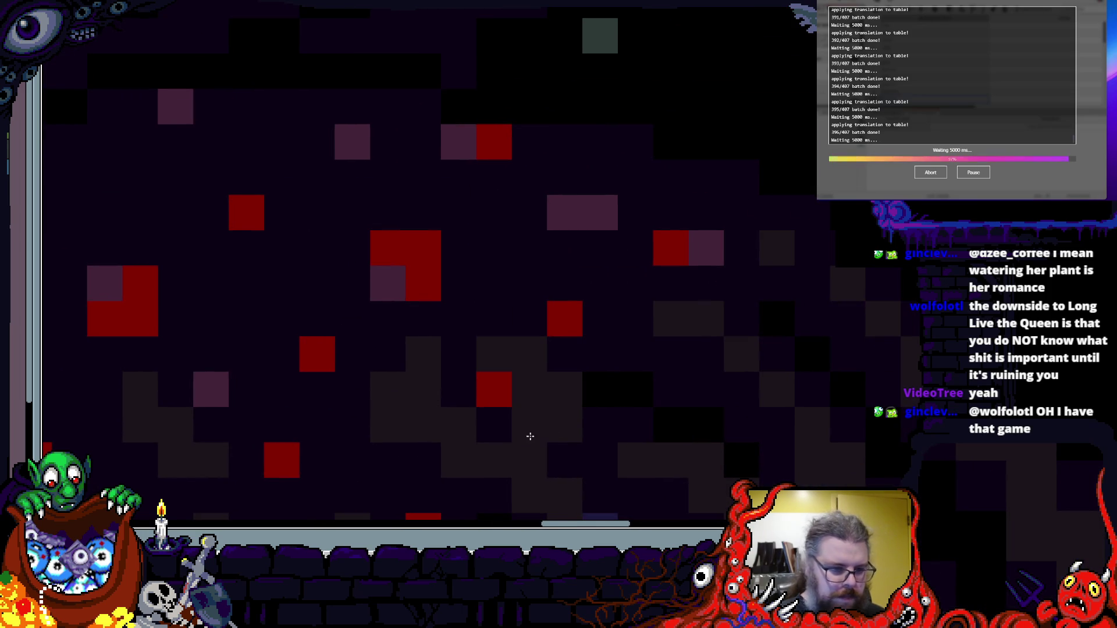
scroll(558, 422, up, 2)
scroll(565, 401, up, 1)
scroll(565, 402, right, 2)
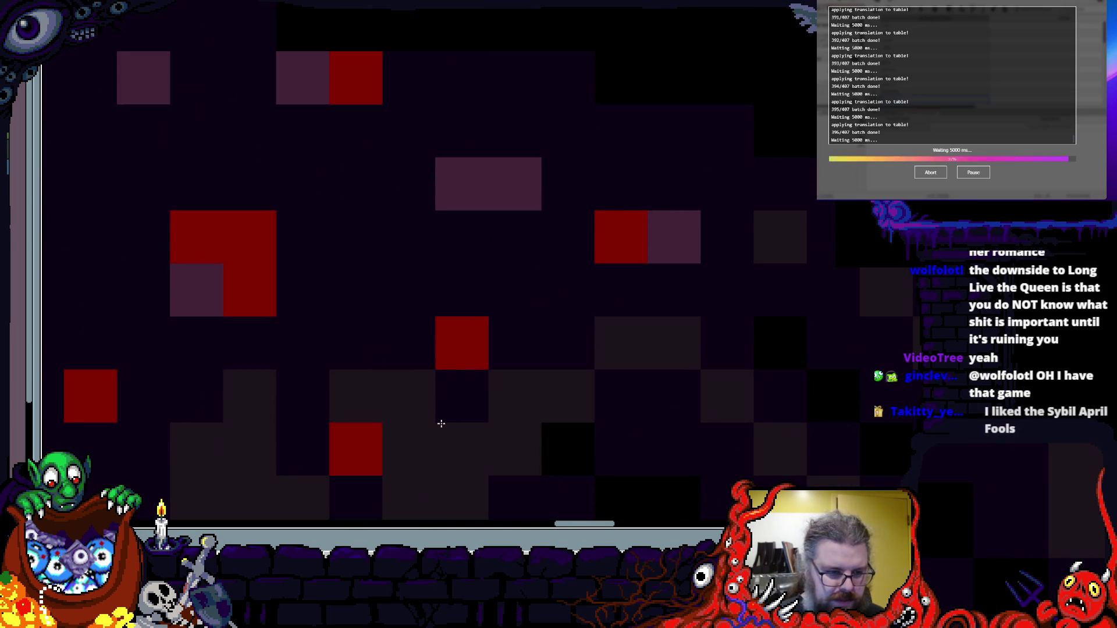
scroll(491, 391, down, 3)
scroll(498, 379, up, 3)
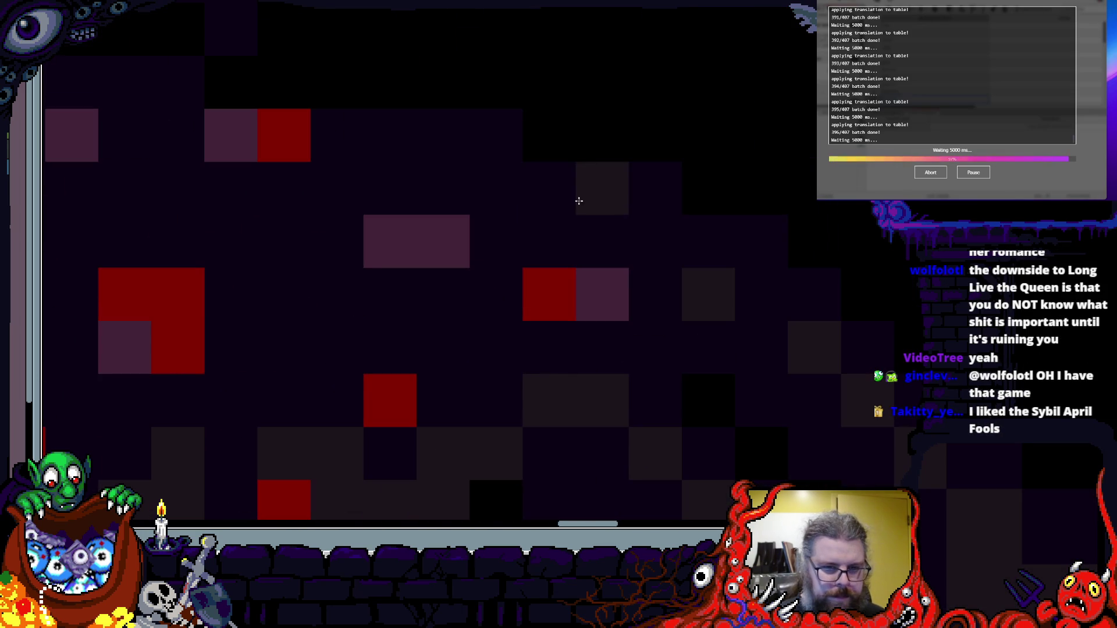
scroll(576, 212, left, 2)
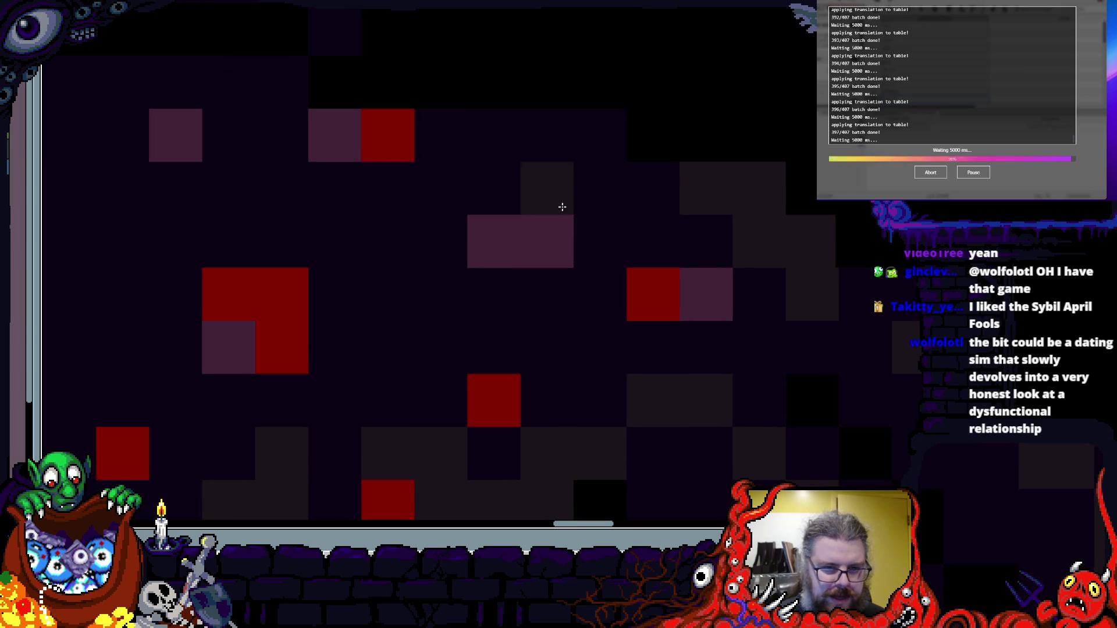
scroll(608, 217, left, 9)
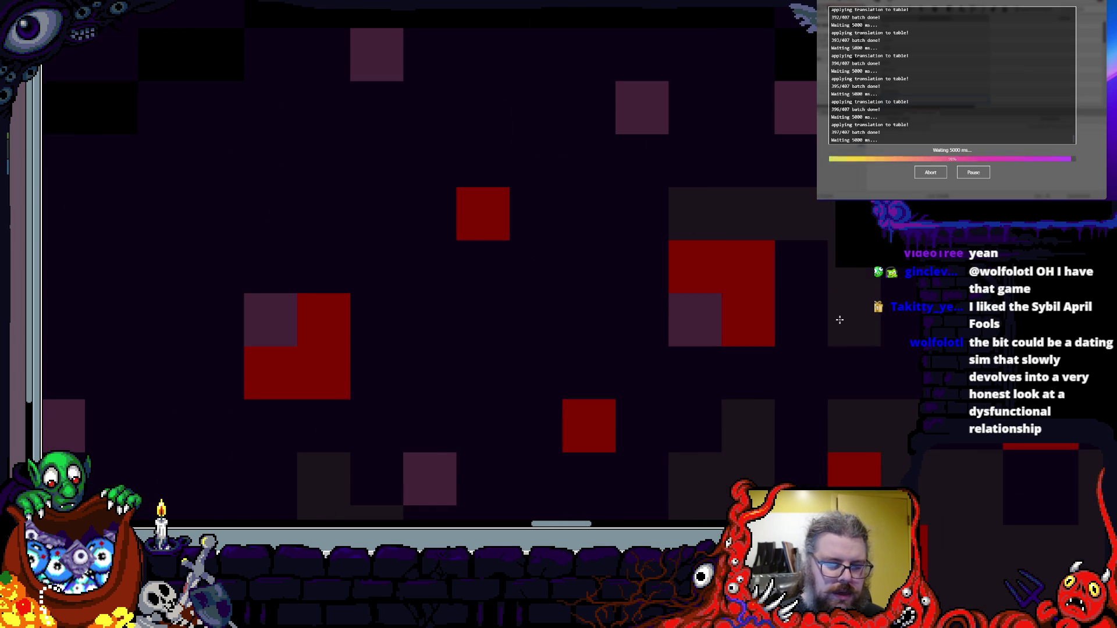
scroll(665, 247, down, 4)
scroll(666, 247, right, 3)
scroll(666, 247, left, 2)
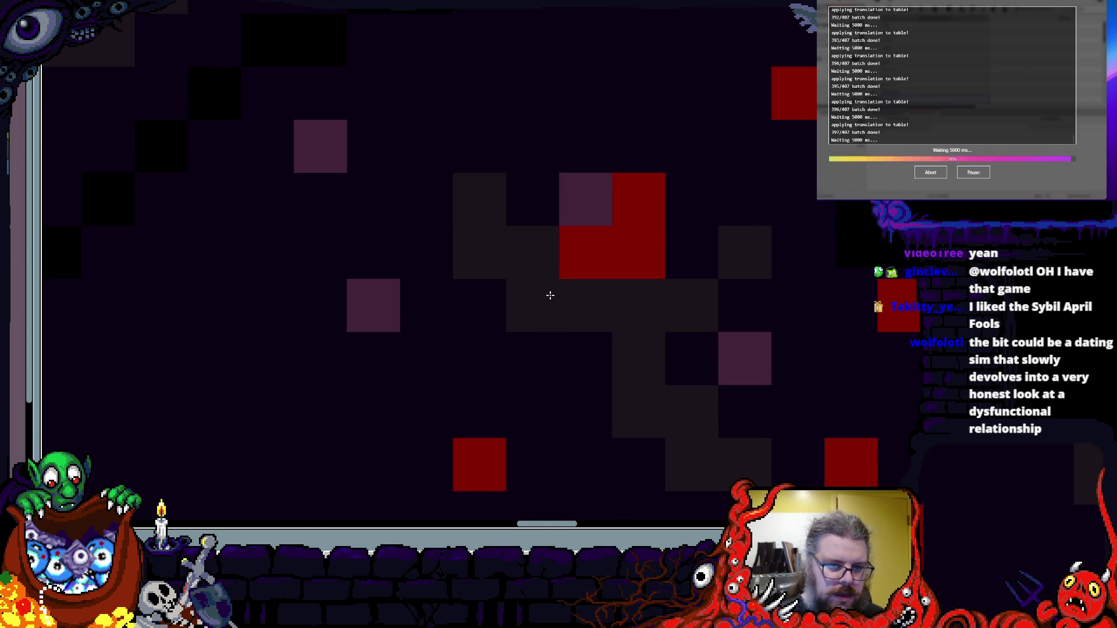
scroll(524, 277, down, 3)
key(shift)
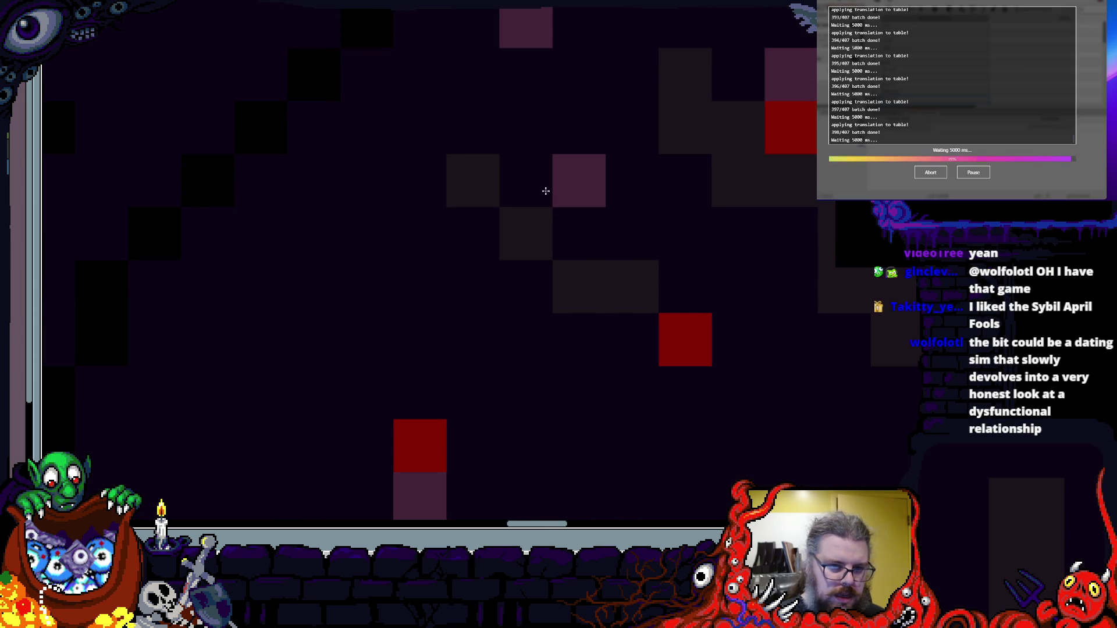
scroll(499, 223, down, 2)
scroll(499, 222, right, 2)
drag(611, 415, 772, 365)
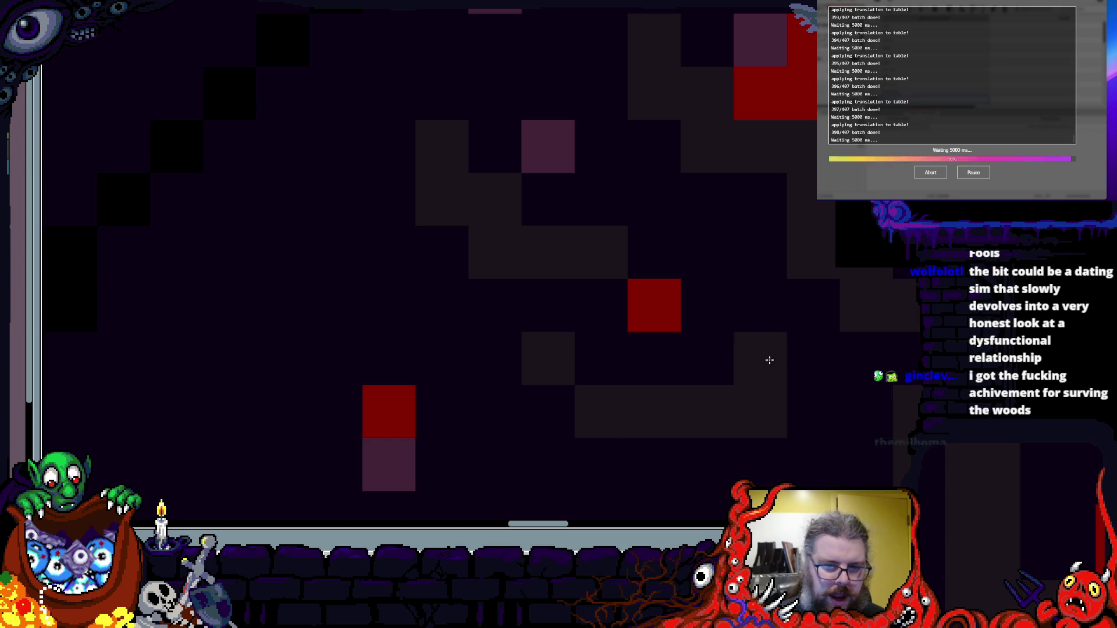
- Paint dark-grey cells across the red-speckled area of the body
scroll(491, 242, down, 4)
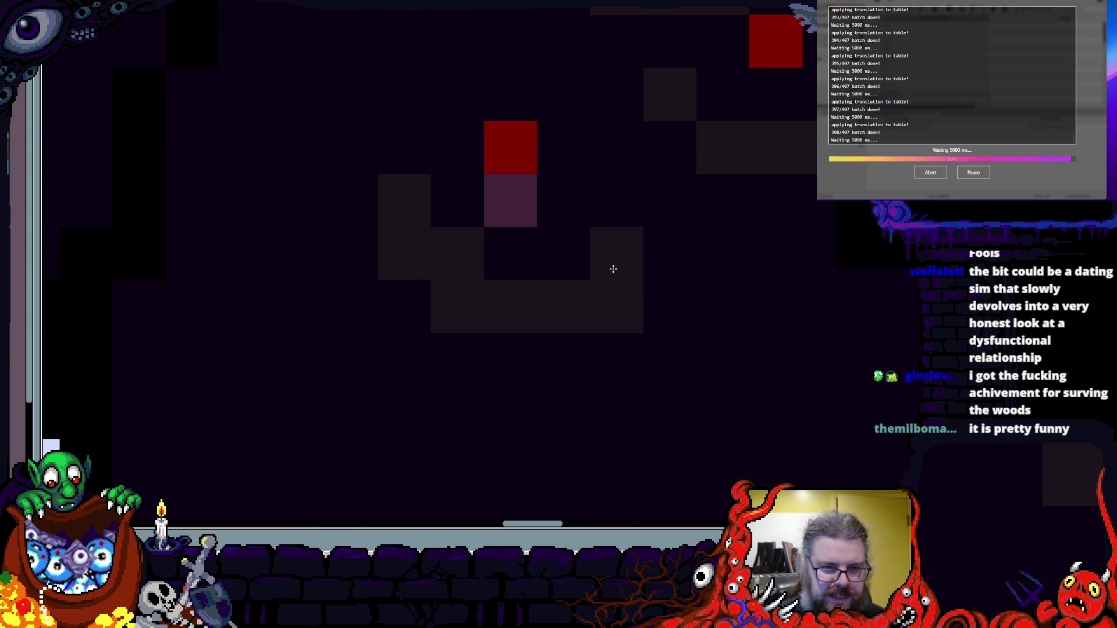
scroll(709, 343, down, 2)
scroll(709, 344, down, 3)
scroll(516, 381, up, 3)
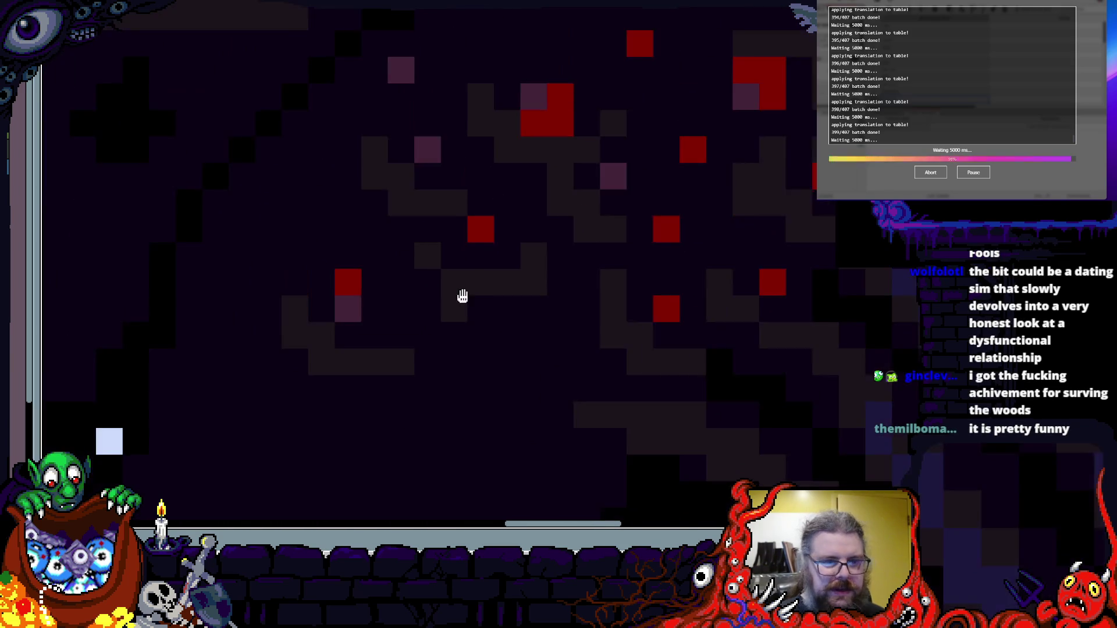
scroll(461, 299, up, 2)
scroll(472, 255, up, 3)
mouse_move(403, 259)
mouse_down()
mouse_move(623, 326)
mouse_move(543, 307)
mouse_move(439, 217)
mouse_up()
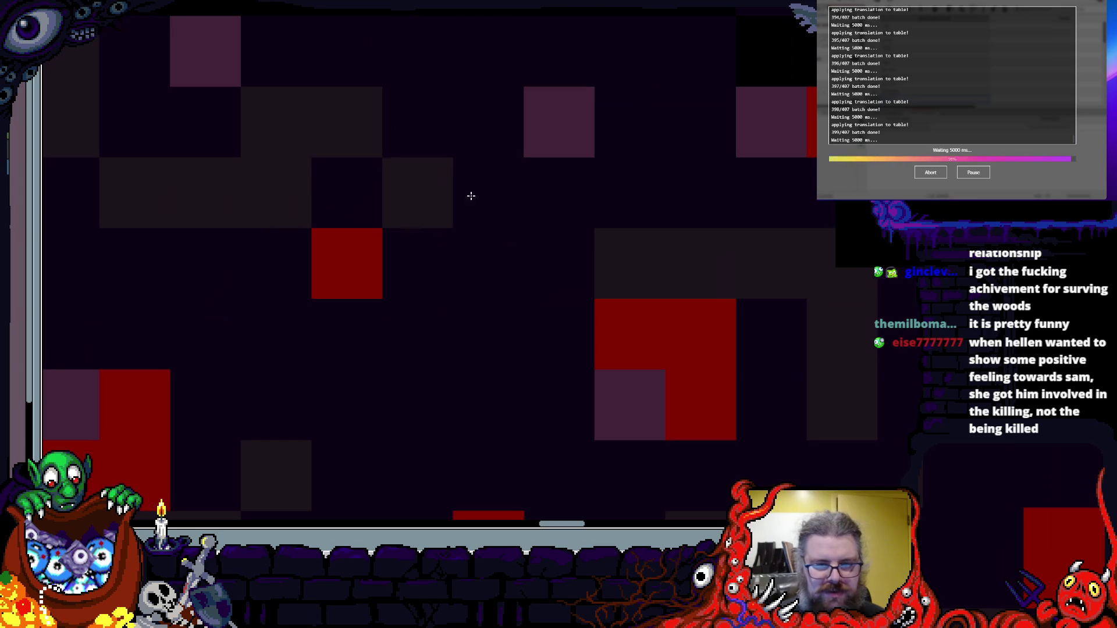
- Paint grey strokes into the creature's dark body further across the speckled area
mouse_move(651, 244)
mouse_down()
mouse_move(591, 299)
mouse_move(690, 278)
mouse_up()
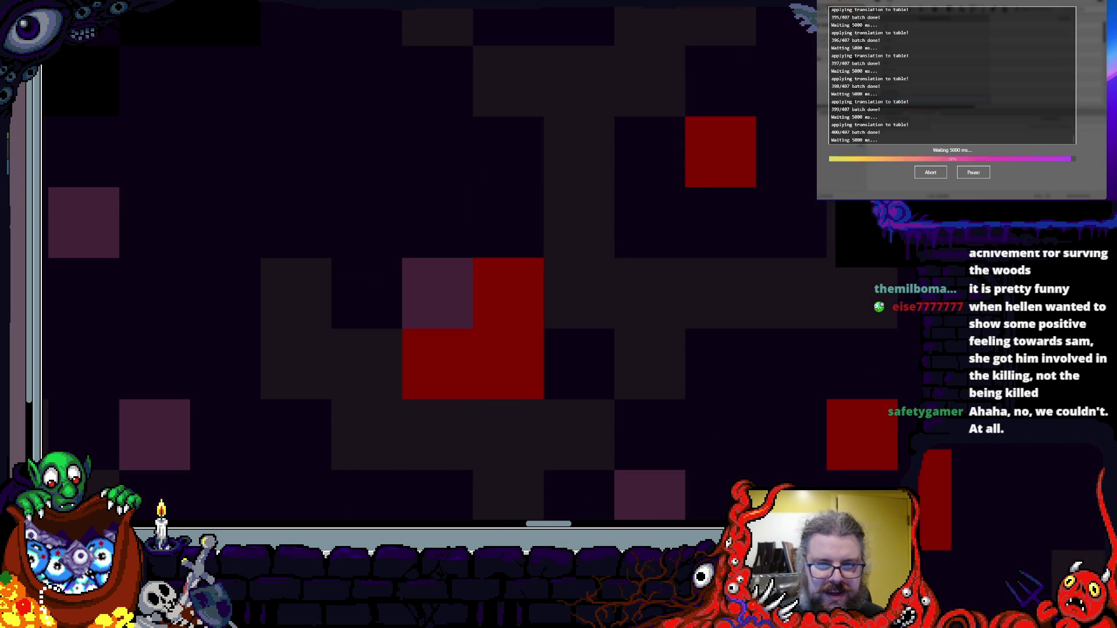
scroll(381, 354, down, 3)
scroll(498, 279, up, 2)
scroll(466, 339, up, 1)
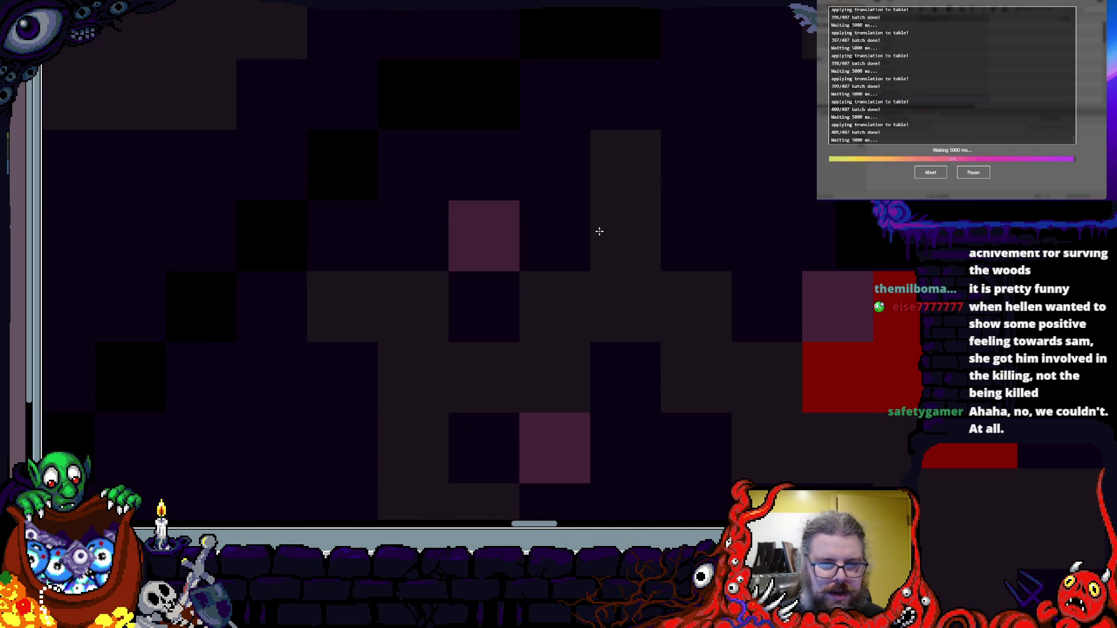
scroll(563, 316, down, 5)
scroll(504, 115, up, 4)
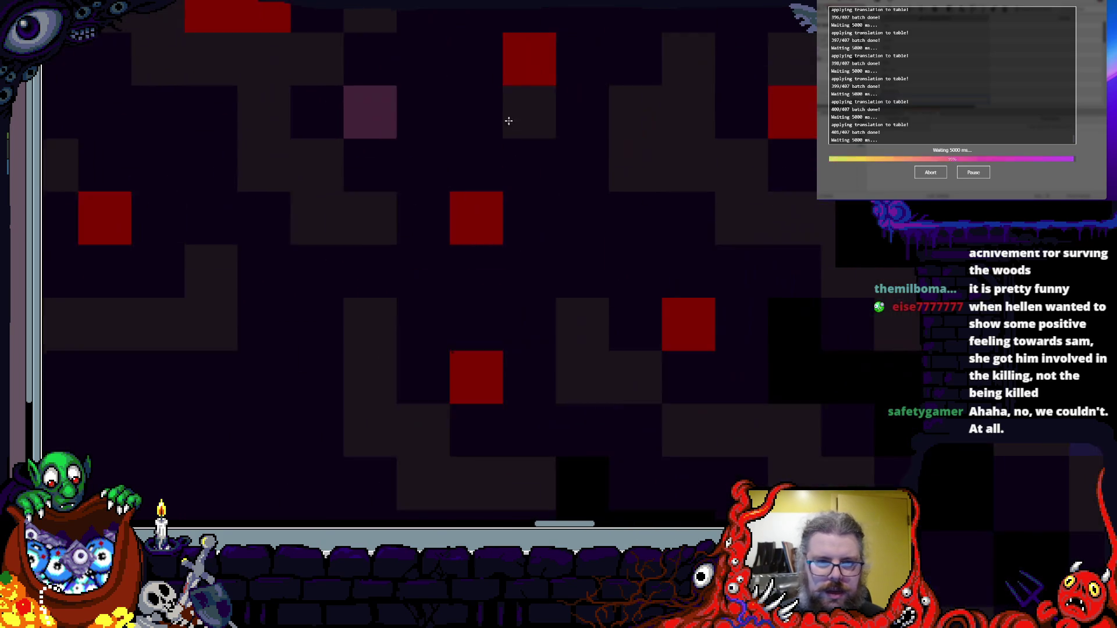
scroll(531, 299, down, 2)
scroll(484, 239, up, 2)
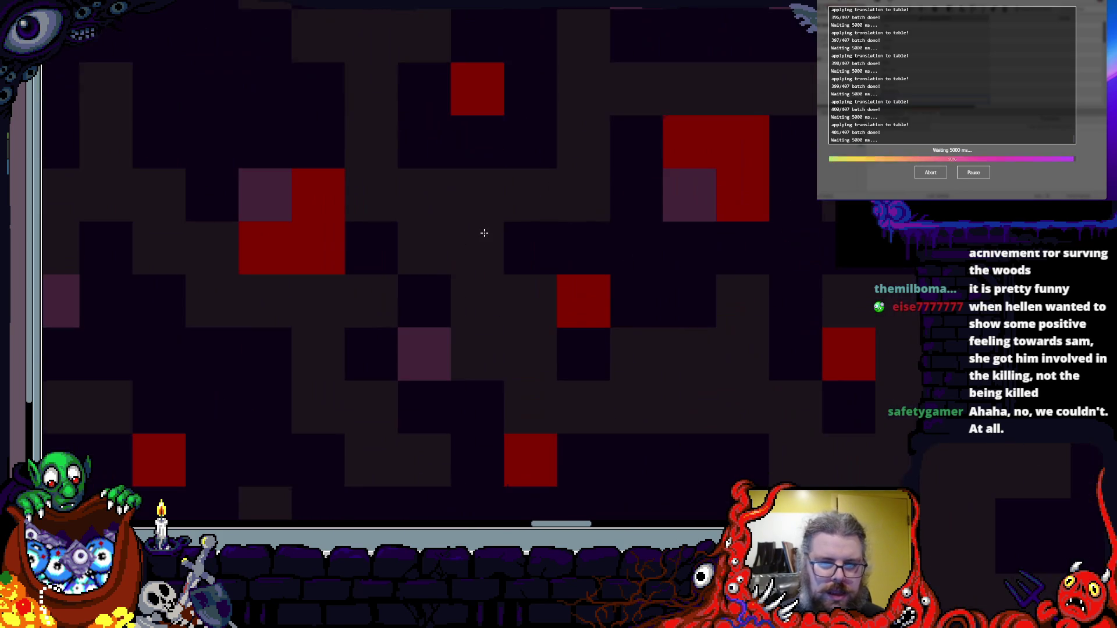
scroll(589, 388, down, 3)
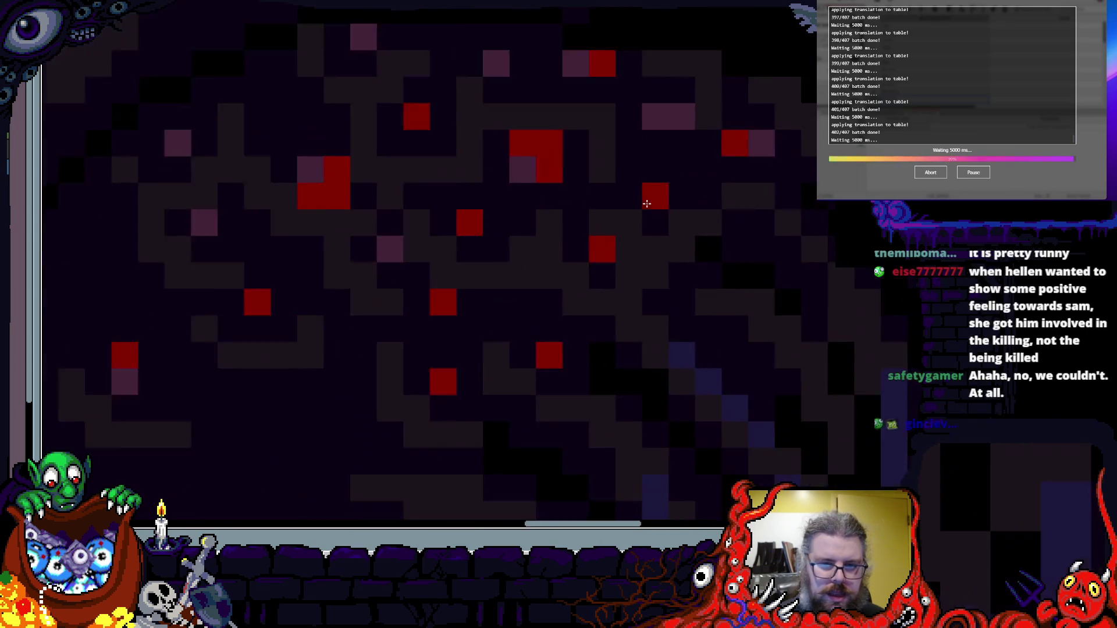
scroll(595, 200, up, 2)
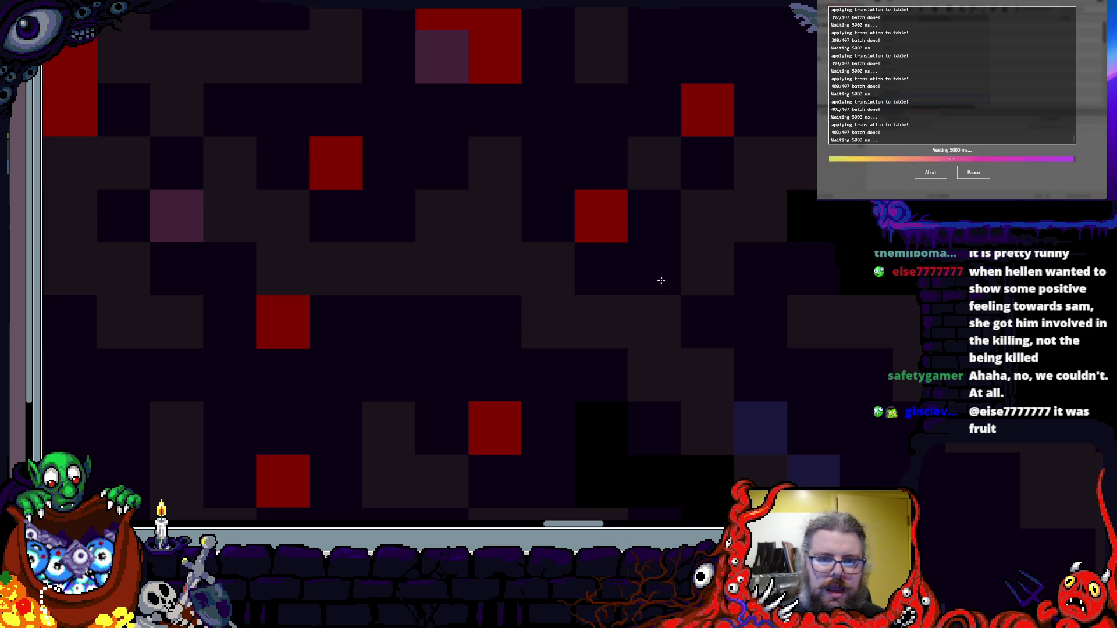
scroll(659, 278, down, 2)
scroll(608, 409, up, 4)
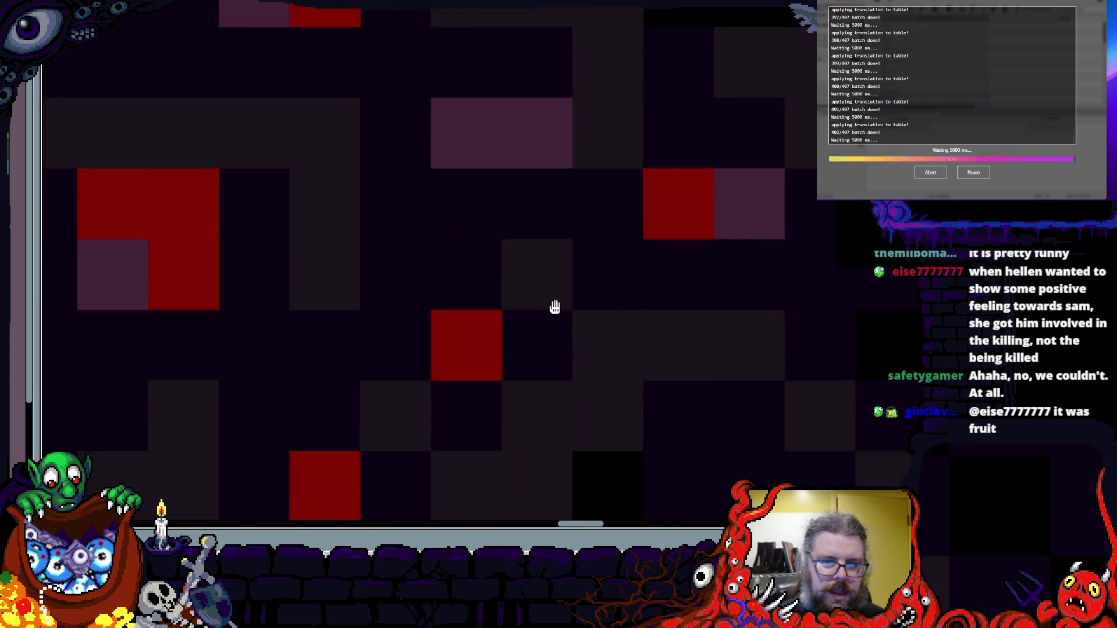
scroll(664, 392, down, 4)
scroll(655, 317, up, 3)
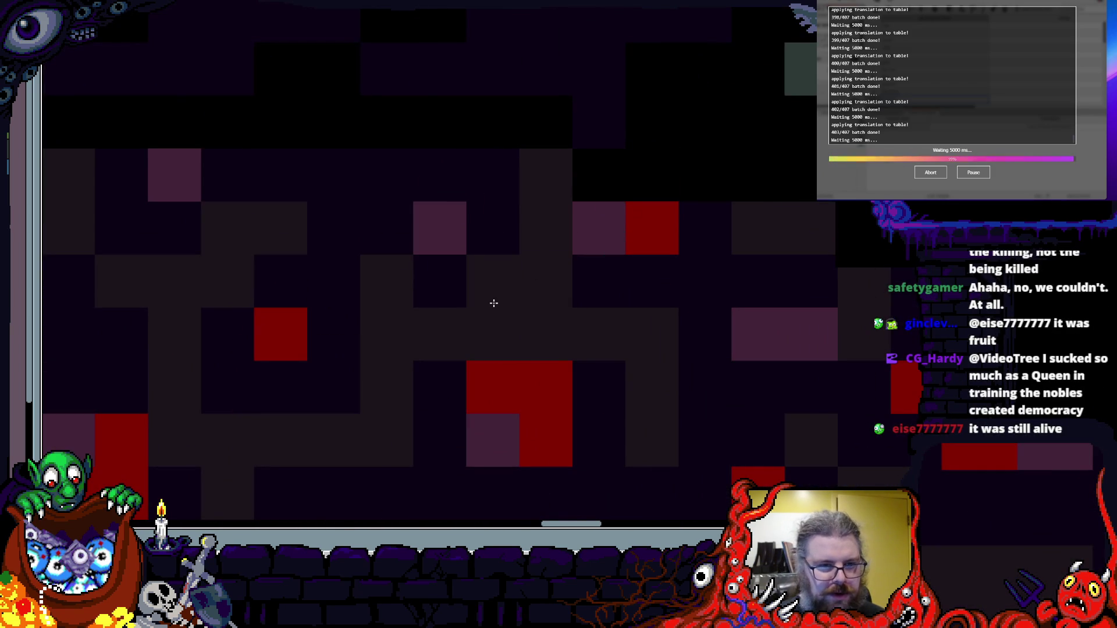
scroll(761, 298, down, 3)
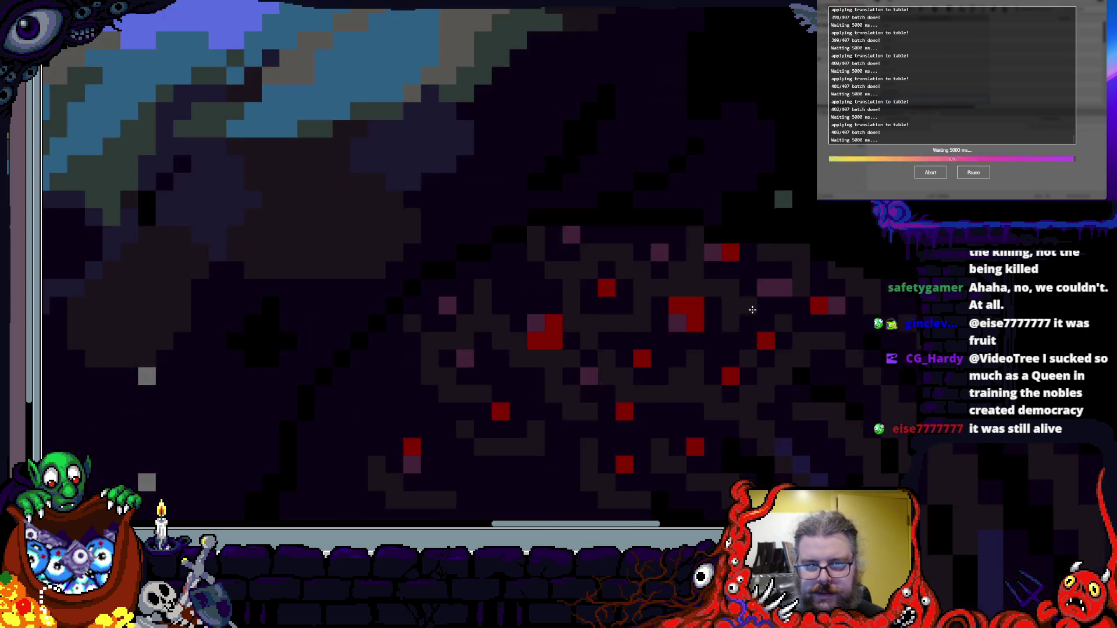
scroll(762, 298, up, 4)
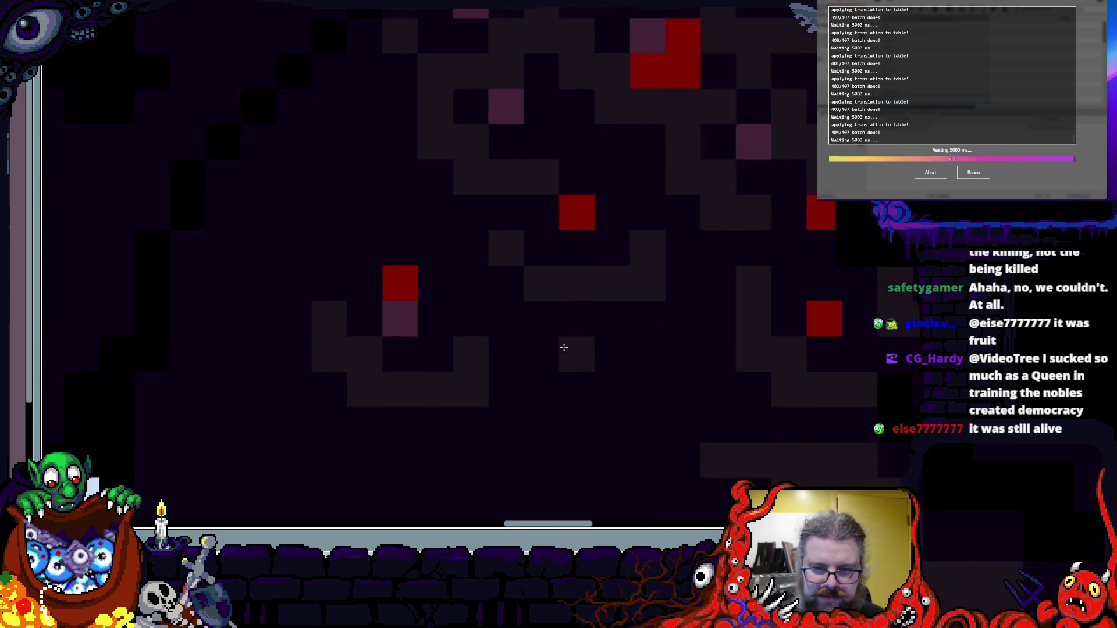
scroll(563, 329, up, 2)
scroll(485, 335, down, 3)
scroll(412, 270, up, 3)
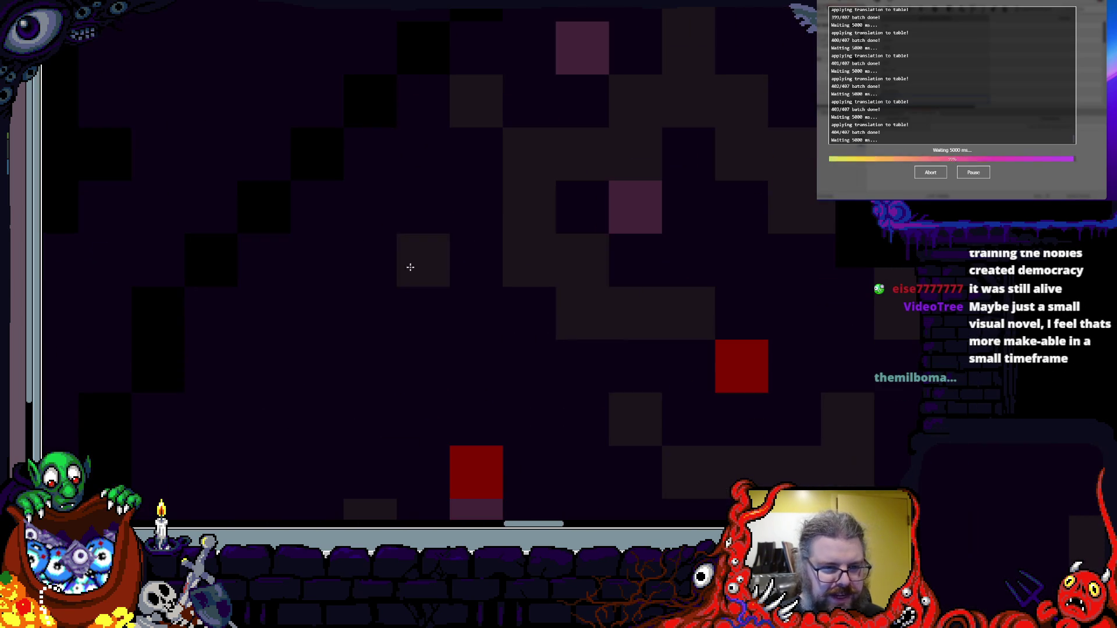
drag(412, 270, 477, 364)
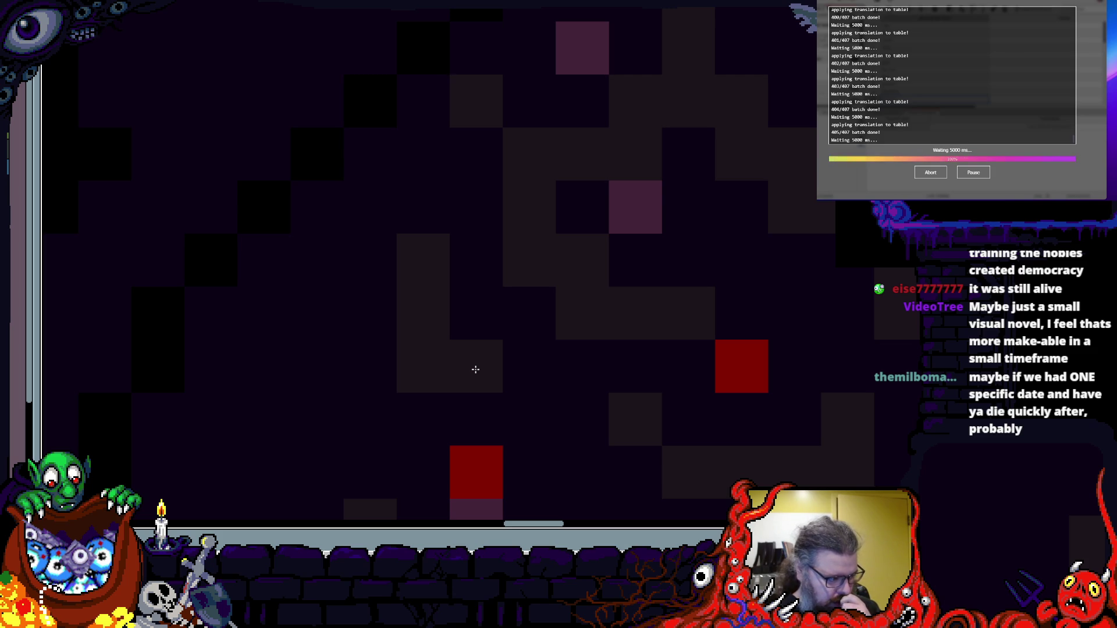
drag(475, 369, 548, 324)
- Add more grey pixels along the body texture
scroll(660, 356, down, 5)
scroll(516, 287, up, 3)
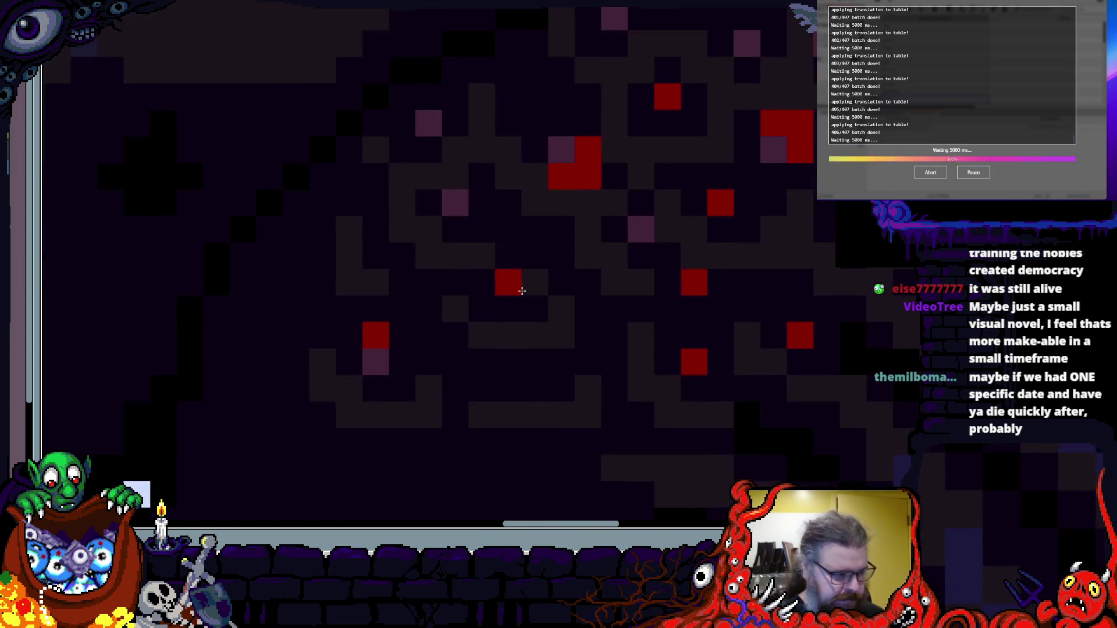
scroll(701, 266, up, 1)
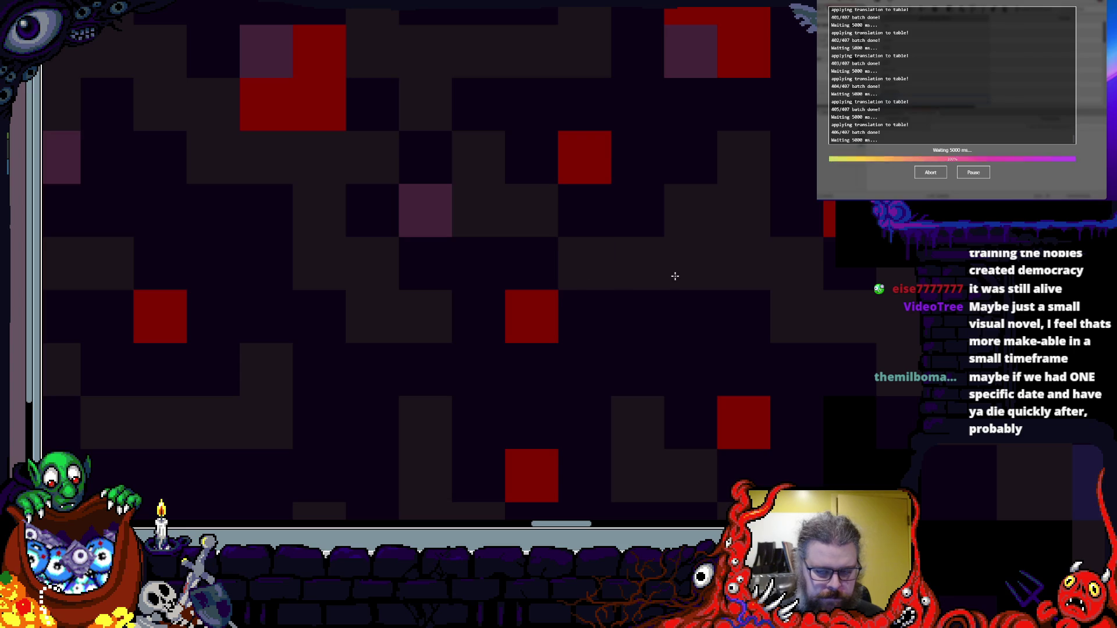
scroll(487, 399, down, 3)
scroll(503, 331, up, 2)
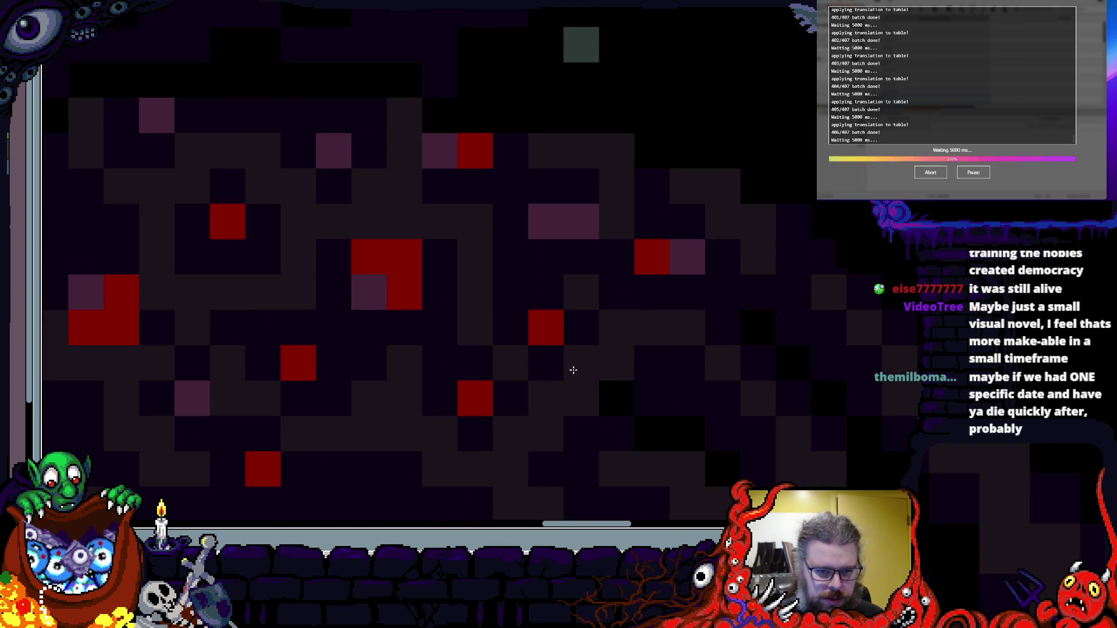
scroll(548, 373, up, 2)
mouse_move(582, 261)
mouse_down()
mouse_move(544, 309)
mouse_move(606, 352)
mouse_move(668, 325)
mouse_up()
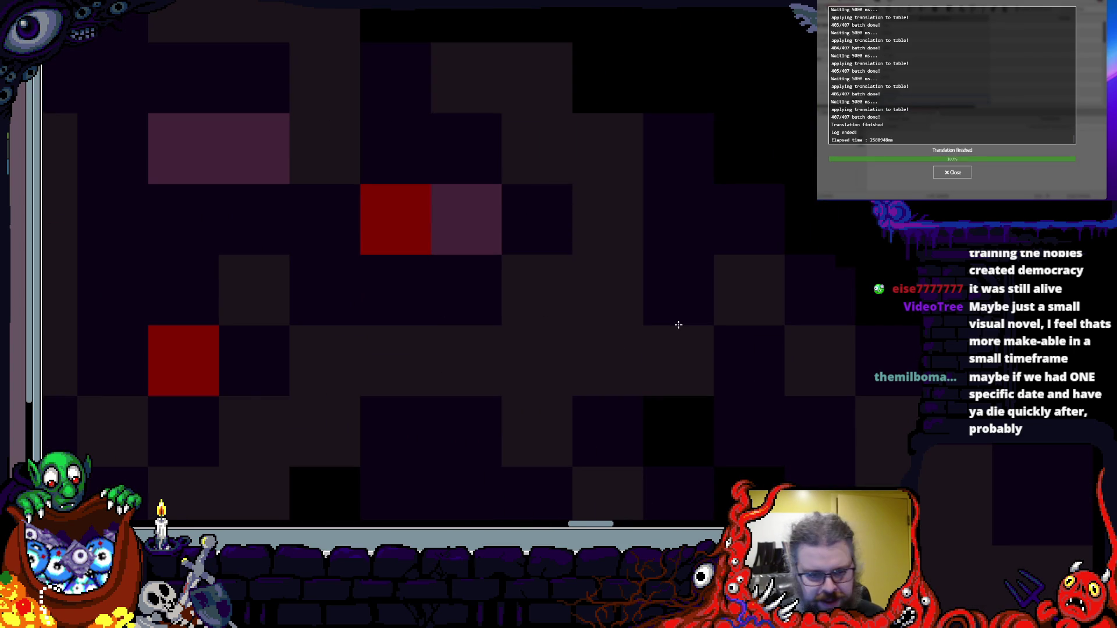
scroll(531, 215, down, 4)
scroll(494, 332, up, 2)
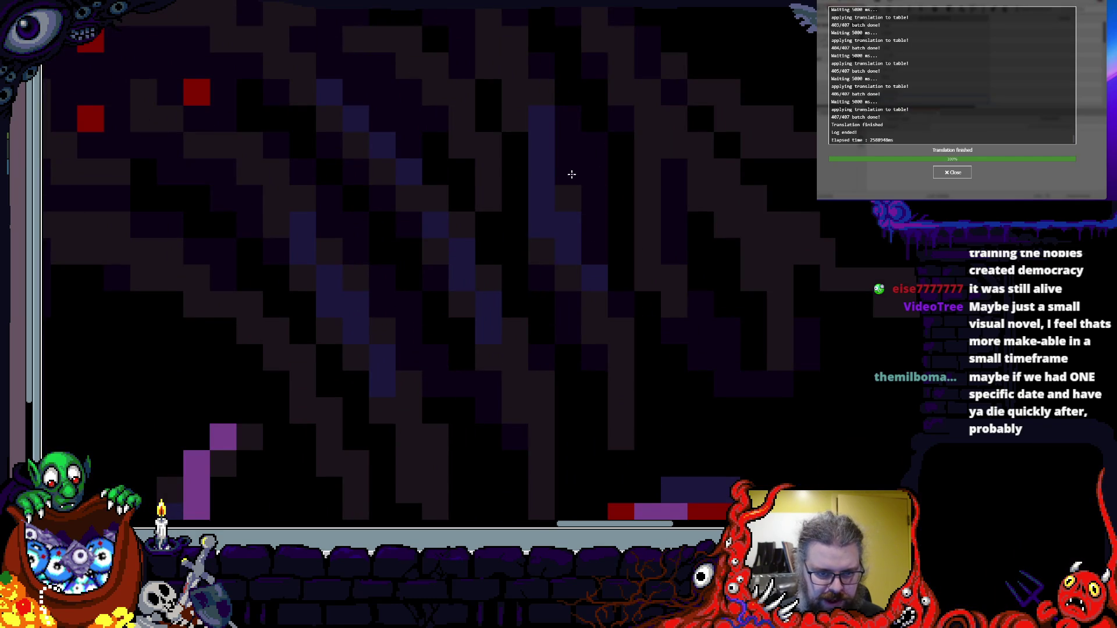
- Zoom in on the creature's body and paint grey shading strokes across its middle
scroll(559, 324, up, 2)
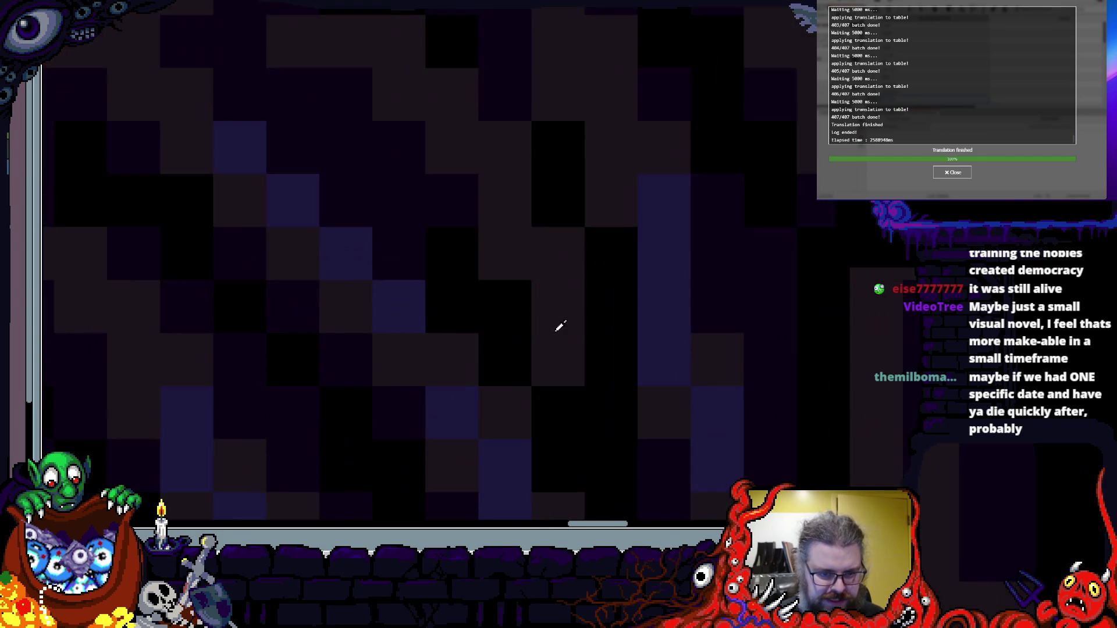
scroll(587, 304, down, 3)
scroll(547, 208, up, 3)
scroll(482, 180, down, 3)
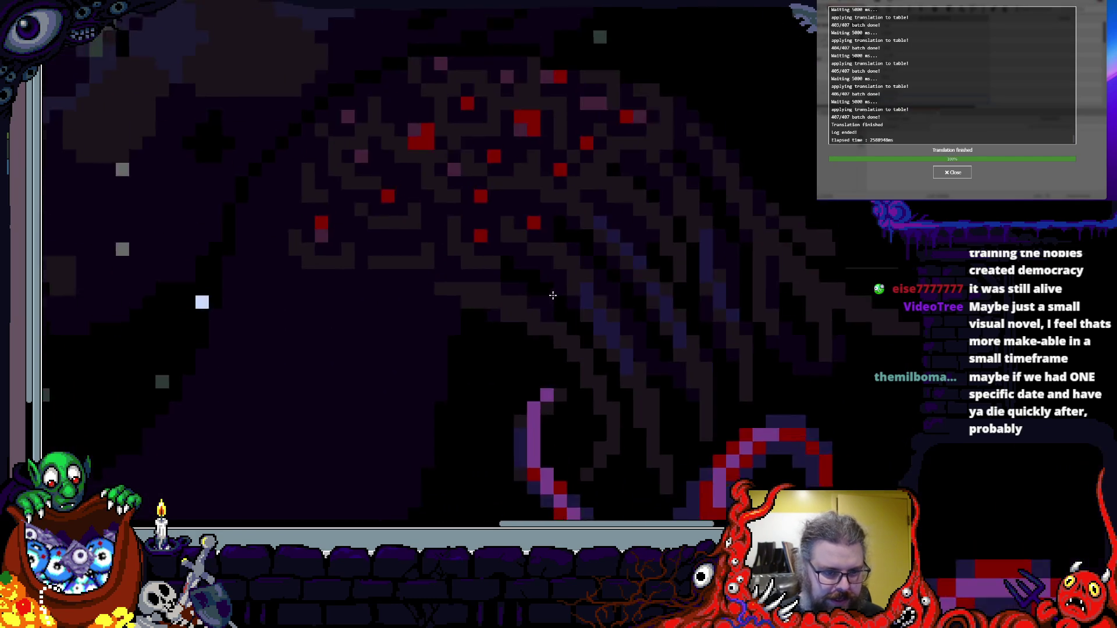
scroll(536, 312, up, 3)
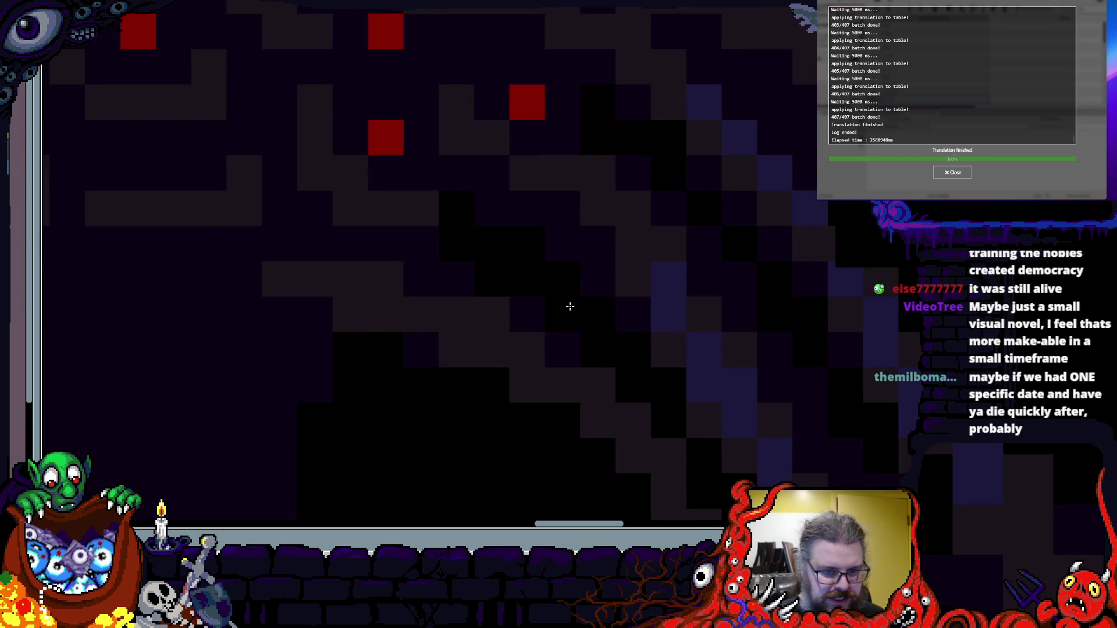
scroll(573, 334, down, 3)
scroll(539, 190, up, 3)
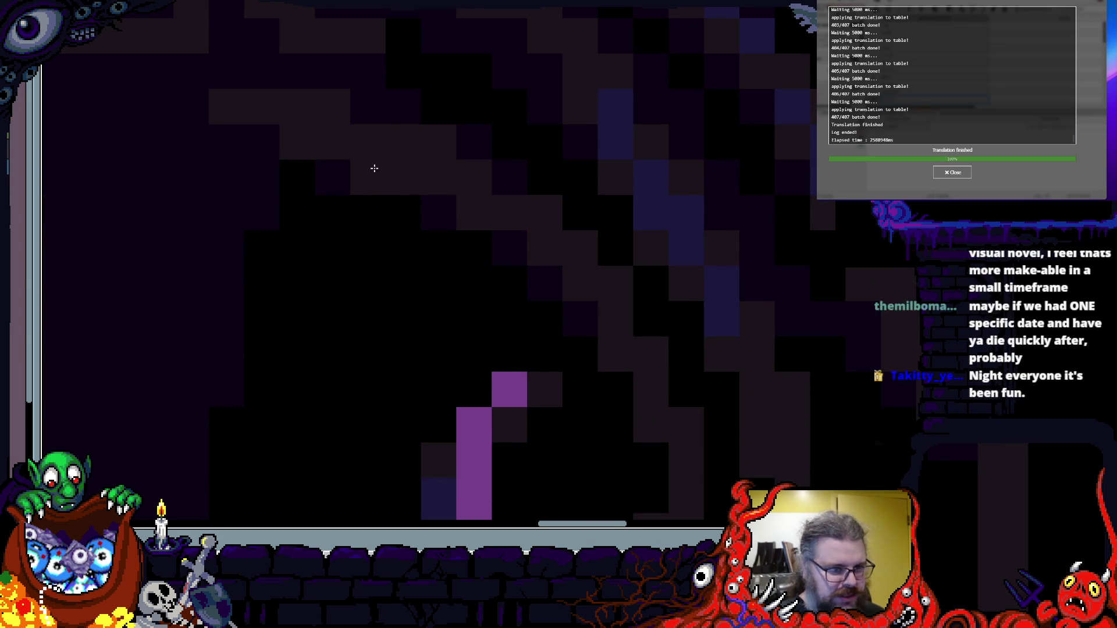
scroll(349, 175, down, 3)
scroll(549, 286, up, 3)
scroll(549, 286, down, 2)
scroll(520, 324, up, 1)
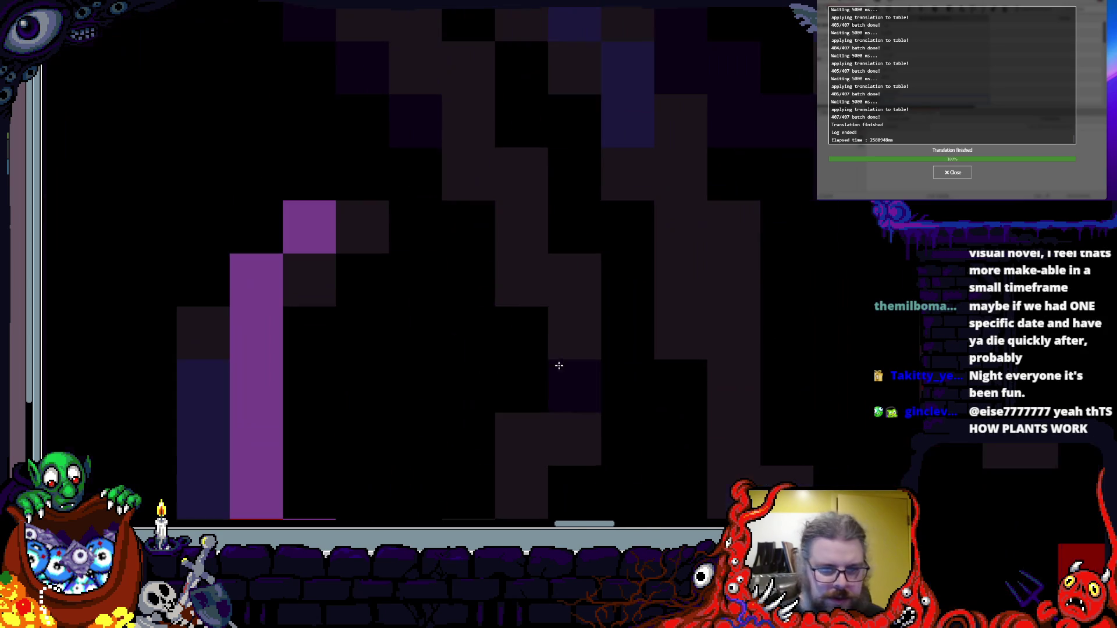
scroll(559, 217, down, 3)
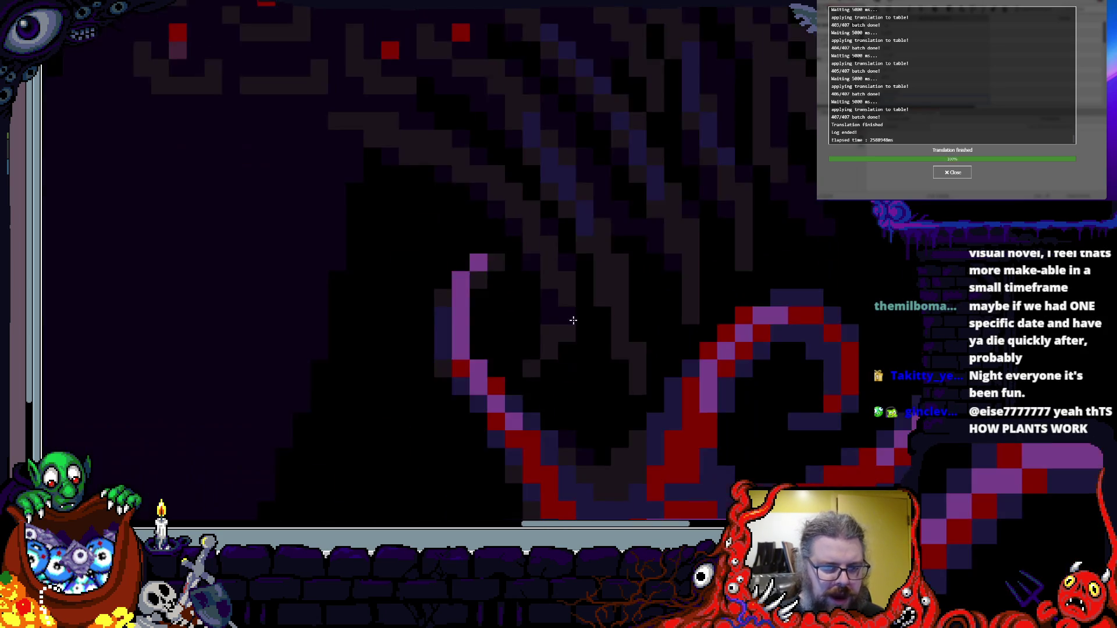
scroll(558, 305, up, 3)
scroll(484, 321, right, 3)
scroll(509, 376, up, 2)
scroll(563, 267, down, 3)
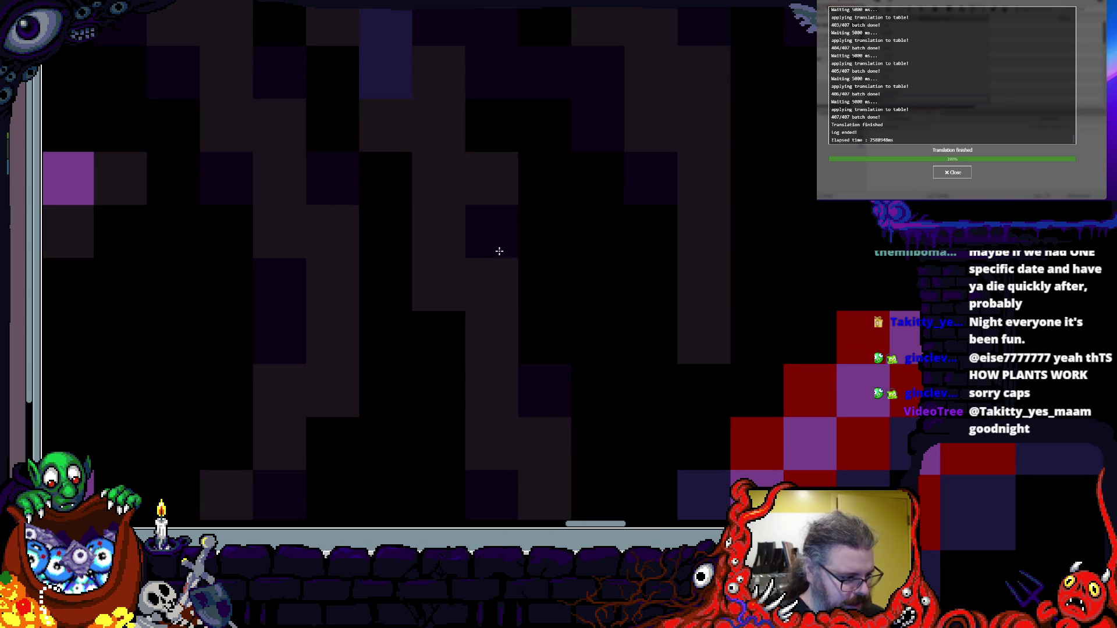
scroll(524, 267, down, 2)
scroll(540, 332, up, 1)
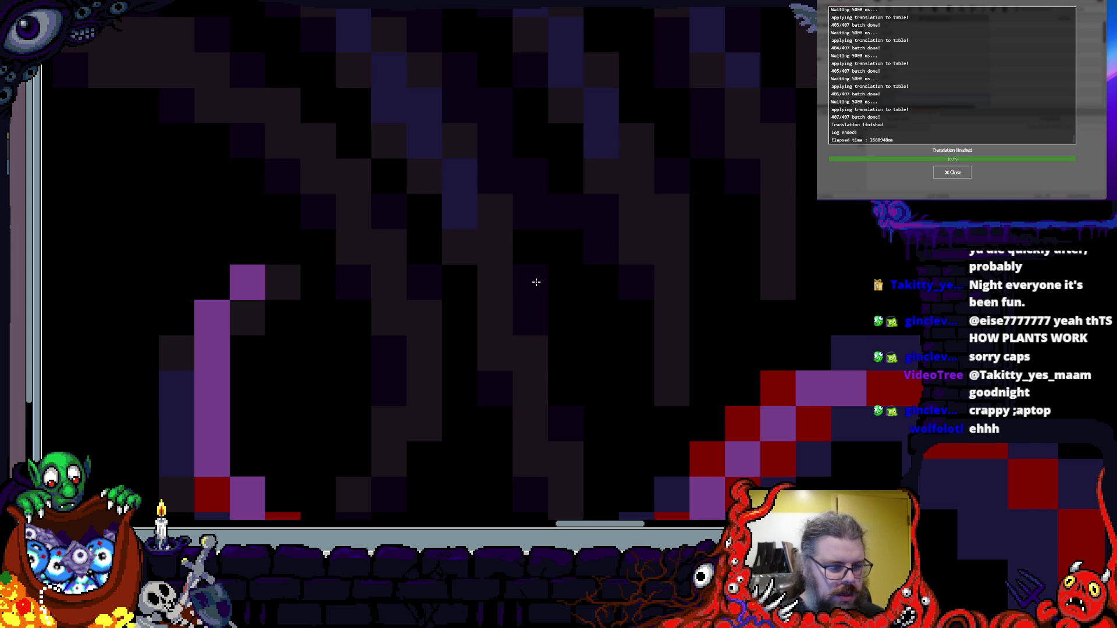
drag(610, 297, 556, 406)
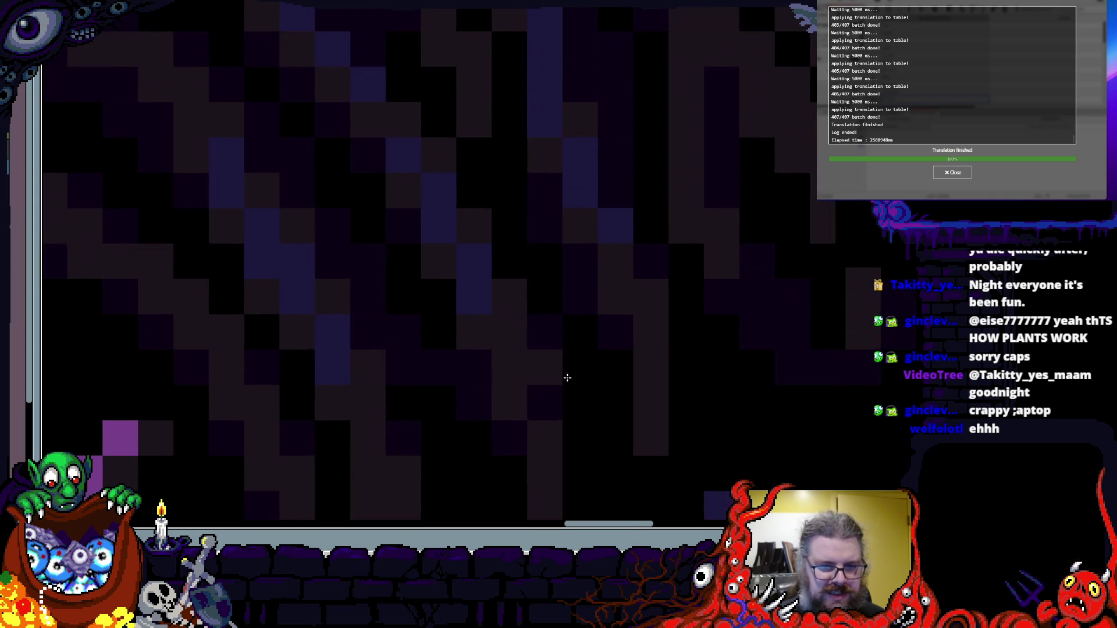
drag(624, 364, 516, 448)
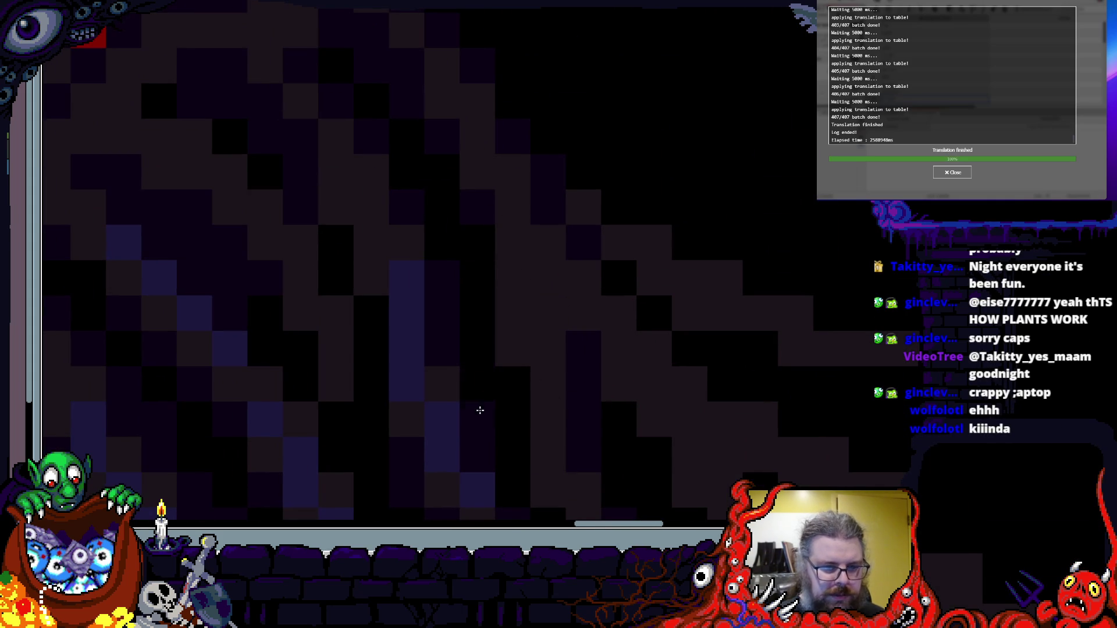
drag(452, 333, 602, 251)
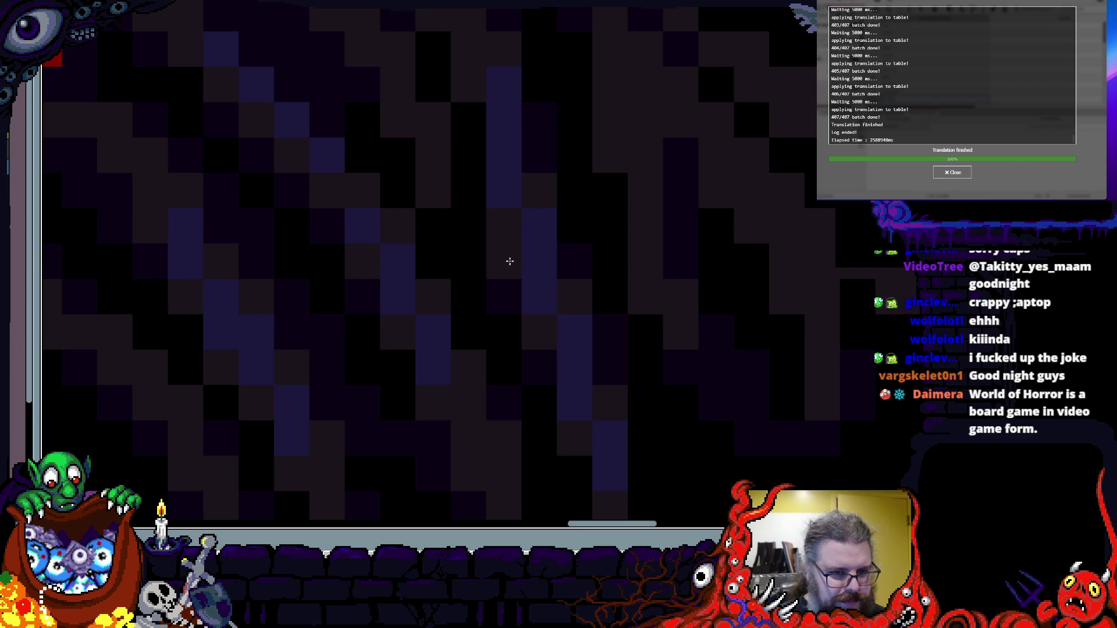
- Bring the upper part of the creature into view and paint more grey shading pixels there
scroll(507, 346, down, 1)
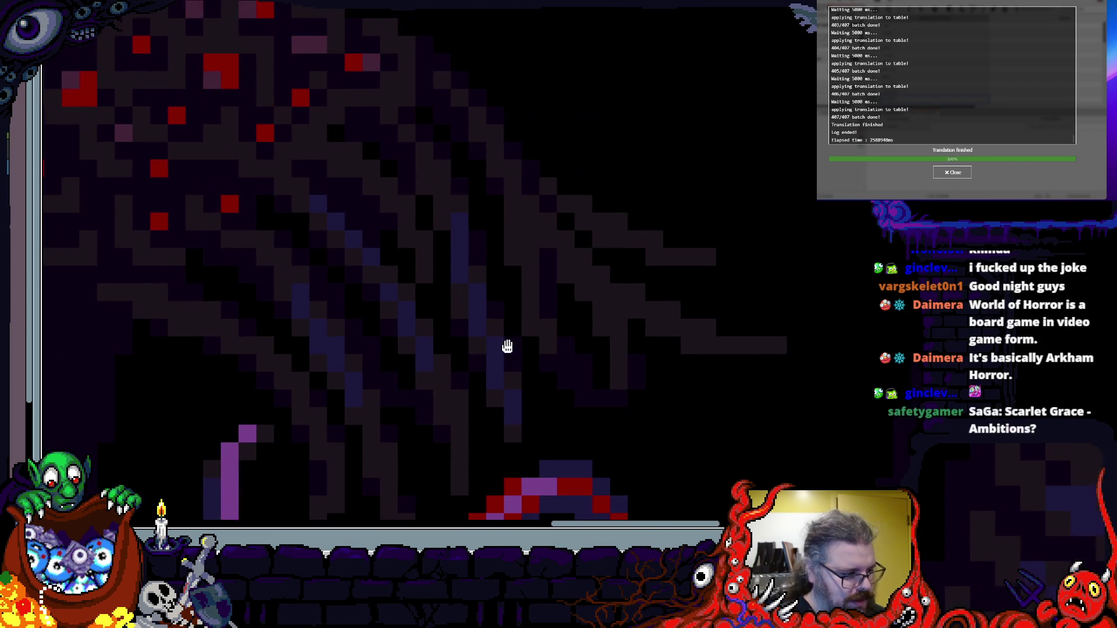
scroll(512, 352, down, 1)
scroll(625, 334, up, 2)
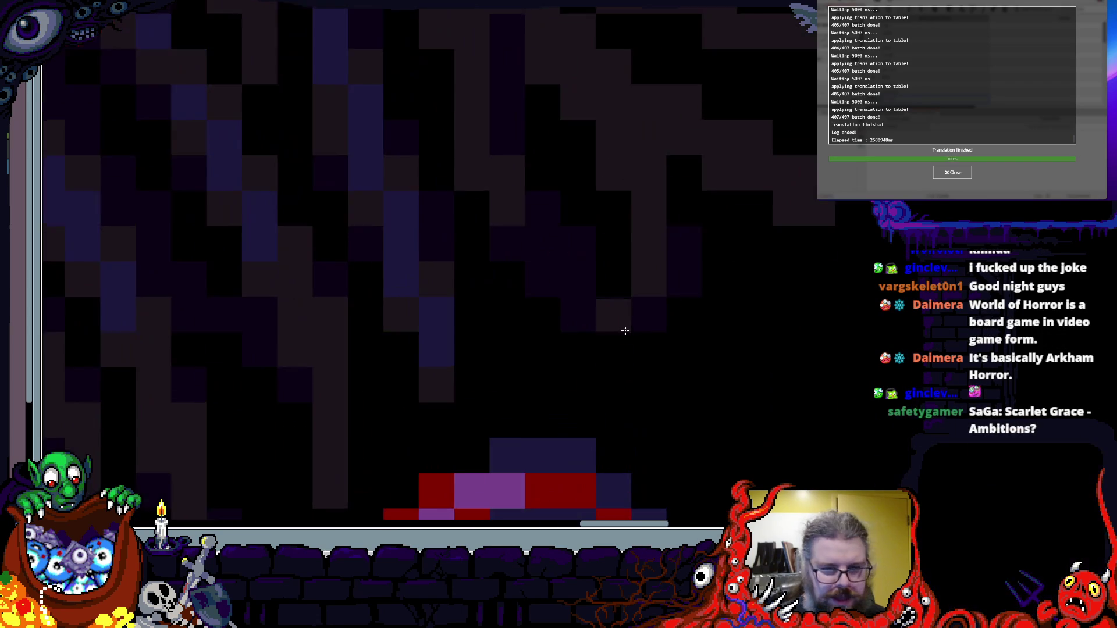
scroll(625, 334, down, 1)
scroll(690, 439, up, 1)
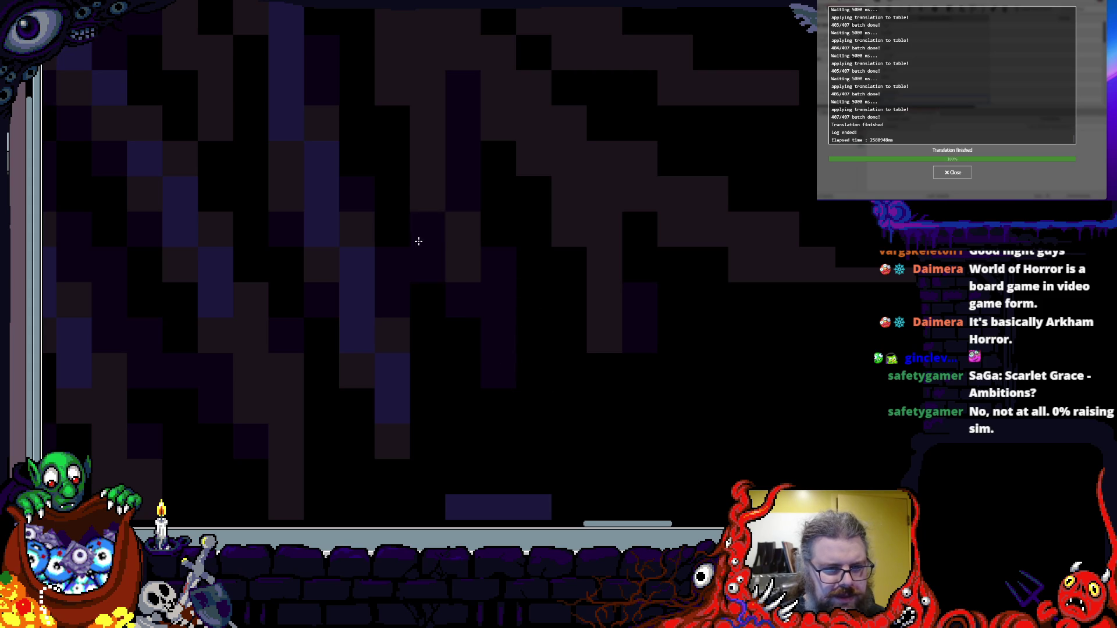
scroll(402, 277, up, 1)
scroll(403, 255, up, 1)
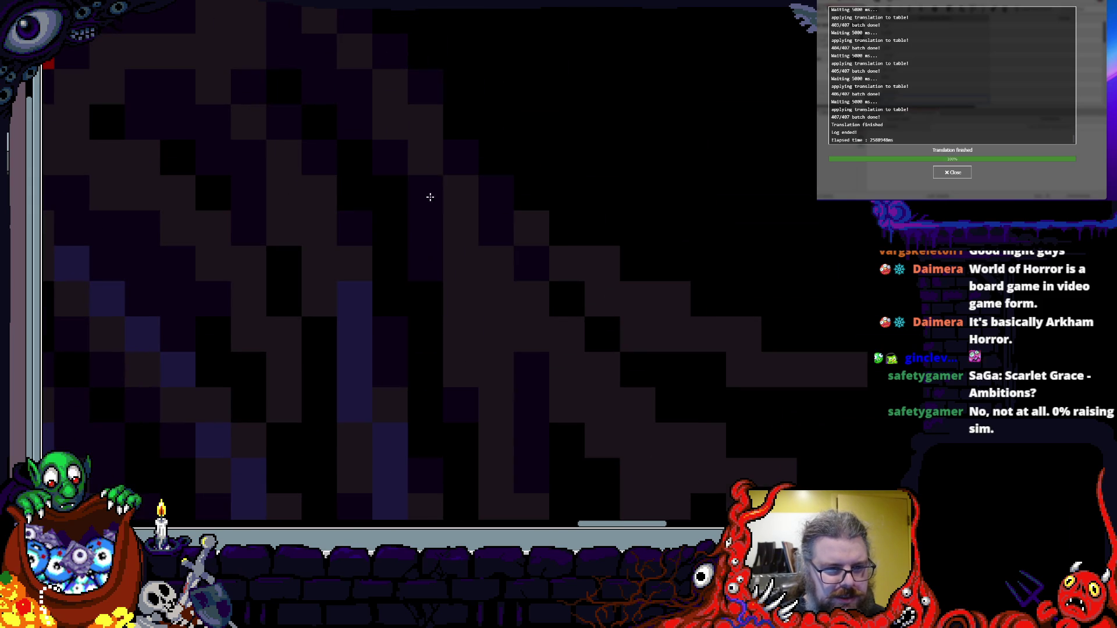
scroll(526, 387, down, 3)
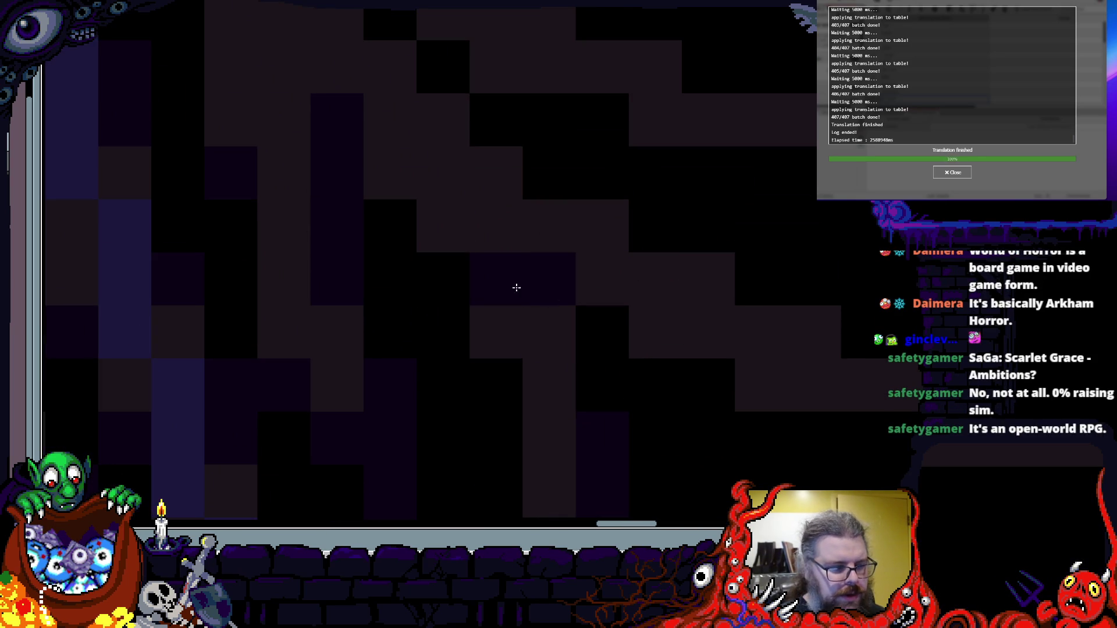
drag(499, 287, 556, 443)
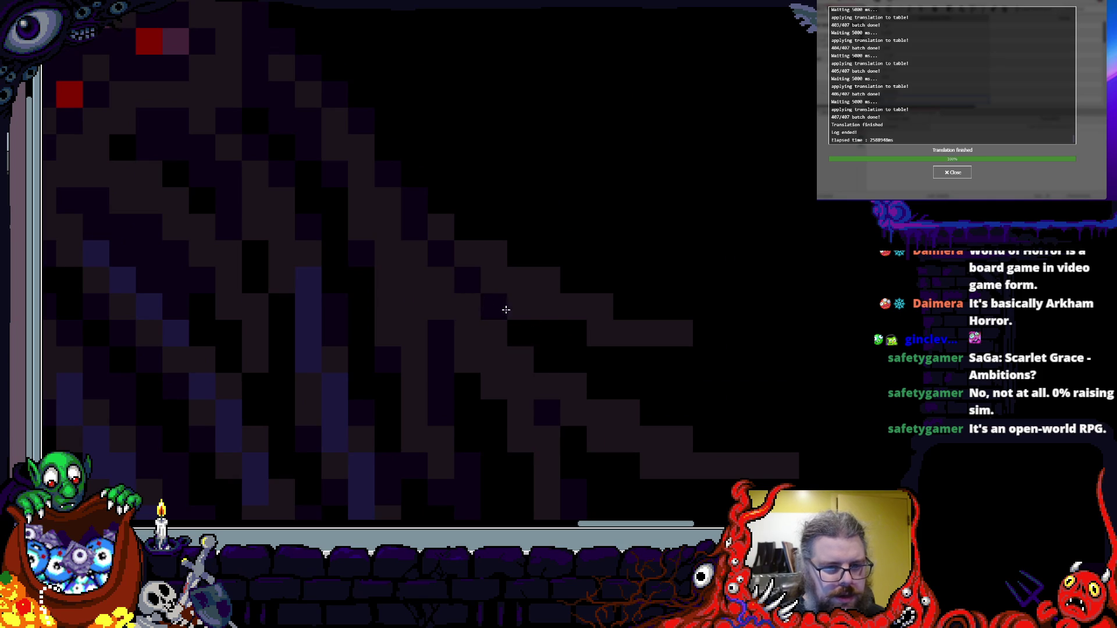
scroll(616, 324, down, 1)
scroll(666, 391, up, 3)
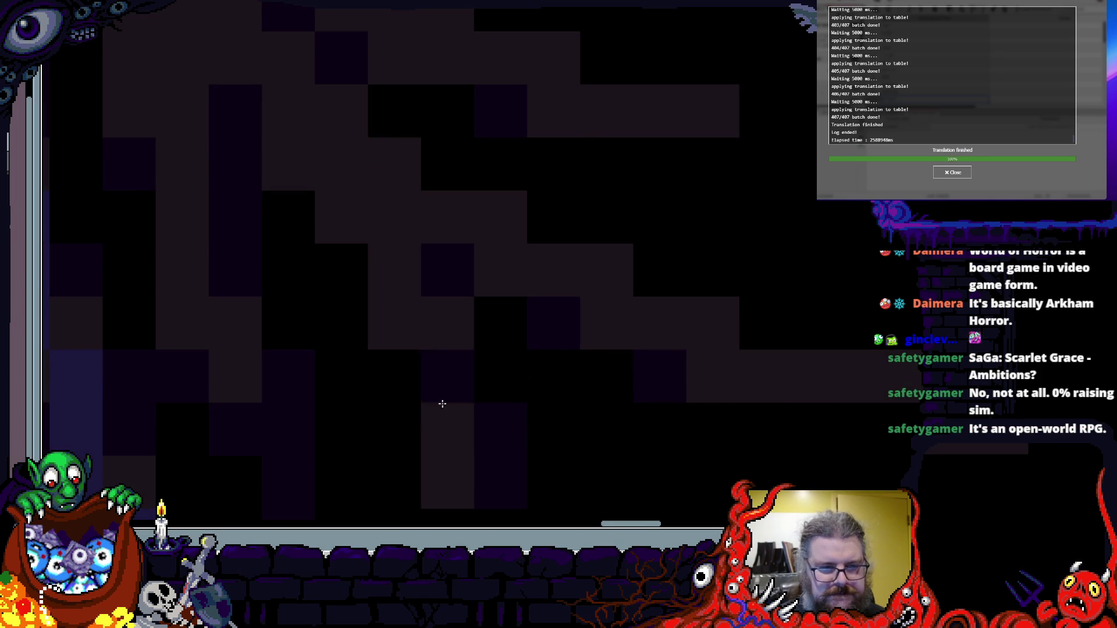
scroll(649, 295, down, 4)
scroll(675, 345, up, 3)
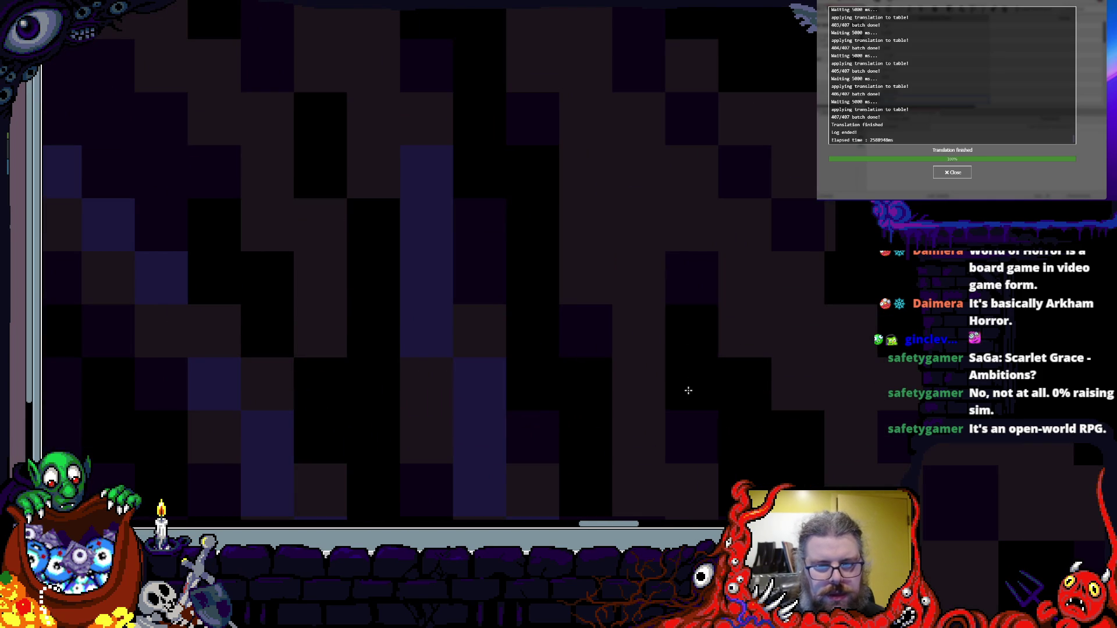
scroll(546, 282, down, 3)
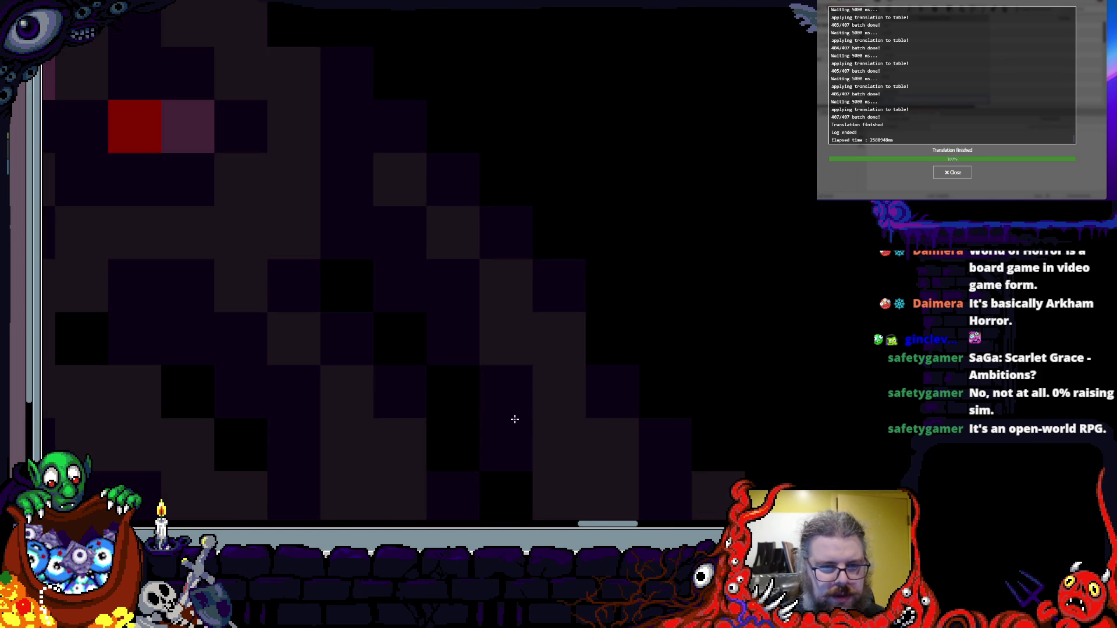
scroll(443, 415, down, 3)
scroll(613, 198, up, 4)
mouse_move(587, 247)
mouse_down()
mouse_move(451, 192)
mouse_move(349, 172)
mouse_up()
mouse_move(349, 172)
mouse_down()
mouse_move(611, 321)
mouse_move(638, 288)
mouse_up()
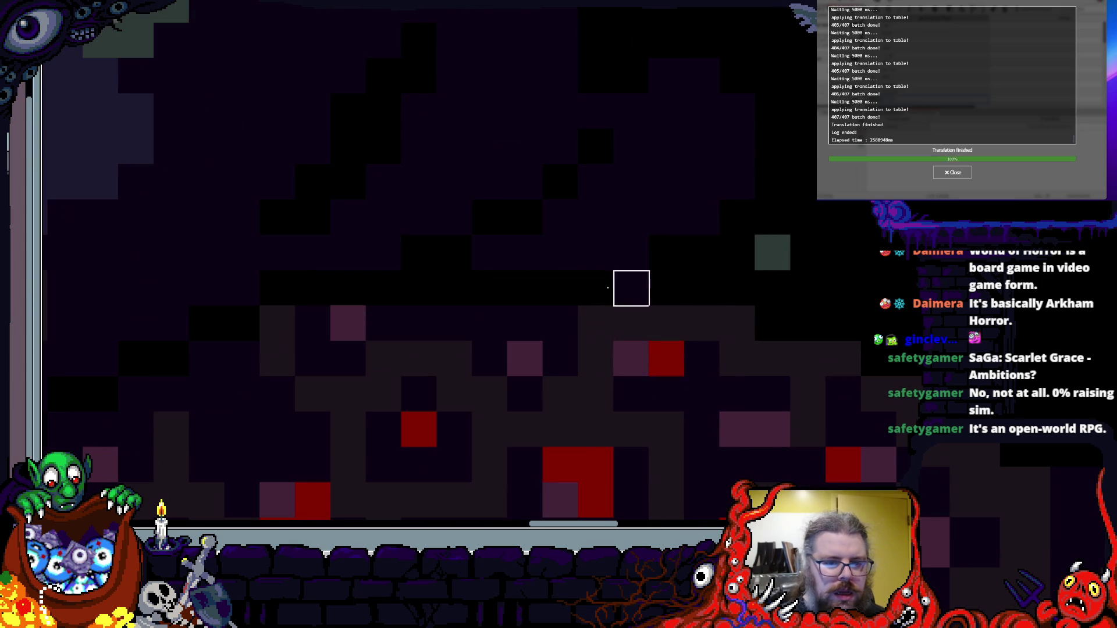
- Paint two body cells dark purple and several cells grey, then zoom out to review the creature
drag(702, 394, 639, 324)
drag(568, 327, 531, 292)
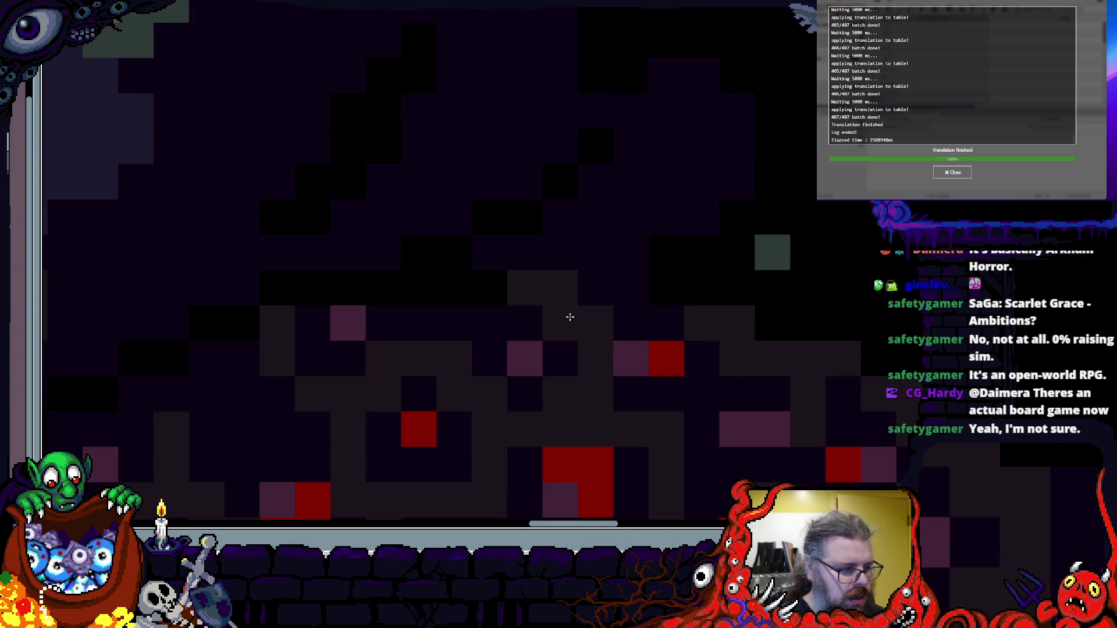
scroll(571, 317, down, 3)
scroll(591, 362, up, 5)
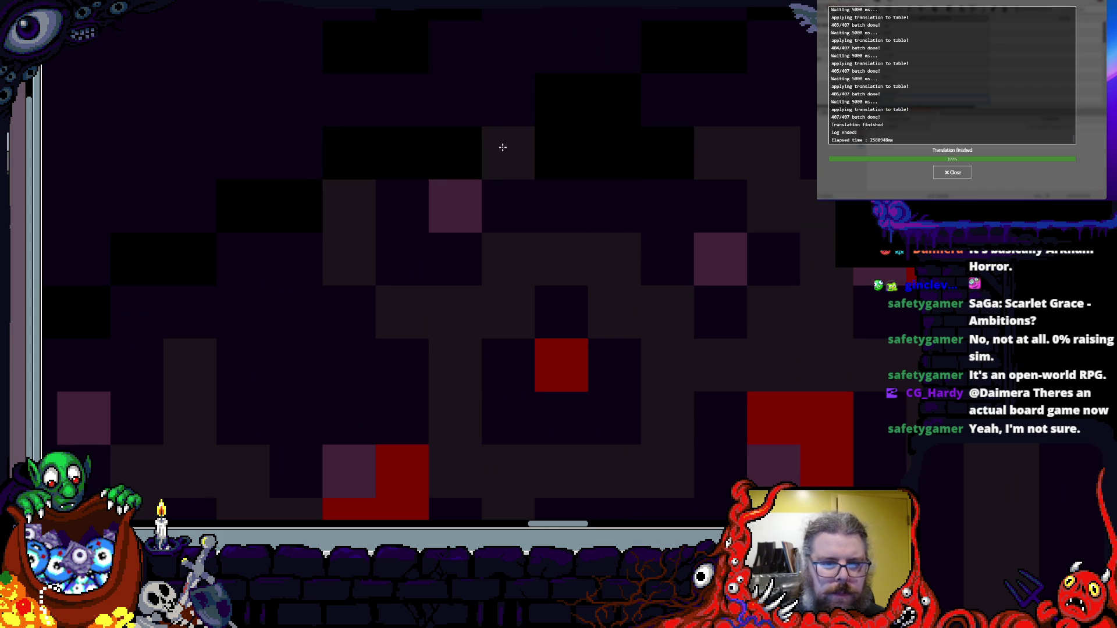
drag(588, 219, 518, 164)
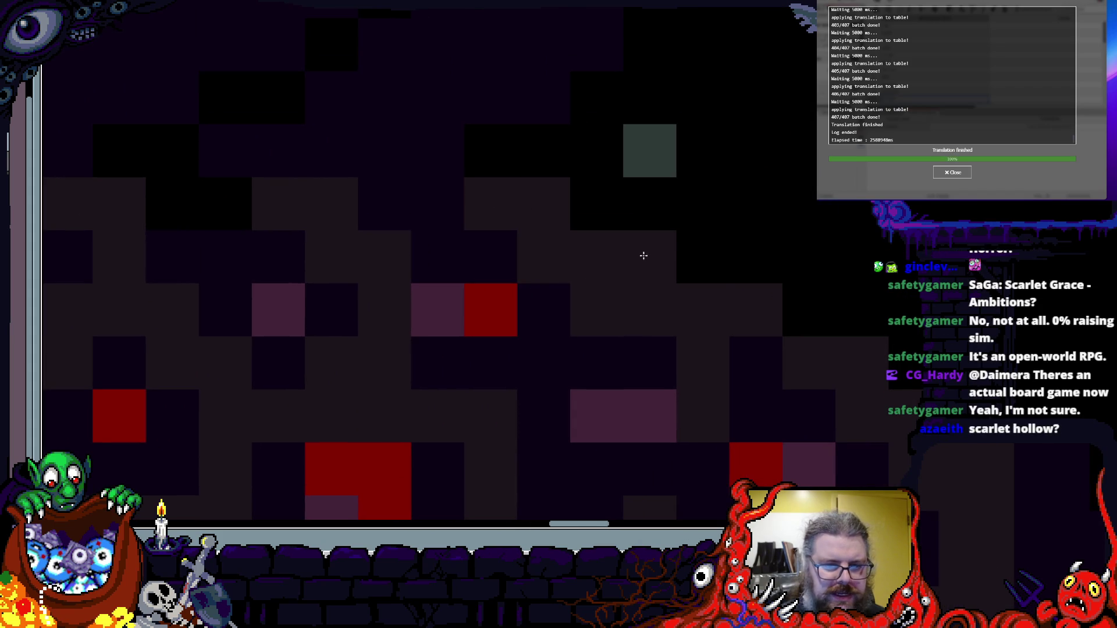
scroll(588, 329, down, 3)
scroll(666, 227, up, 2)
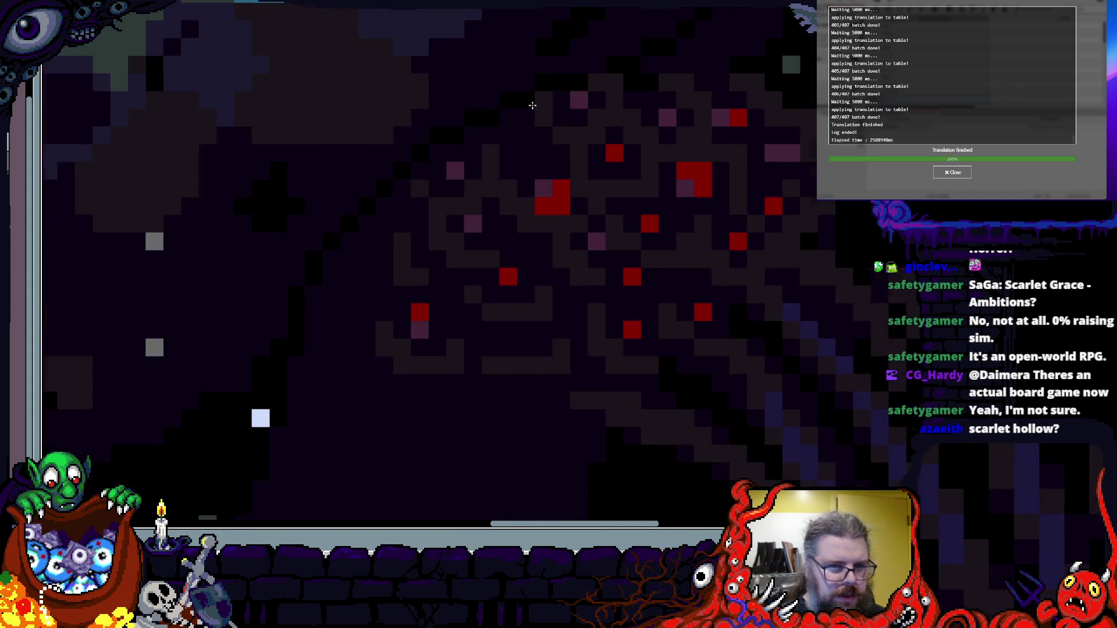
scroll(538, 118, up, 3)
scroll(583, 234, down, 2)
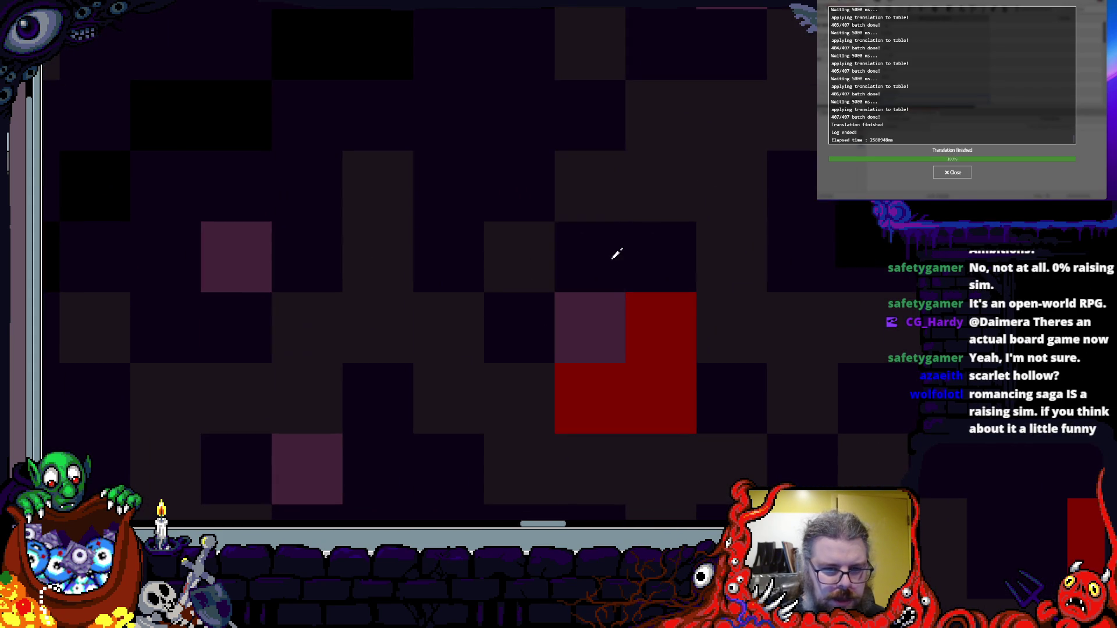
scroll(506, 277, up, 2)
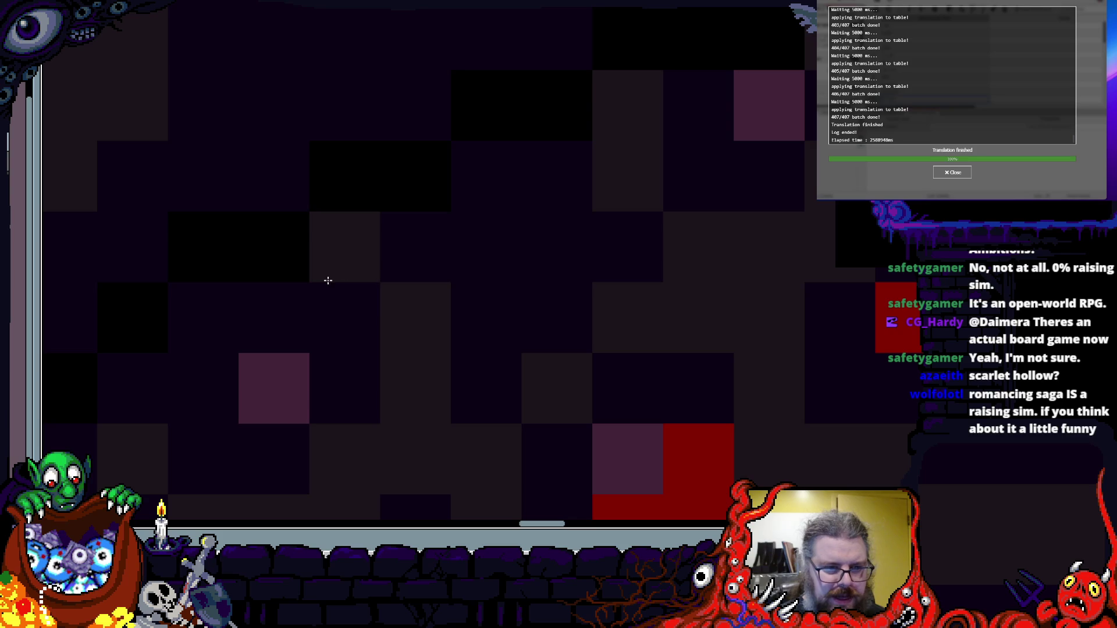
scroll(596, 219, down, 3)
scroll(504, 291, up, 2)
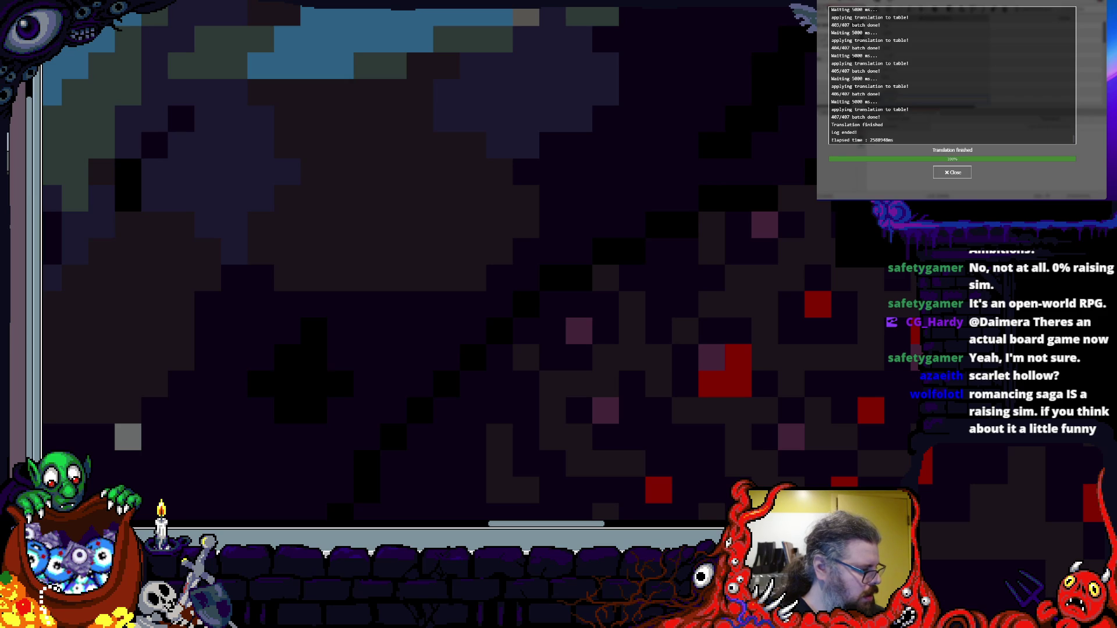
scroll(473, 252, down, 5)
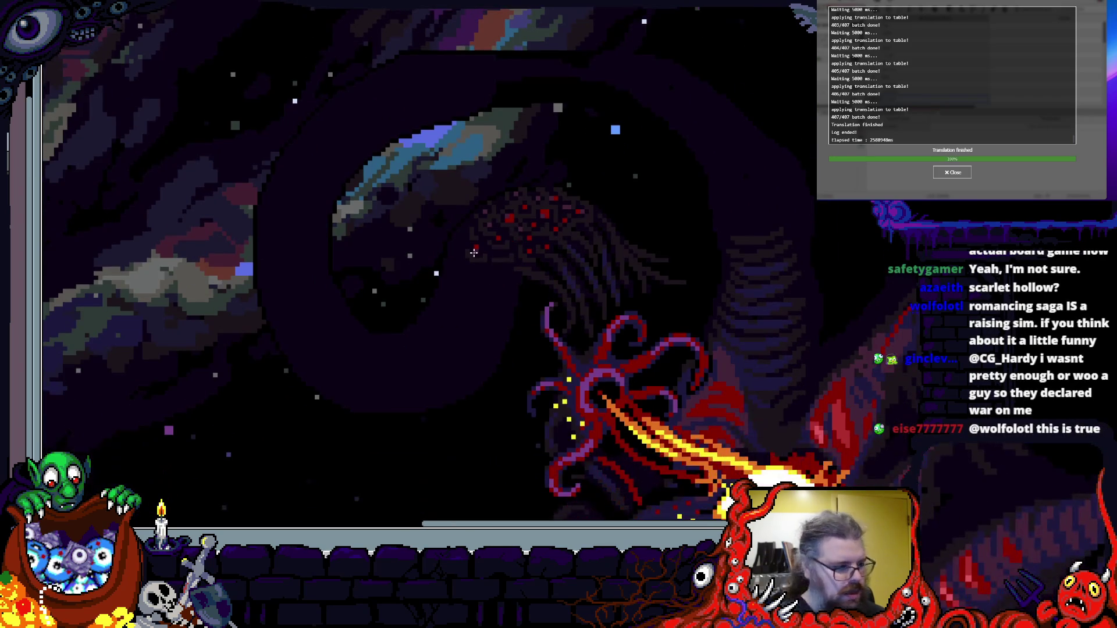
scroll(518, 228, up, 5)
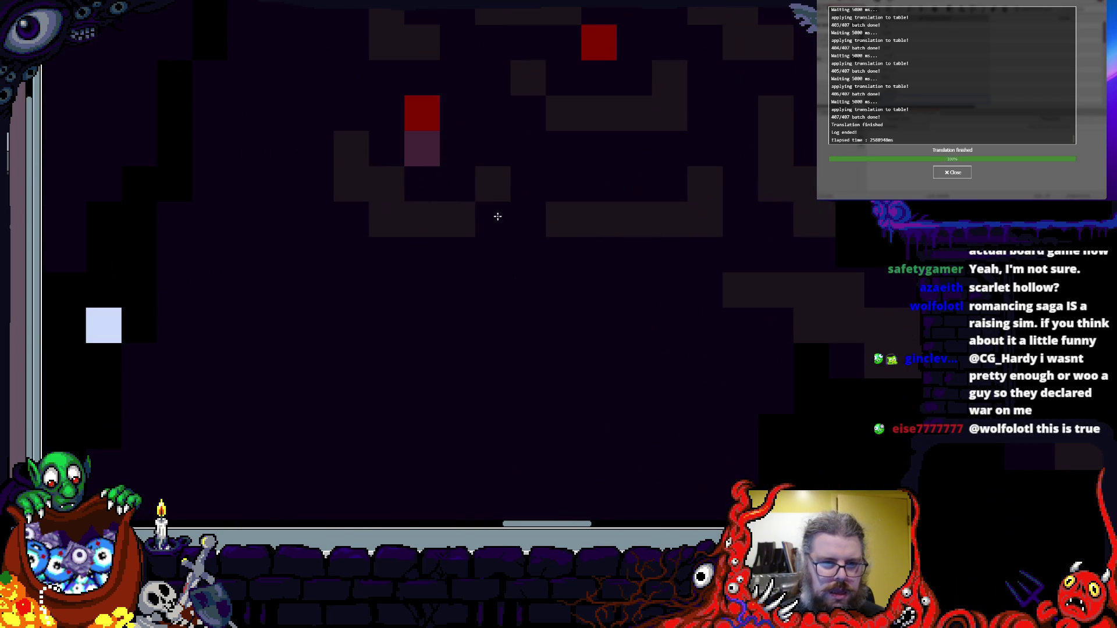
mouse_move(316, 272)
mouse_down()
mouse_move(289, 257)
mouse_move(344, 351)
mouse_move(492, 407)
mouse_move(466, 411)
mouse_up()
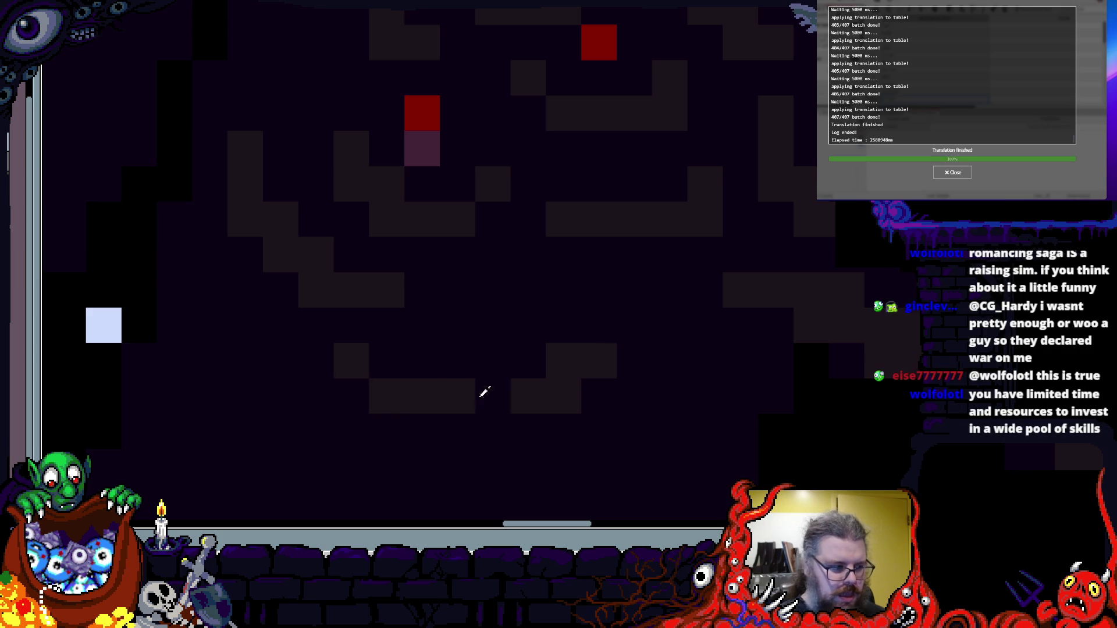
scroll(558, 343, up, 2)
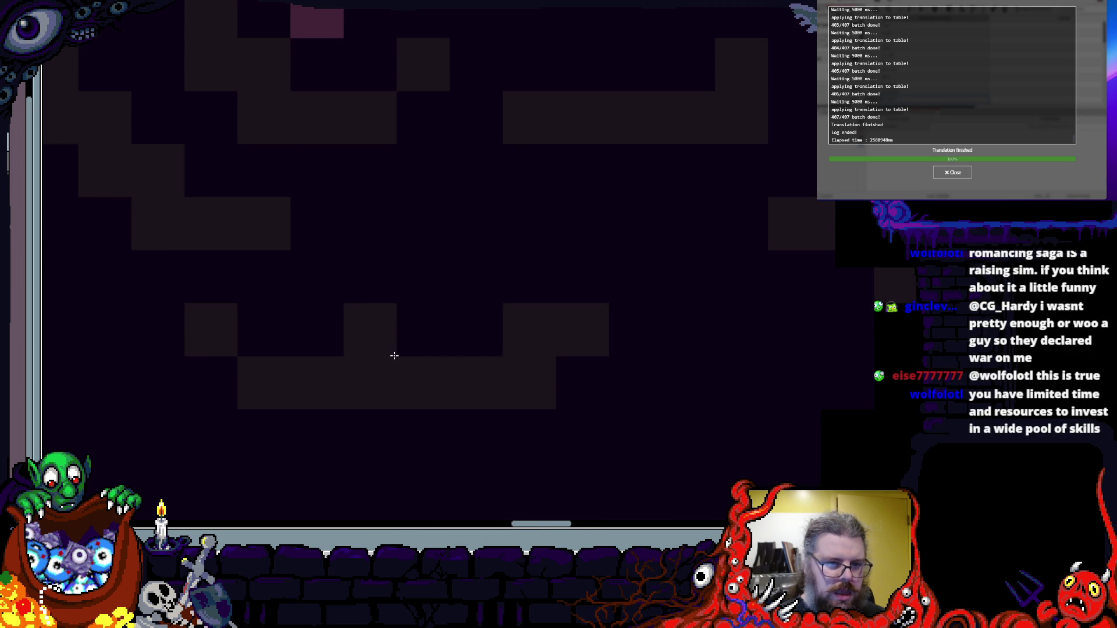
drag(724, 340, 369, 444)
drag(558, 394, 477, 302)
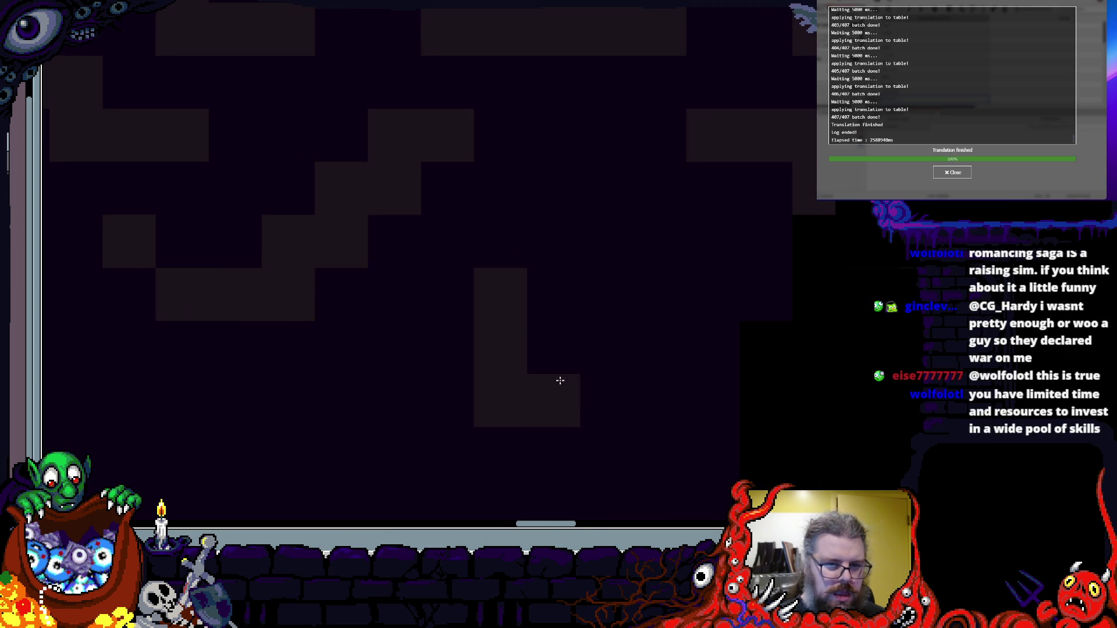
mouse_move(705, 277)
mouse_down()
mouse_move(461, 281)
mouse_move(479, 357)
mouse_move(425, 407)
mouse_move(568, 343)
mouse_up()
click(440, 276)
click(352, 327)
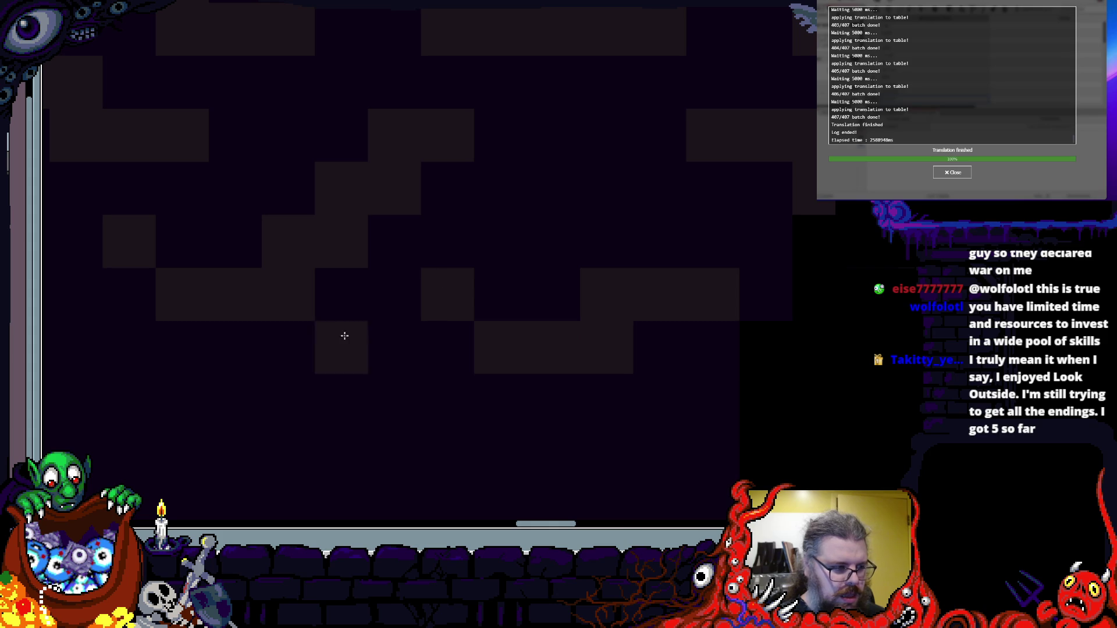
scroll(546, 382, down, 2)
mouse_move(546, 382)
mouse_down()
mouse_move(542, 282)
mouse_move(476, 331)
mouse_move(404, 344)
mouse_up()
scroll(472, 334, up, 1)
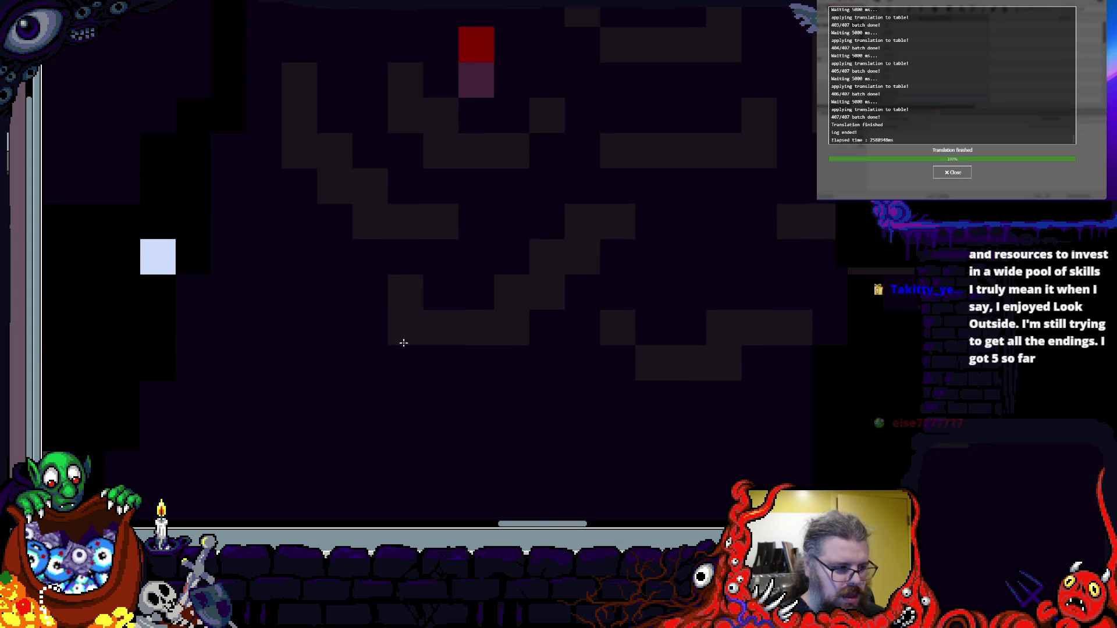
scroll(404, 344, up, 1)
drag(204, 247, 441, 435)
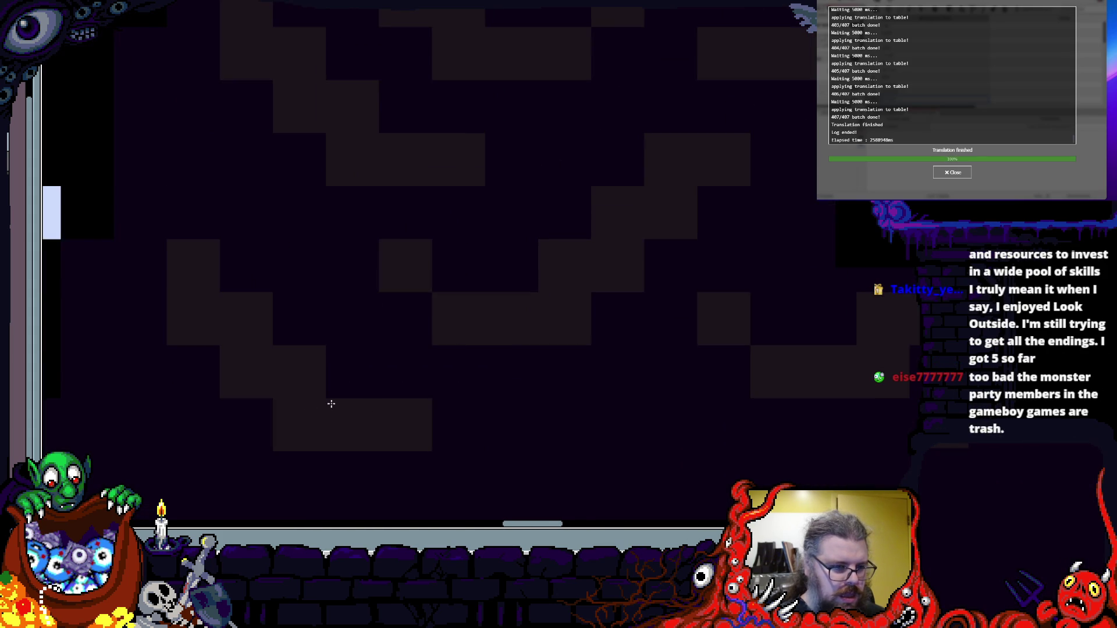
scroll(419, 430, down, 3)
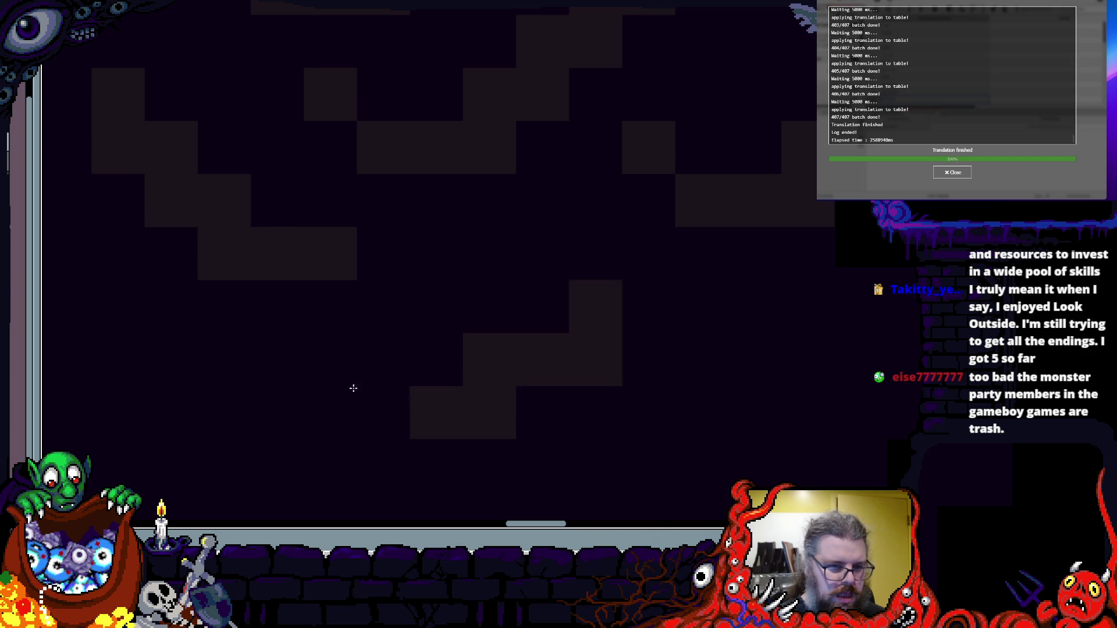
scroll(493, 399, down, 2)
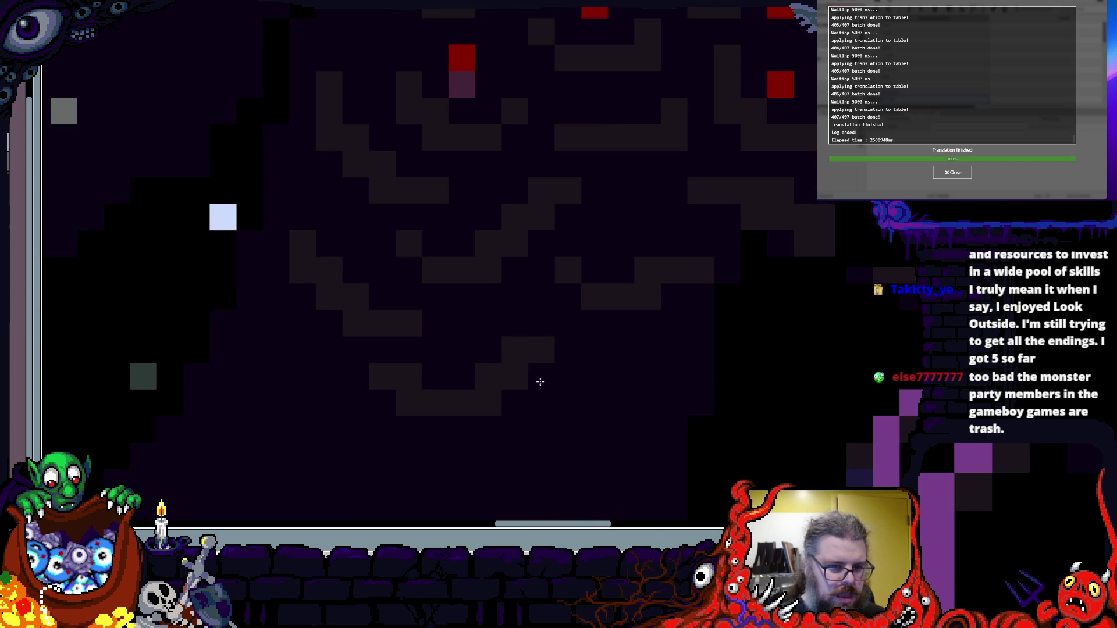
scroll(532, 352, down, 2)
scroll(609, 315, up, 3)
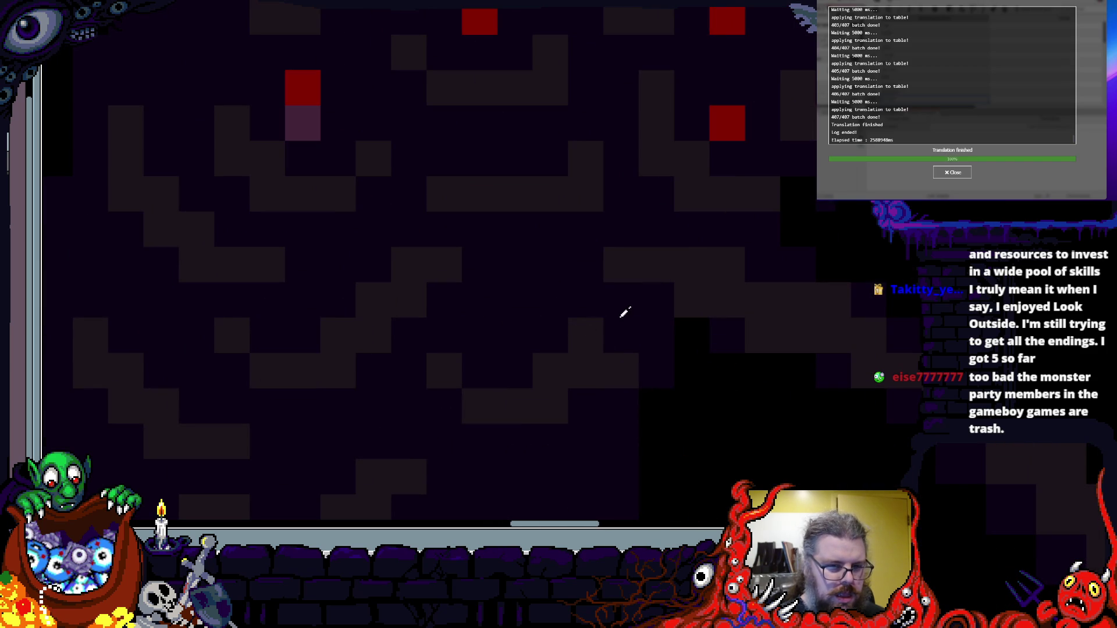
scroll(406, 407, down, 2)
scroll(378, 309, up, 2)
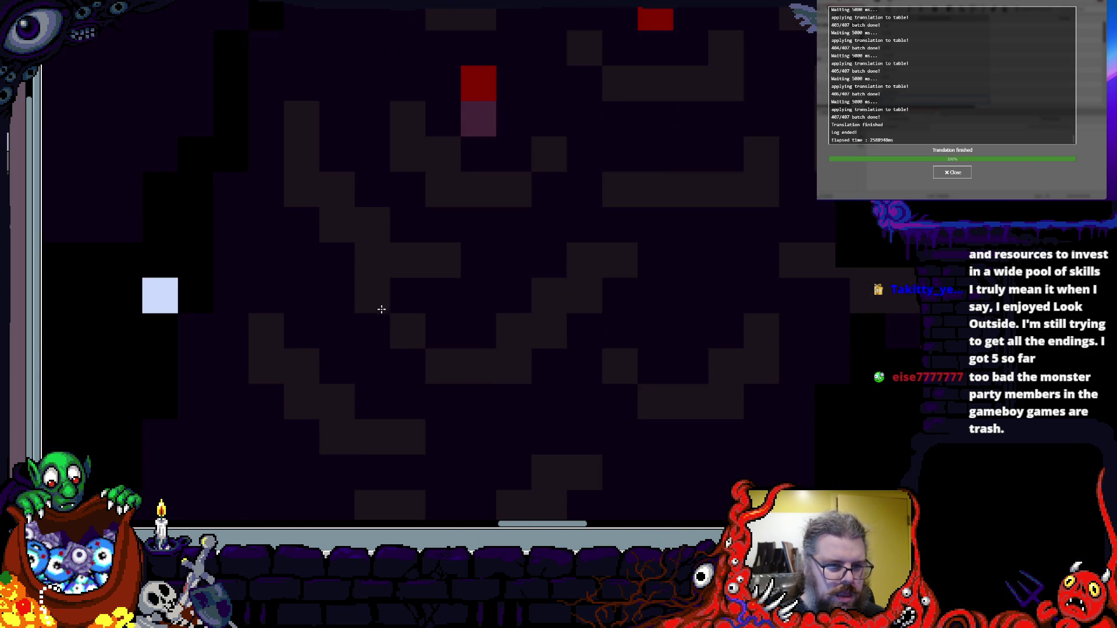
scroll(384, 233, up, 3)
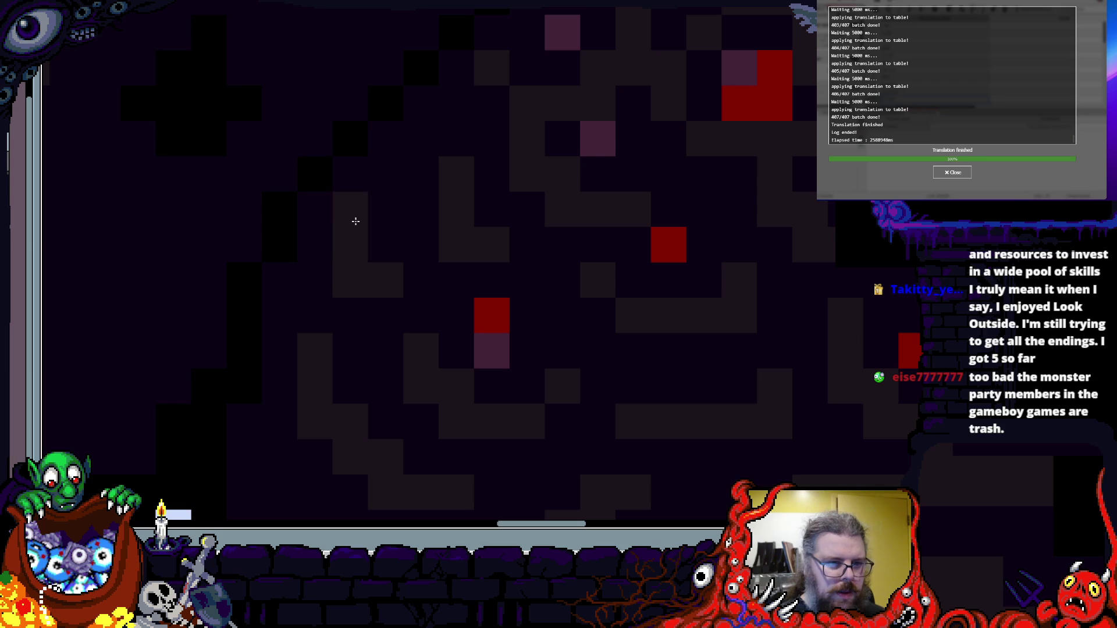
scroll(545, 270, down, 3)
scroll(538, 369, up, 3)
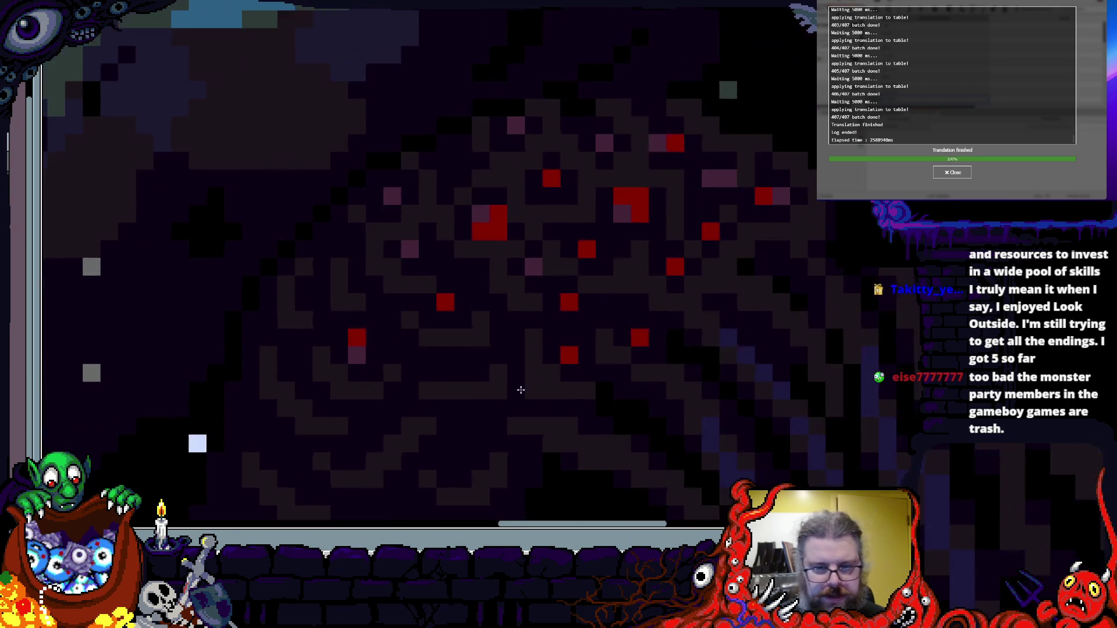
scroll(452, 359, down, 3)
scroll(448, 378, up, 3)
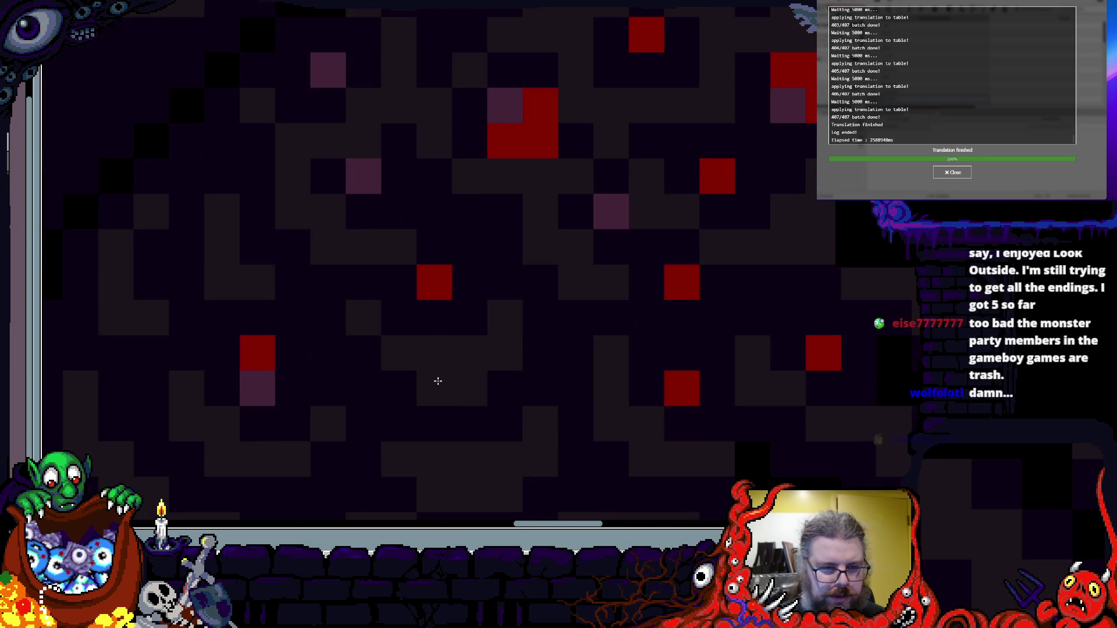
scroll(445, 371, down, 3)
scroll(445, 371, up, 3)
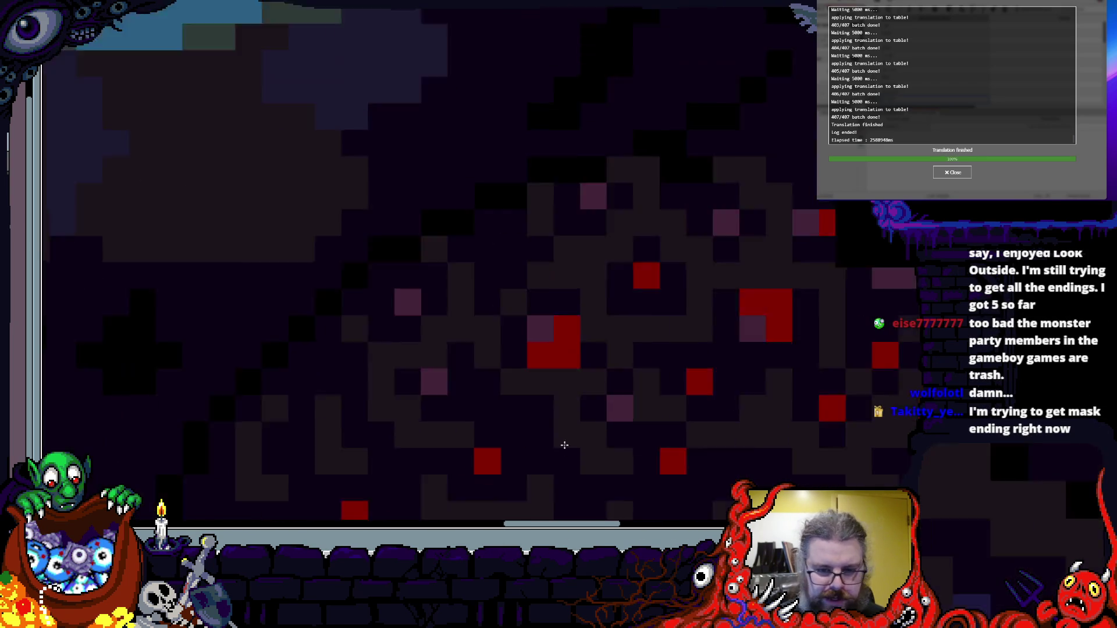
scroll(407, 378, down, 3)
scroll(415, 359, up, 2)
scroll(415, 359, up, 3)
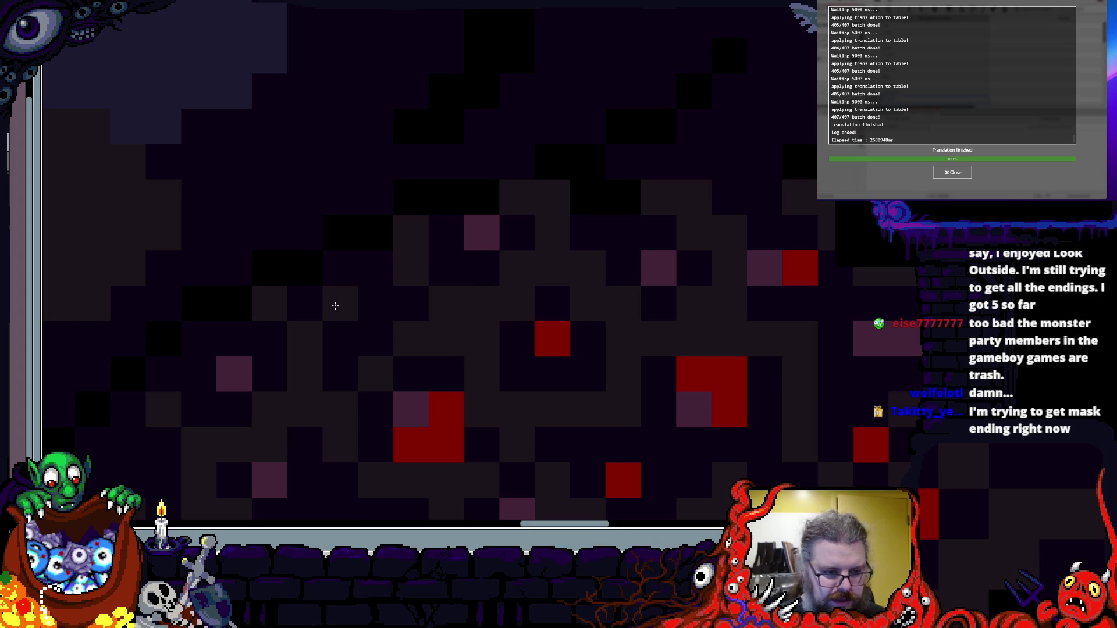
scroll(331, 304, down, 3)
scroll(504, 344, up, 3)
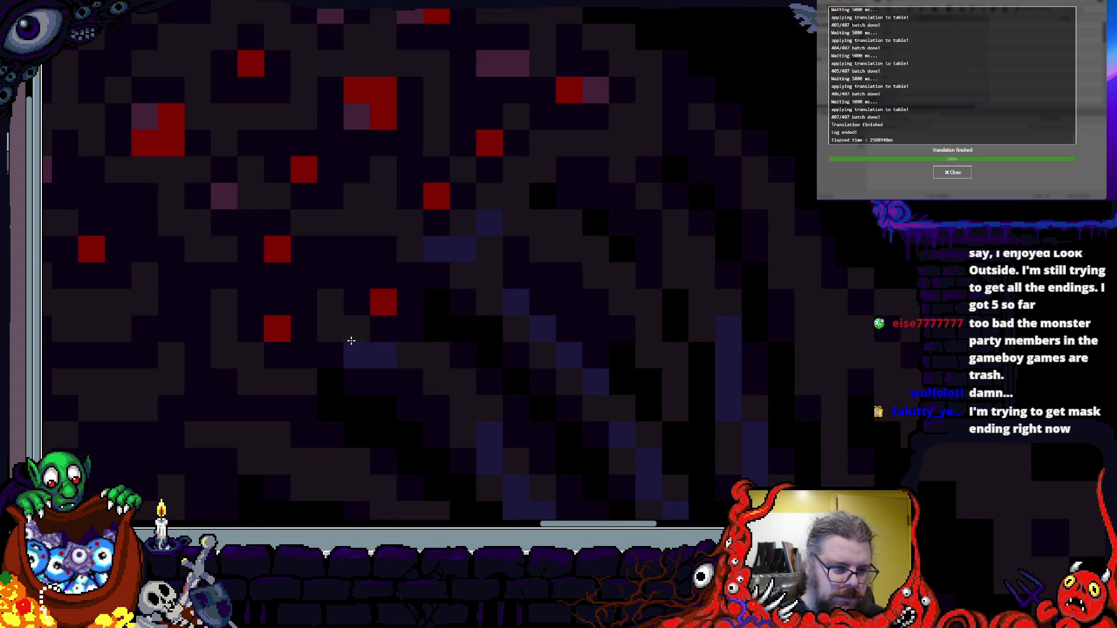
scroll(362, 327, up, 2)
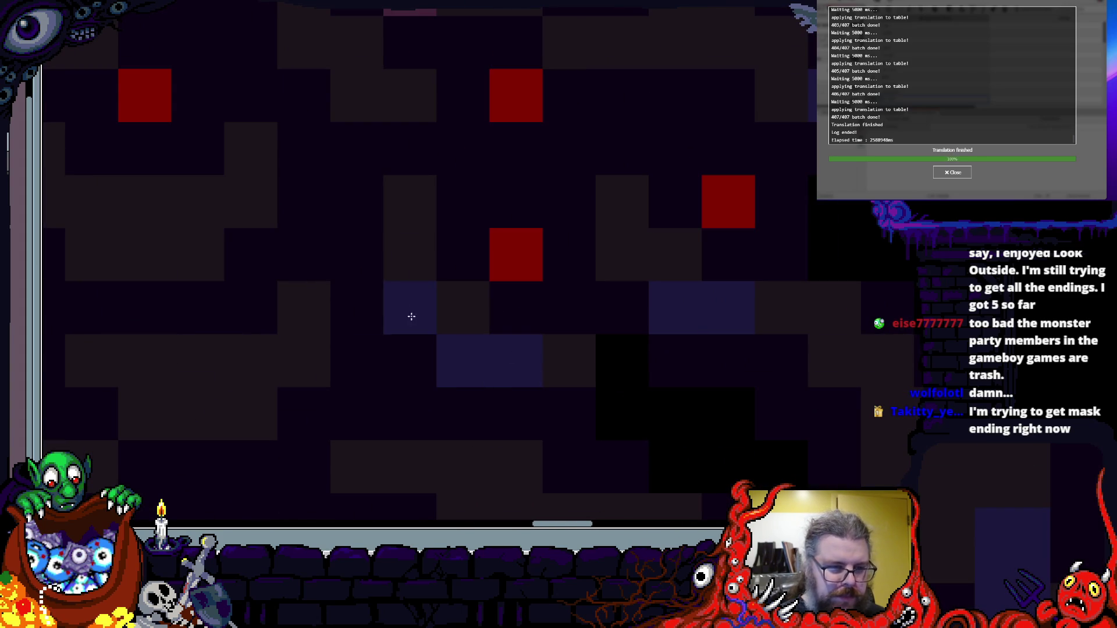
scroll(504, 379, left, 5)
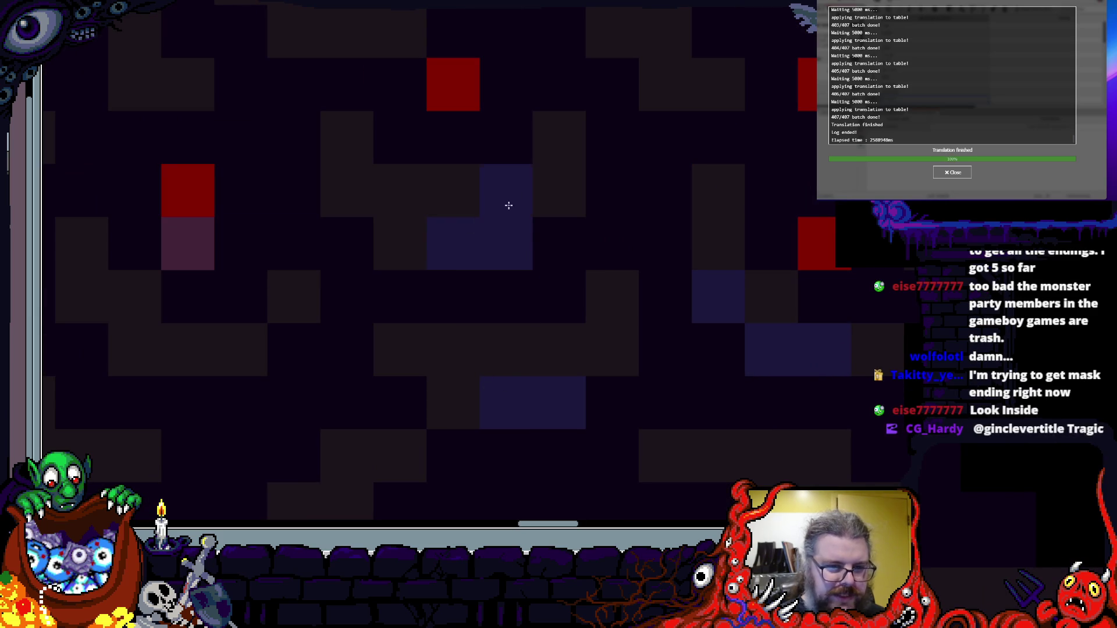
scroll(473, 333, left, 2)
scroll(473, 332, up, 1)
scroll(473, 333, down, 2)
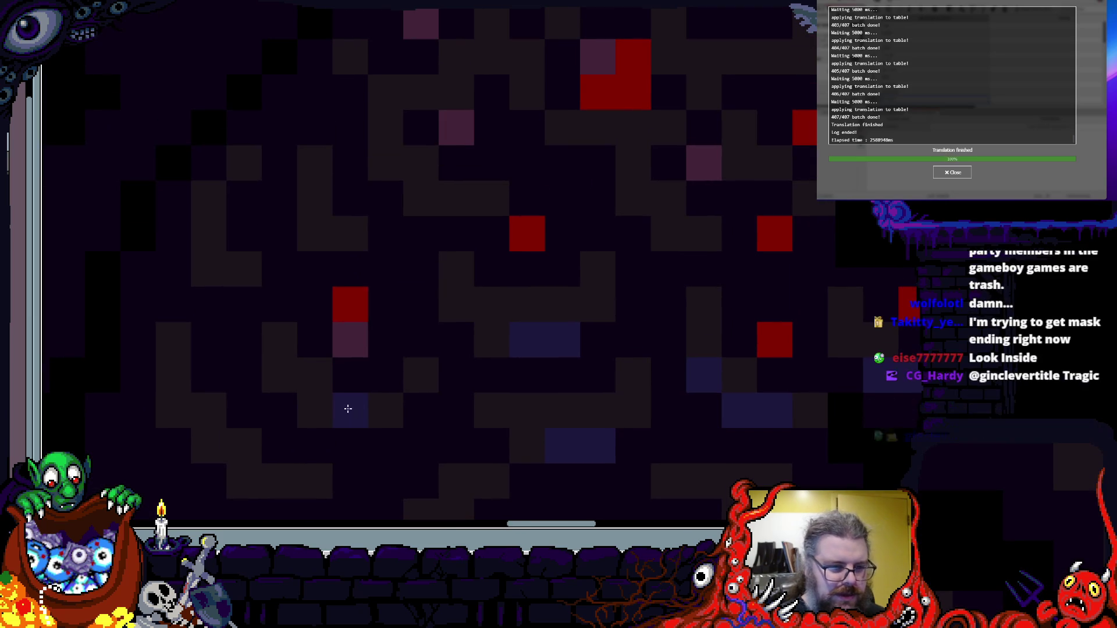
scroll(401, 353, down, 3)
scroll(473, 192, up, 1)
mouse_move(473, 192)
mouse_down()
mouse_move(417, 357)
mouse_move(428, 300)
mouse_up()
scroll(474, 239, up, 2)
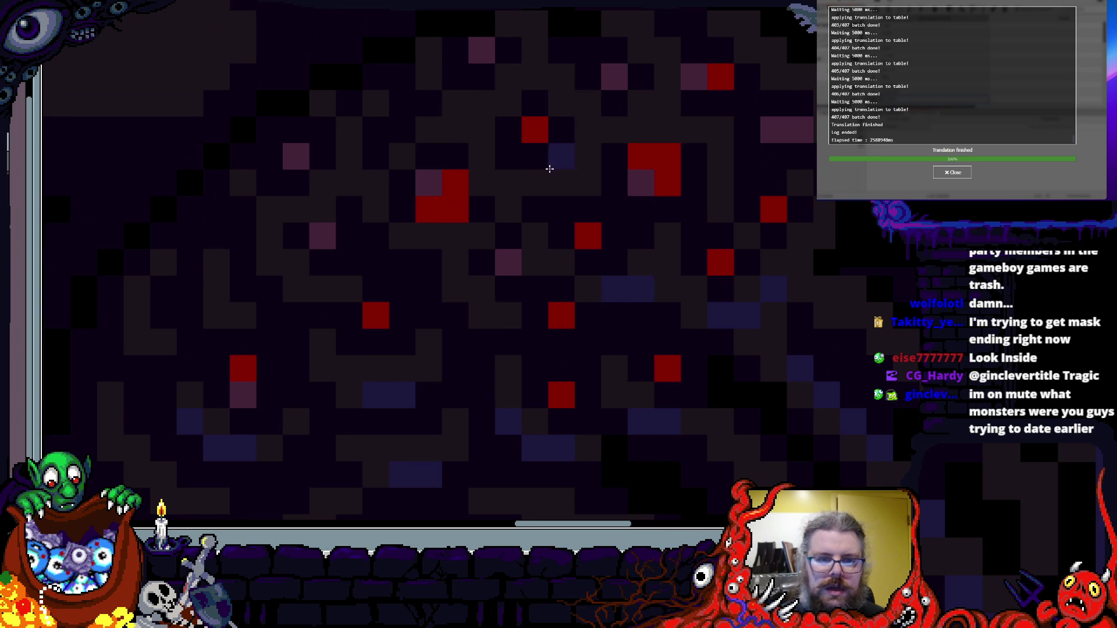
scroll(652, 181, up, 1)
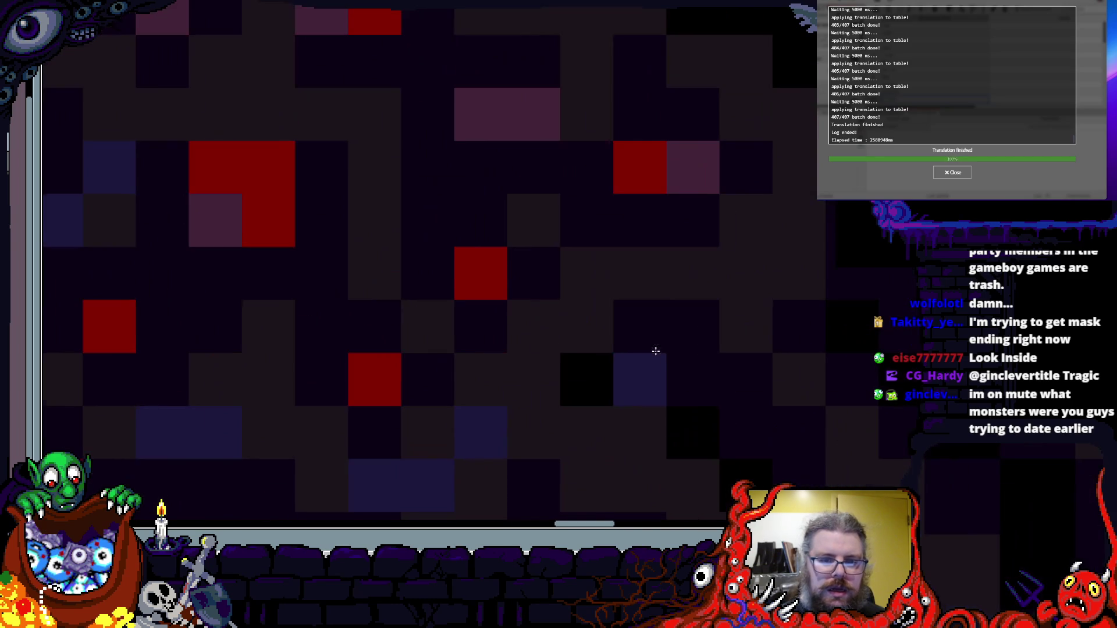
scroll(669, 238, down, 5)
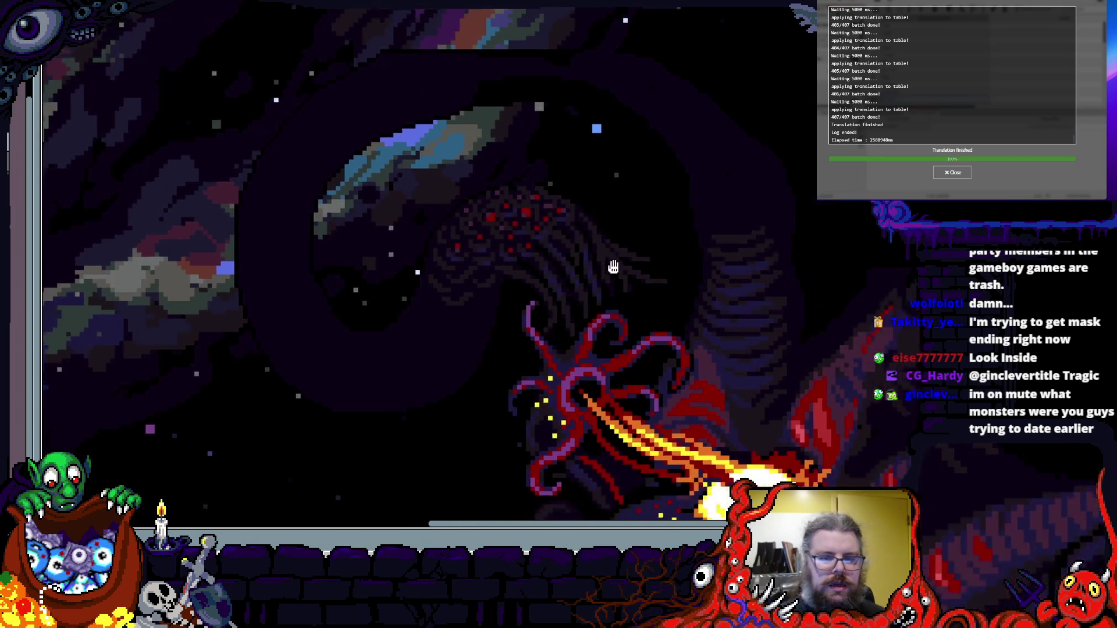
- Draw a short diagonal blue highlight streak into the creature's dark striped body
scroll(618, 269, up, 5)
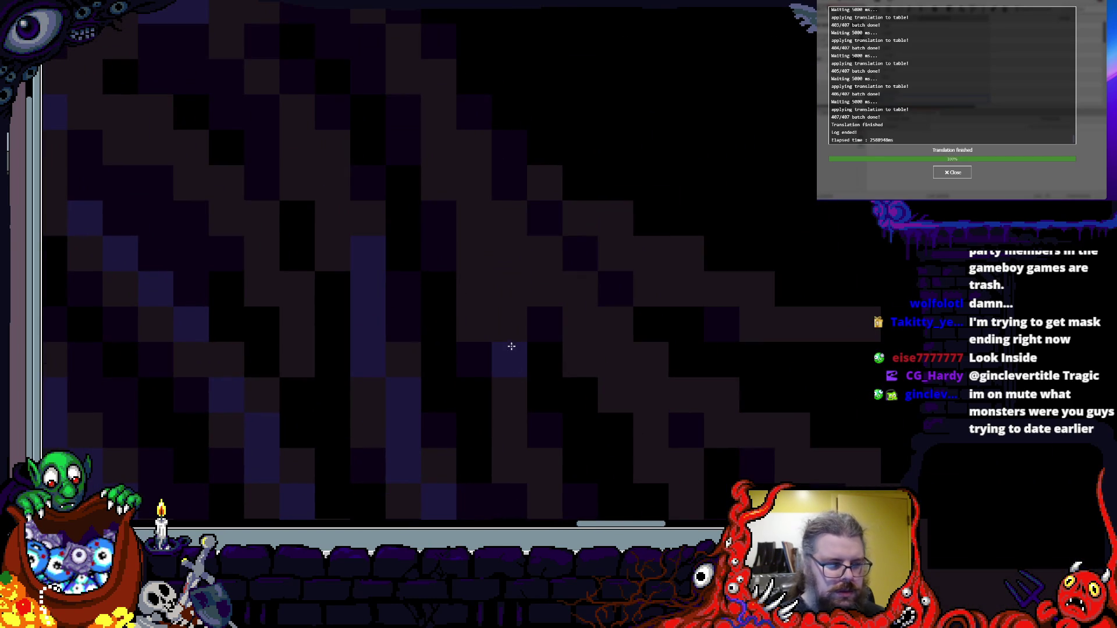
scroll(421, 252, down, 1)
scroll(737, 359, up, 1)
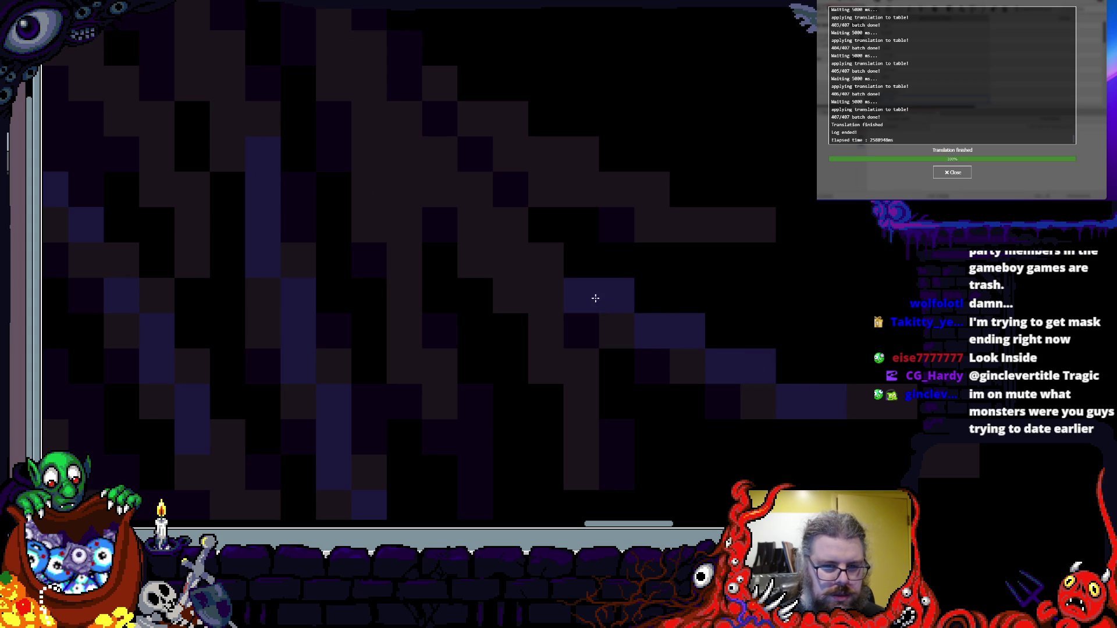
scroll(496, 278, down, 4)
scroll(570, 391, up, 4)
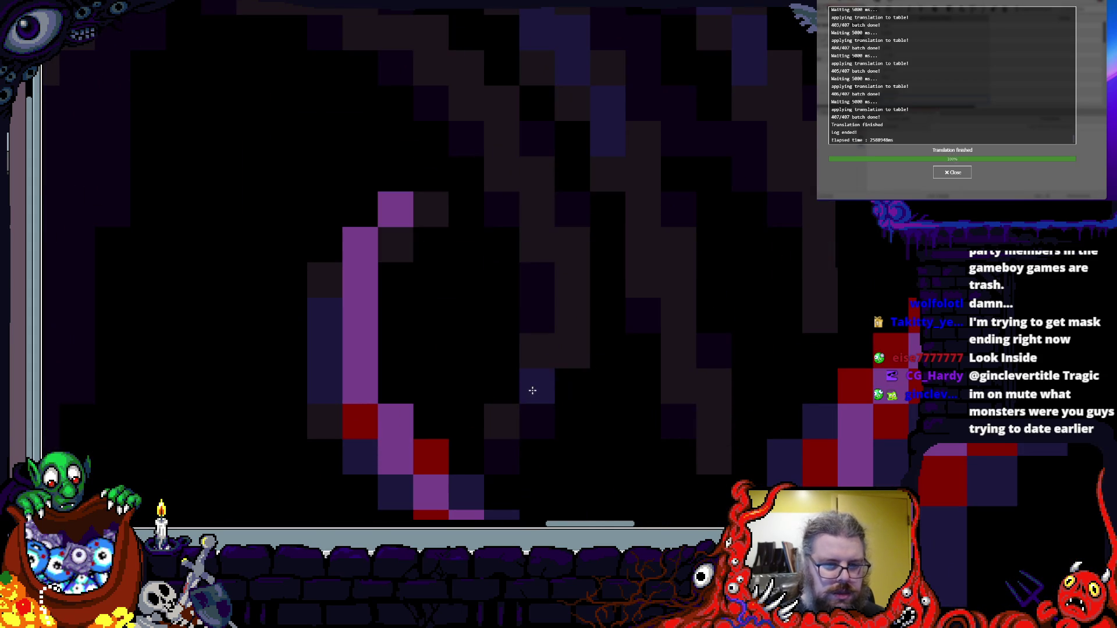
scroll(529, 419, up, 3)
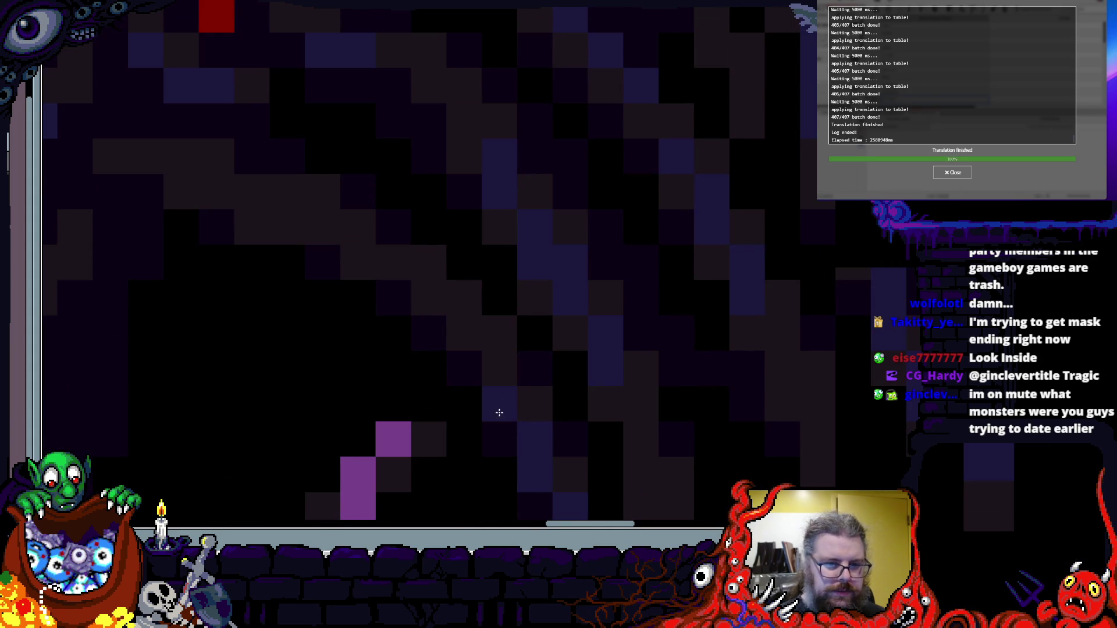
scroll(569, 412, down, 3)
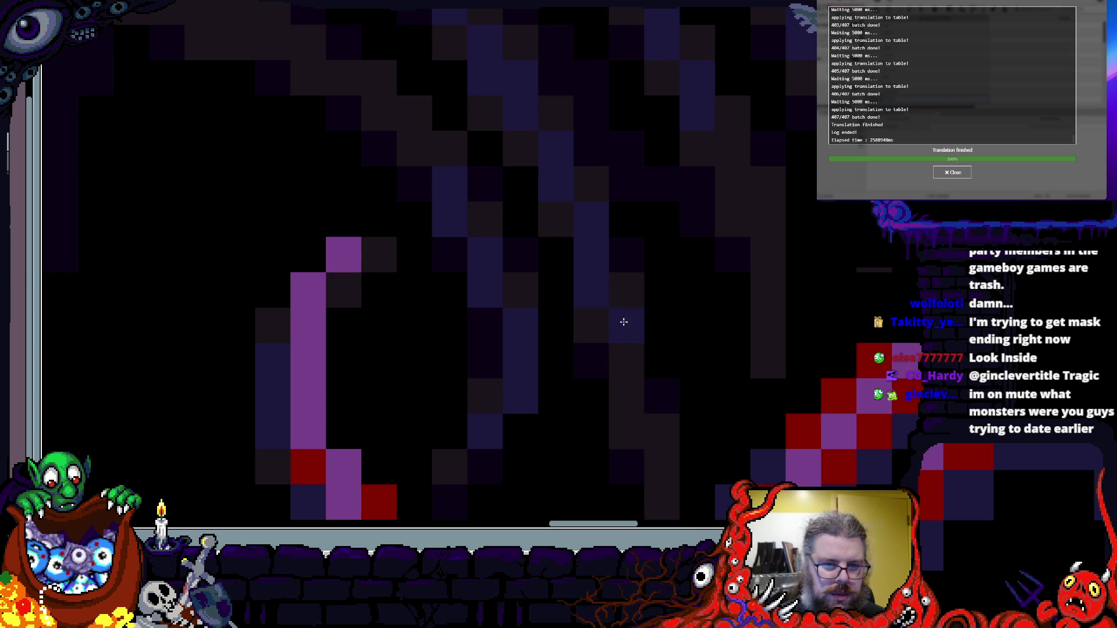
scroll(623, 320, down, 5)
scroll(624, 349, up, 5)
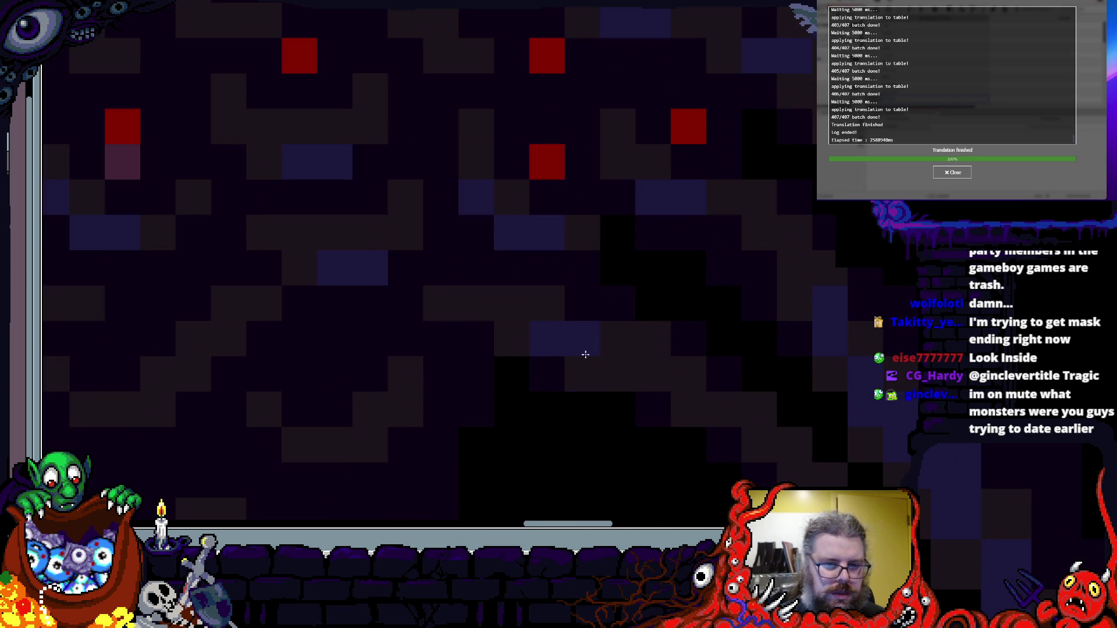
scroll(661, 378, down, 5)
scroll(653, 354, up, 4)
scroll(533, 256, up, 1)
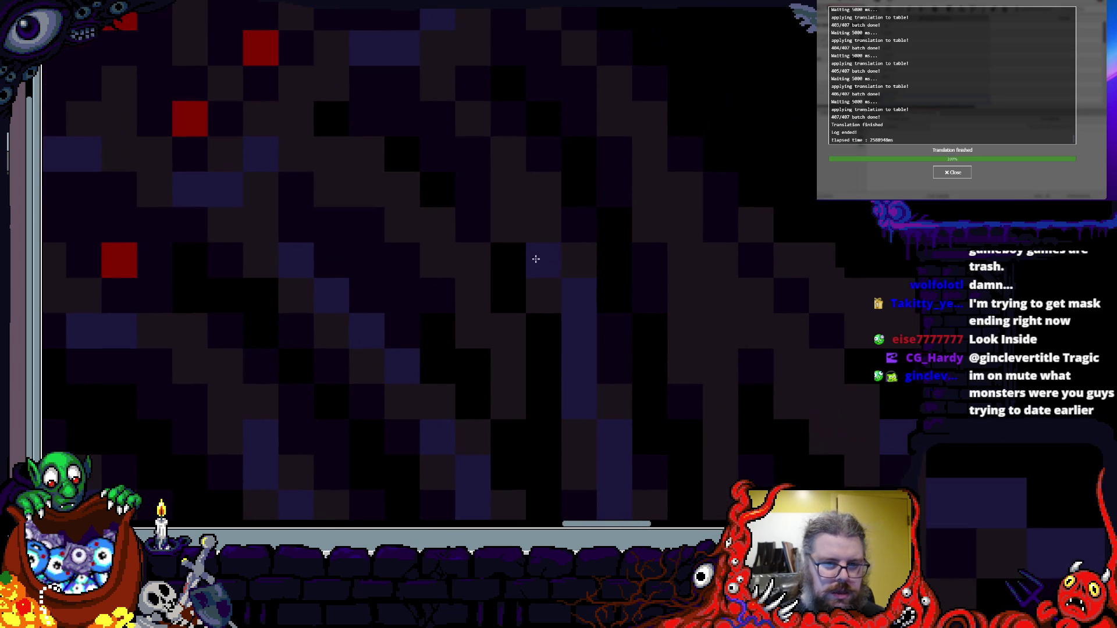
scroll(518, 186, down, 1)
scroll(627, 267, up, 1)
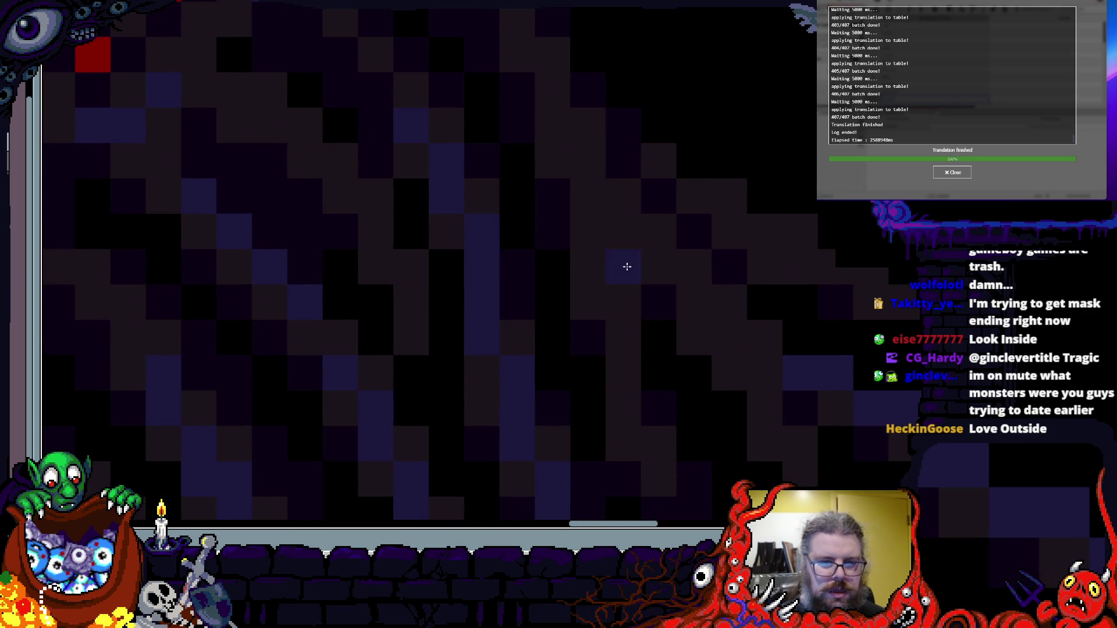
drag(626, 274, 591, 188)
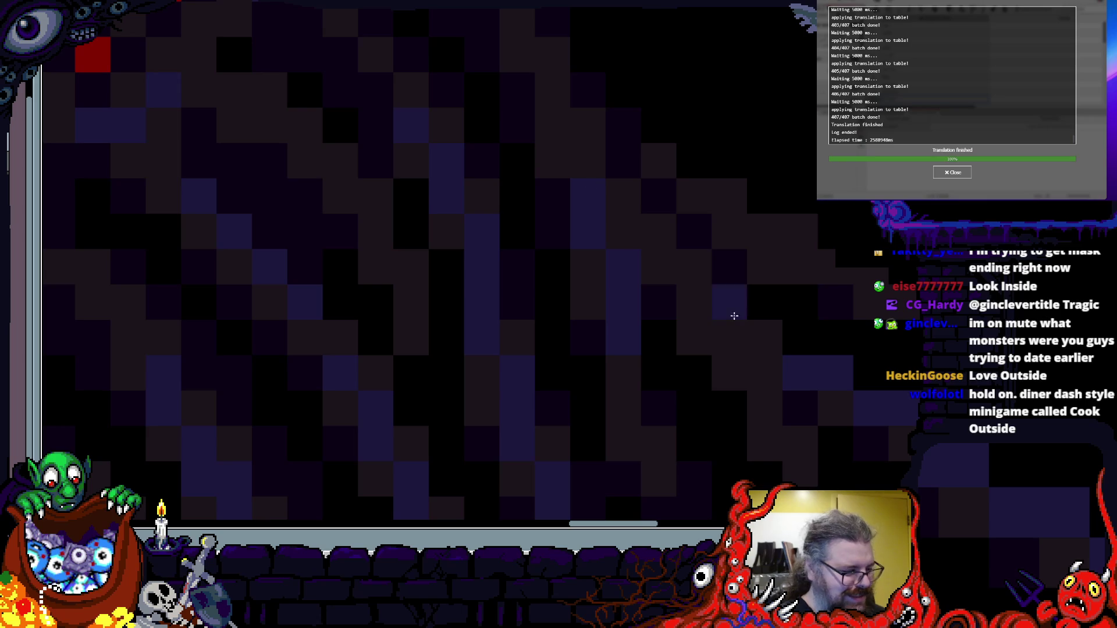
scroll(701, 288, down, 1)
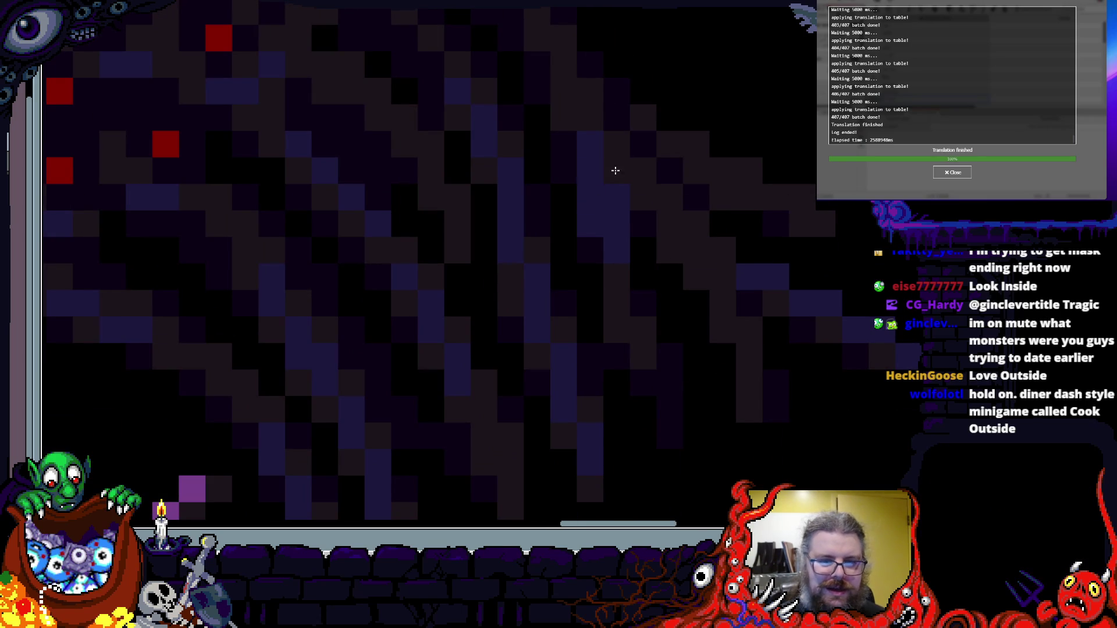
scroll(600, 213, up, 1)
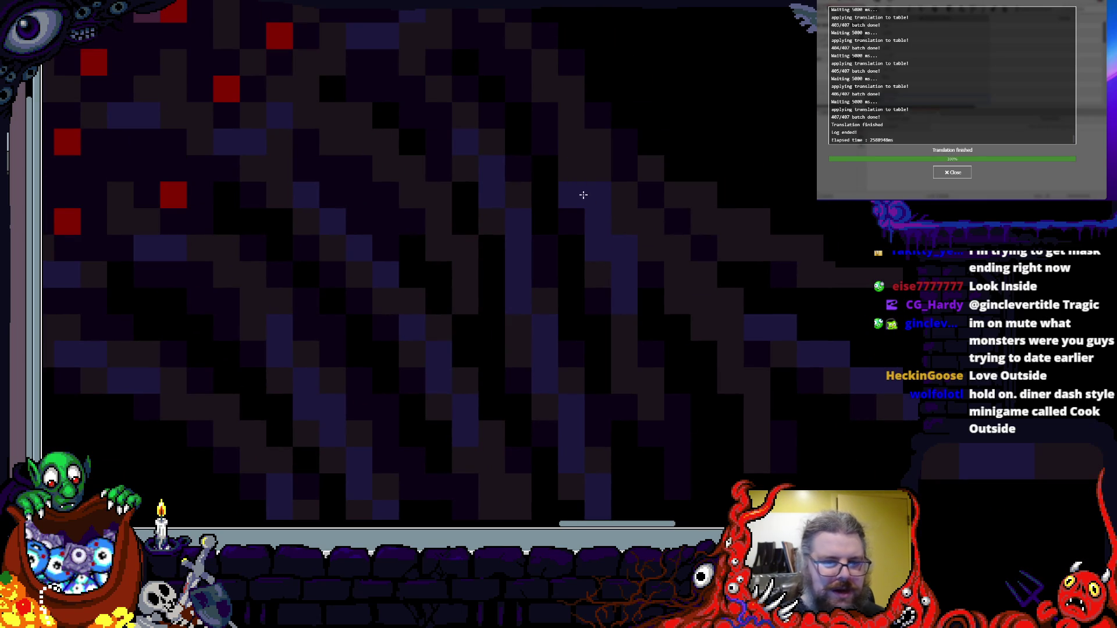
scroll(666, 225, down, 2)
scroll(727, 324, down, 4)
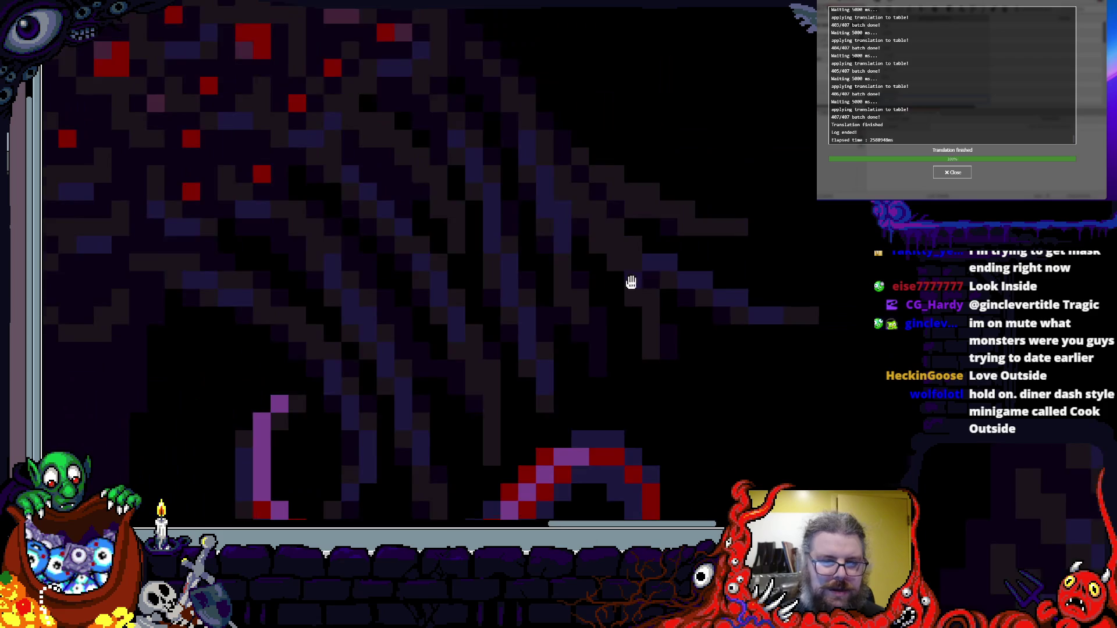
scroll(636, 284, down, 2)
scroll(593, 294, up, 5)
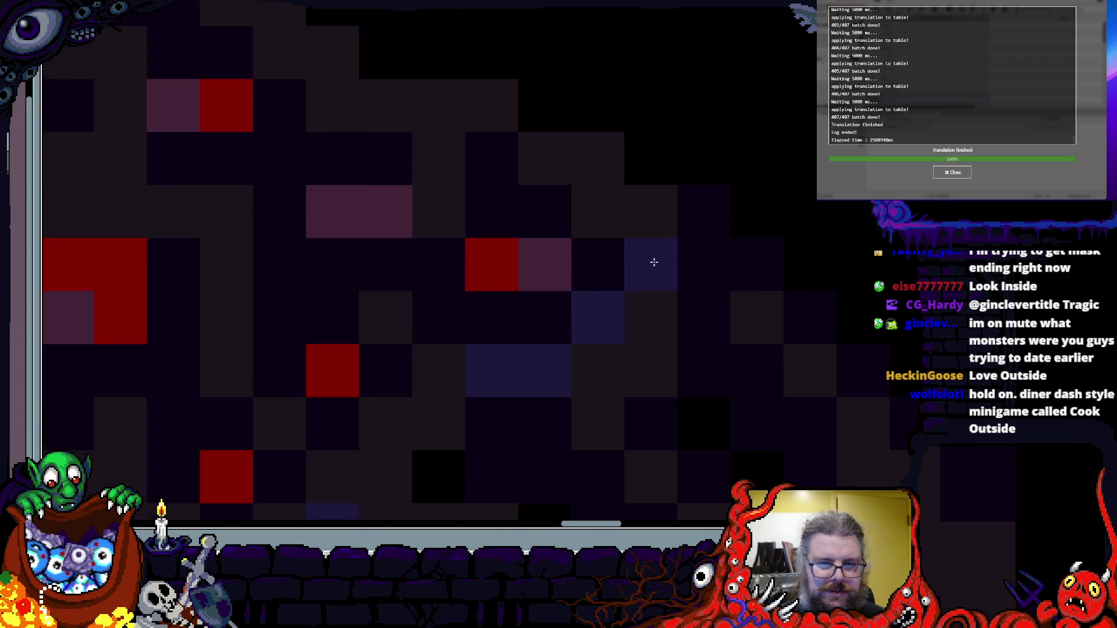
scroll(602, 159, left, 5)
scroll(602, 158, up, 3)
scroll(807, 339, down, 2)
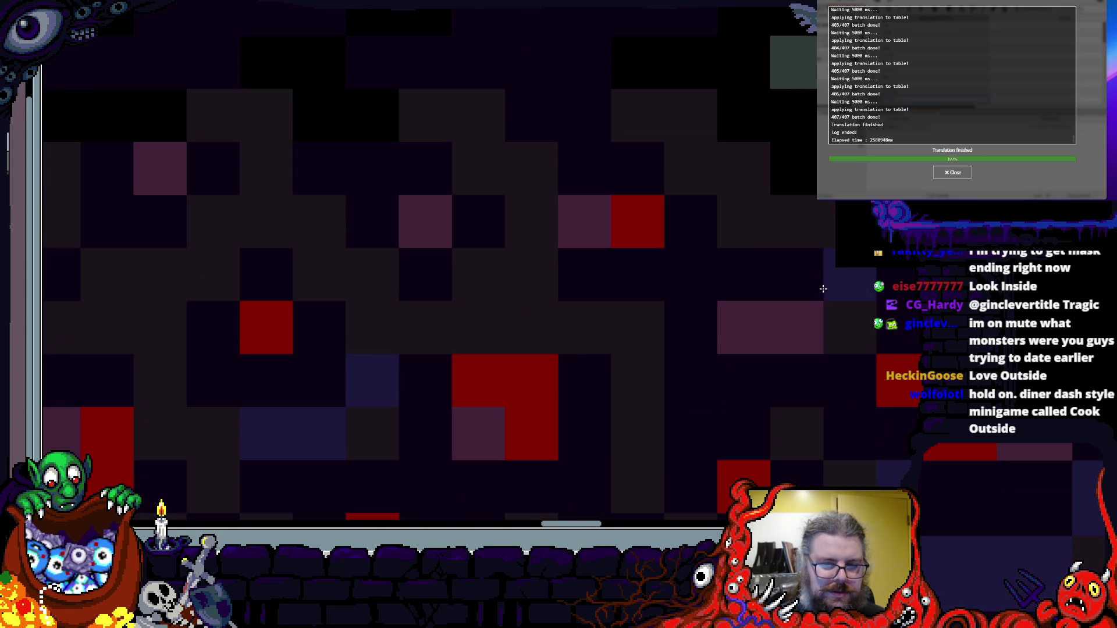
scroll(584, 314, down, 5)
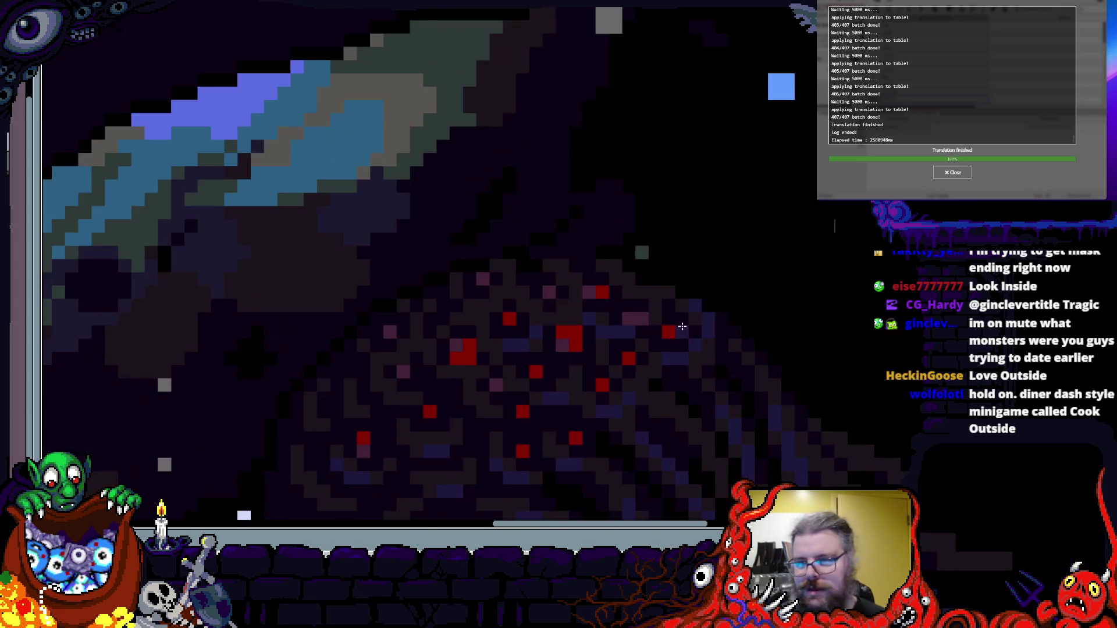
scroll(591, 148, down, 3)
scroll(591, 148, up, 5)
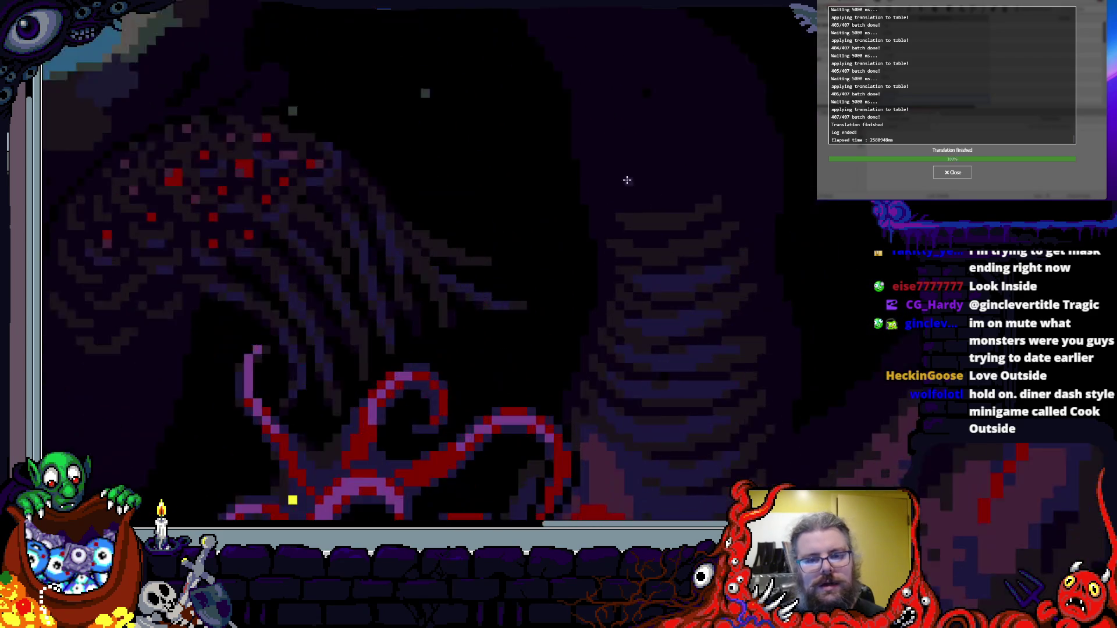
scroll(598, 291, up, 1)
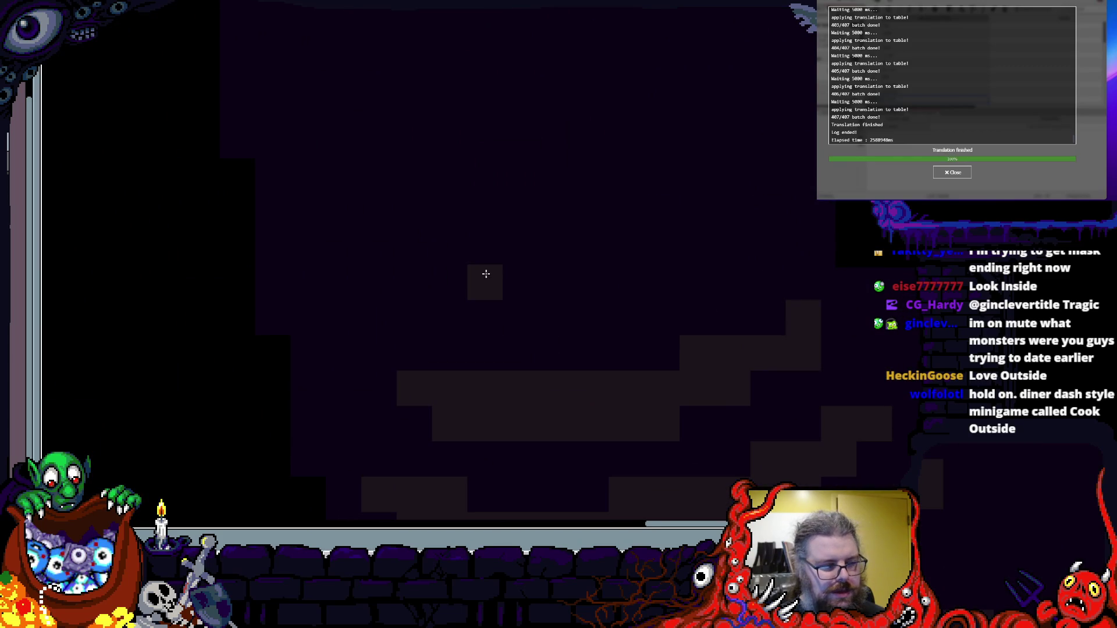
- Erase two dark pixels at the staircase's end and scatter single dark pixels in a diagonal trail
mouse_move(690, 221)
mouse_down()
mouse_move(741, 225)
mouse_move(695, 265)
mouse_up()
mouse_move(697, 215)
mouse_down()
mouse_move(672, 218)
mouse_move(669, 255)
mouse_up()
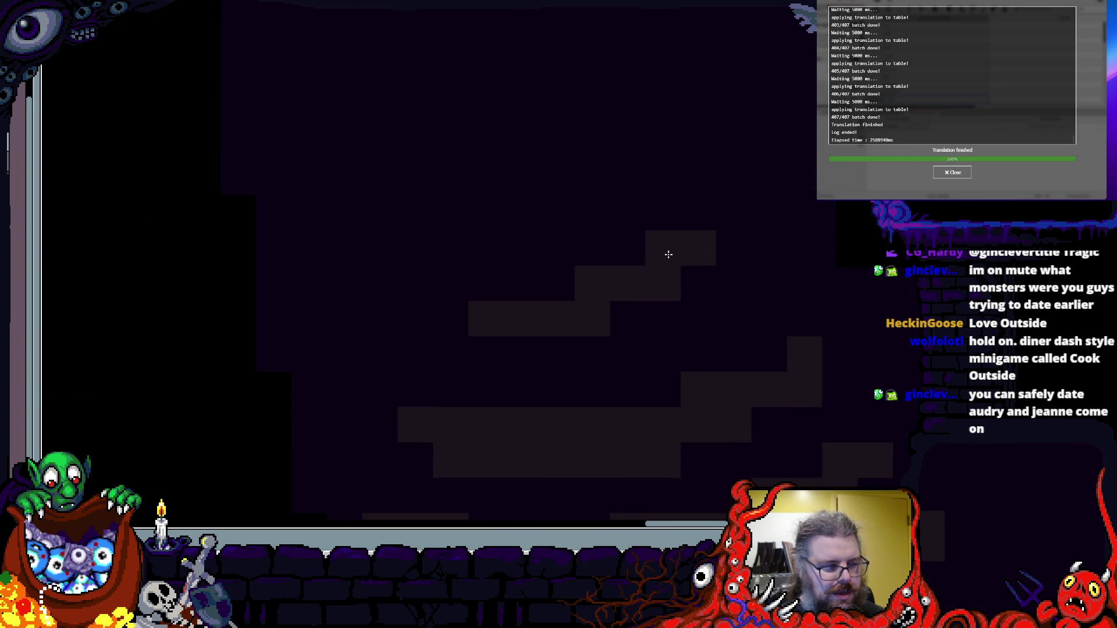
click(579, 190)
drag(579, 191, 578, 213)
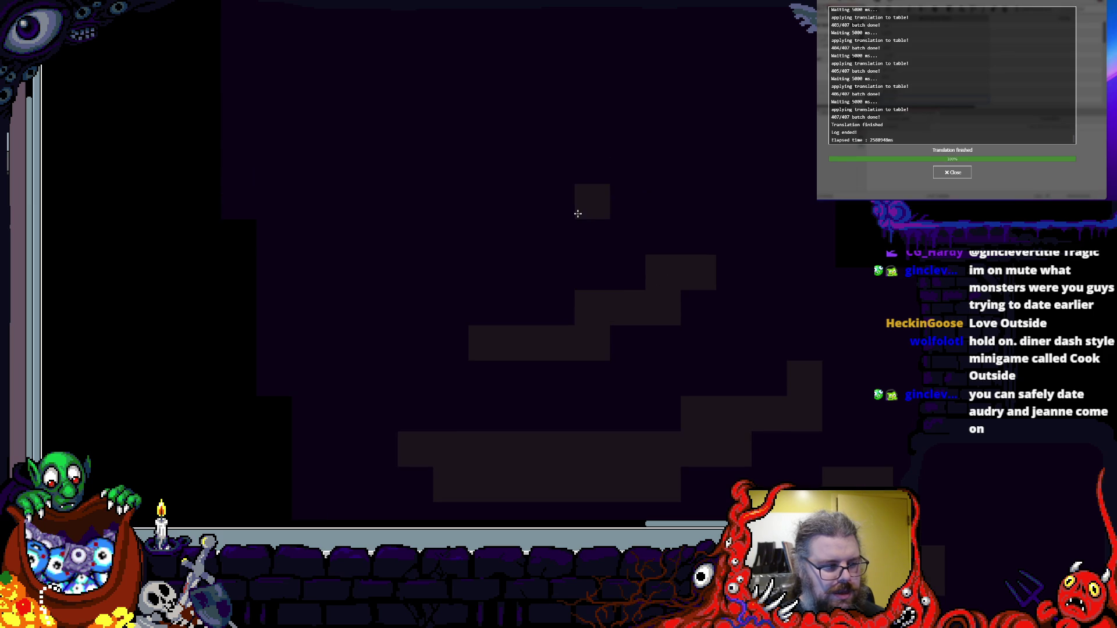
click(519, 204)
click(631, 166)
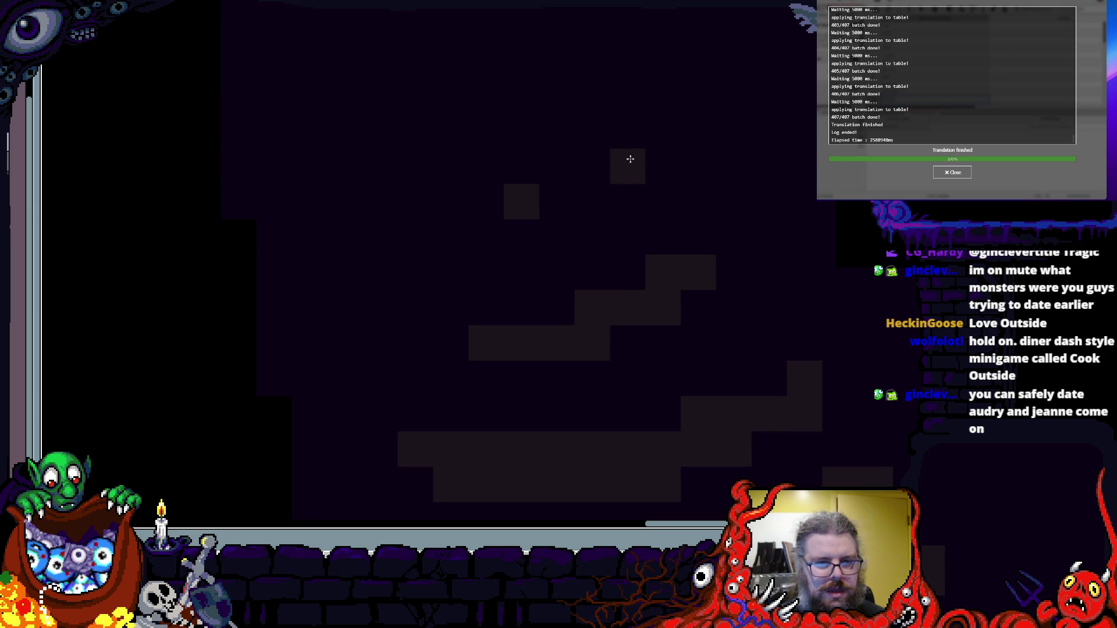
scroll(610, 245, up, 5)
click(541, 262)
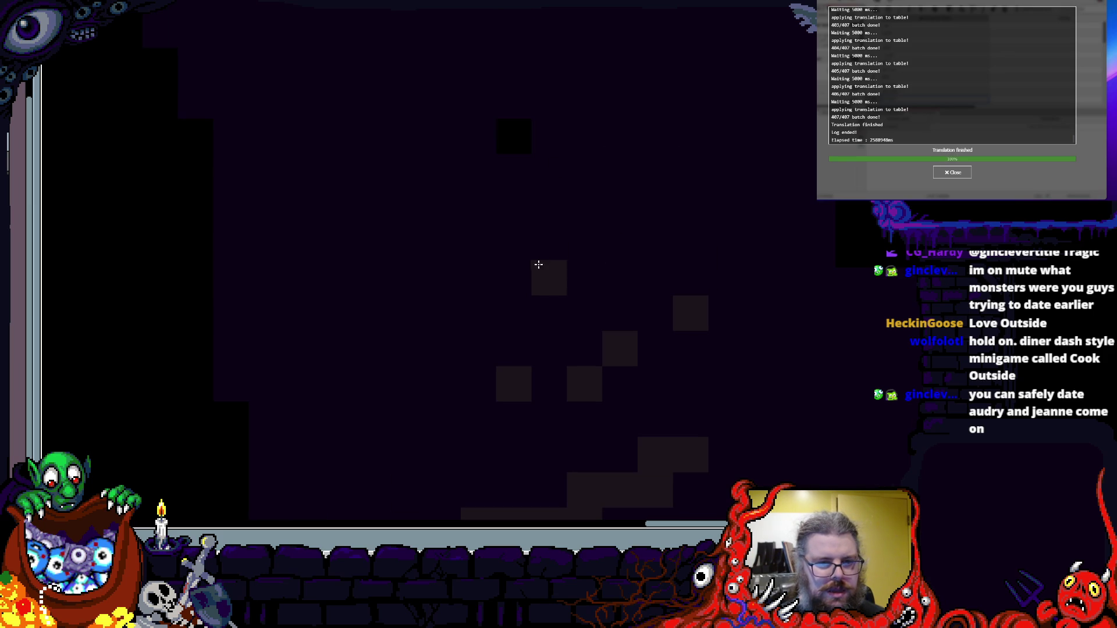